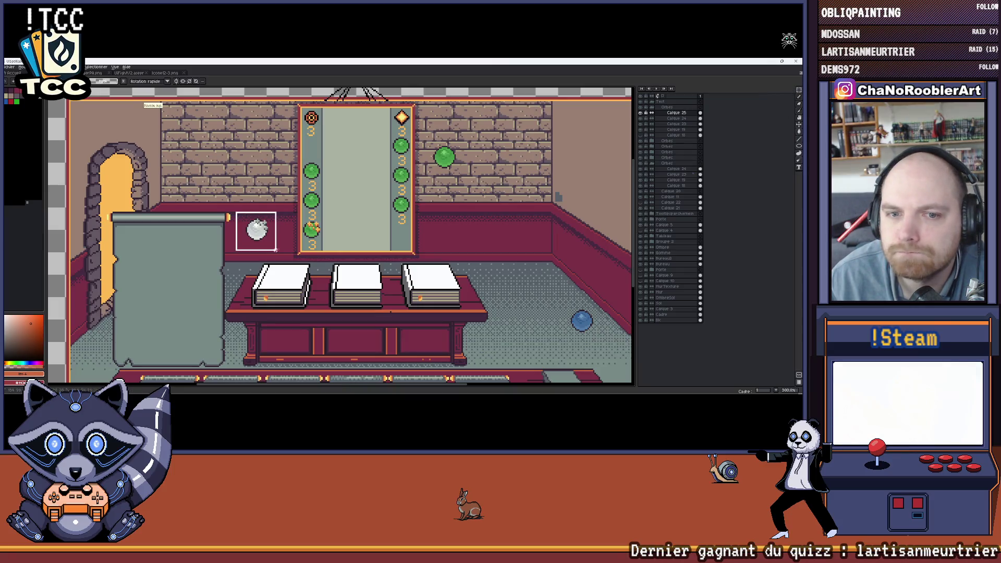
Switch to the Rectangular Marquee and recentre the view on the banner's left column.
key("m")
scroll(348, 261, "down", 5)
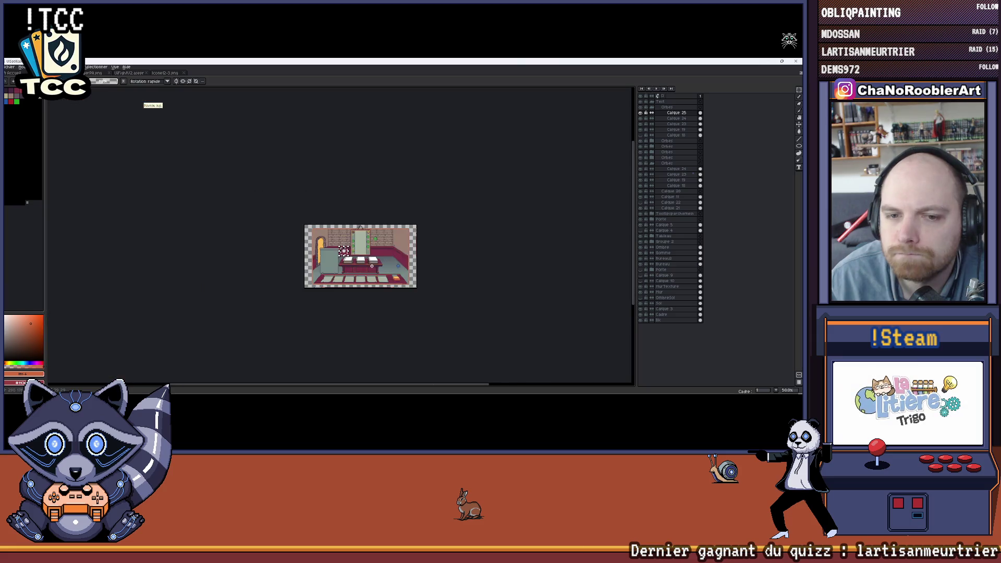
scroll(355, 253, "up", 6)
scroll(355, 253, "down", 1)
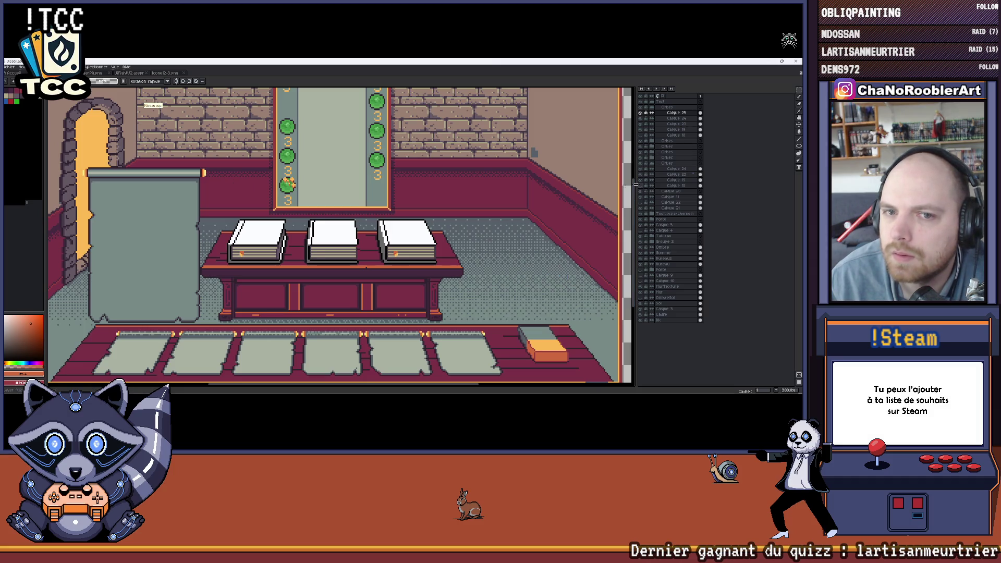
scroll(376, 207, "down", 1)
scroll(375, 207, "down", 1)
scroll(376, 207, "up", 1)
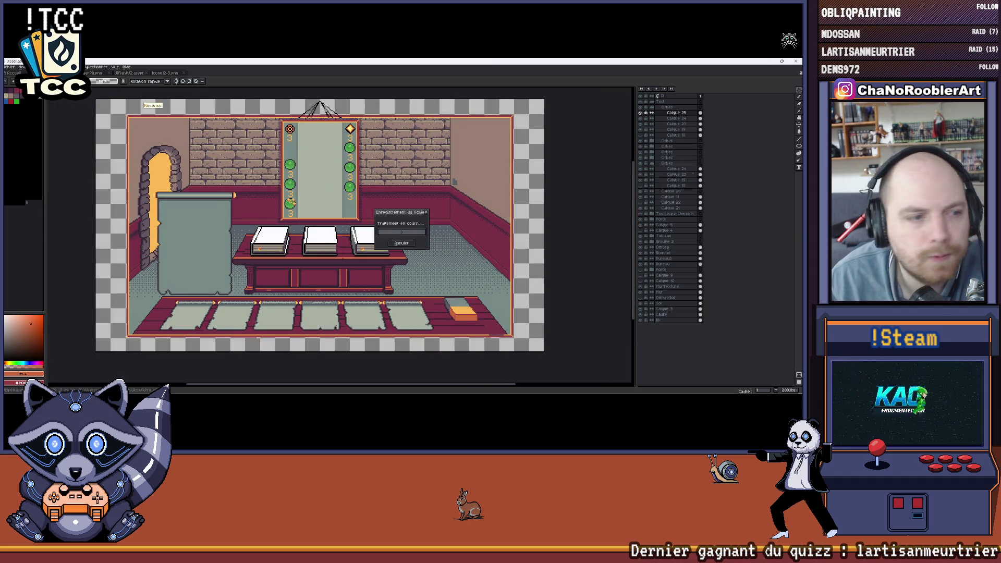
scroll(301, 194, "up", 1)
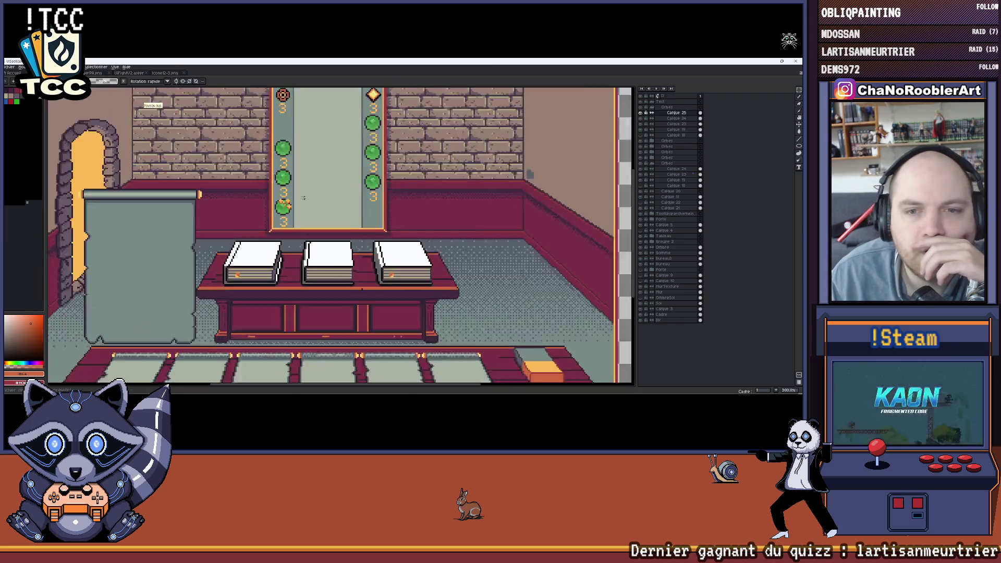
scroll(300, 194, "up", 1)
scroll(300, 195, "up", 1)
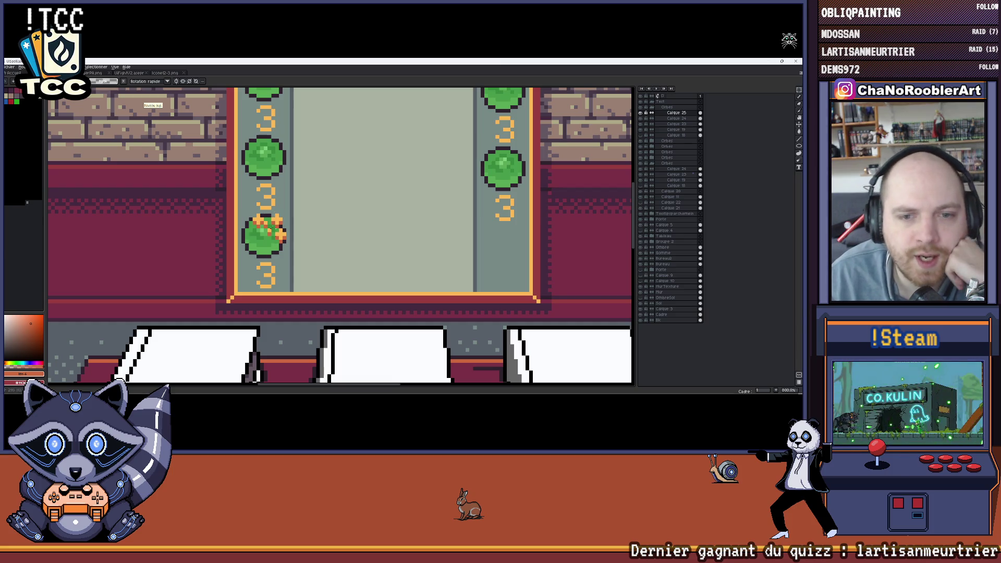
scroll(283, 224, "down", 1)
scroll(313, 235, "down", 1)
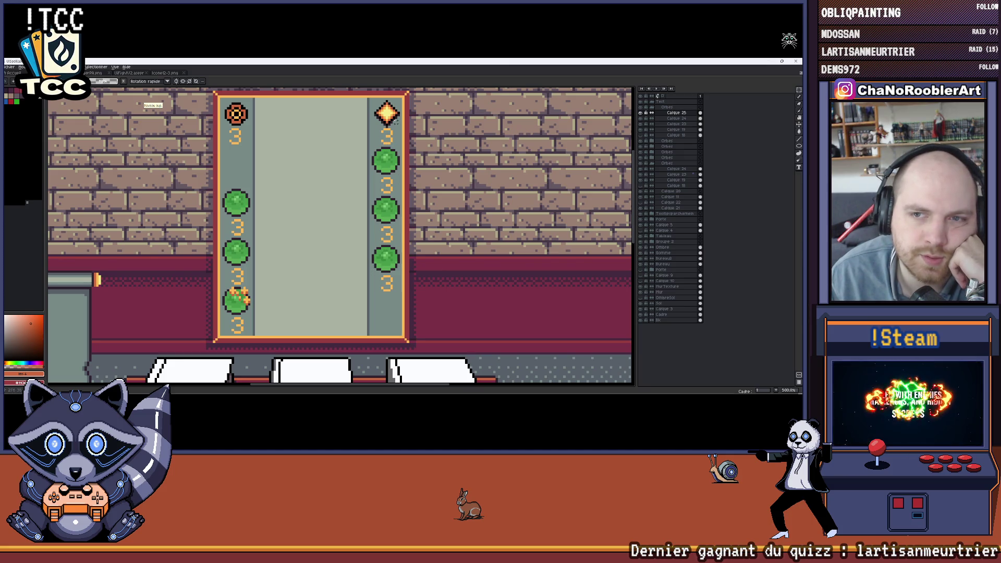
left_click_drag(395, 143, 381, 139)
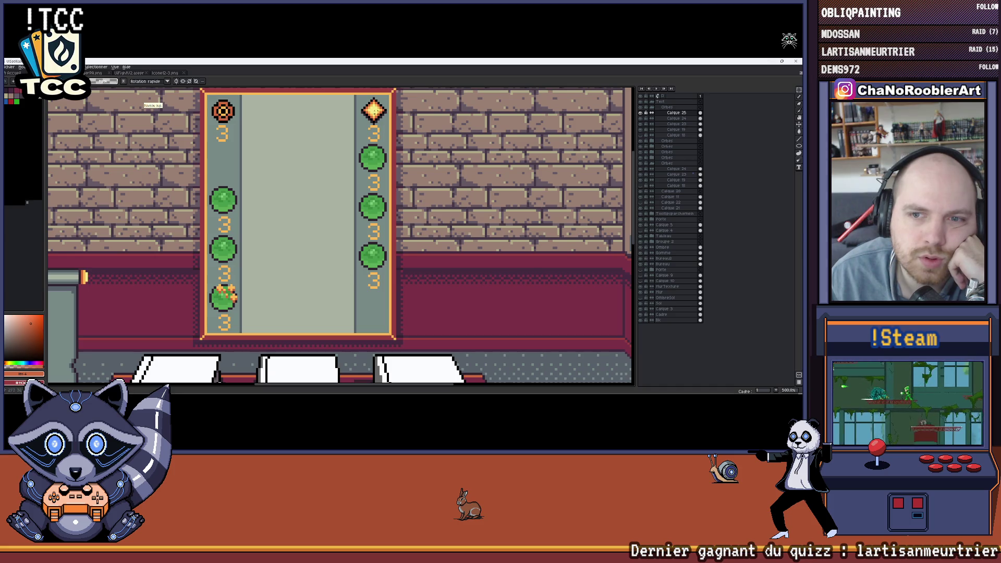
left_click_drag(374, 254, 259, 210)
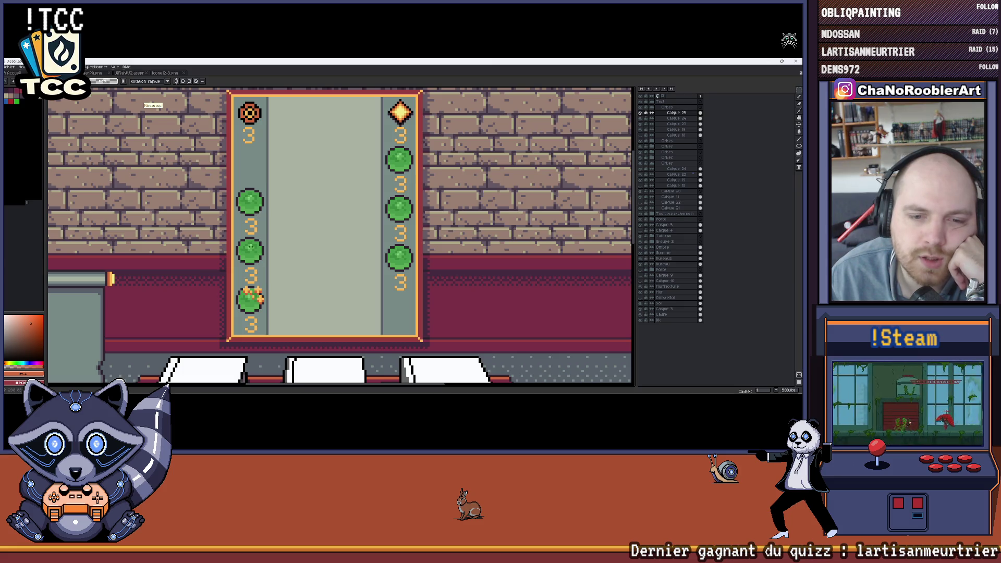
left_click_drag(252, 250, 252, 257)
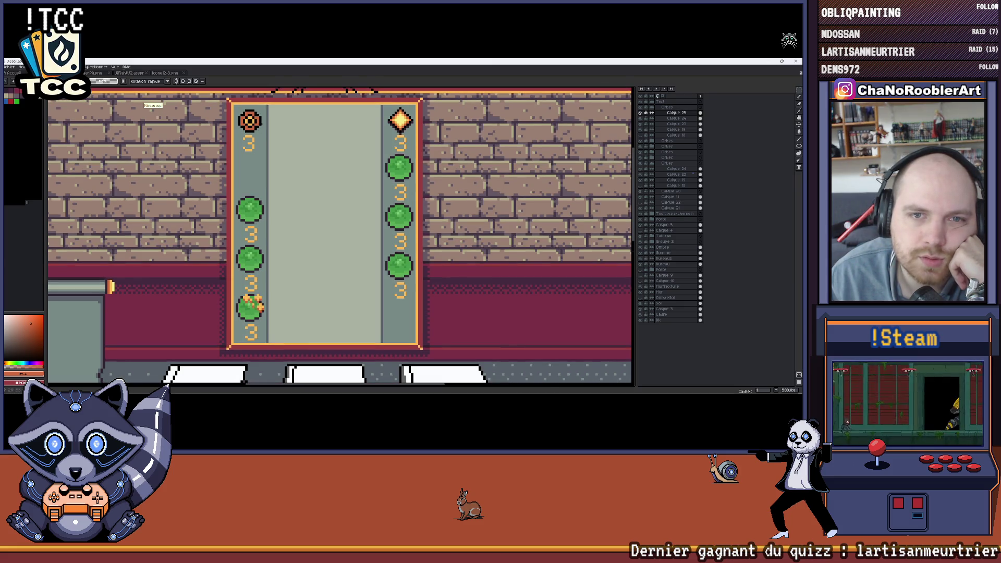
left_click_drag(297, 112, 267, 117)
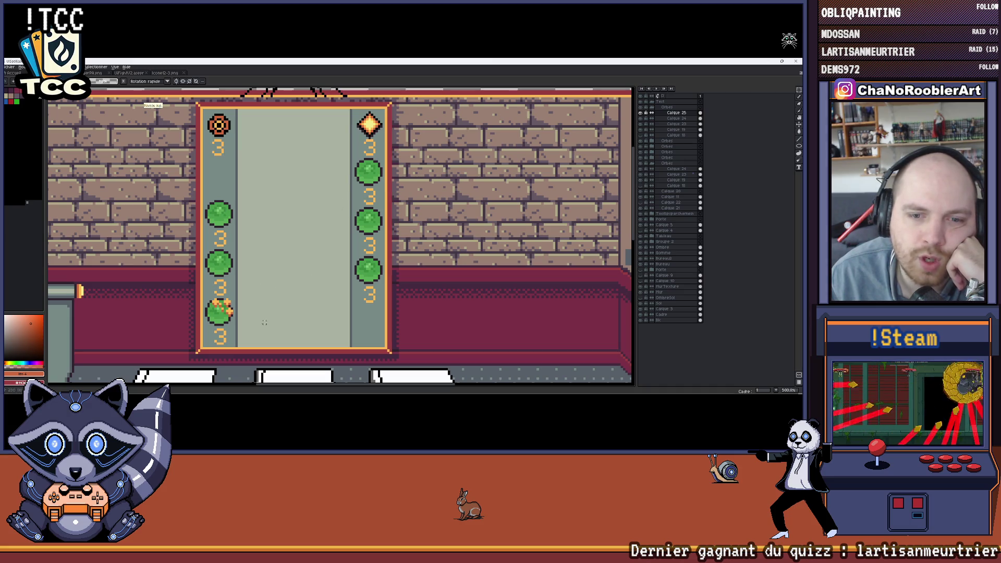
left_click_drag(242, 286, 255, 264)
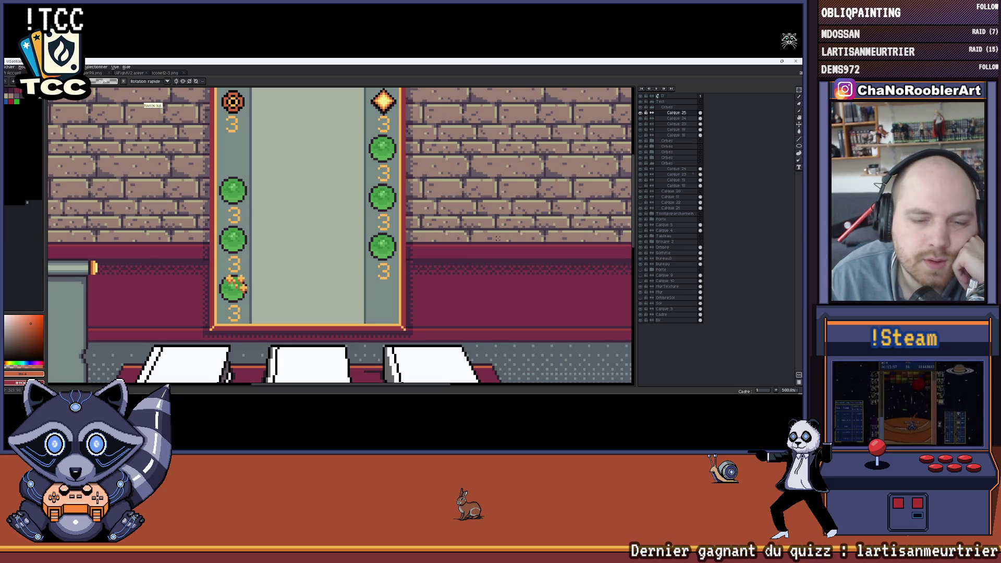
left_click_drag(497, 239, 355, 294)
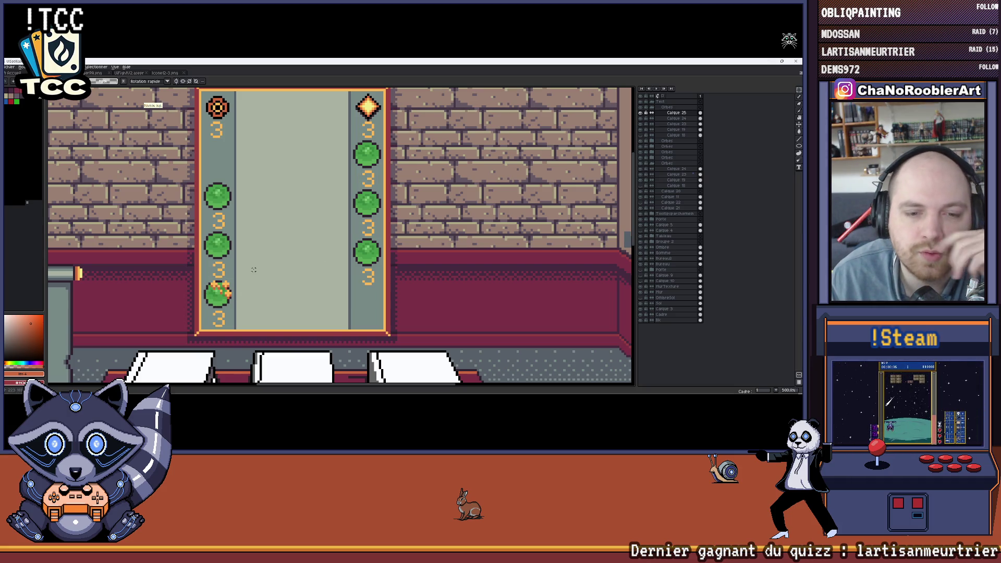
scroll(254, 270, "down", 1)
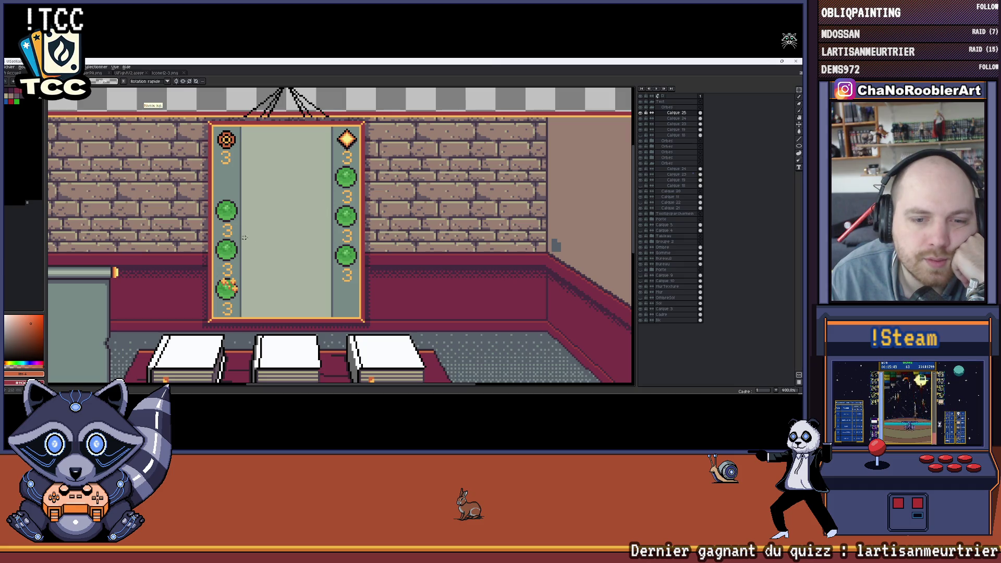
scroll(259, 267, "up", 1)
scroll(259, 267, "up", 2)
scroll(258, 297, "down", 3)
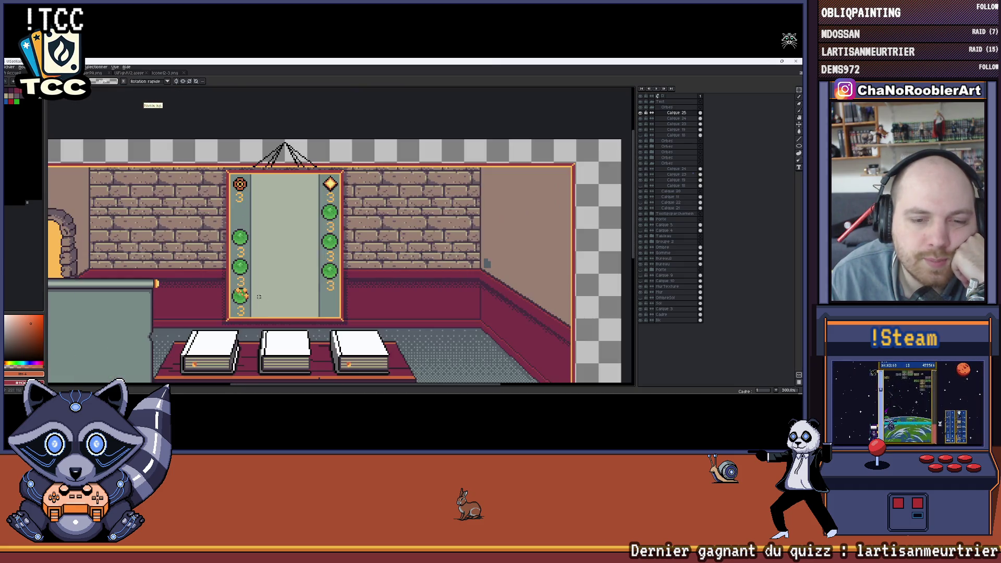
scroll(241, 294, "up", 2)
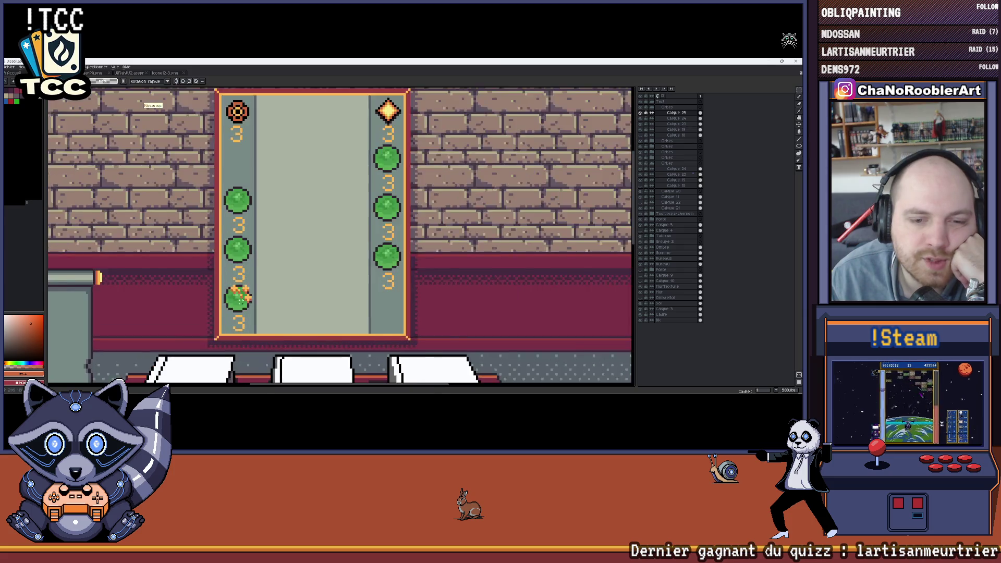
scroll(241, 295, "up", 1)
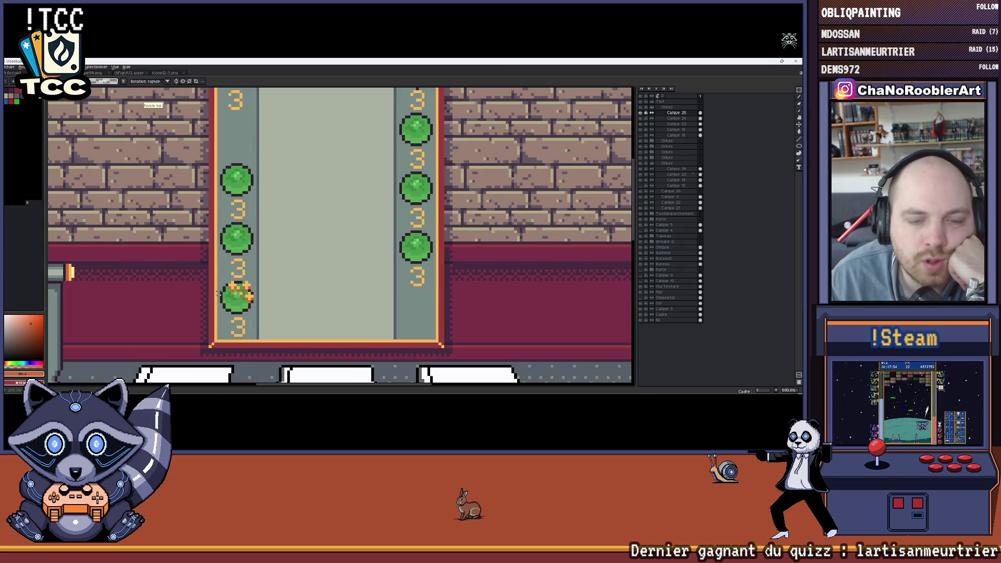
scroll(253, 297, "down", 2)
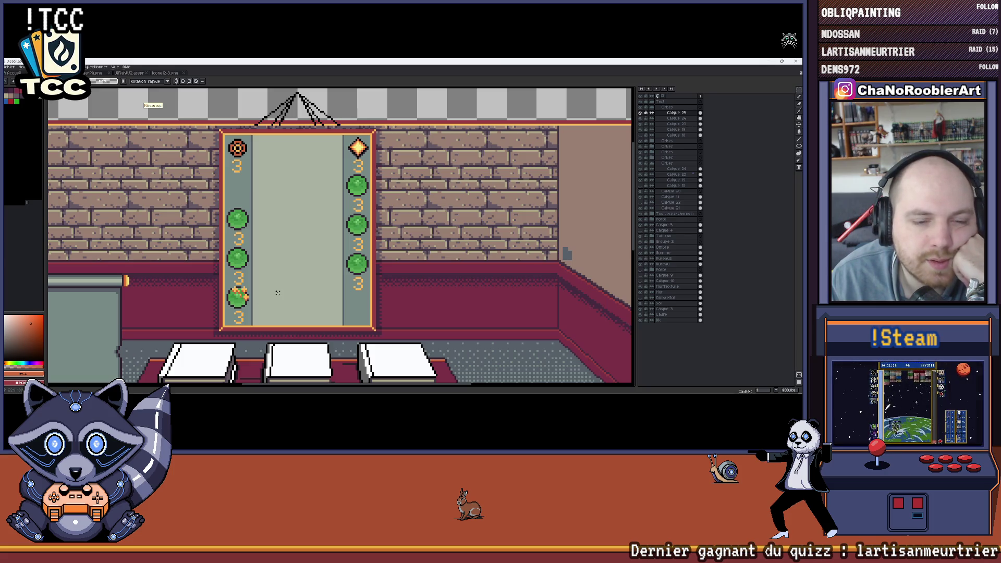
scroll(277, 293, "up", 3)
scroll(278, 292, "up", 2)
scroll(277, 293, "down", 1)
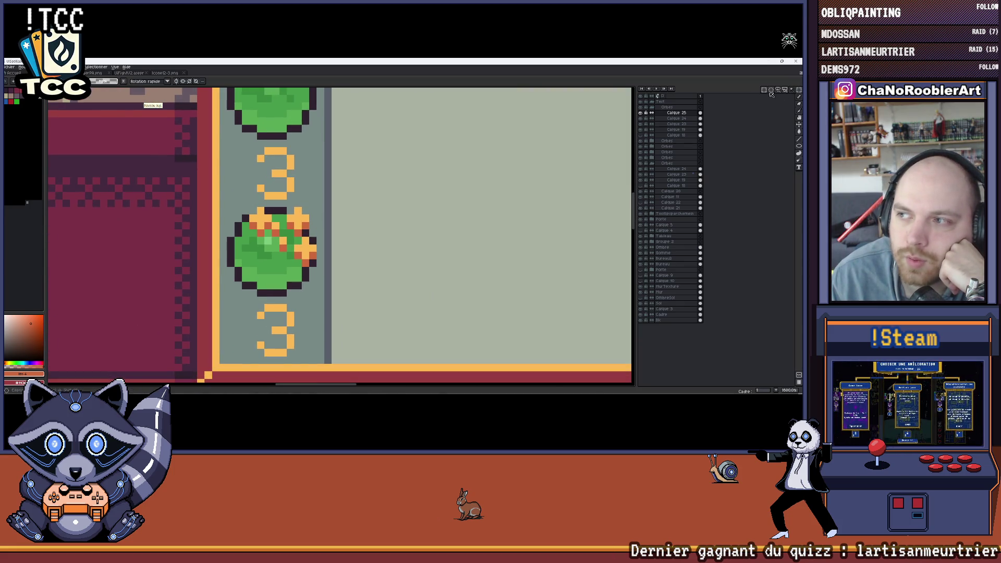
scroll(306, 247, "up", 2)
Select a rectangle tightly around the sparkly green orb at the column's bottom.
left_click_drag(188, 188, 321, 321)
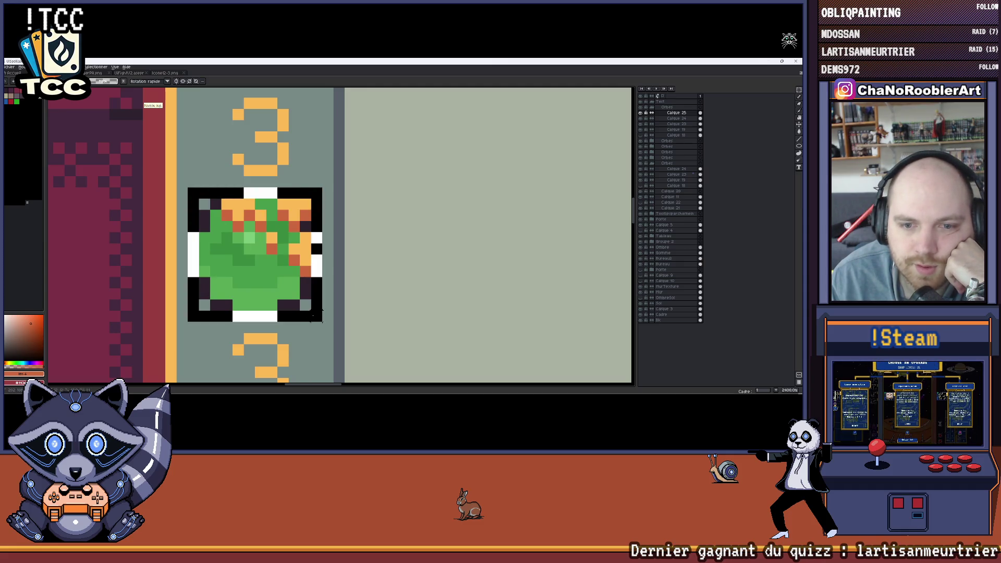
scroll(317, 316, "down", 2)
scroll(317, 293, "down", 2)
scroll(317, 272, "up", 1)
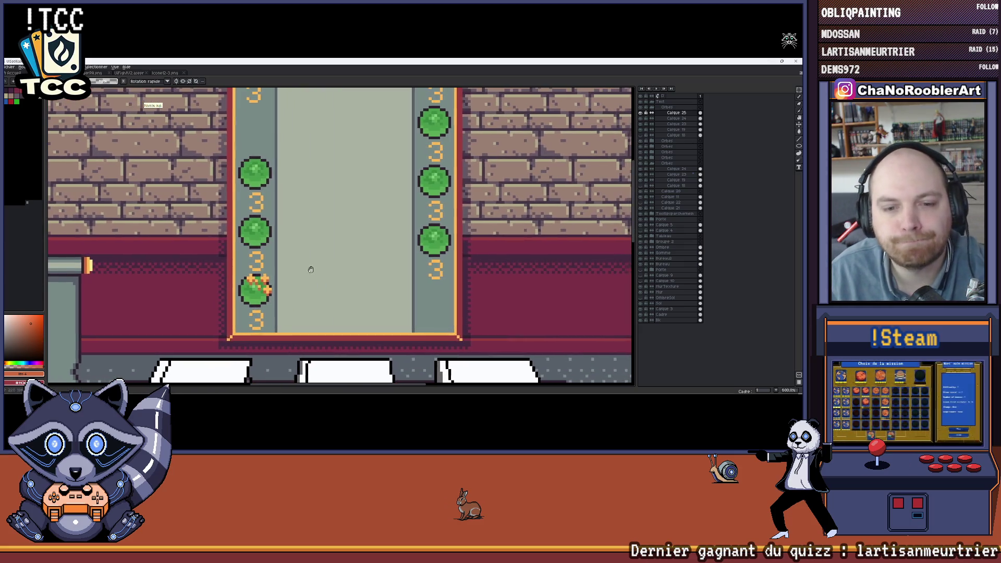
scroll(274, 274, "up", 1)
scroll(235, 275, "up", 1)
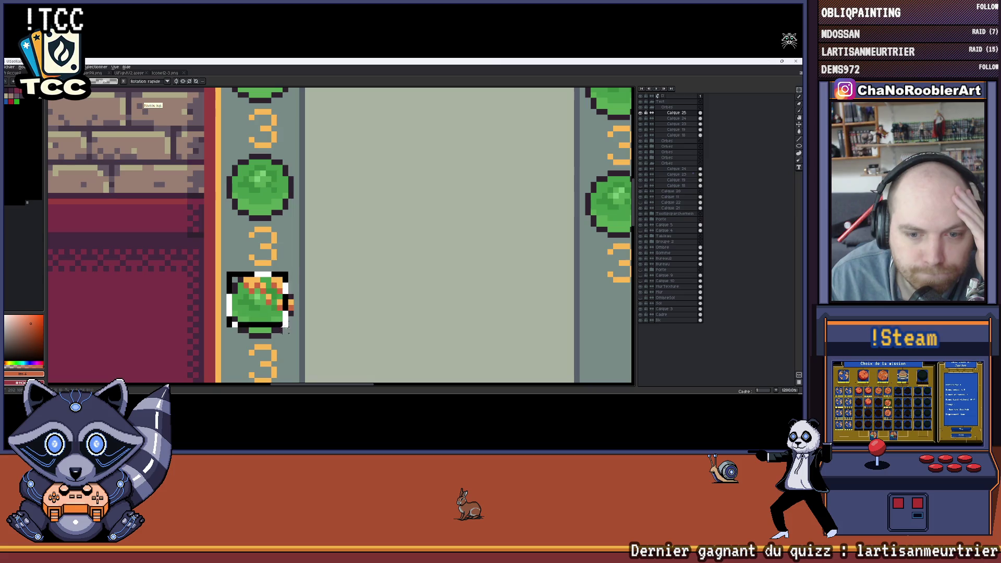
left_click_drag(228, 273, 292, 336)
scroll(291, 335, "down", 2)
scroll(288, 298, "down", 1)
scroll(286, 272, "down", 1)
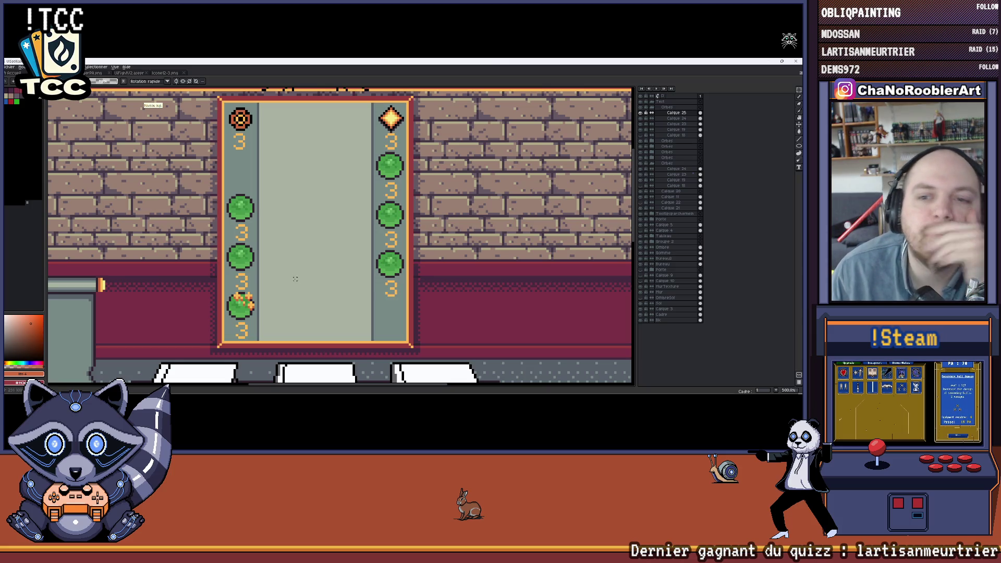
scroll(349, 195, "right", 1)
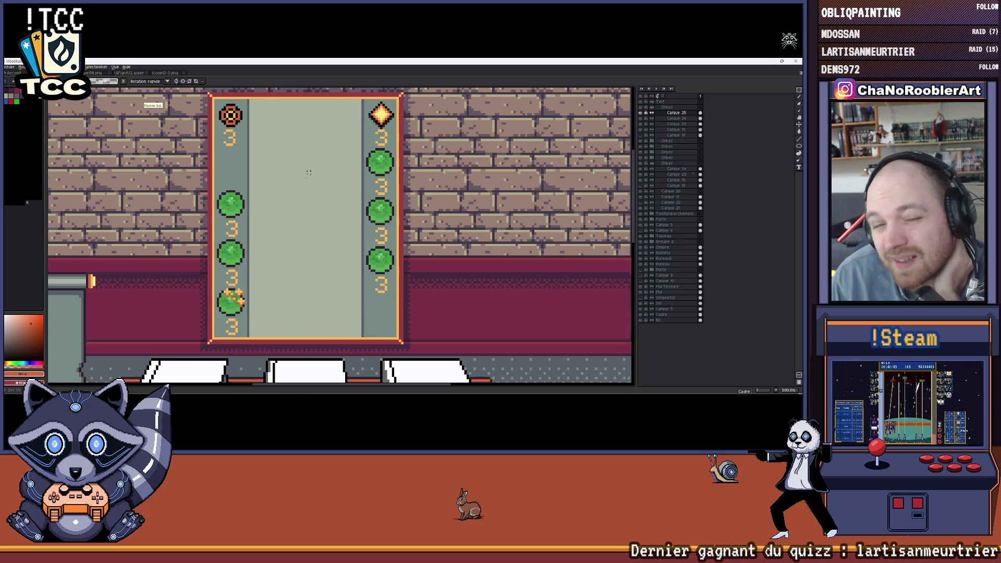
scroll(255, 119, "down", 2)
scroll(313, 204, "up", 1)
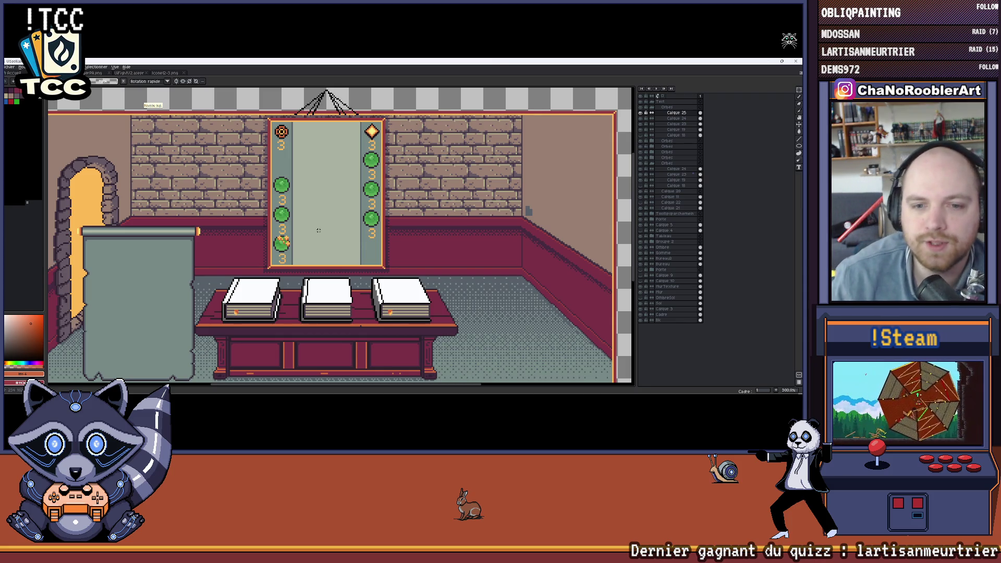
scroll(283, 241, "up", 2)
scroll(302, 223, "up", 2)
scroll(303, 211, "down", 2)
scroll(302, 225, "down", 1)
scroll(313, 206, "down", 1)
scroll(305, 204, "down", 2)
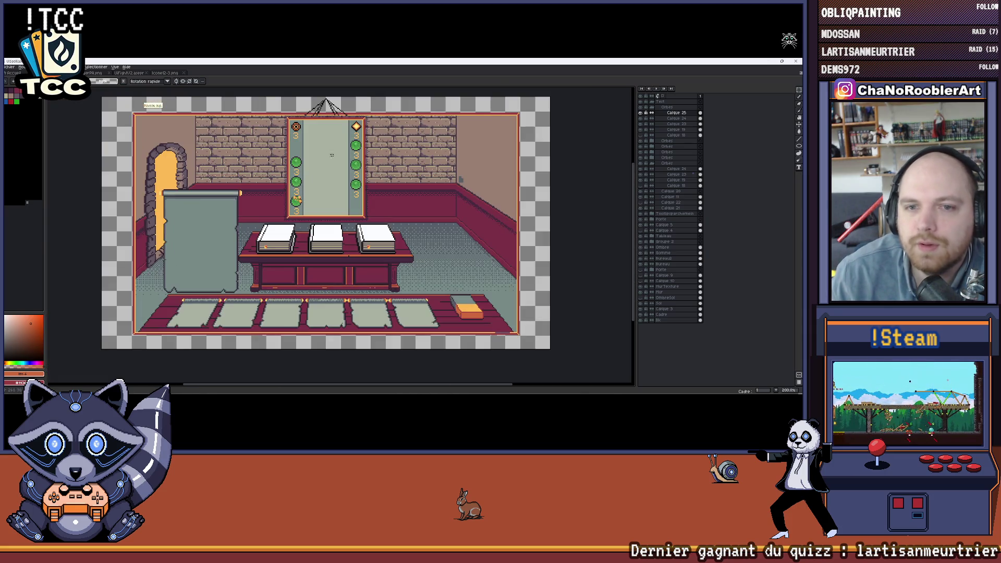
scroll(357, 143, "up", 2)
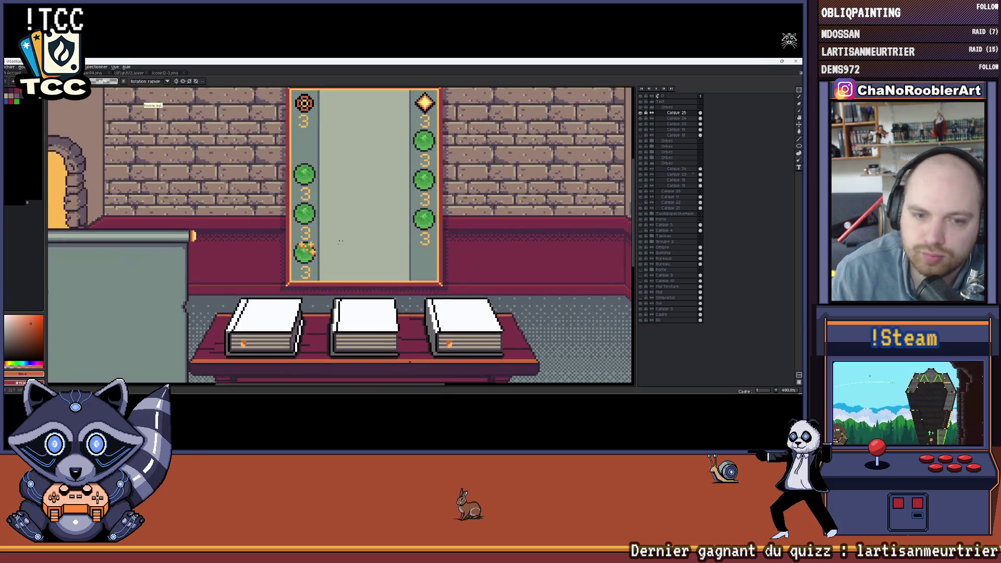
scroll(294, 255, "up", 2)
scroll(293, 254, "left", 1)
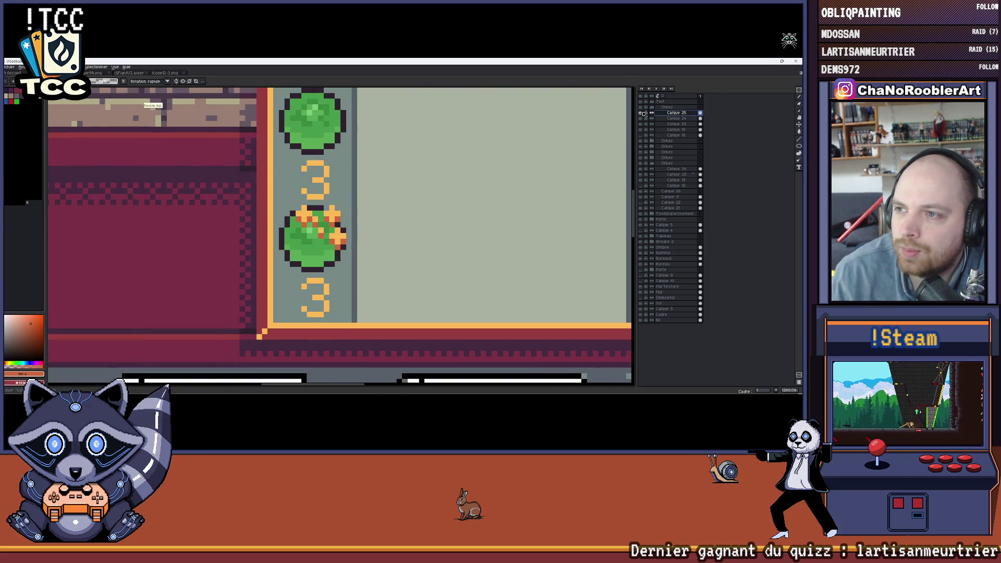
scroll(341, 235, "right", 2)
scroll(340, 235, "down", 3)
scroll(340, 235, "up", 3)
scroll(356, 200, "down", 1)
scroll(356, 198, "down", 2)
Switch from Aseprite over to the Unity editor's Game view.
key("alt+Tab")
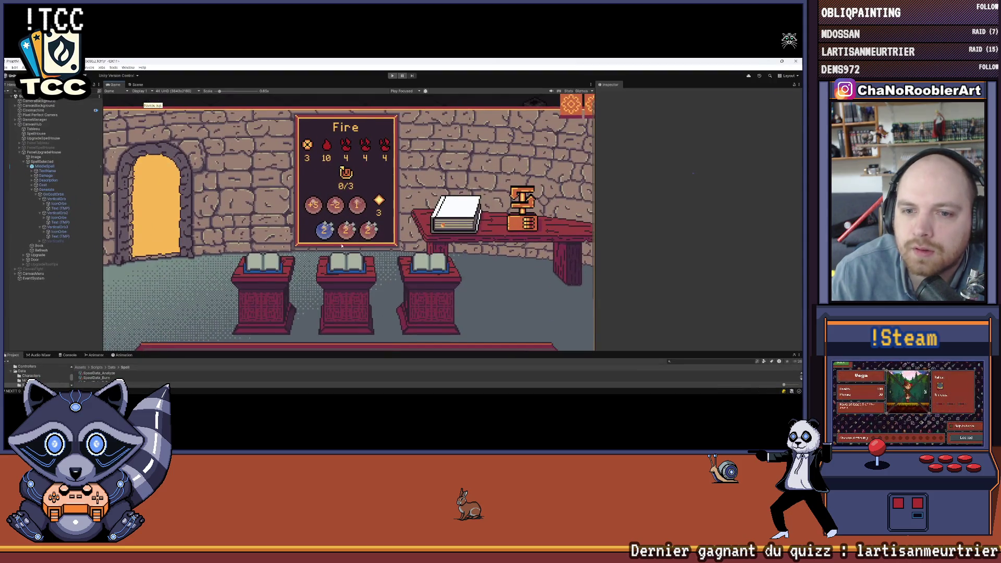
scroll(347, 245, "up", 2)
scroll(347, 246, "up", 1)
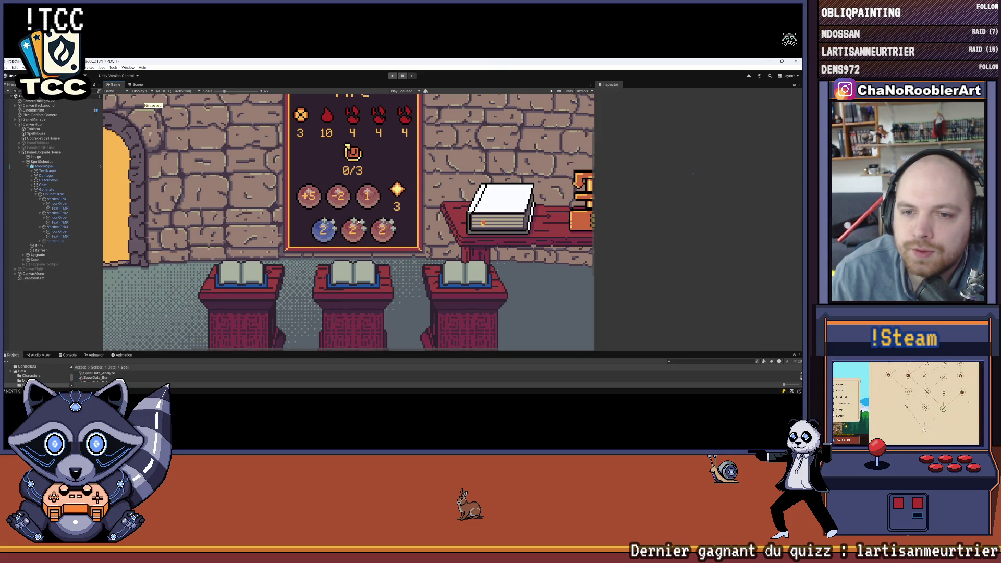
key("alt+Tab")
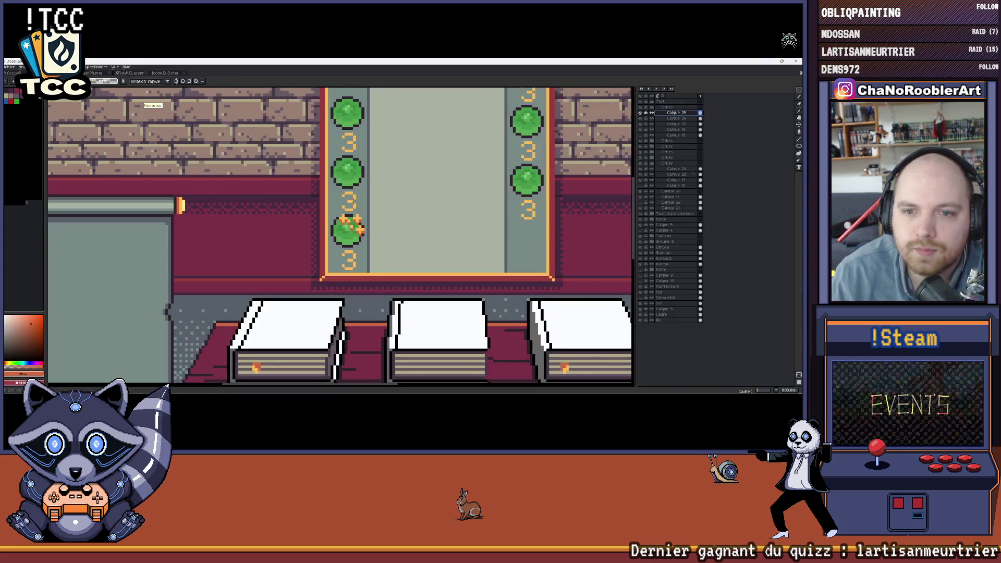
scroll(342, 234, "down", 2)
scroll(342, 234, "down", 2)
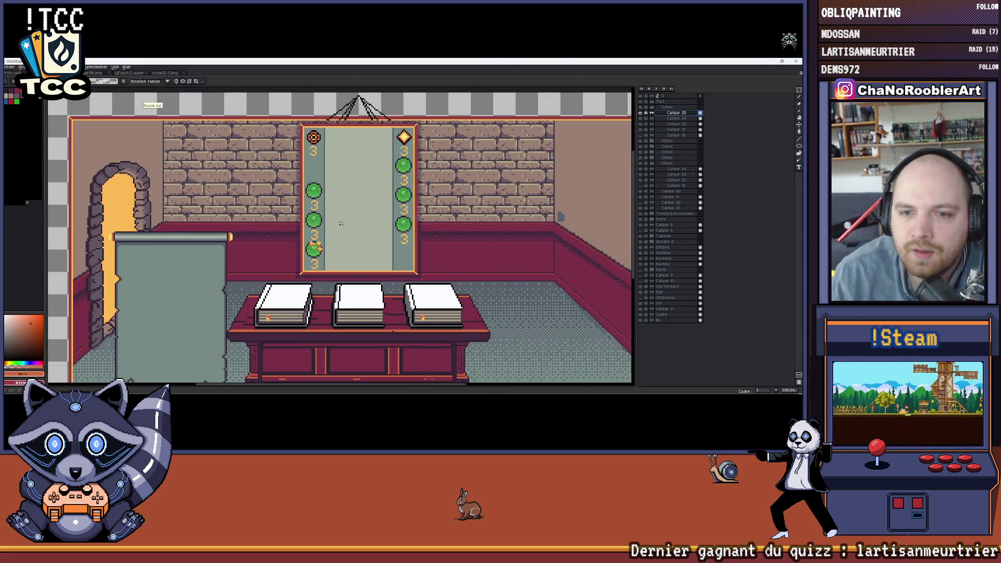
scroll(344, 224, "up", 2)
scroll(344, 224, "up", 3)
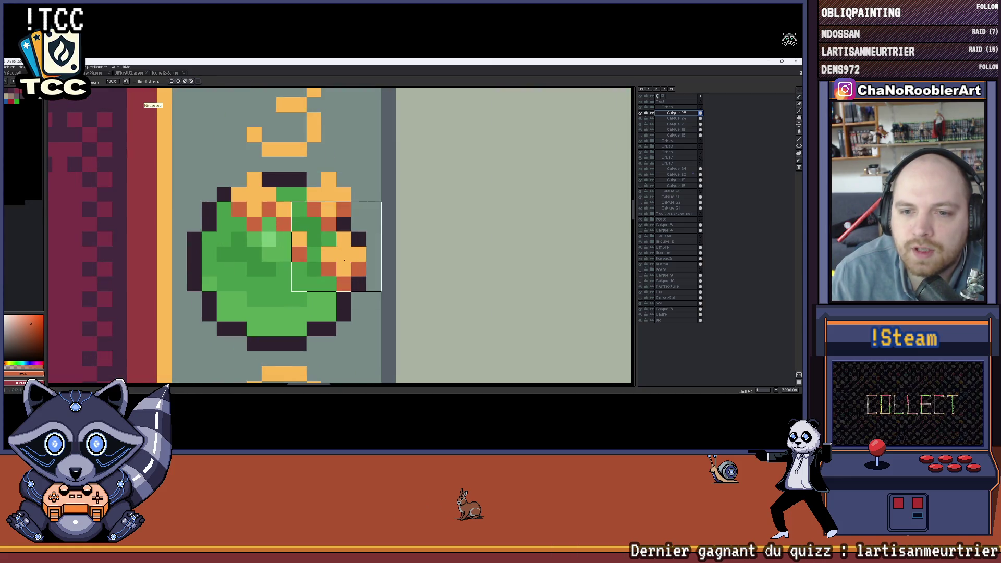
Undo stray pixels, sample the orange and paint a two-pixel plus cross on the green orb.
key("ctrl+z")
scroll(305, 180, "down", 3)
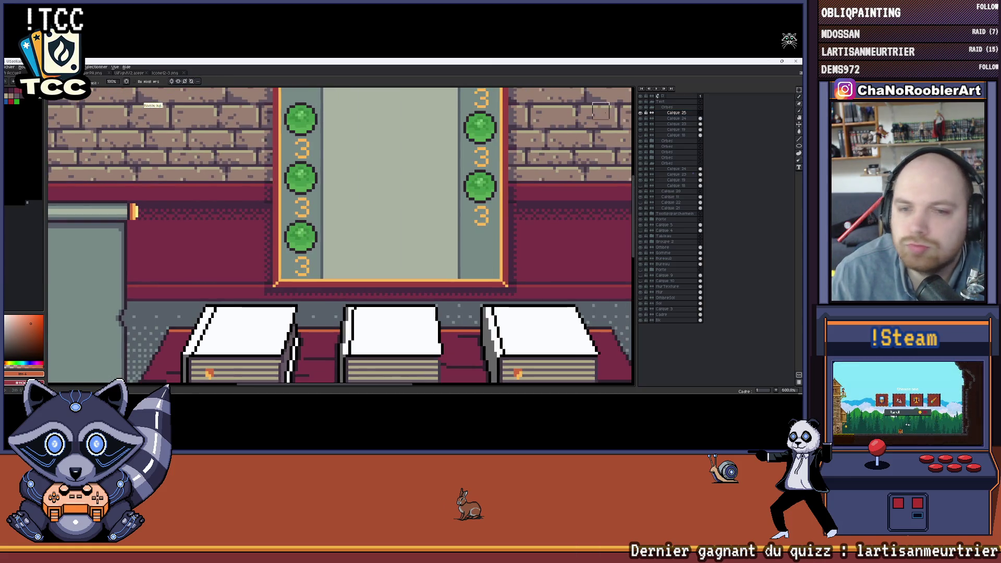
scroll(250, 206, "up", 1)
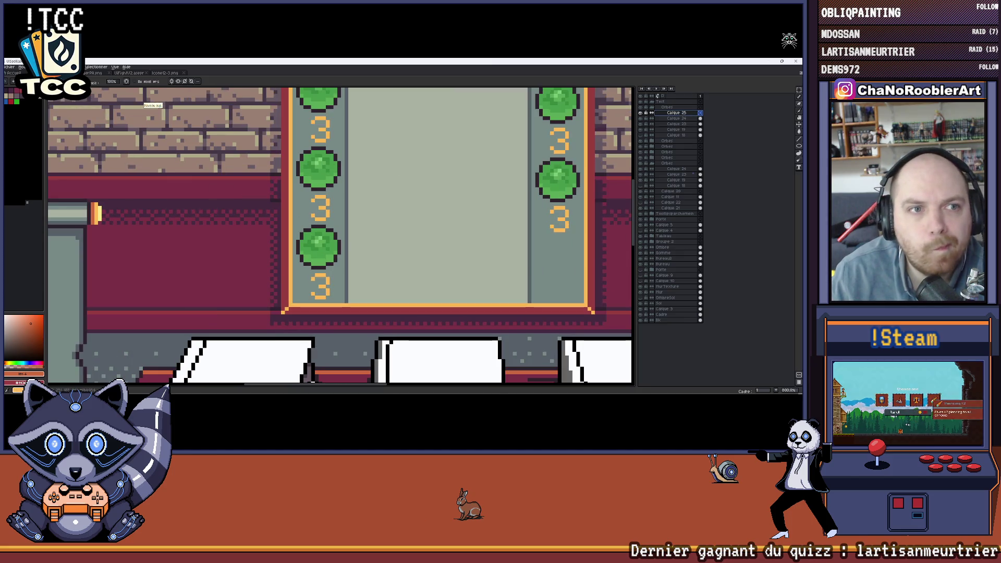
scroll(313, 273, "up", 1)
scroll(319, 282, "up", 1)
key("i")
left_click(318, 284)
key("b")
scroll(313, 242, "up", 1)
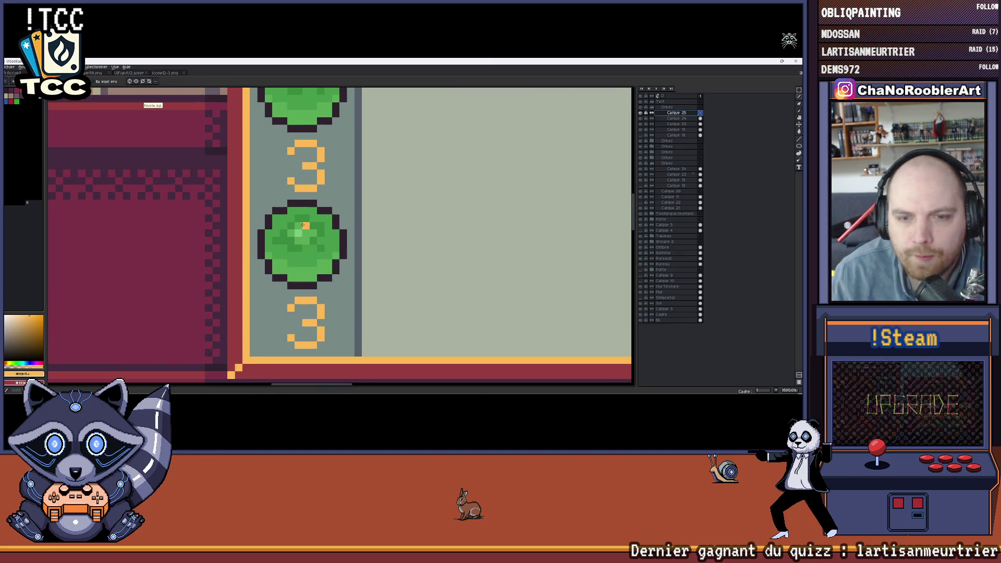
scroll(313, 243, "up", 2)
left_click(313, 216)
left_click(312, 245)
left_click_drag(298, 224, 301, 310)
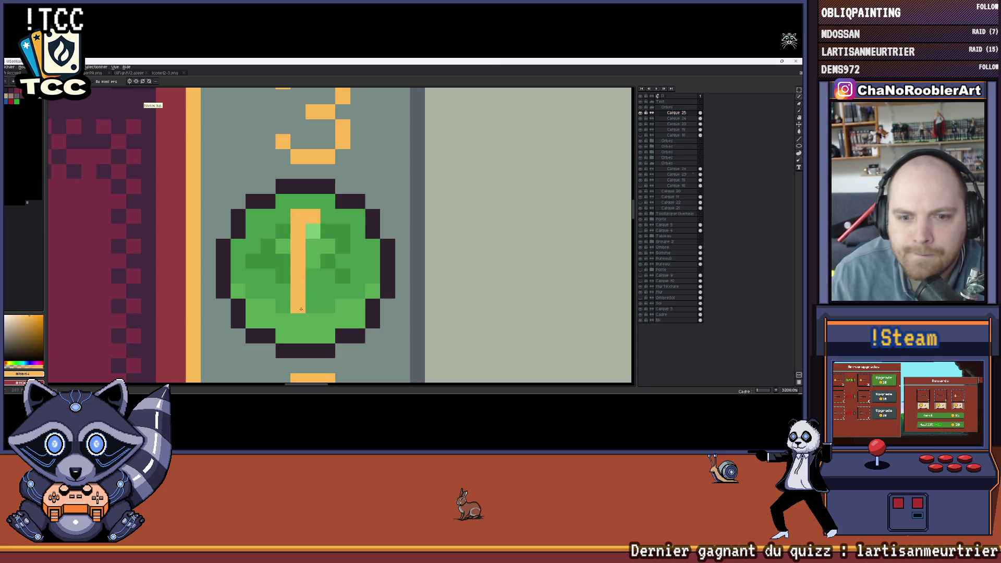
left_click_drag(314, 232, 310, 321)
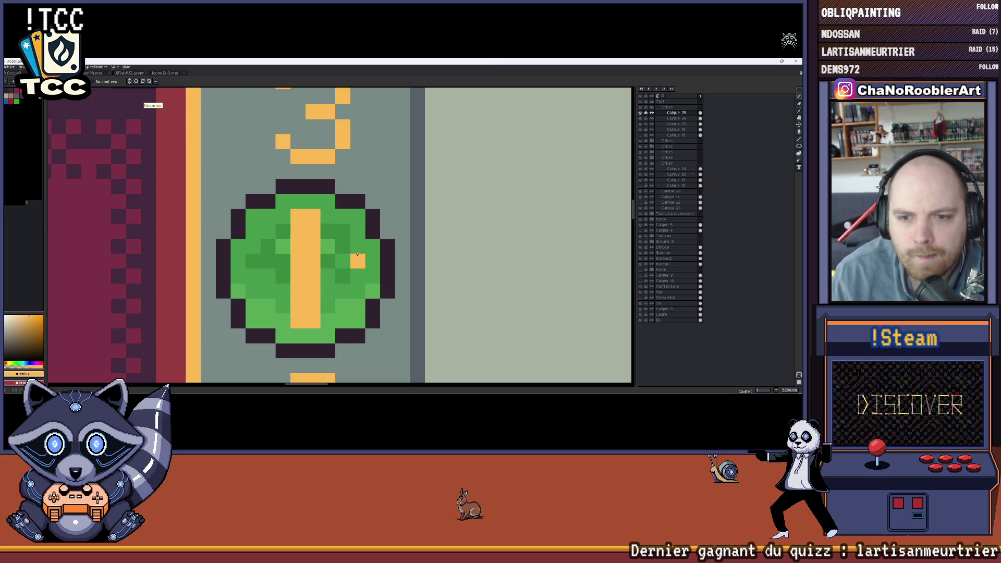
mouse_move(345, 261)
left_mouse_down()
mouse_move(332, 271)
mouse_move(250, 271)
left_mouse_up()
scroll(318, 273, "down", 5)
scroll(317, 273, "up", 2)
scroll(317, 272, "up", 3)
scroll(318, 272, "up", 1)
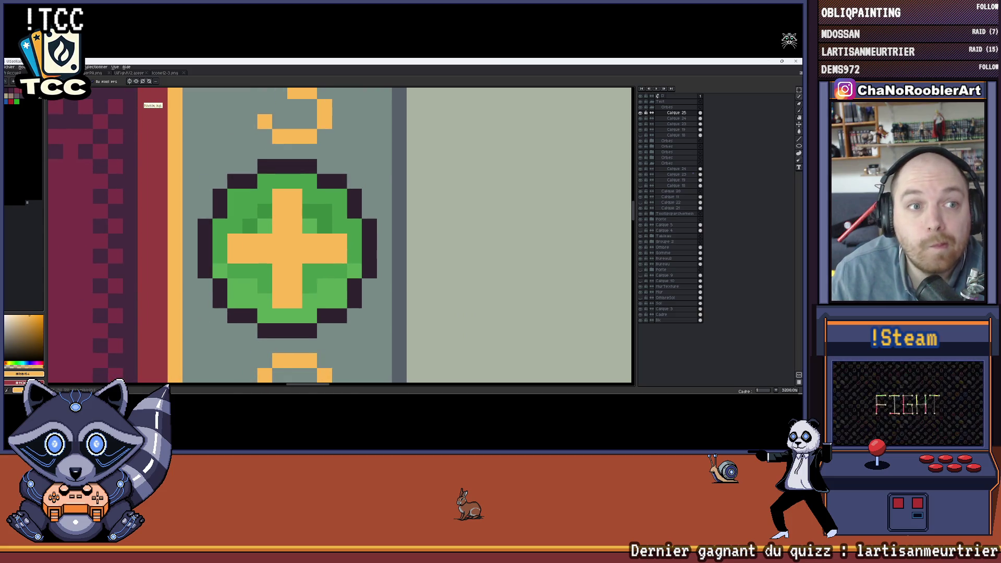
scroll(205, 212, "down", 4)
Shade under the cross arms in dark orange and revert an accidental shift of the cross.
left_click(13, 382)
scroll(258, 251, "up", 4)
left_click_drag(259, 253, 274, 252)
left_click_drag(290, 295, 310, 292)
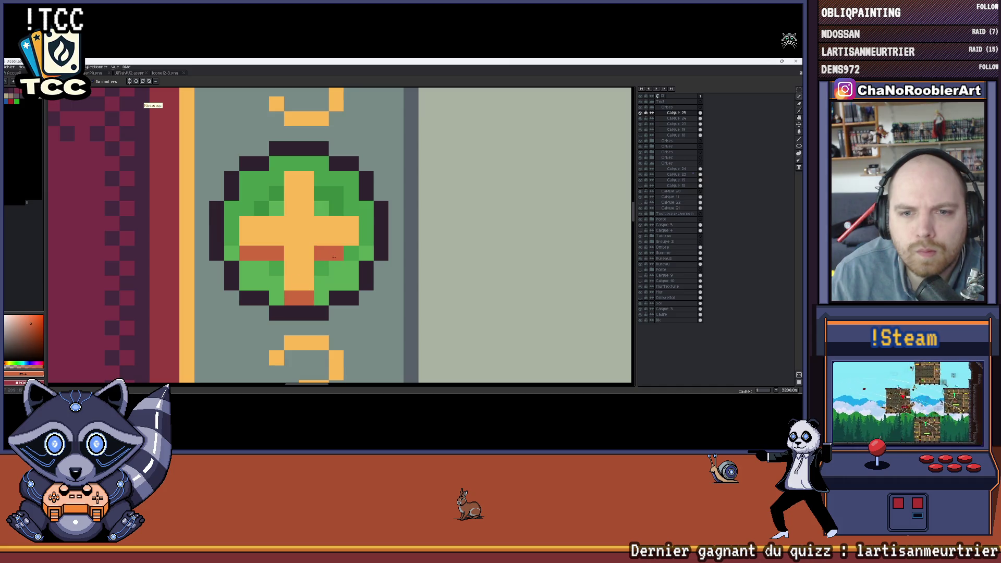
scroll(347, 252, "down", 4)
scroll(344, 256, "down", 1)
scroll(340, 265, "down", 1)
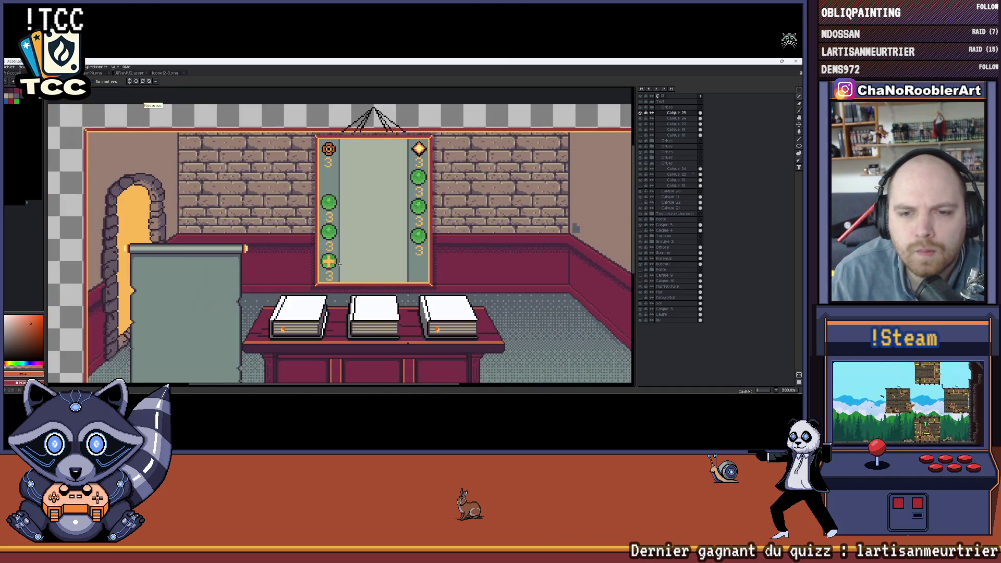
scroll(343, 264, "up", 3)
scroll(329, 258, "down", 2)
scroll(320, 254, "up", 4)
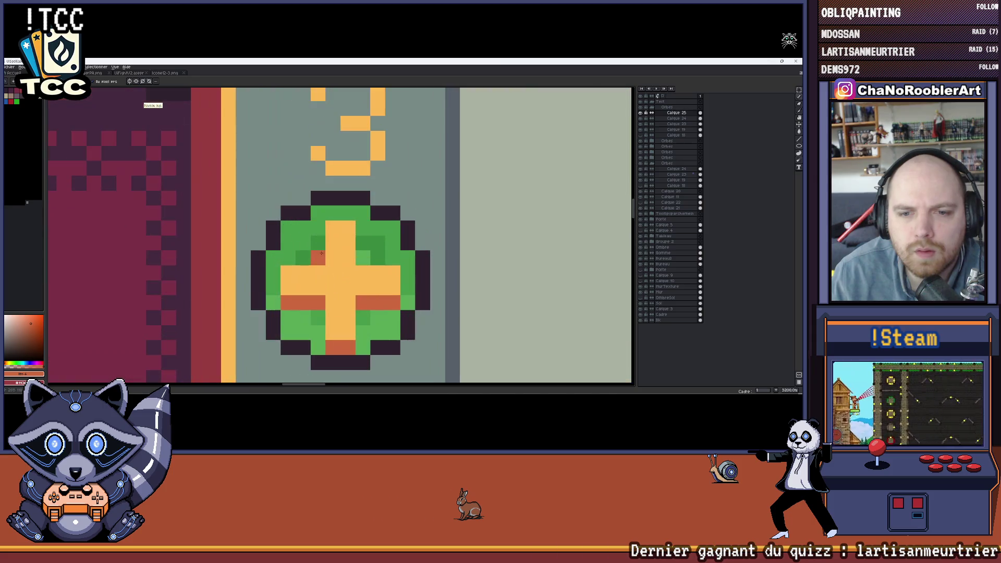
scroll(324, 238, "down", 3)
scroll(323, 243, "down", 1)
scroll(319, 249, "down", 2)
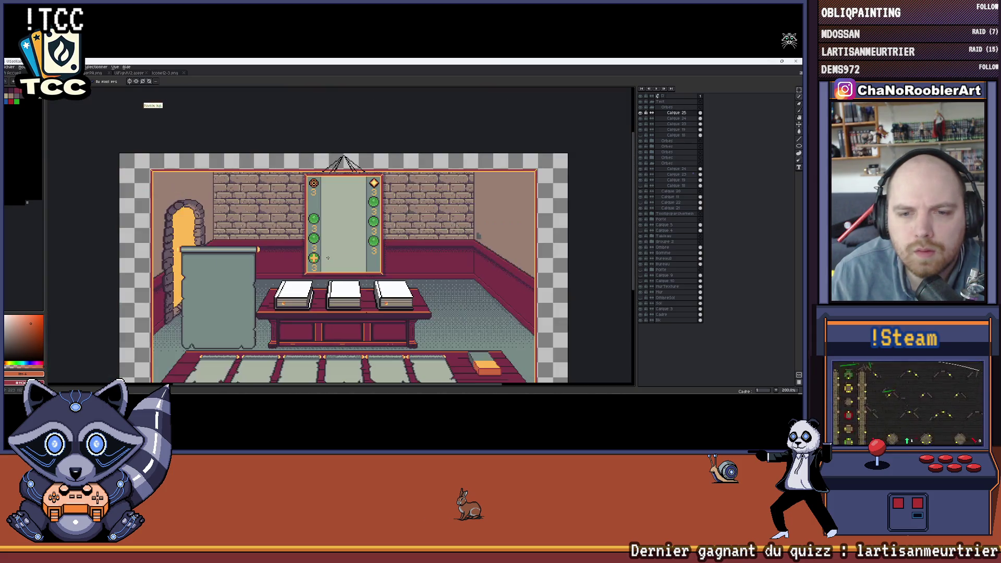
scroll(315, 258, "up", 2)
scroll(315, 259, "up", 4)
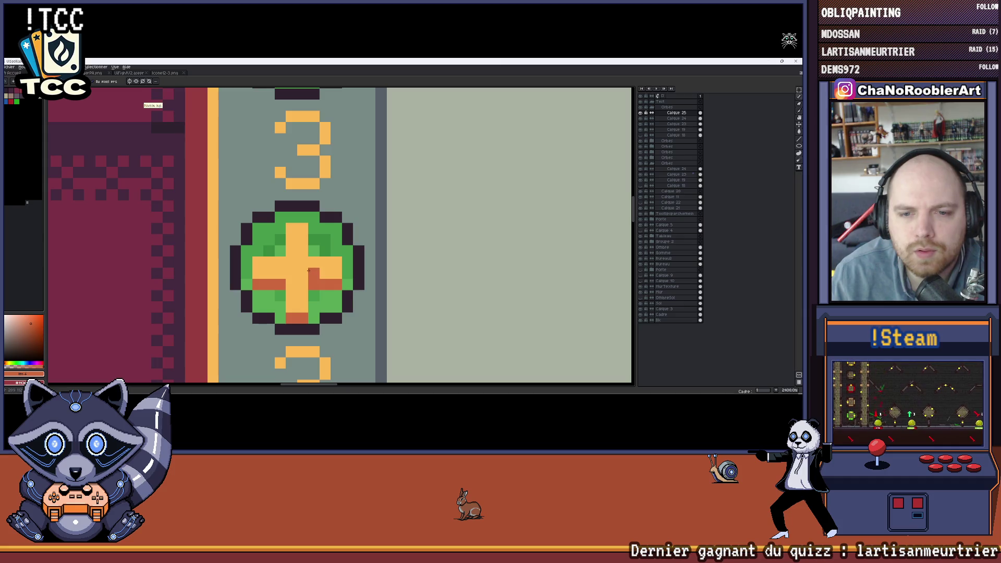
scroll(292, 279, "down", 2)
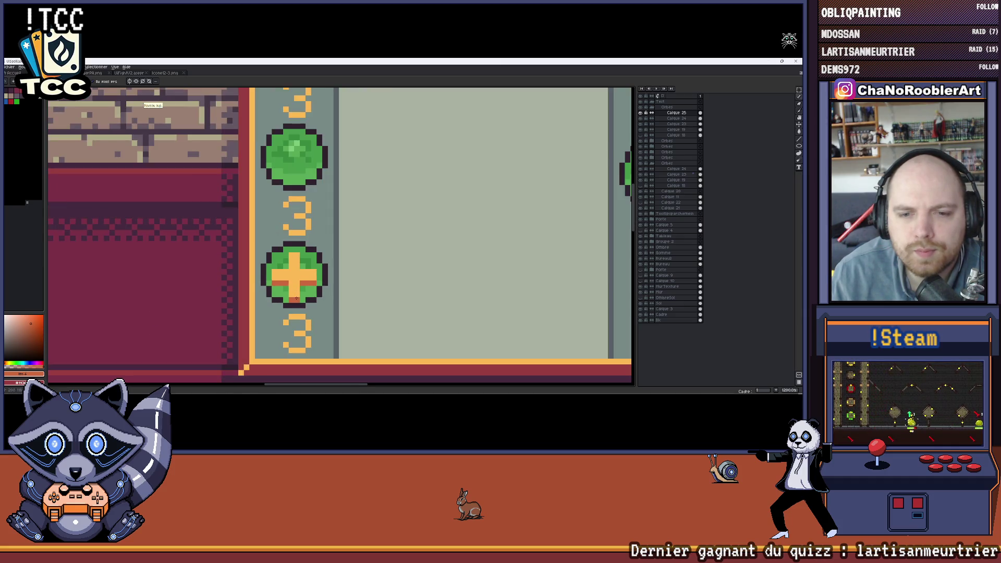
scroll(288, 199, "up", 3)
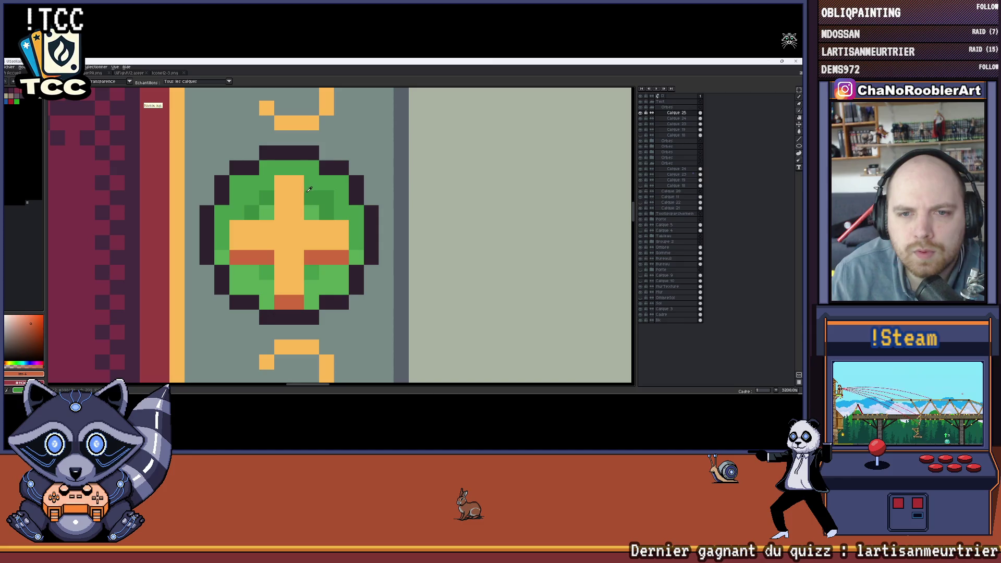
left_click_drag(306, 235, 234, 250)
key("Return")
key("b")
Cover the shading with green again and undo, leaving a clean orange plus.
left_click_drag(282, 287, 296, 303)
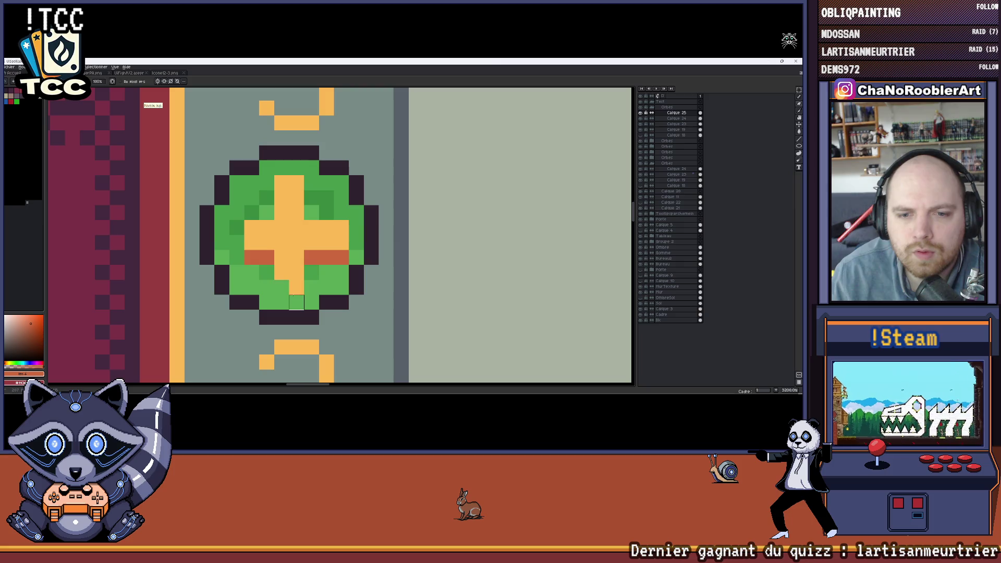
left_click_drag(341, 227, 341, 258)
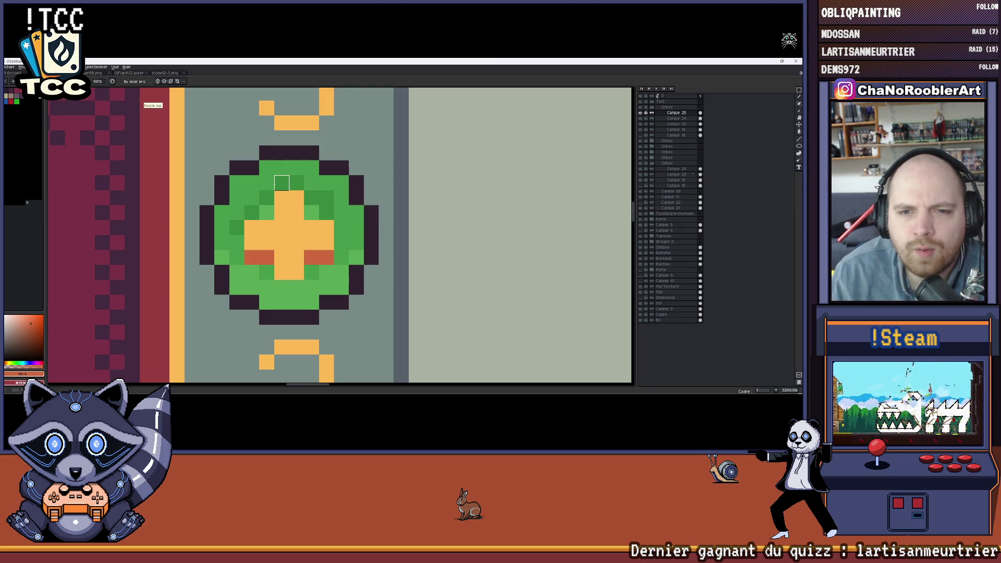
left_click(281, 288)
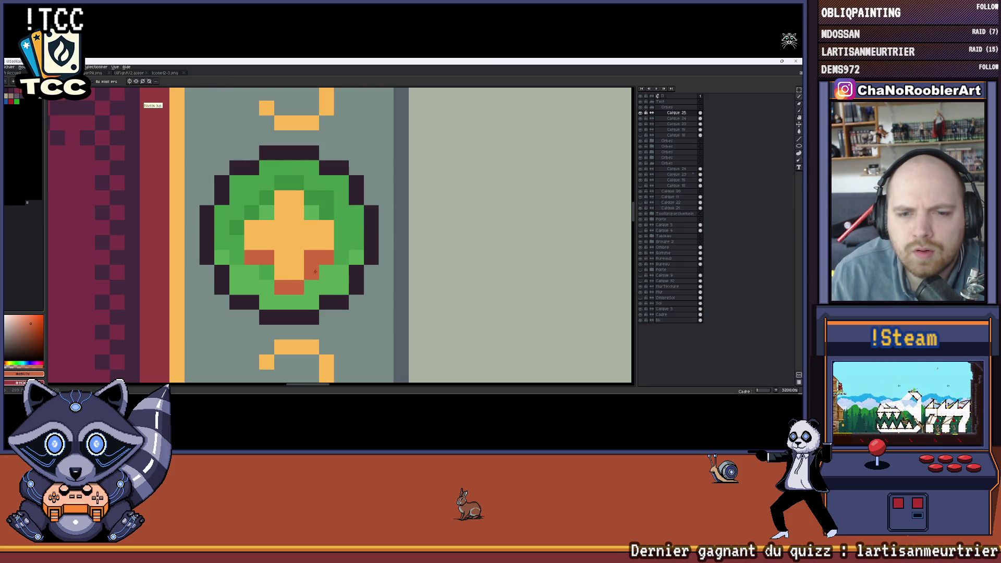
scroll(313, 271, "down", 3)
scroll(330, 267, "down", 1)
scroll(333, 262, "down", 1)
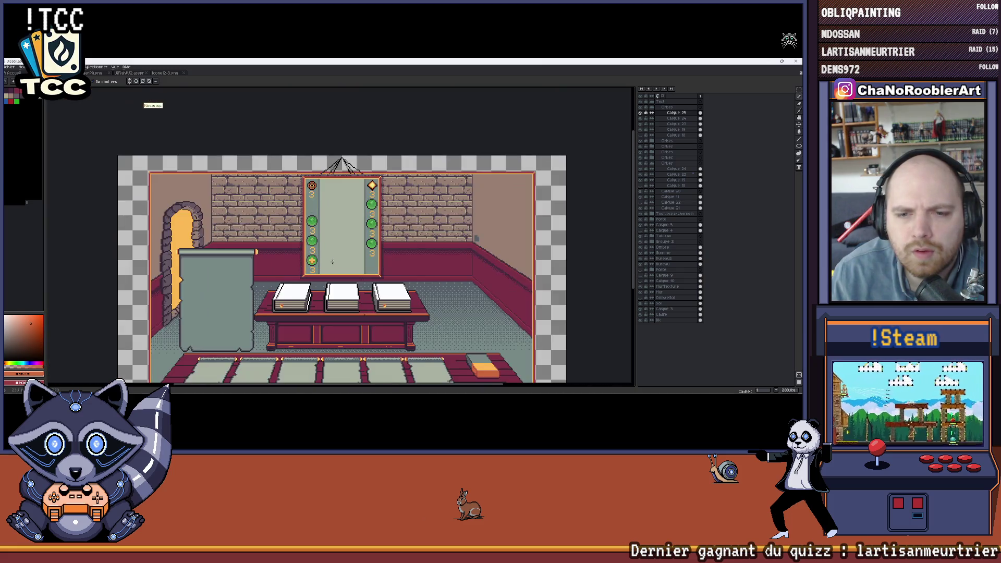
scroll(333, 261, "up", 3)
scroll(336, 252, "up", 1)
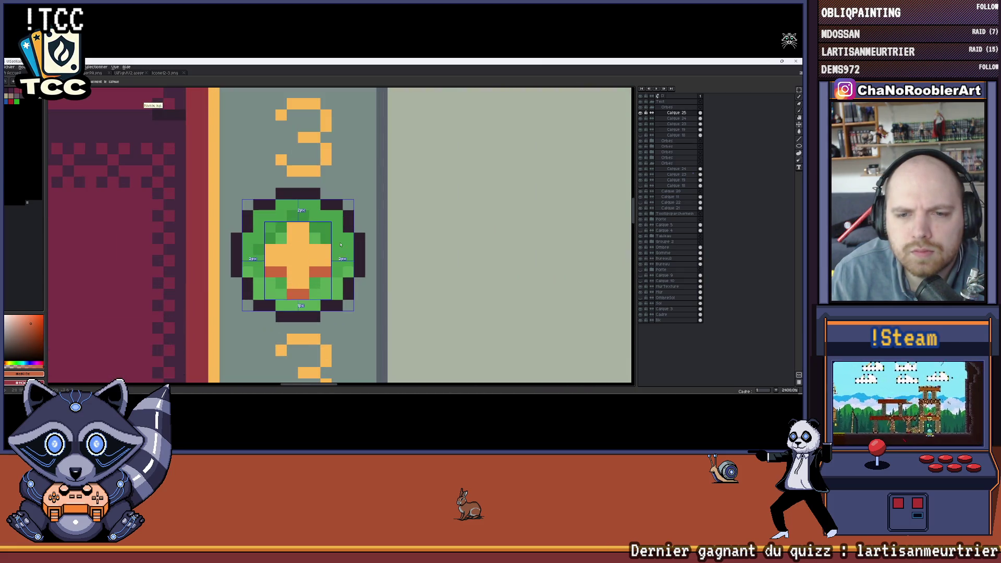
key("ctrl+z")
key("ctrl+z")
key("ctrl+z")
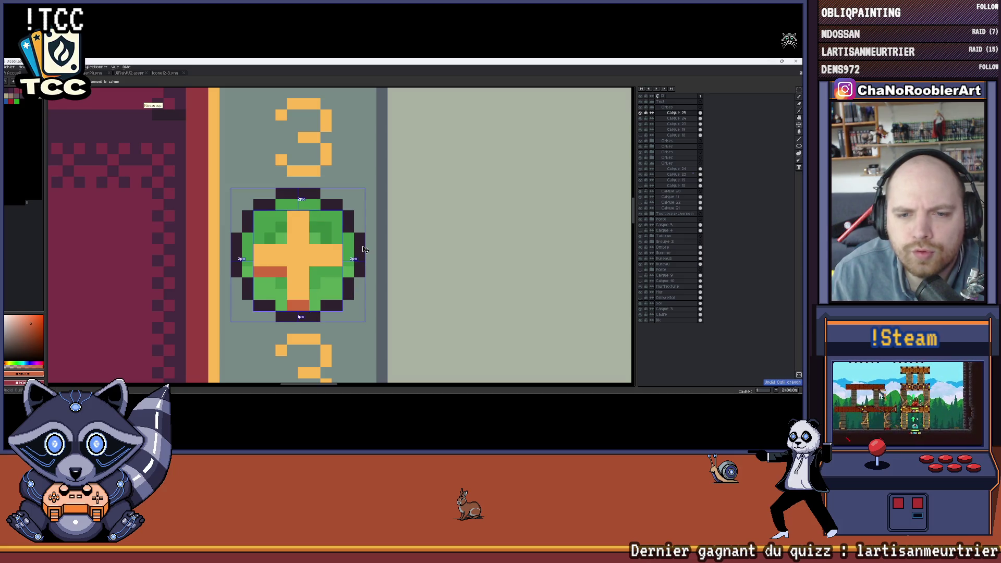
scroll(352, 250, "down", 2)
scroll(345, 252, "down", 2)
scroll(341, 253, "right", 1)
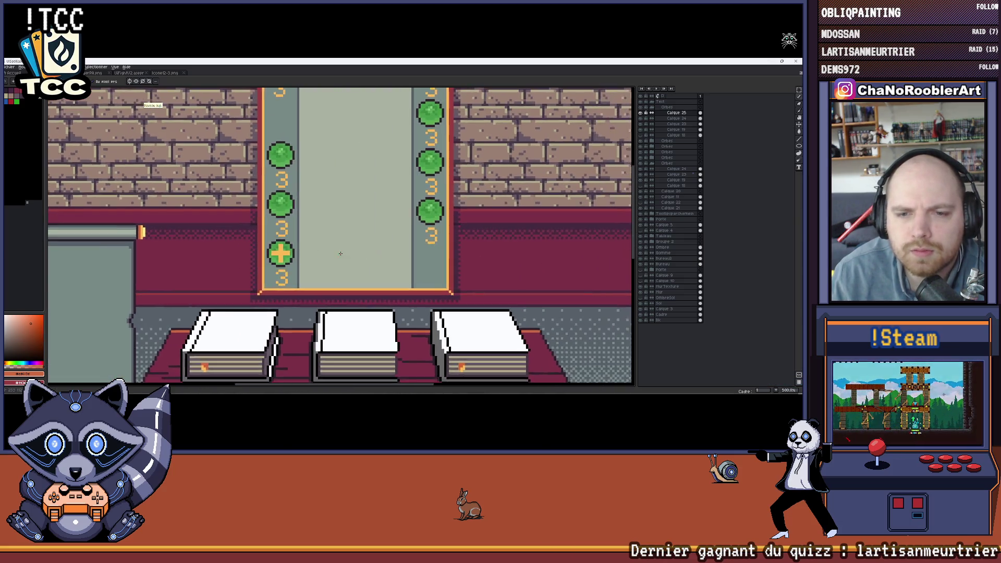
scroll(340, 253, "down", 1)
scroll(336, 256, "up", 4)
scroll(321, 261, "up", 1)
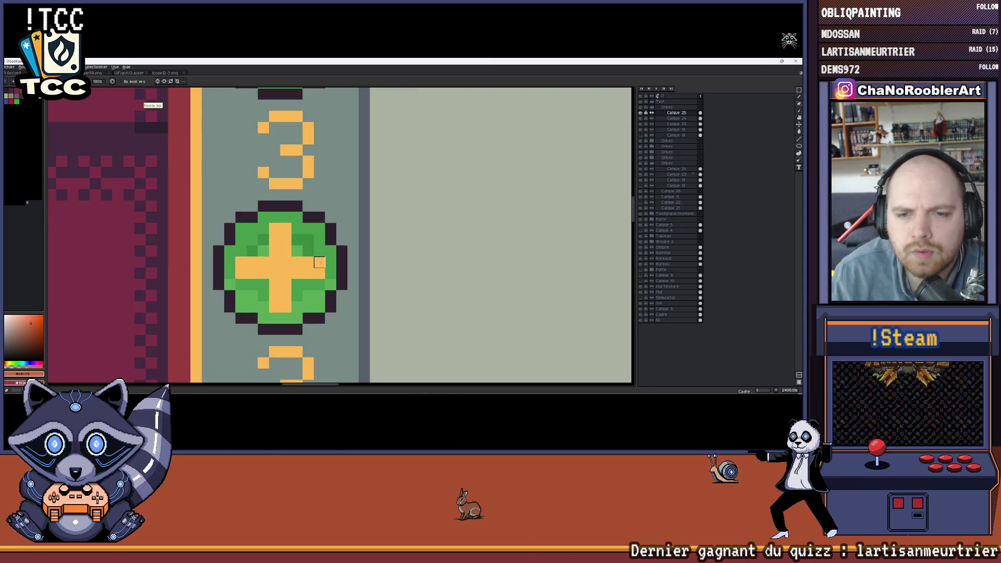
scroll(321, 262, "down", 3)
scroll(325, 259, "down", 1)
scroll(330, 249, "right", 1)
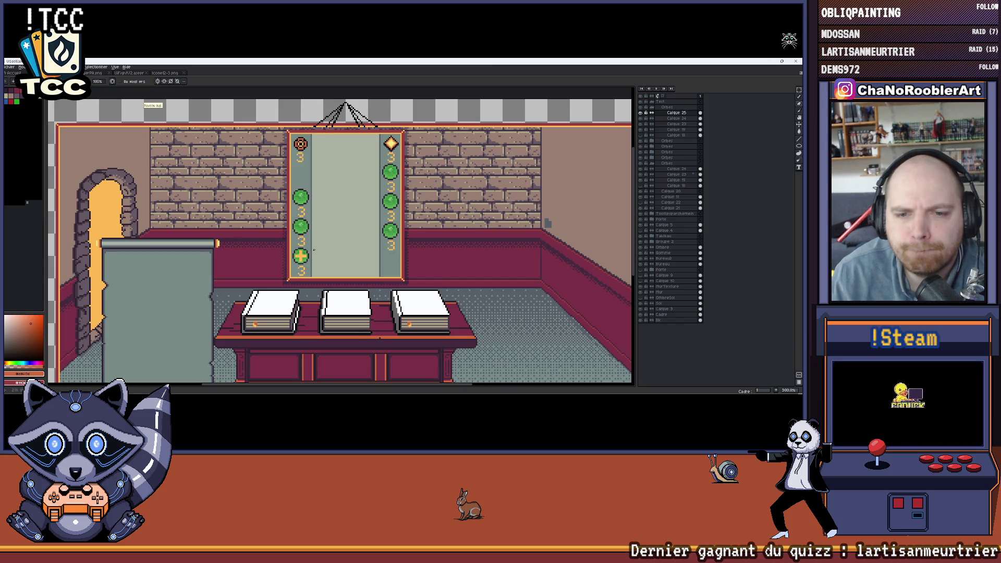
scroll(301, 255, "up", 2)
scroll(311, 250, "up", 2)
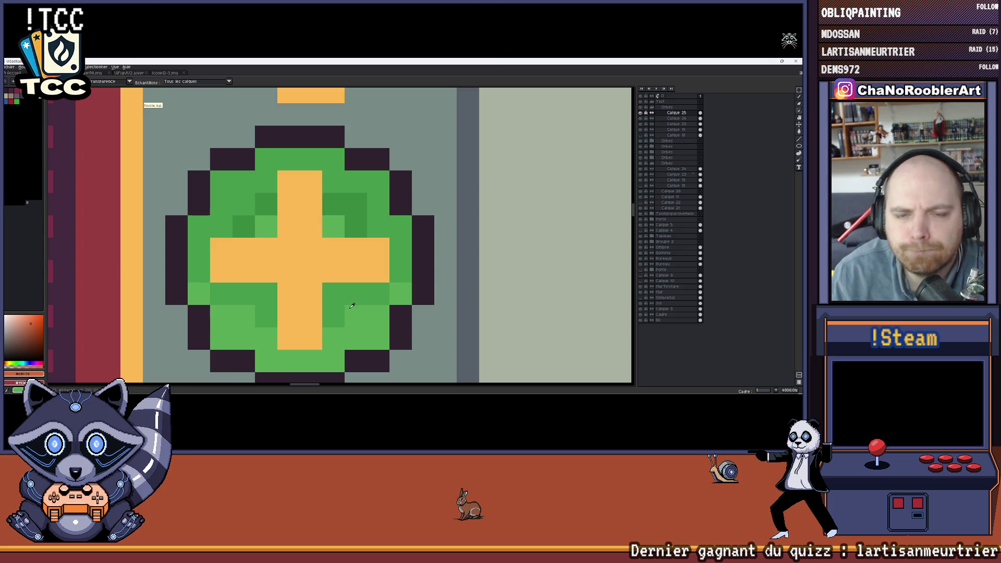
scroll(334, 271, "down", 3)
scroll(331, 283, "up", 2)
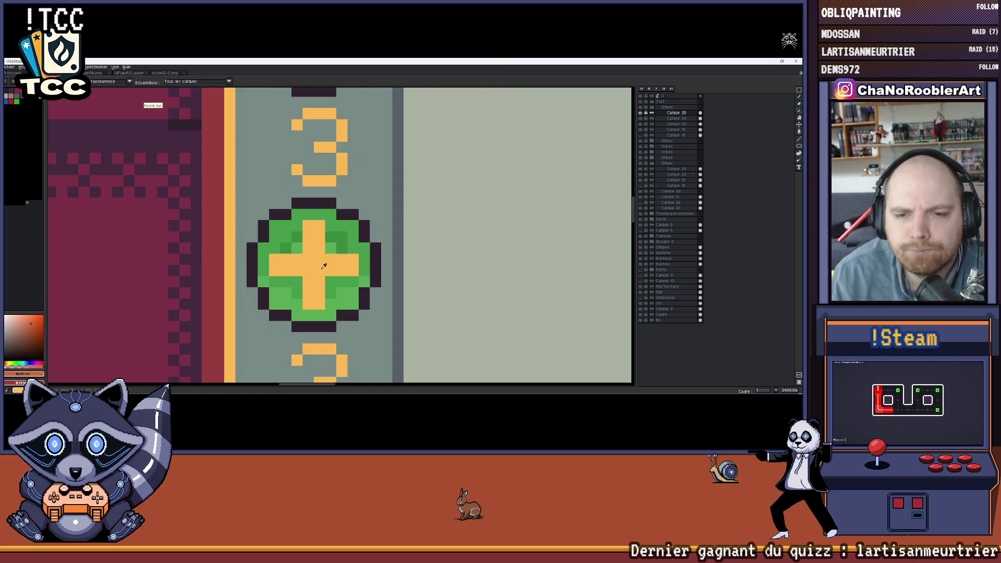
Sample a red, dot the cross's right arm and nudge the cross layer one pixel right.
key("i")
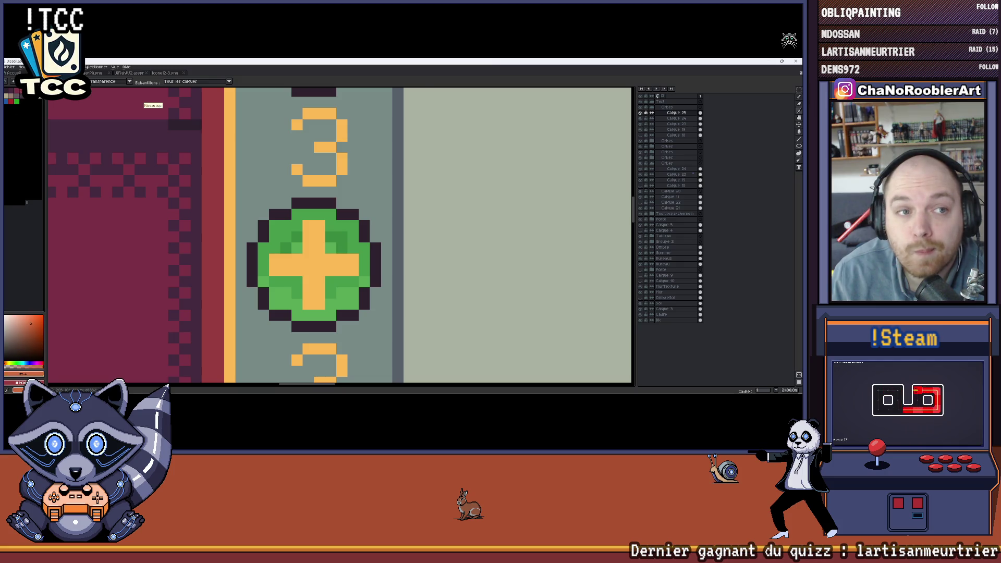
scroll(337, 231, "up", 1)
left_click(339, 296)
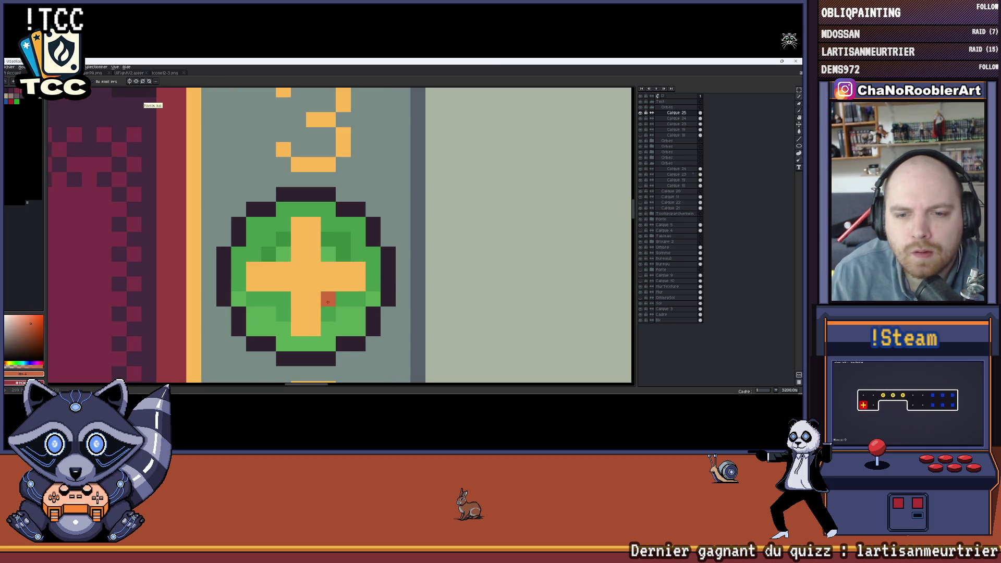
left_click(369, 283)
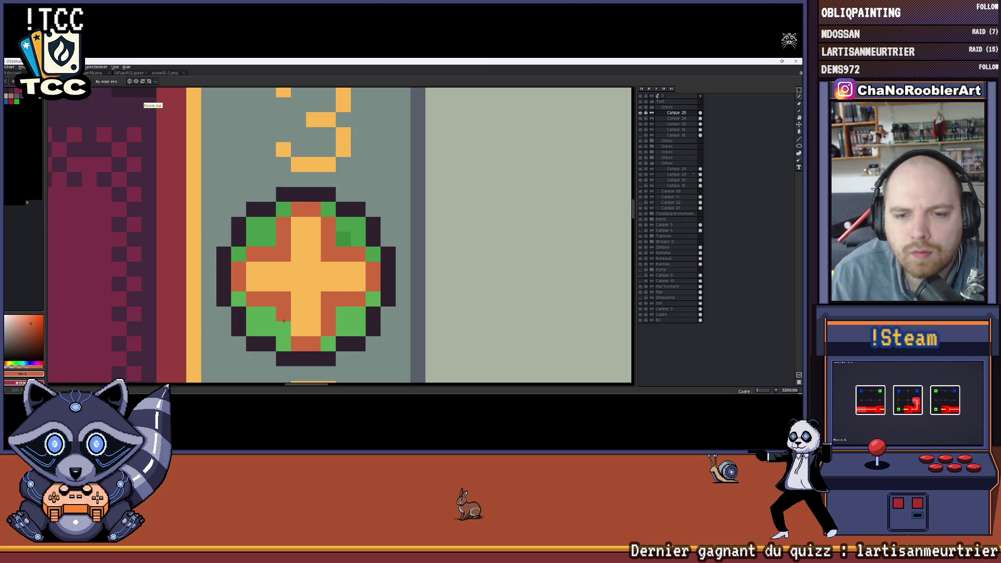
scroll(288, 313, "down", 5)
scroll(366, 287, "down", 2)
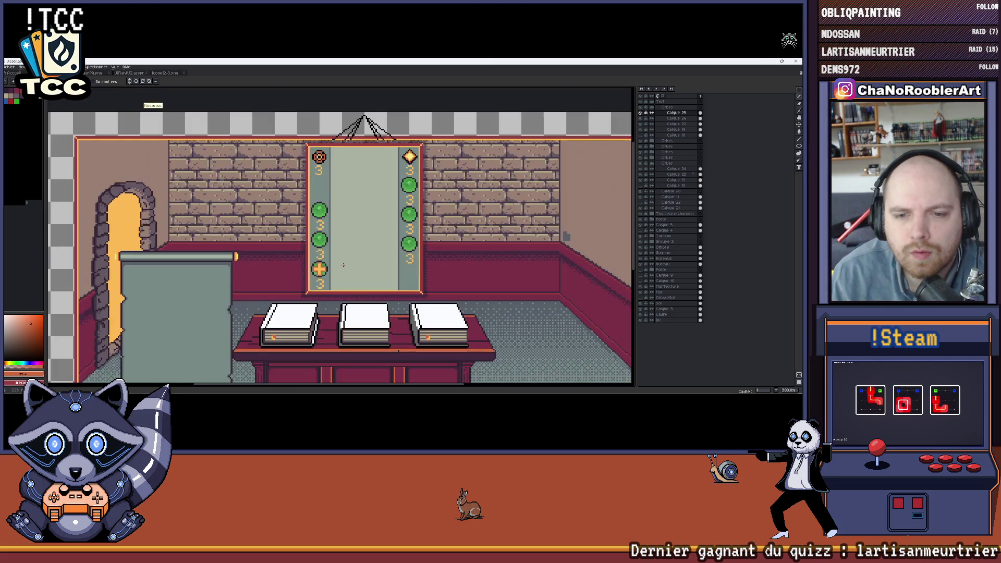
scroll(342, 264, "up", 3)
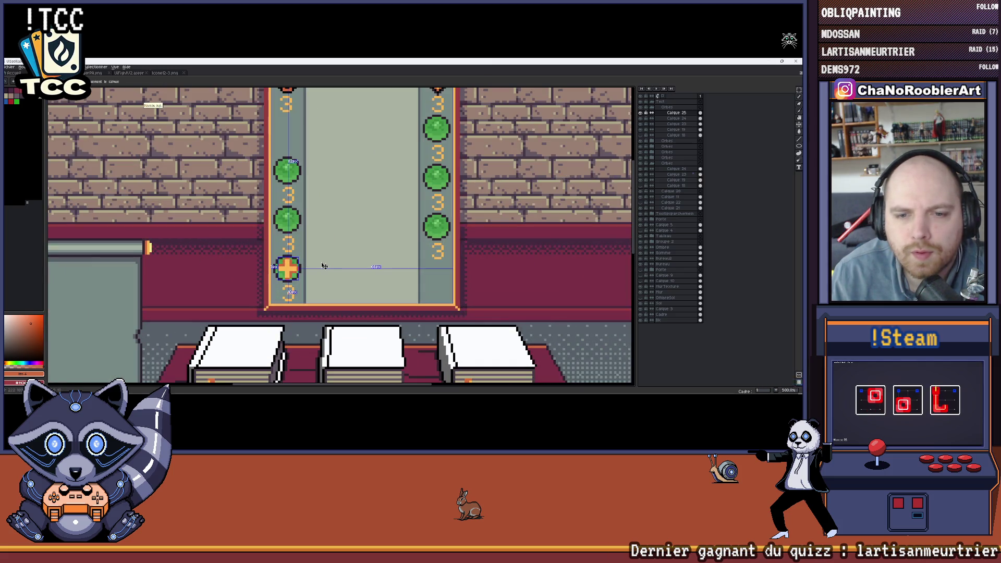
key("Right")
key("Right")
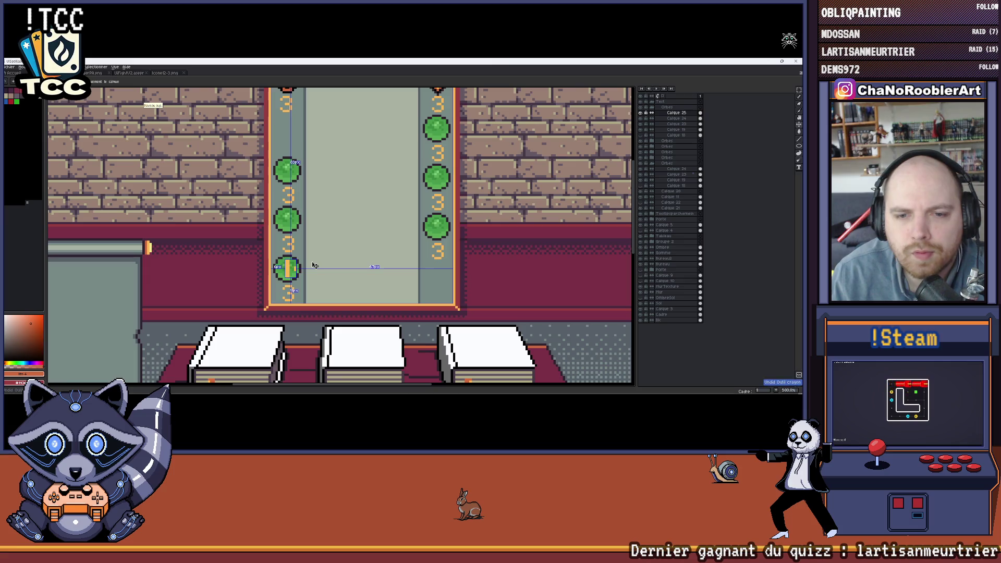
key("b")
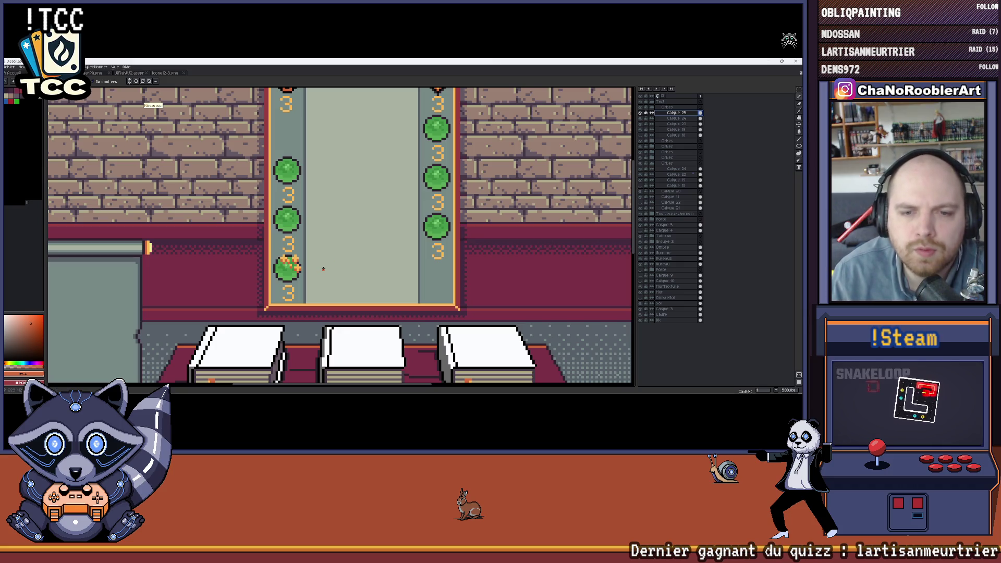
scroll(322, 272, "down", 3)
scroll(303, 274, "up", 3)
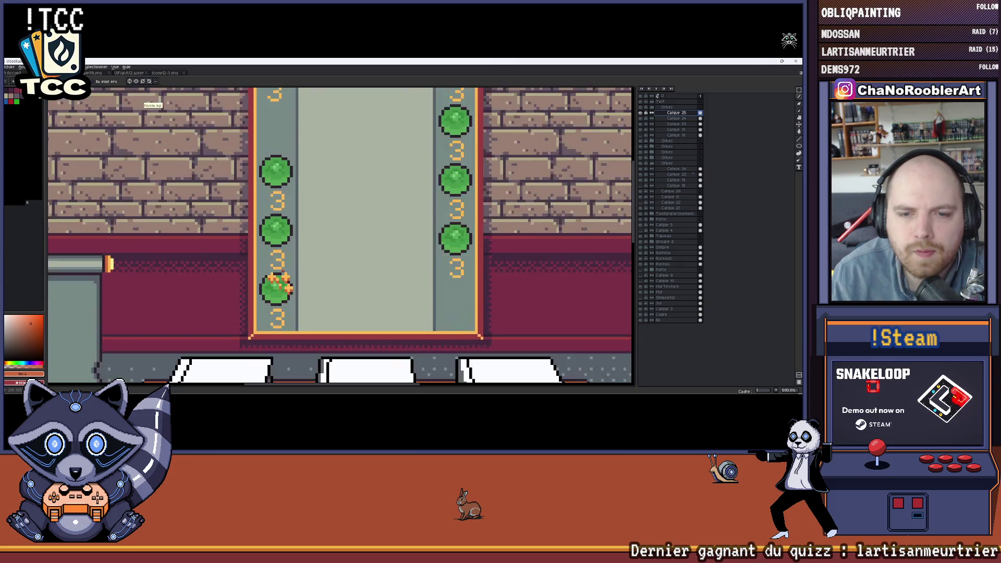
Centre the green-circle panel and add a new empty layer for the icon.
left_click_drag(325, 243, 342, 224)
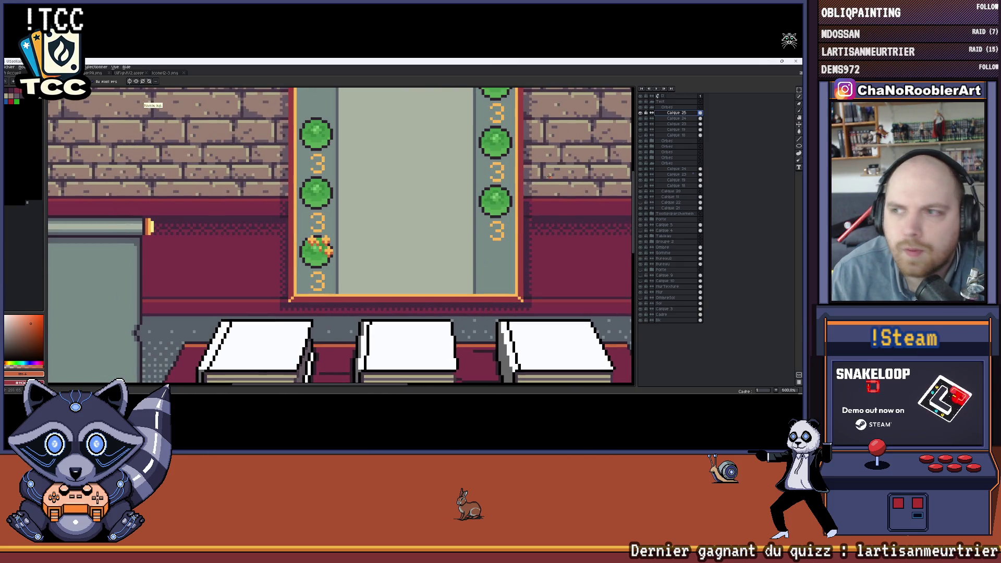
left_click(655, 118)
scroll(308, 240, "up", 2)
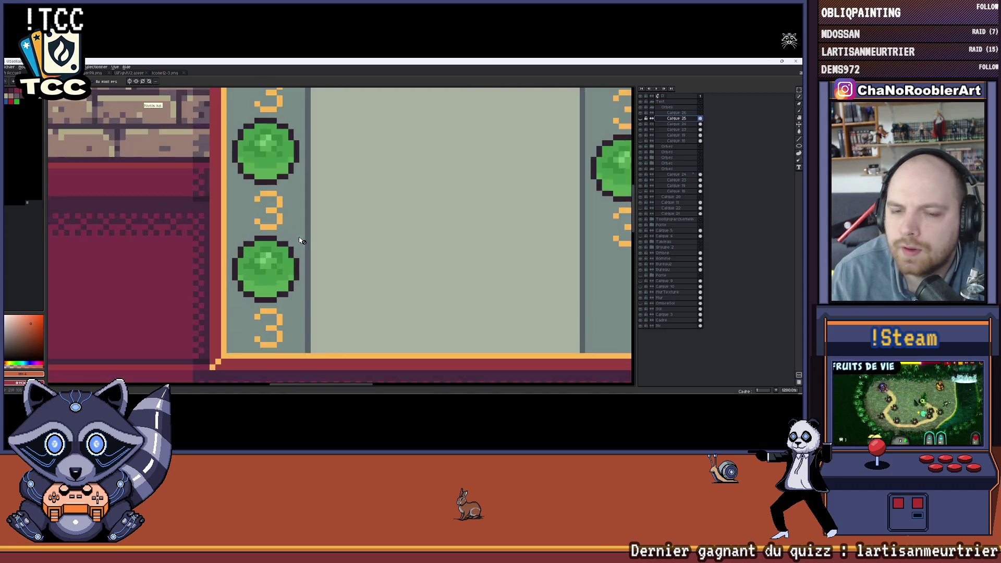
scroll(319, 251, "up", 1)
scroll(329, 254, "up", 1)
scroll(329, 254, "down", 3)
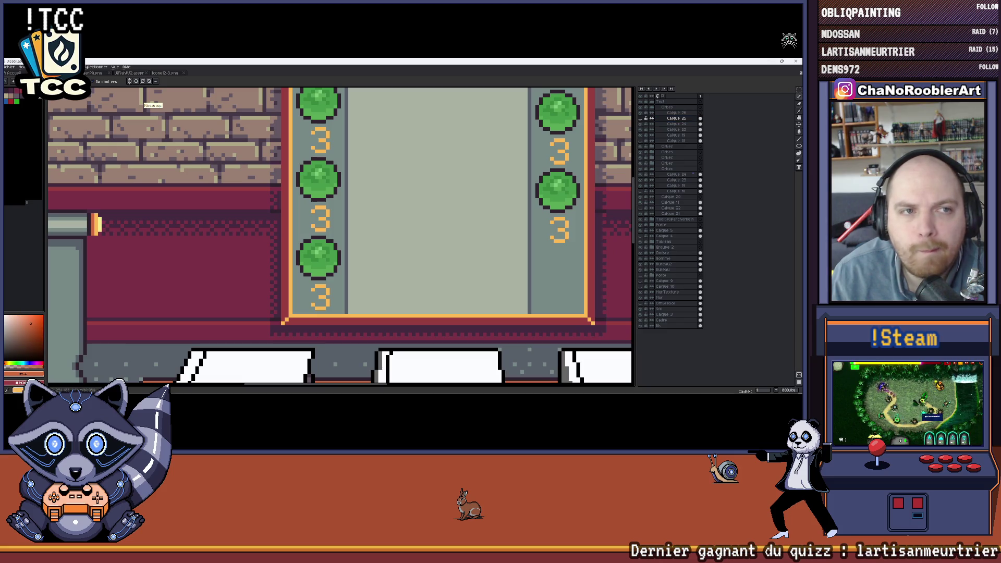
scroll(311, 281, "up", 2)
Paint an orange T on the new layer: tall stem and crossbar across the green circle.
left_click_drag(312, 280, 281, 241)
left_click(677, 113)
left_click(354, 303)
scroll(357, 300, "up", 1)
mouse_move(307, 300)
left_mouse_down()
mouse_move(324, 285)
mouse_move(320, 254)
left_mouse_up()
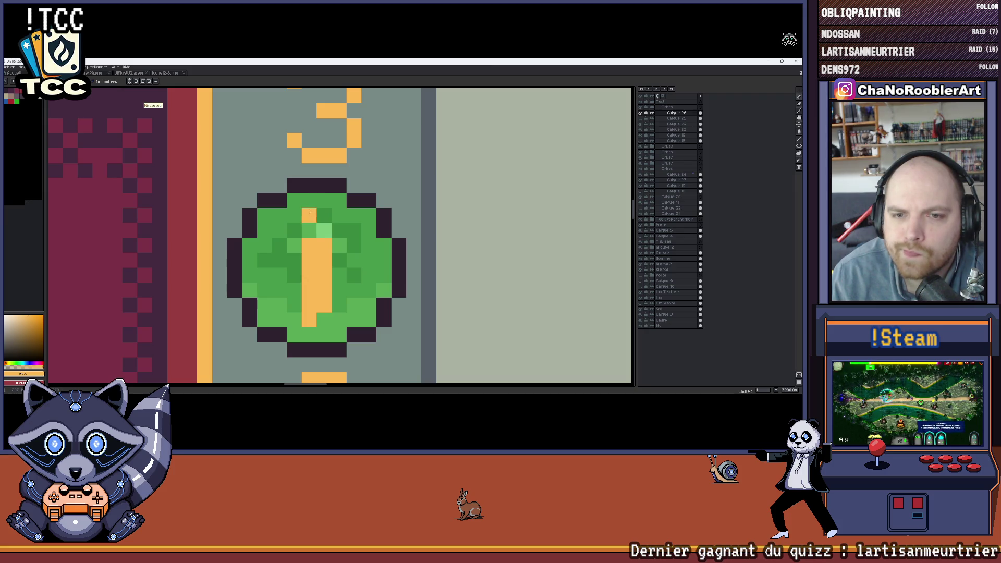
left_click(280, 235)
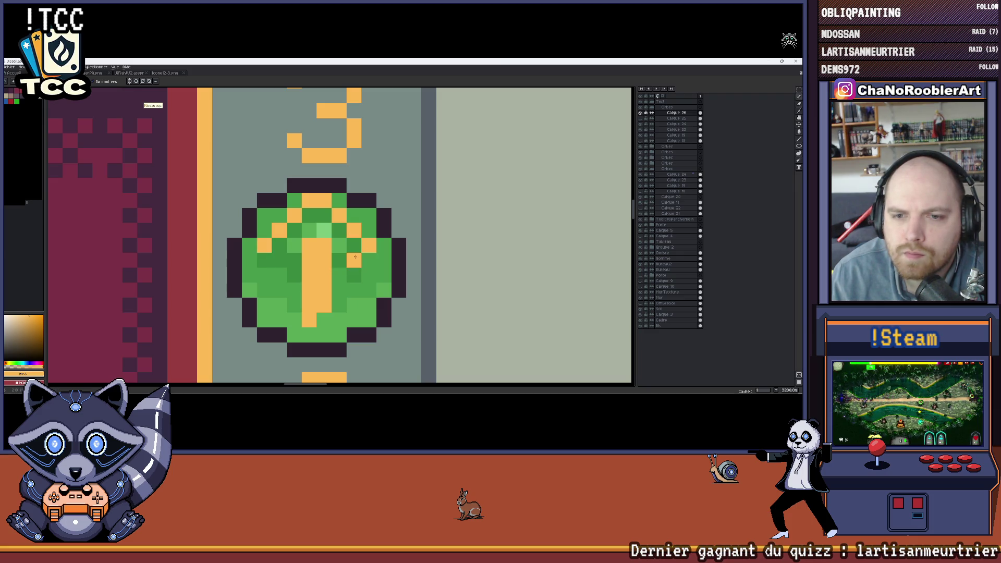
mouse_move(284, 247)
left_mouse_down()
mouse_move(295, 232)
mouse_move(332, 232)
left_mouse_up()
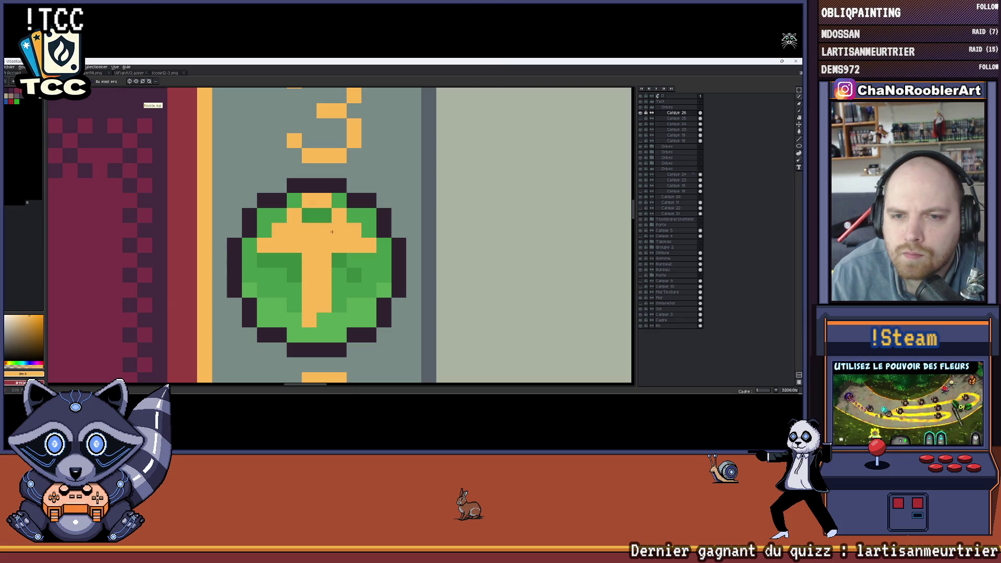
scroll(318, 219, "down", 3)
scroll(324, 235, "down", 2)
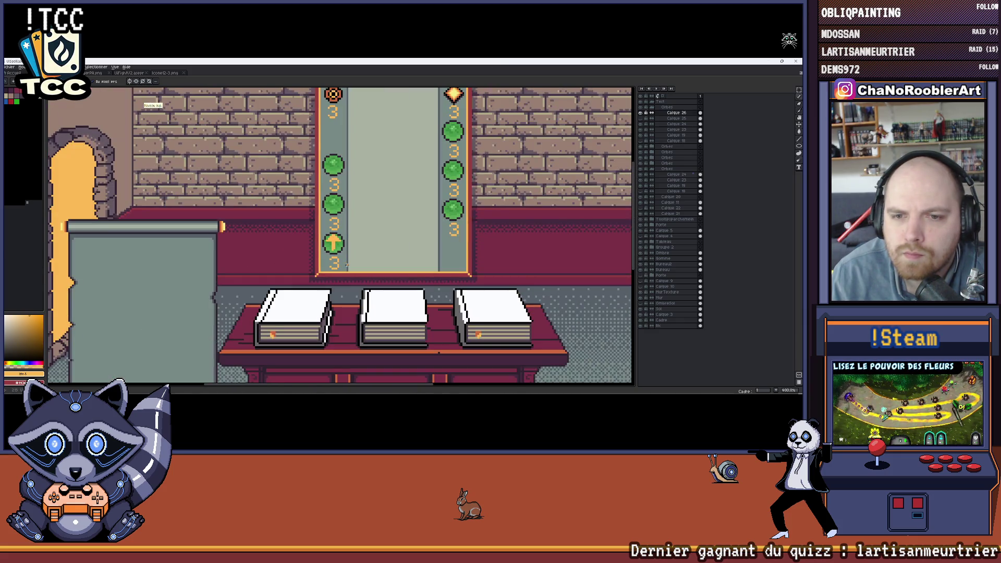
scroll(331, 242, "up", 1)
scroll(331, 242, "up", 4)
scroll(331, 243, "up", 1)
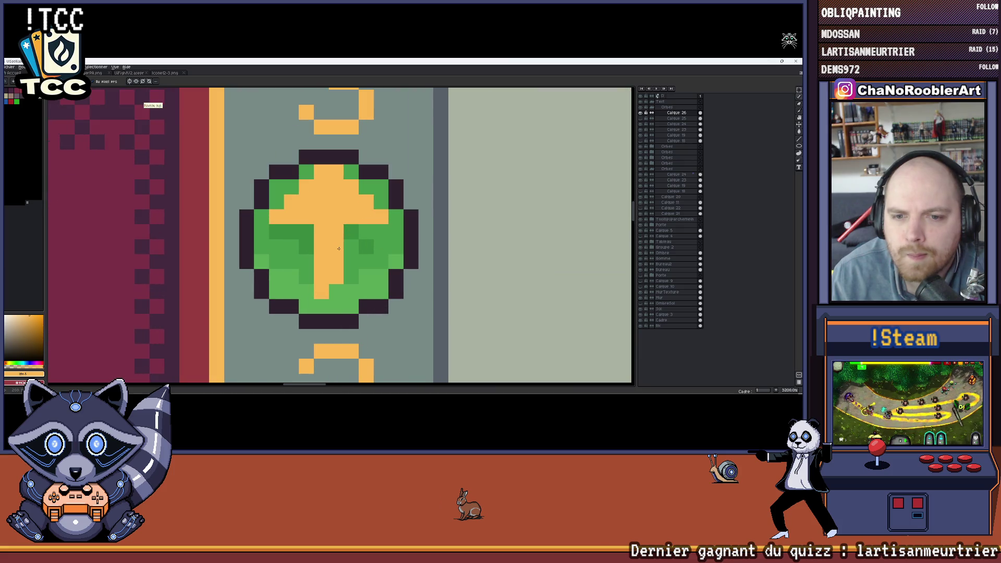
Add a darker red-orange pixel on the stem and pick pale yellow for the highlight.
left_click(337, 232)
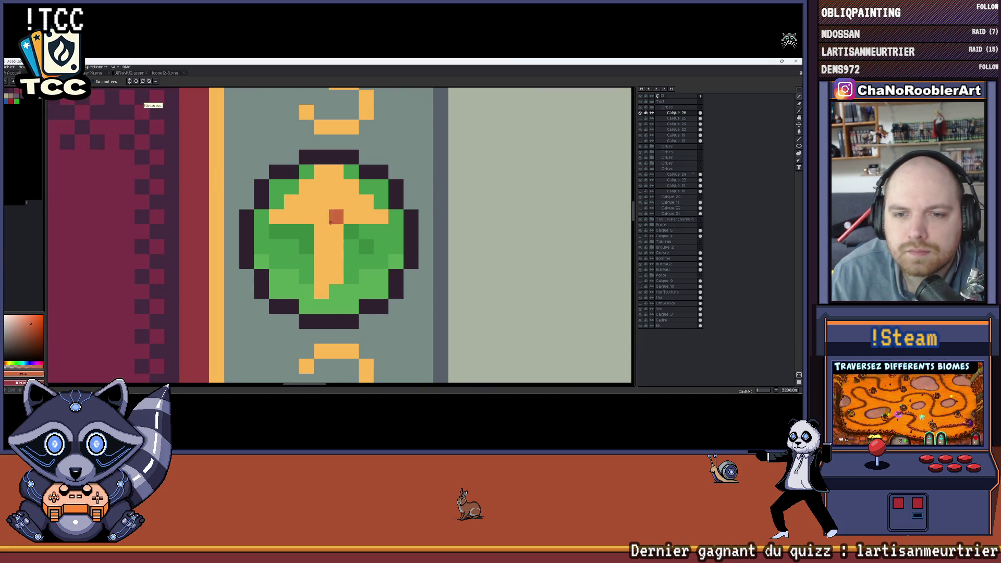
left_click(14, 363)
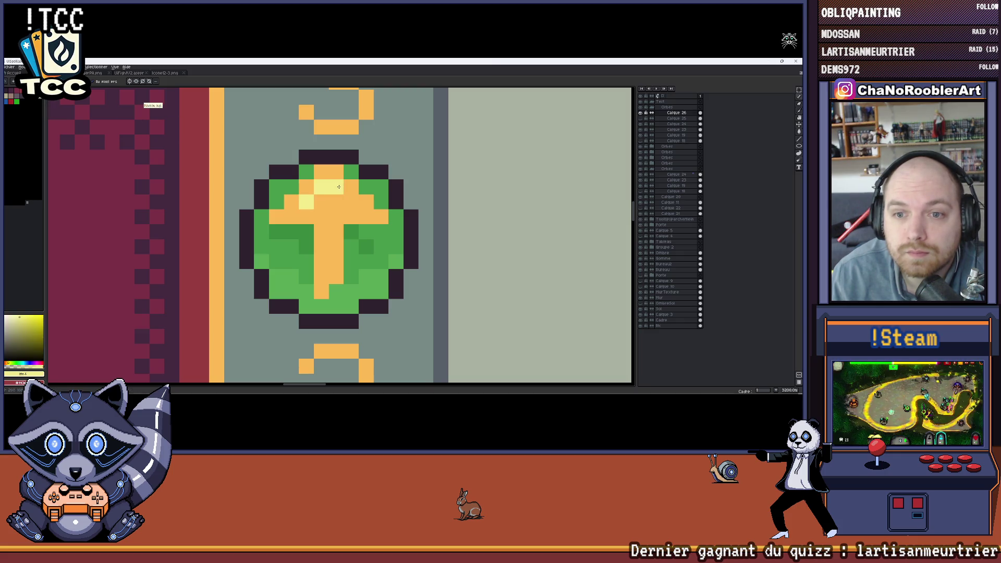
scroll(332, 201, "down", 5)
scroll(331, 202, "up", 2)
scroll(333, 204, "up", 1)
scroll(335, 207, "down", 2)
scroll(334, 209, "down", 1)
scroll(334, 208, "down", 1)
scroll(376, 212, "up", 2)
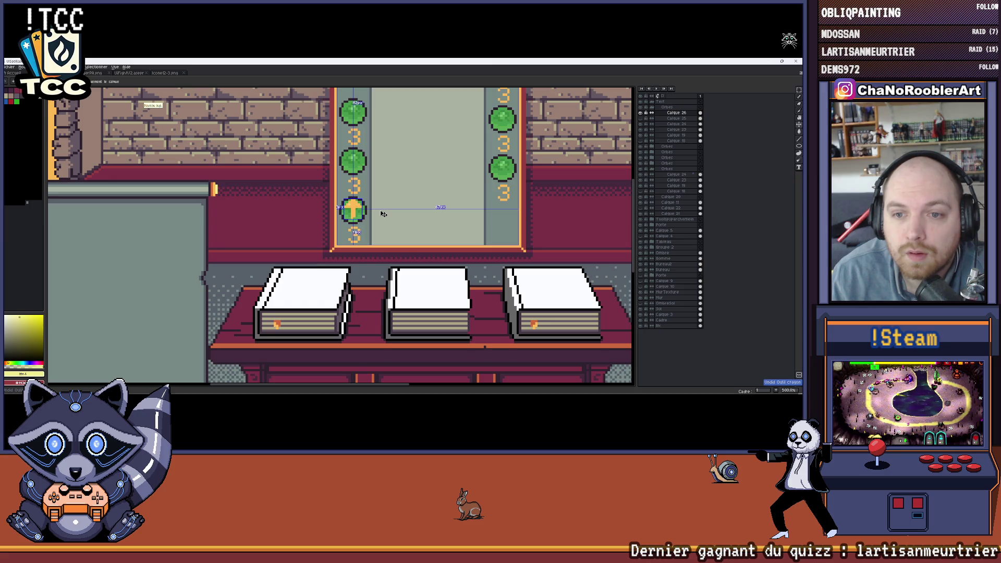
scroll(375, 215, "down", 2)
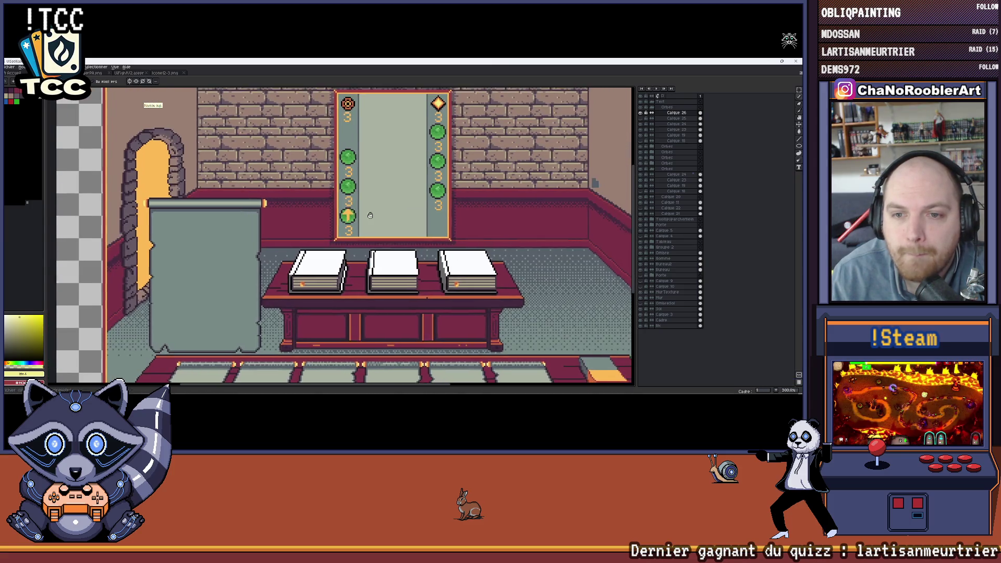
Hide layer Calque 26 holding the T symbol and pan around the room scene.
left_click_drag(370, 215, 347, 219)
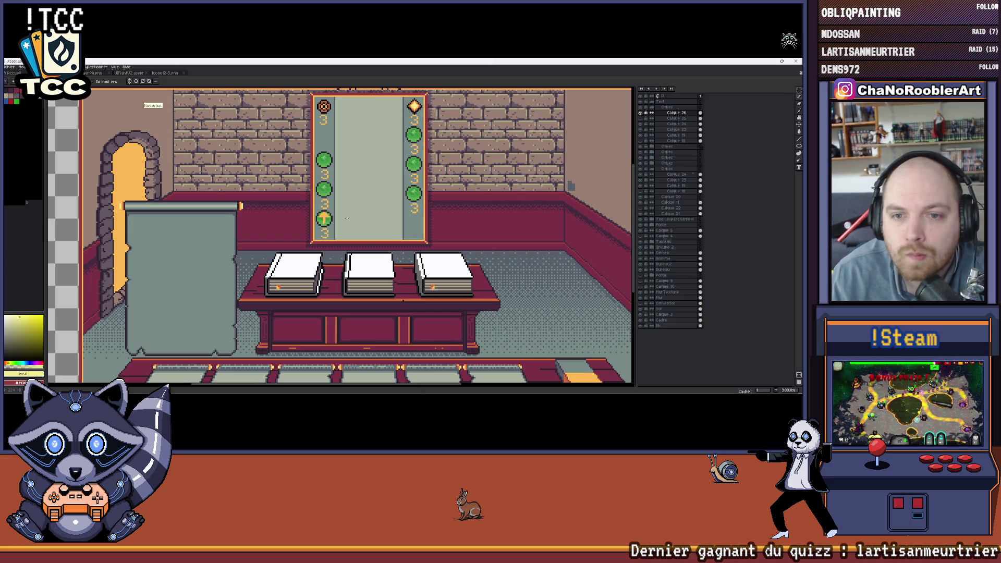
left_click(644, 115)
left_click_drag(494, 166, 468, 168)
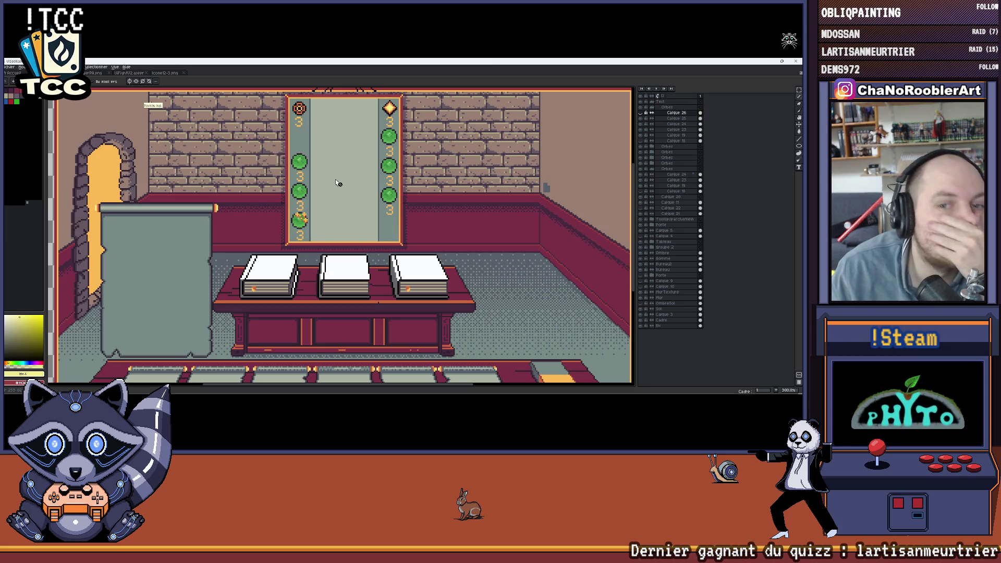
scroll(329, 218, "up", 1)
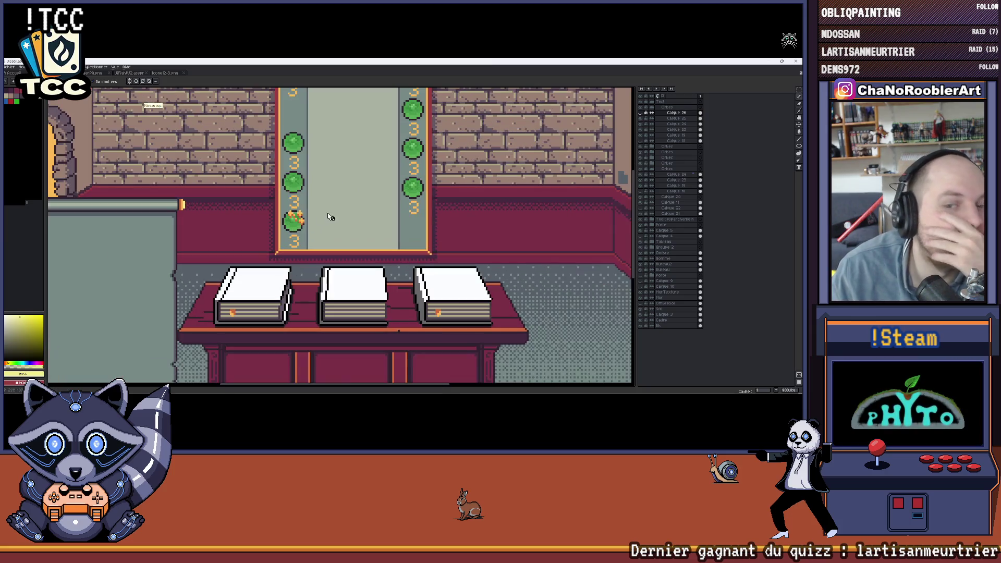
scroll(334, 222, "down", 1)
scroll(334, 223, "down", 1)
scroll(339, 217, "up", 1)
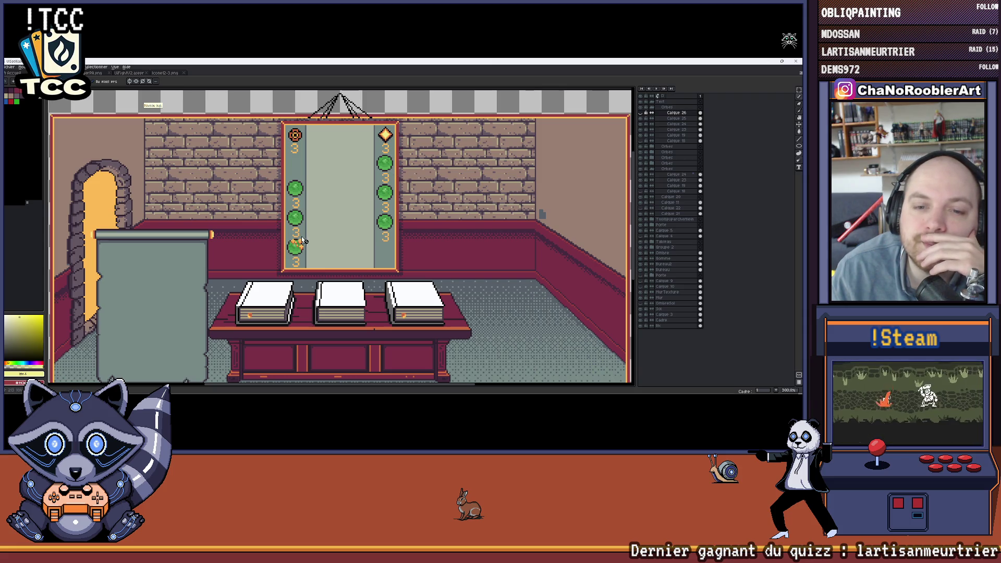
scroll(337, 207, "up", 1)
scroll(331, 211, "up", 2)
scroll(330, 211, "down", 3)
left_click_drag(330, 212, 317, 216)
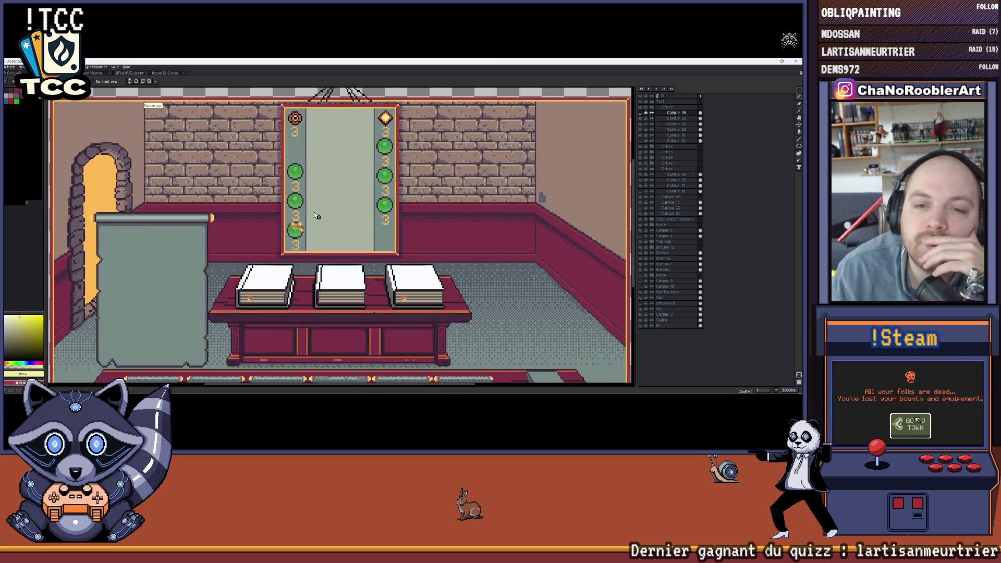
scroll(295, 233, "down", 2)
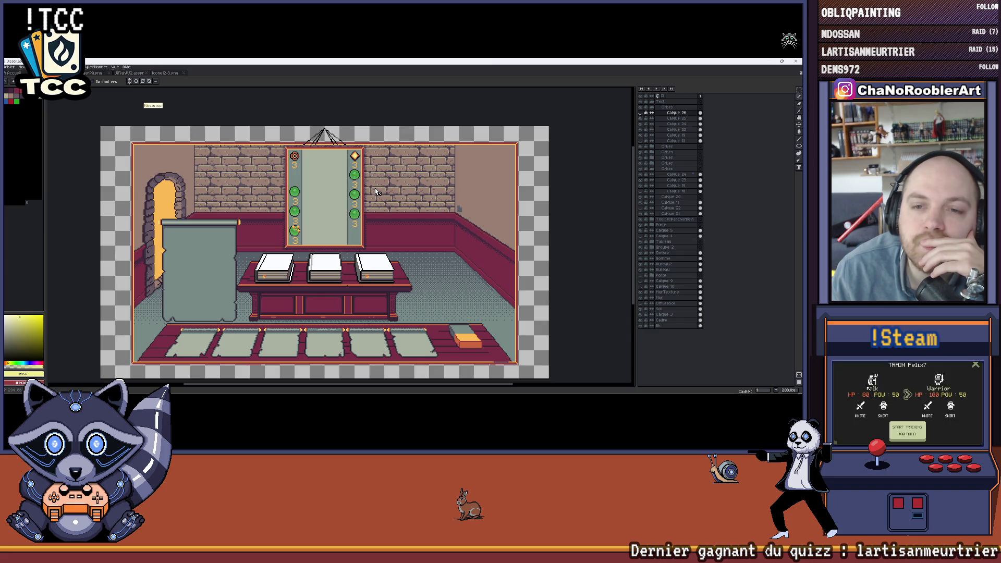
scroll(376, 191, "up", 2)
scroll(383, 180, "up", 1)
scroll(391, 167, "up", 1)
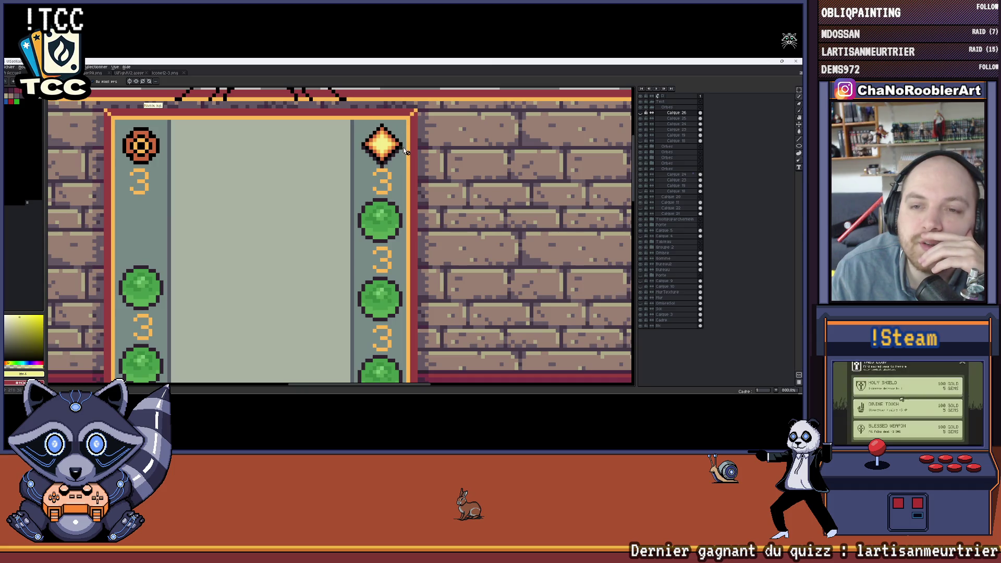
scroll(379, 136, "down", 2)
scroll(384, 157, "down", 1)
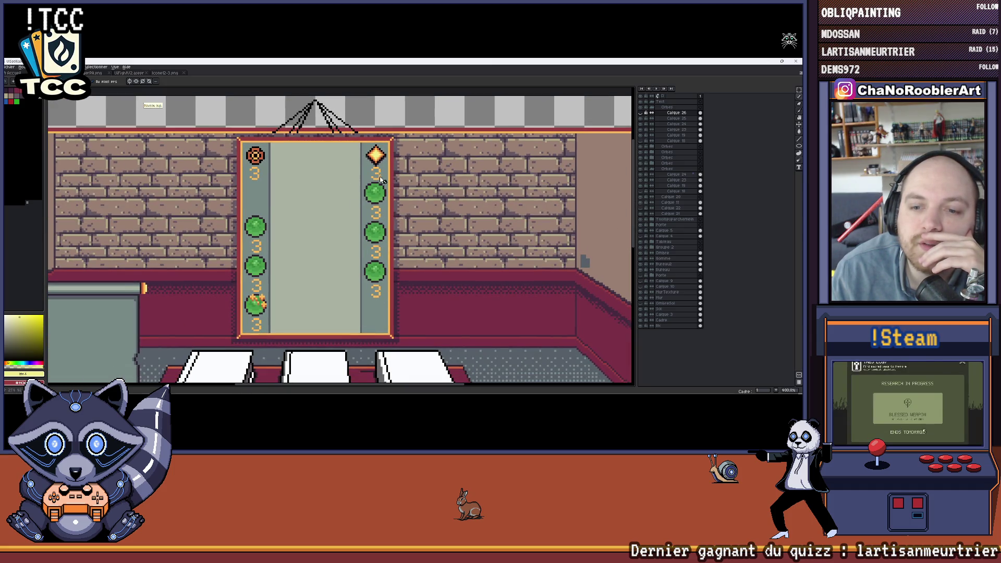
scroll(379, 158, "up", 1)
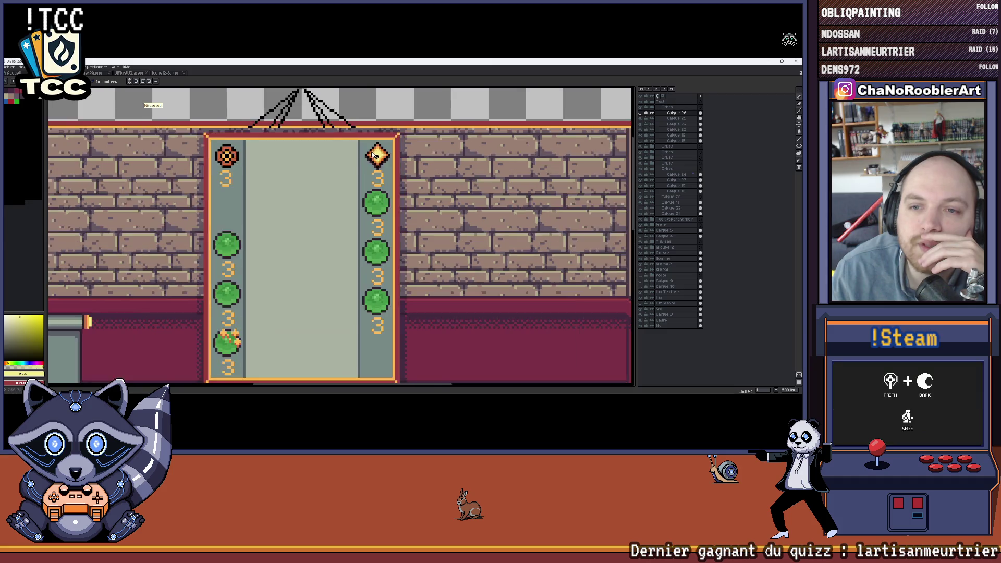
scroll(373, 158, "up", 2)
scroll(380, 159, "down", 2)
scroll(272, 185, "up", 1)
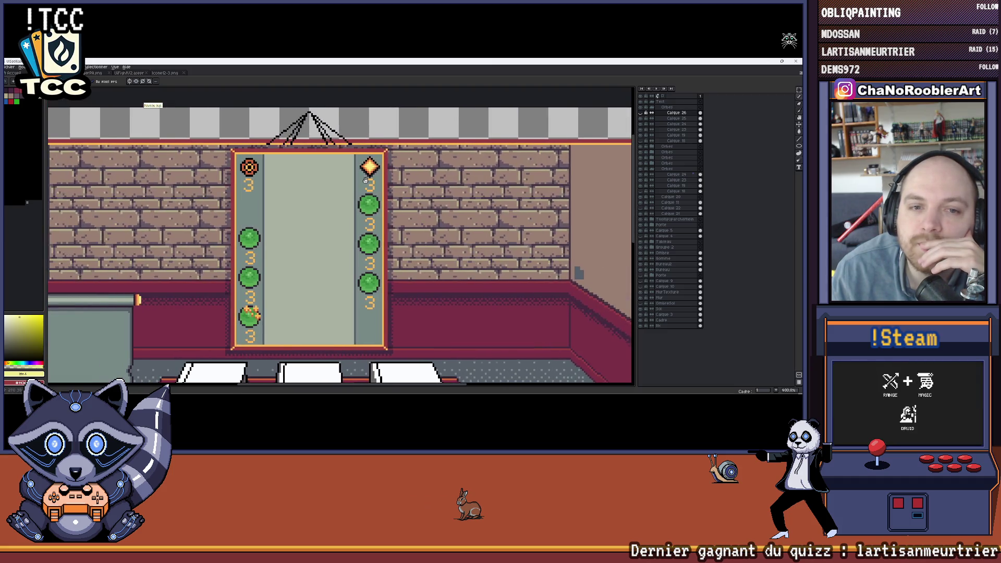
scroll(273, 186, "down", 2)
Cycle open sprites with Ctrl+Tab until the orange icon row document is active.
left_click_drag(289, 198, 308, 184)
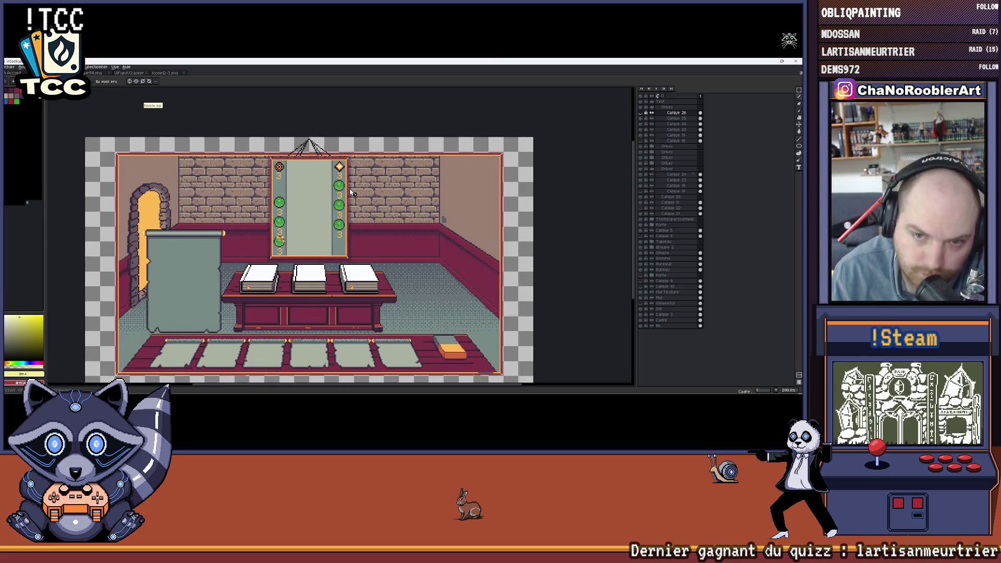
left_click_drag(352, 189, 370, 203)
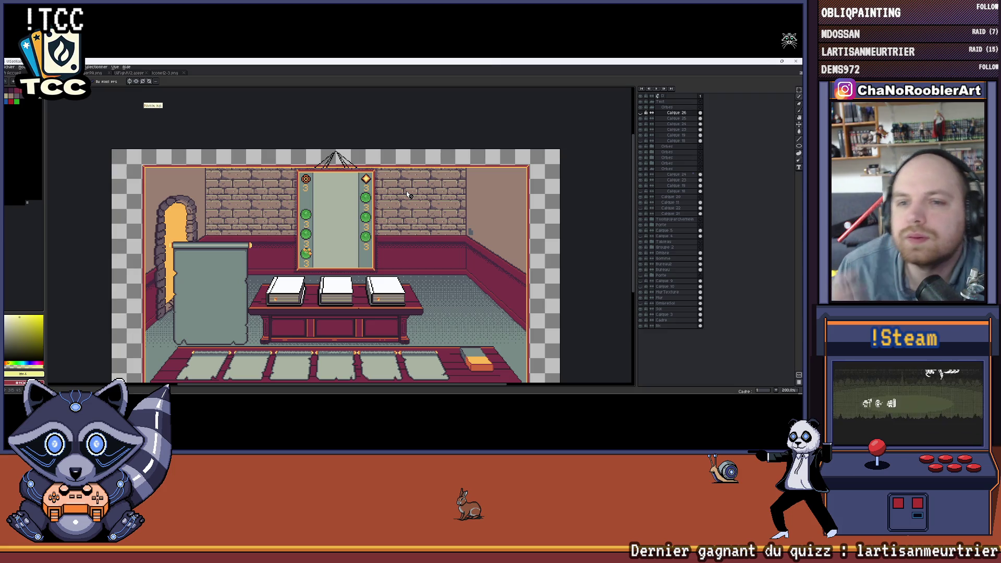
scroll(406, 191, "up", 2)
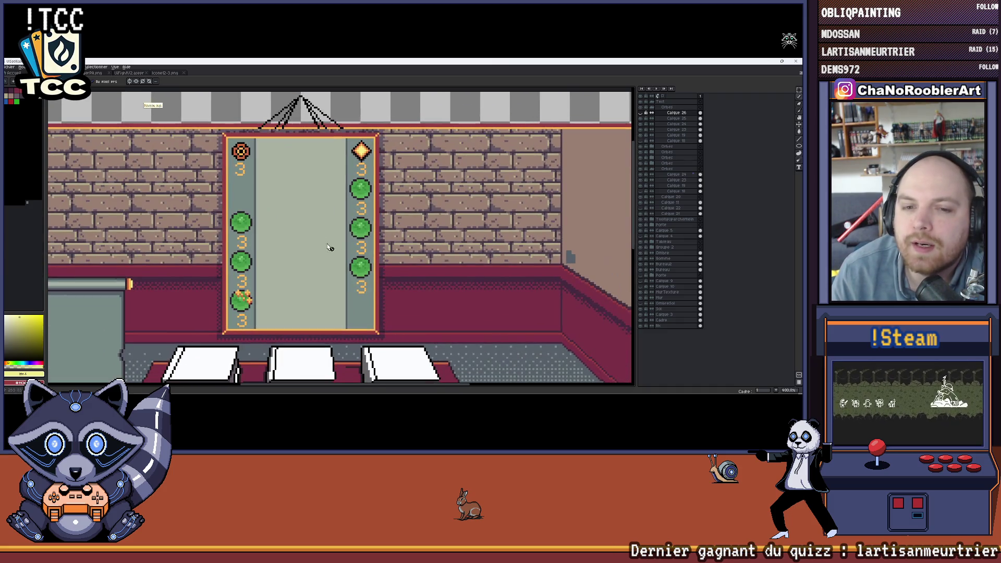
scroll(310, 247, "down", 1)
scroll(310, 248, "down", 1)
scroll(308, 227, "up", 2)
scroll(335, 217, "up", 1)
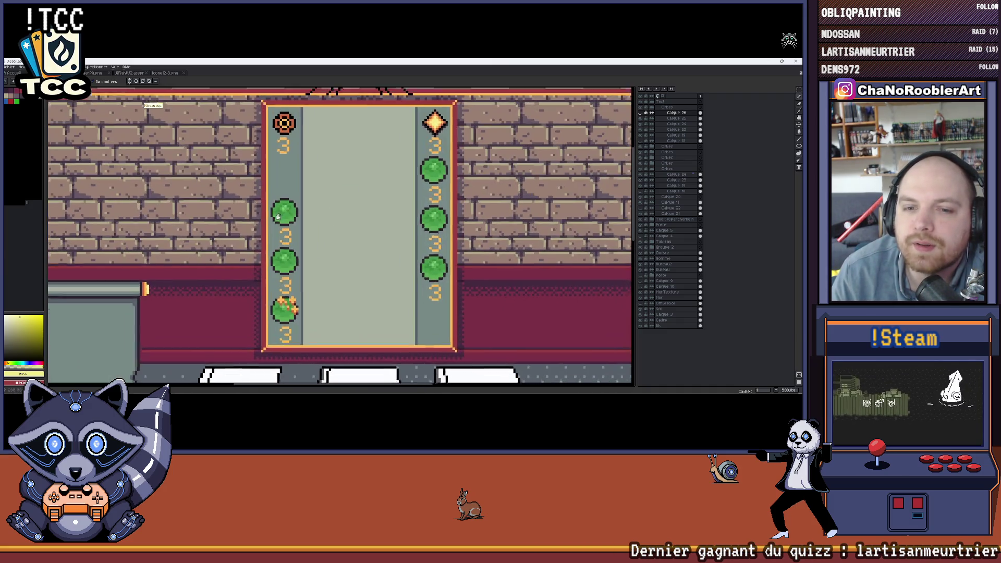
scroll(360, 206, "down", 1)
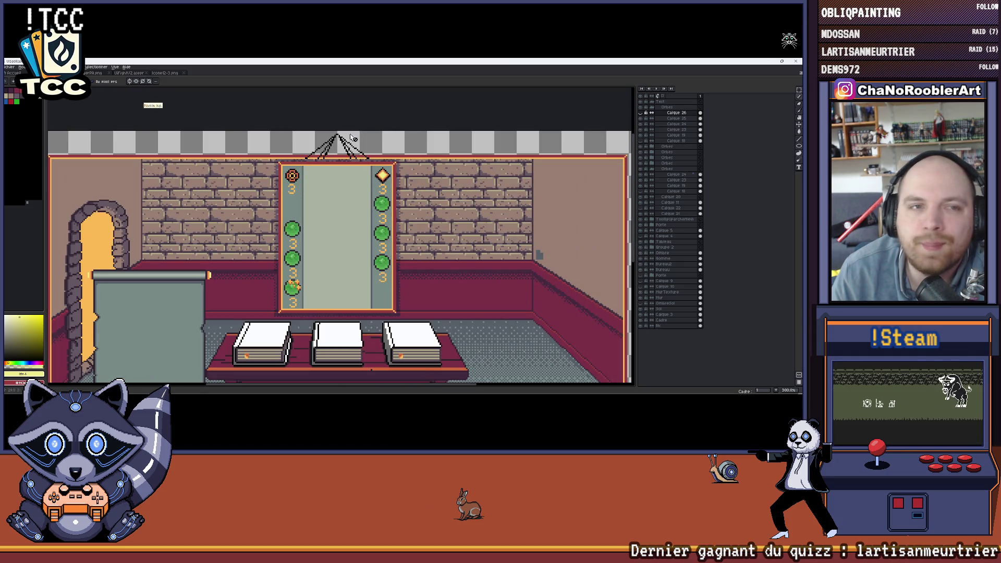
key("ctrl+Tab")
key("ctrl+Tab")
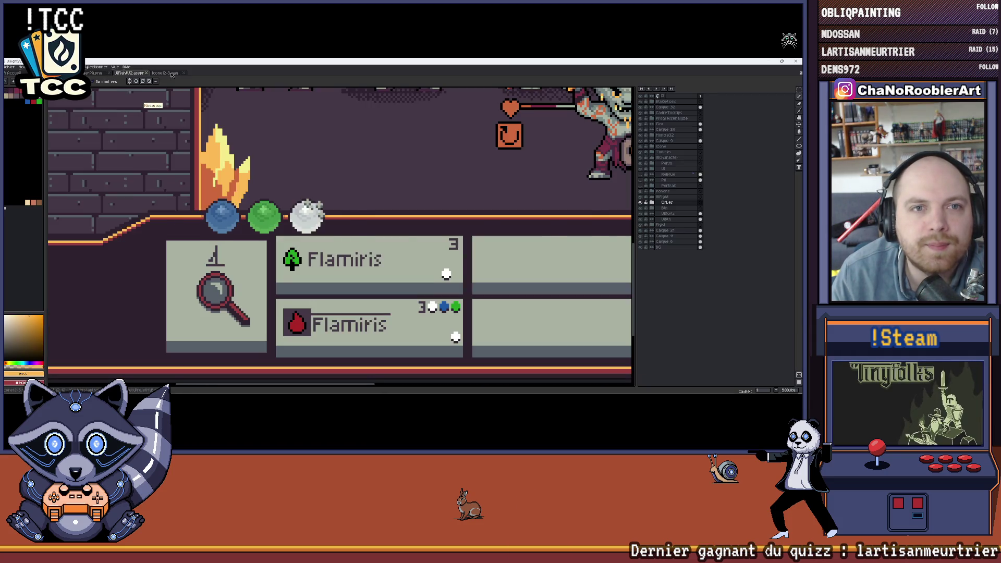
key("ctrl+Tab")
key("ctrl+Tab")
key("ctrl+Tab")
key("ctrl+Tab")
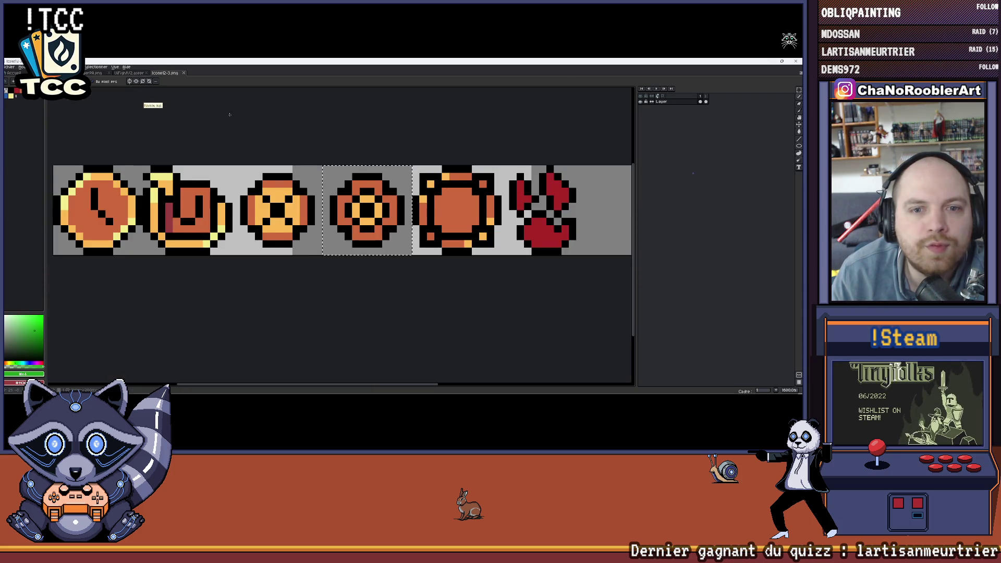
scroll(268, 130, "up", 1)
scroll(260, 167, "up", 1)
left_click_drag(259, 166, 296, 154)
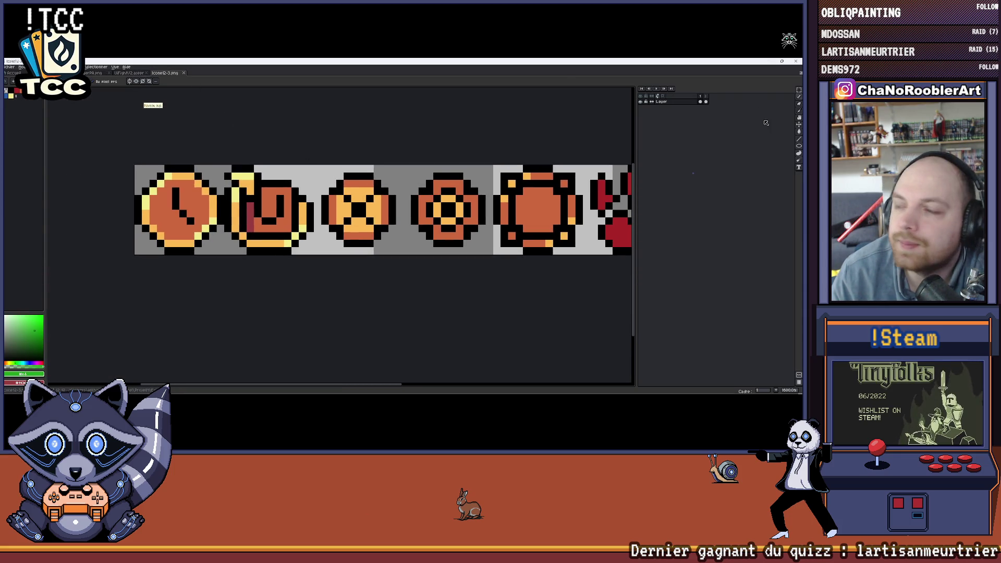
scroll(223, 167, "up", 1)
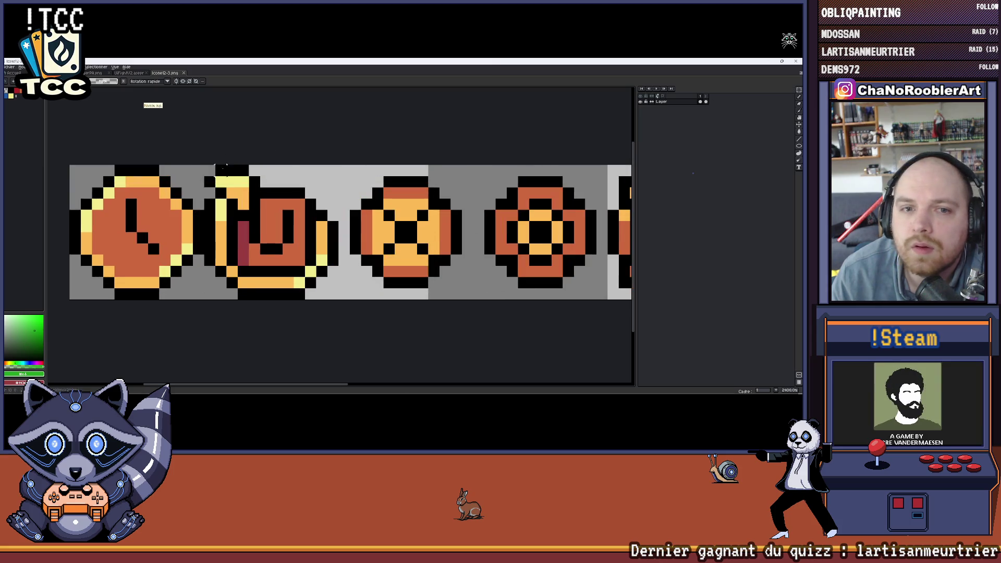
Select and move the swirl icon, undo the move, then switch to the Flamiris UI sprite.
left_click_drag(198, 168, 339, 300)
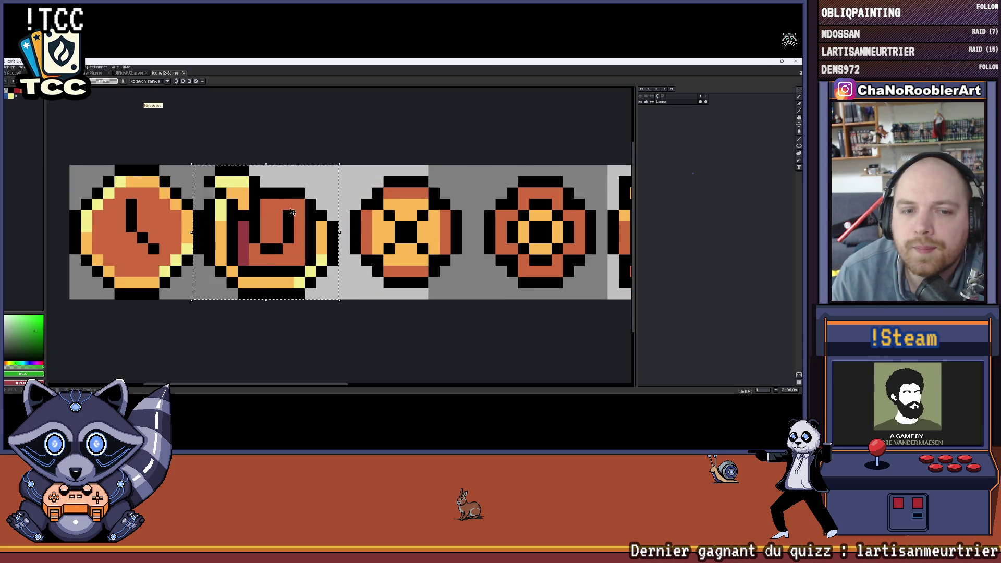
left_click_drag(297, 211, 329, 291)
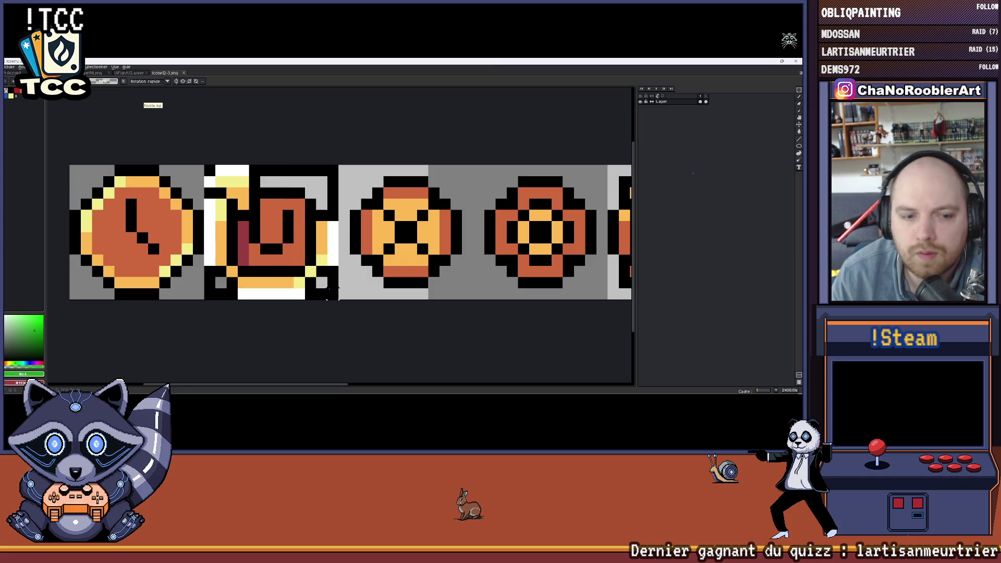
key("ctrl+z")
key("ctrl+z")
key("ctrl+z")
left_click(107, 73)
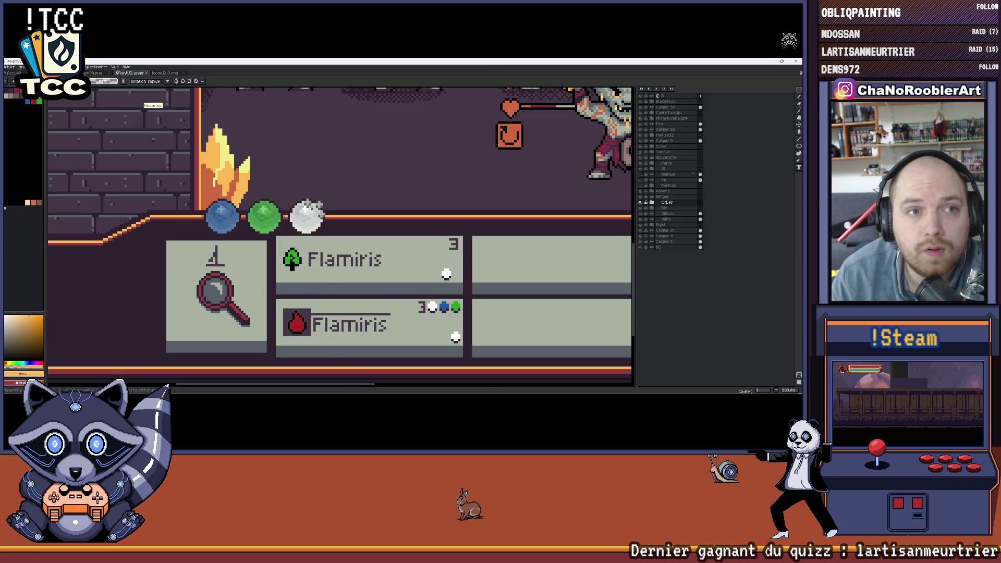
Return to the room sprite, select the pasted icon's layer and drag the swirl below the first slot.
key("ctrl+Tab")
left_click(652, 120)
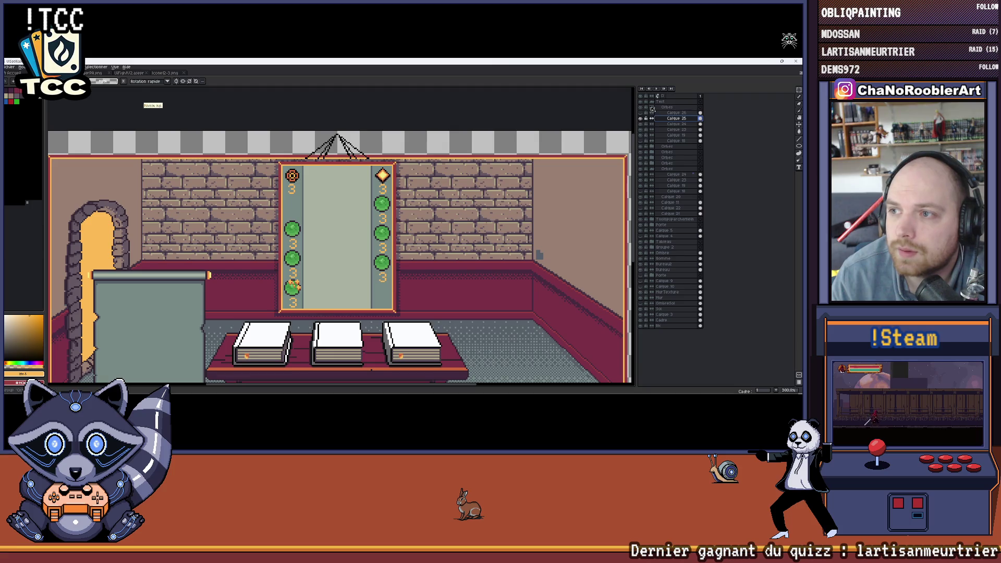
left_click(652, 109)
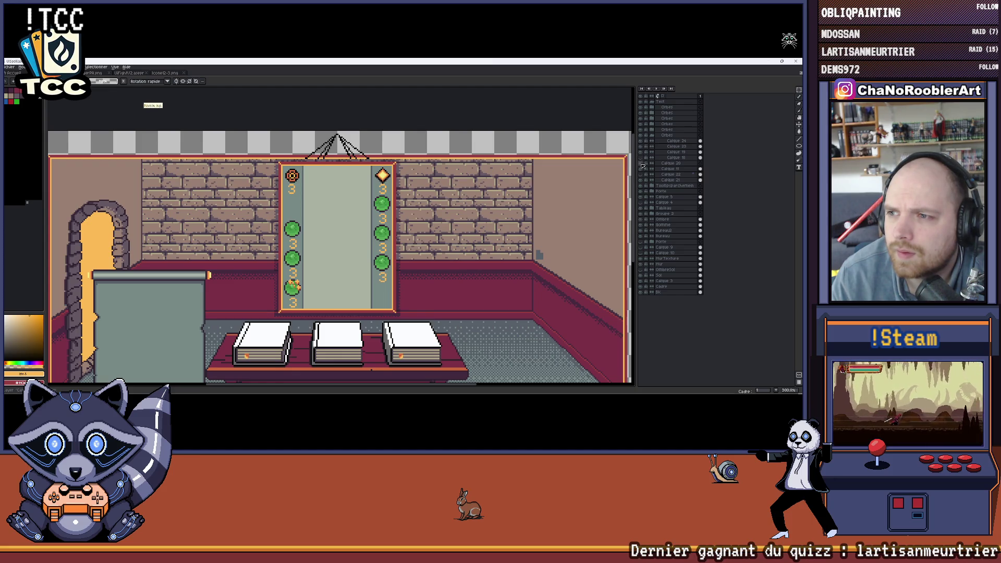
left_click(663, 171)
scroll(337, 156, "up", 2)
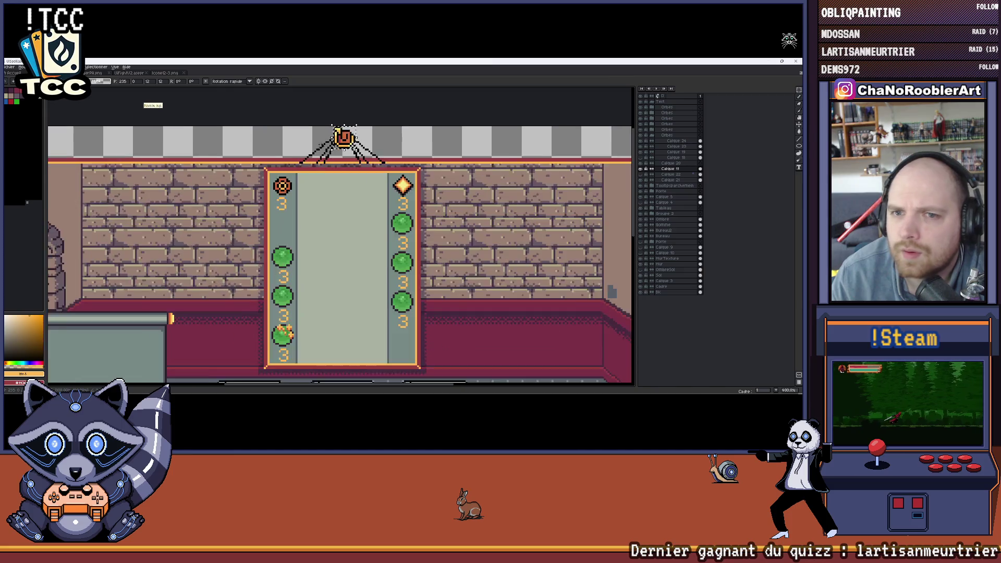
scroll(337, 160, "up", 2)
left_click_drag(335, 165, 247, 260)
scroll(246, 261, "up", 3)
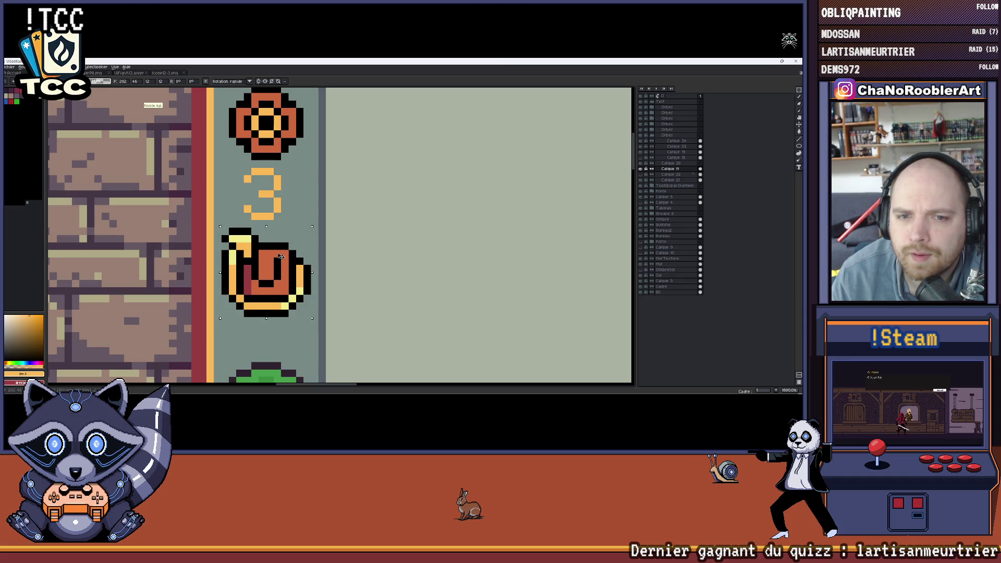
scroll(319, 239, "down", 4)
scroll(339, 195, "down", 1)
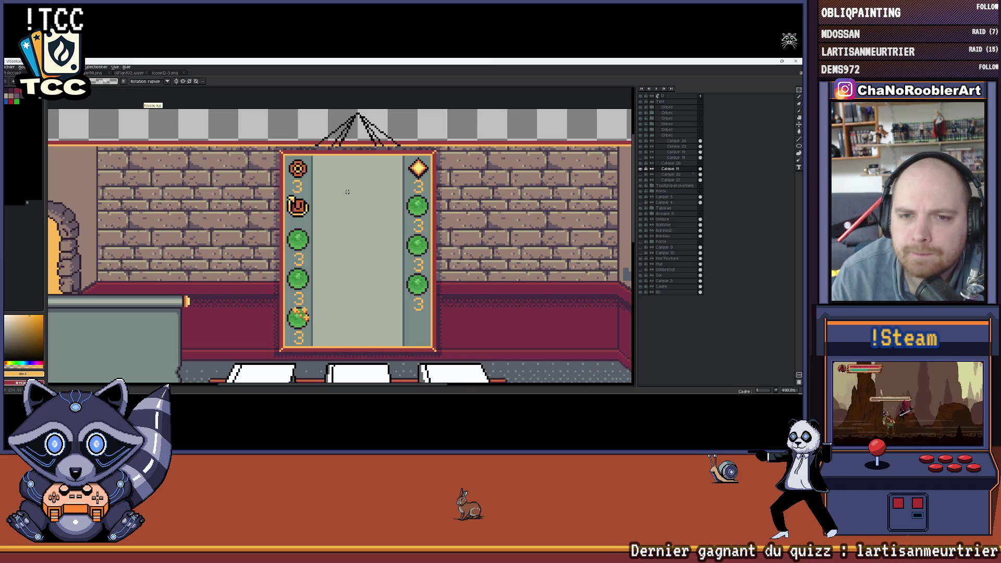
scroll(345, 190, "down", 2)
scroll(327, 182, "up", 1)
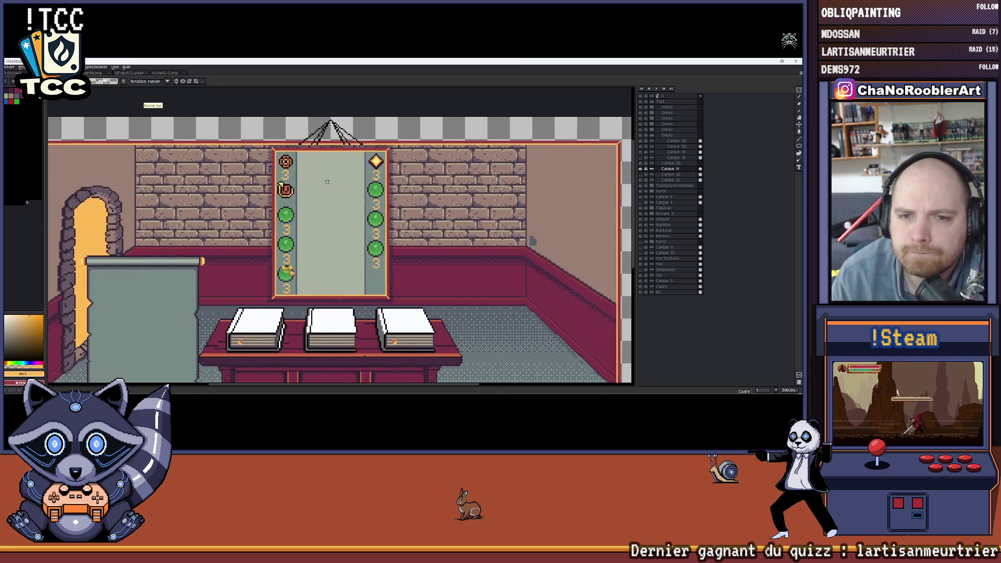
Collapse a layer group and hide two green circle layers, leaving two per column.
left_click(653, 137)
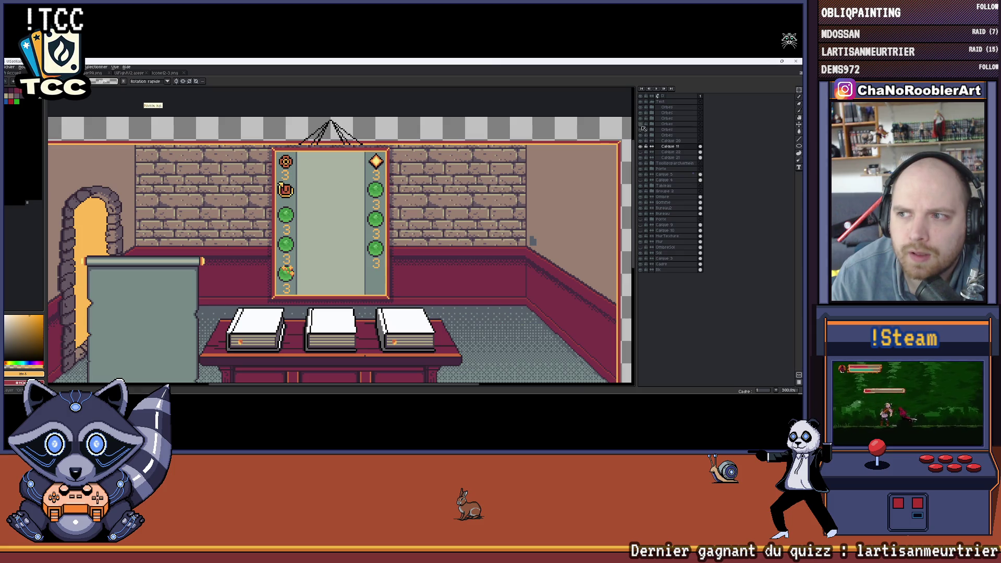
left_click(642, 121)
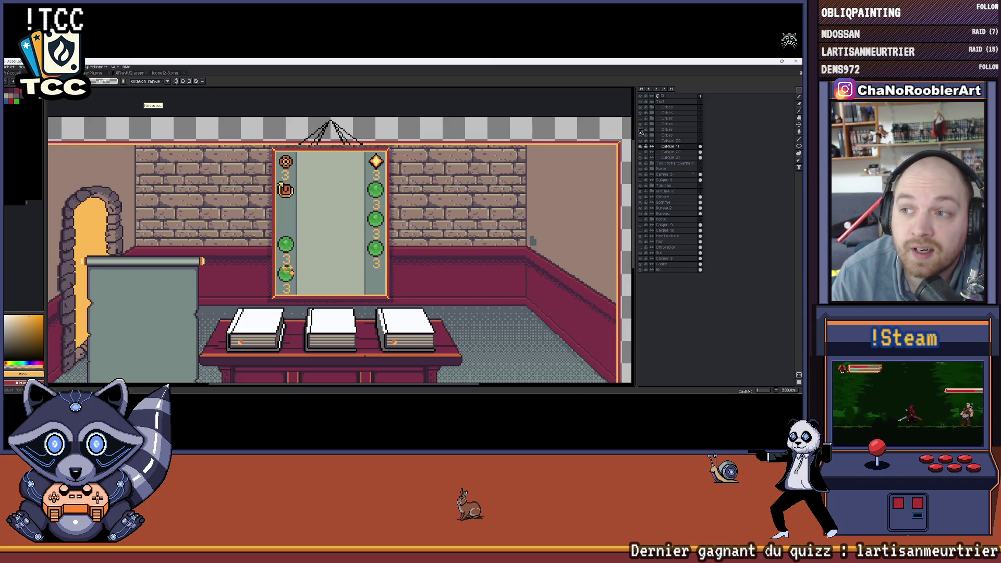
left_click(643, 115)
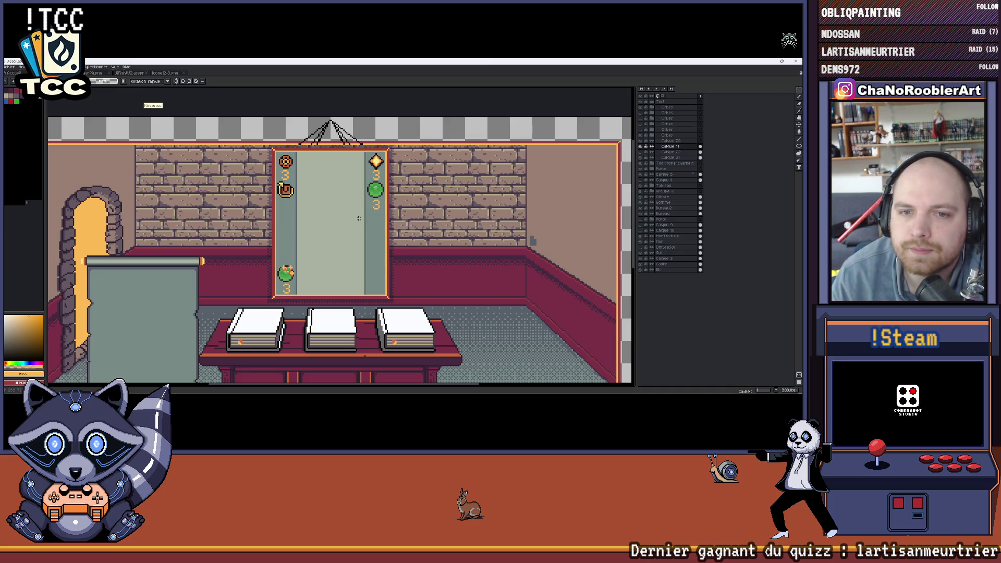
scroll(358, 218, "left", 2)
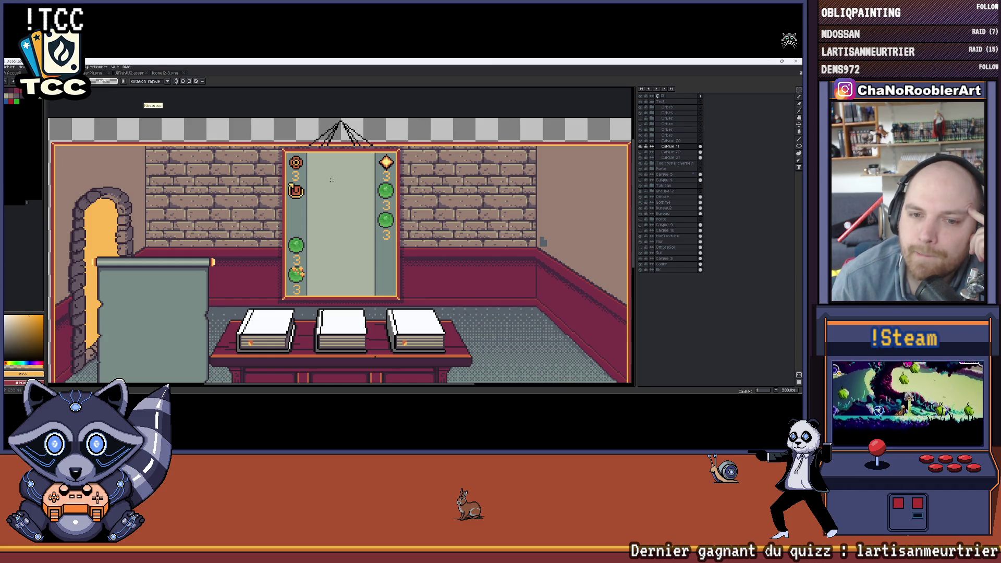
scroll(343, 216, "down", 1)
scroll(347, 220, "down", 1)
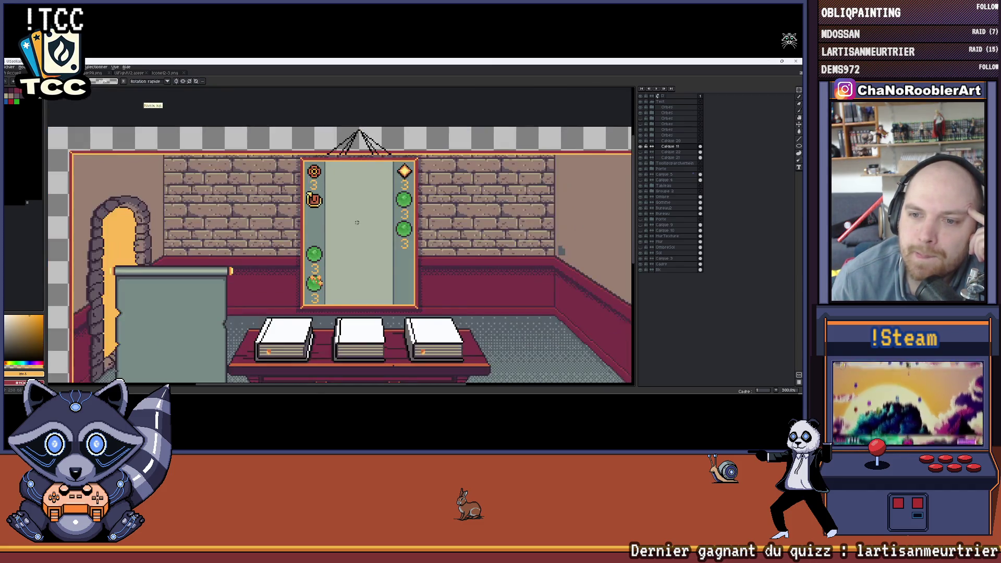
scroll(349, 225, "down", 2)
left_click_drag(349, 225, 332, 227)
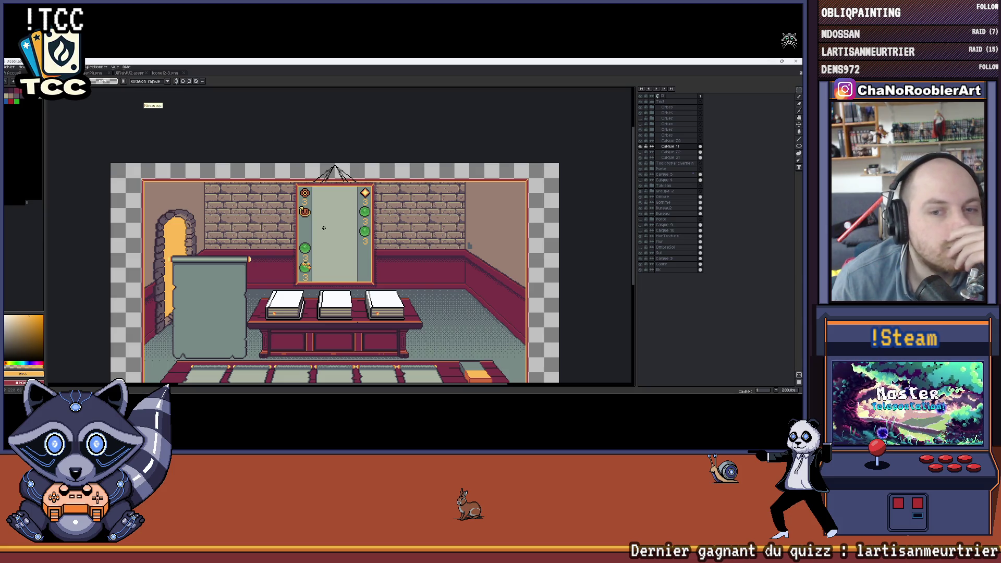
scroll(309, 203, "up", 1)
scroll(299, 200, "up", 1)
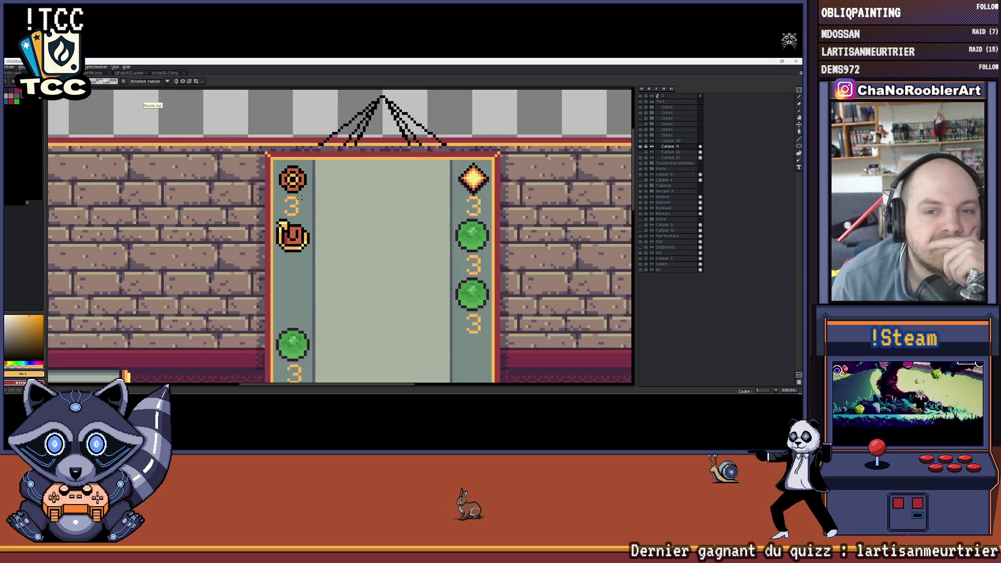
scroll(275, 169, "up", 1)
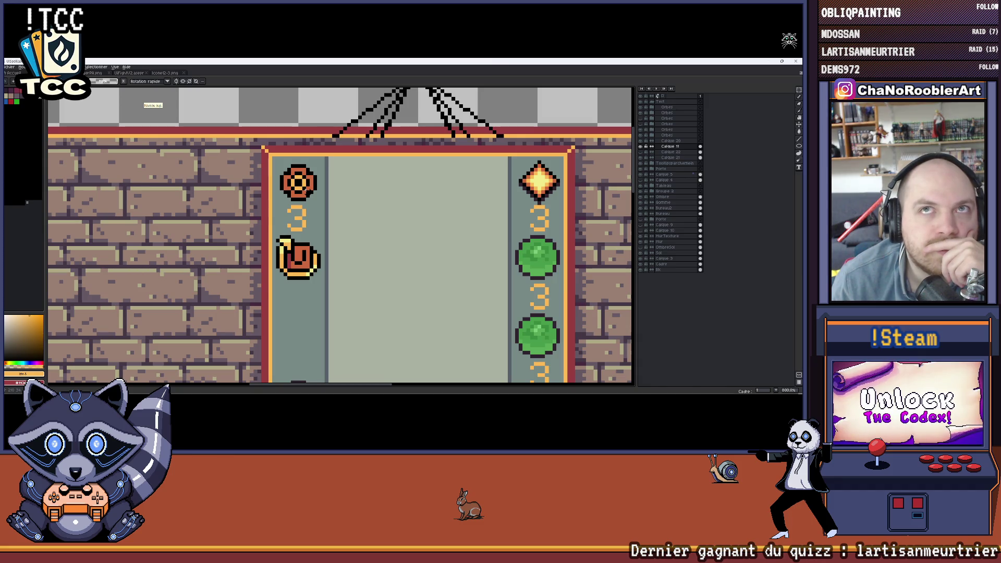
scroll(315, 194, "down", 1)
scroll(288, 232, "up", 1)
scroll(323, 225, "down", 1)
scroll(298, 207, "down", 1)
scroll(290, 196, "up", 1)
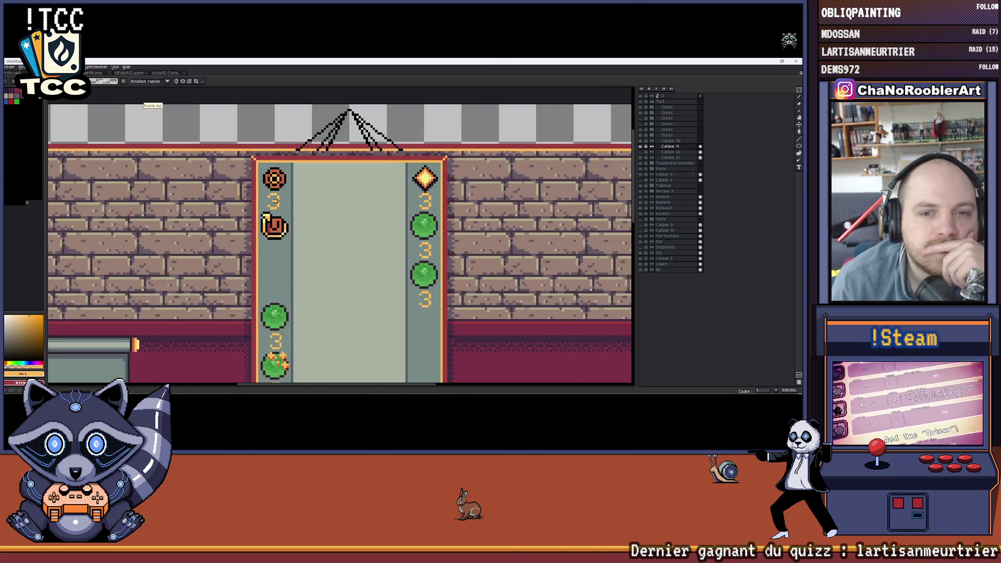
scroll(290, 197, "up", 1)
Toggle layer visibility to find which layer holds the banner icons.
left_click(641, 146)
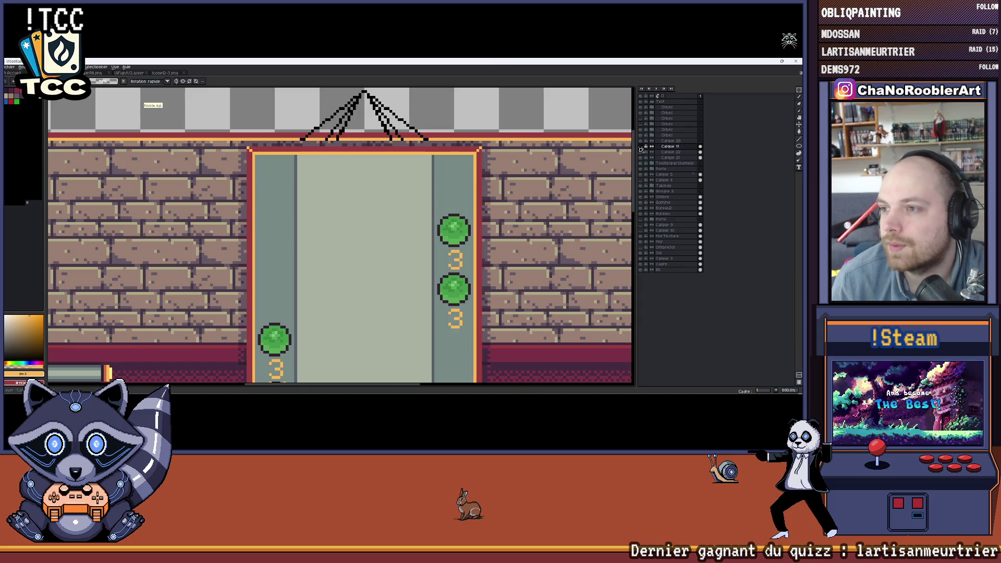
left_click(646, 141)
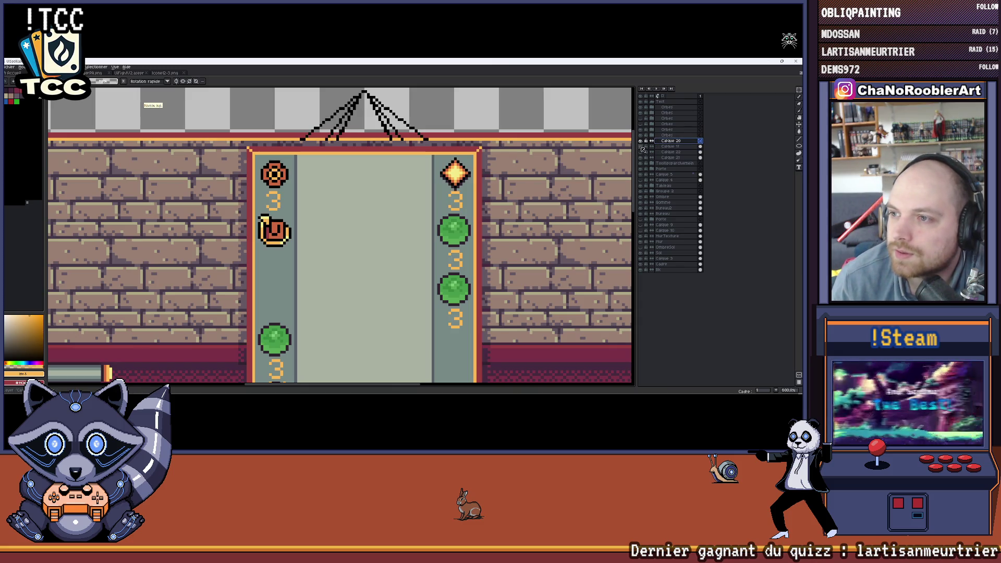
left_click(642, 148)
left_click(642, 147)
scroll(413, 198, "down", 1)
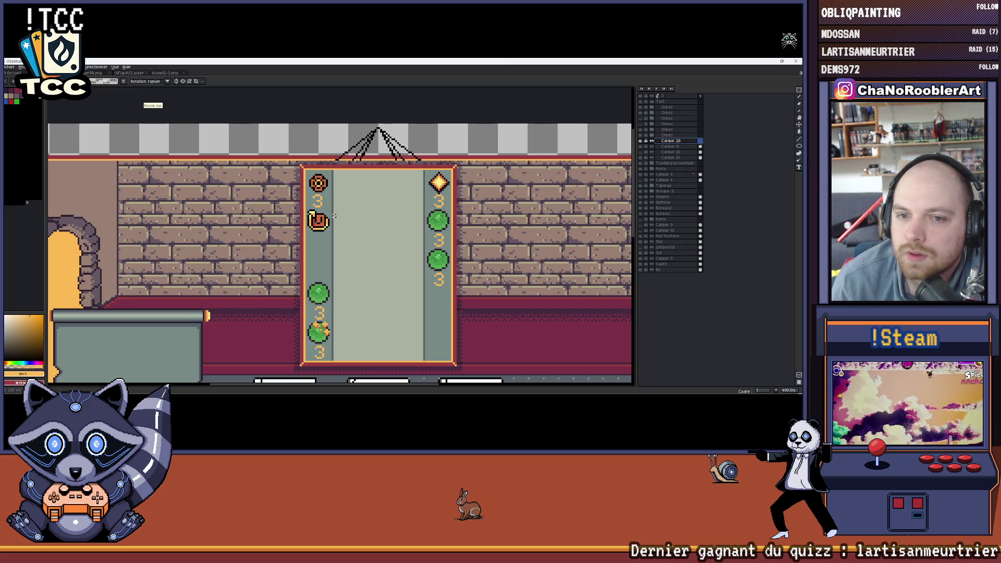
scroll(321, 212, "up", 1)
scroll(316, 208, "up", 1)
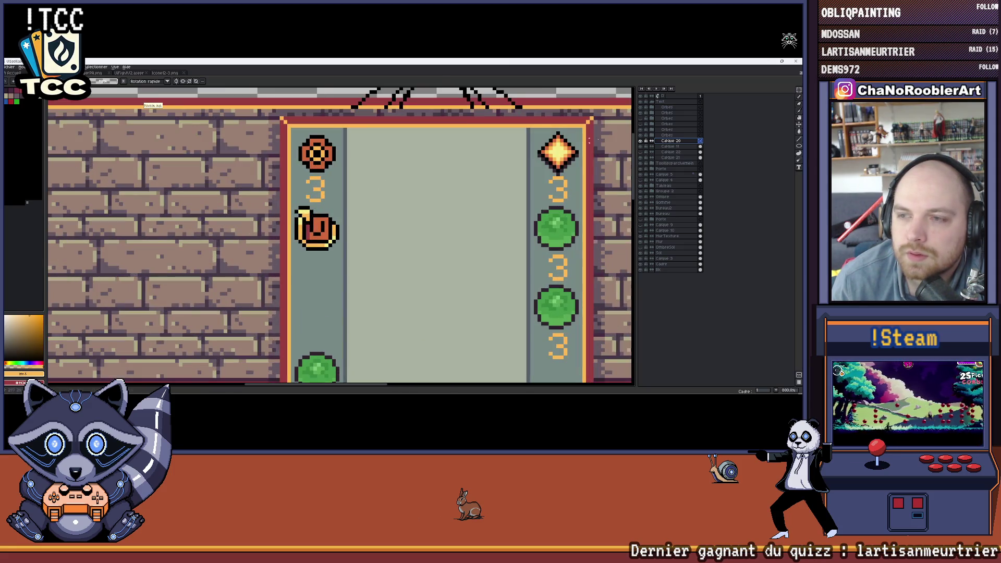
left_click(643, 147)
left_click(642, 148)
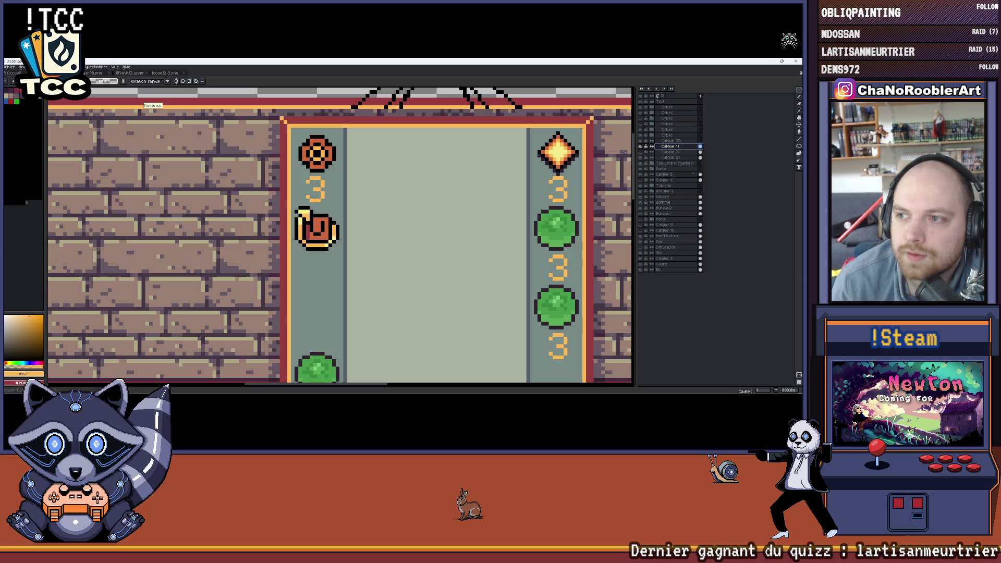
scroll(311, 215, "up", 1)
Move the snail icon down below the flower's 3 and commit its position.
mouse_move(283, 191)
left_mouse_down()
mouse_move(352, 259)
mouse_move(342, 207)
left_mouse_up()
scroll(363, 215, "down", 1)
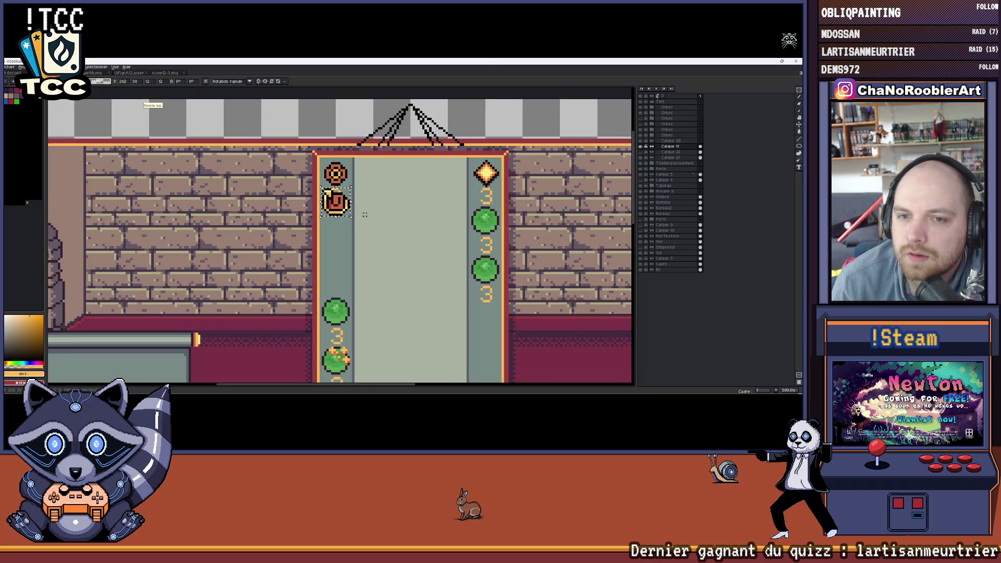
scroll(374, 212, "down", 1)
scroll(350, 202, "up", 2)
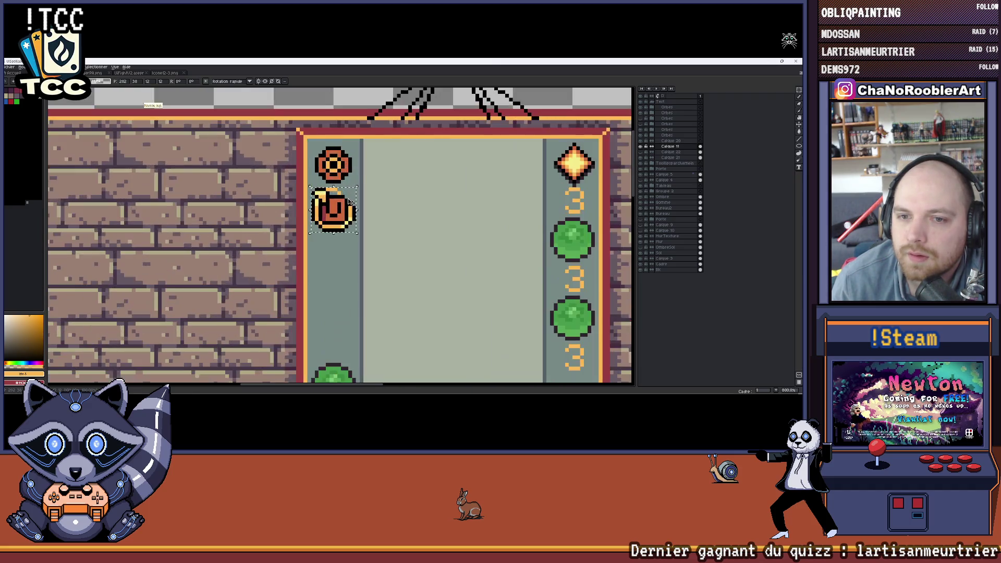
key("Return")
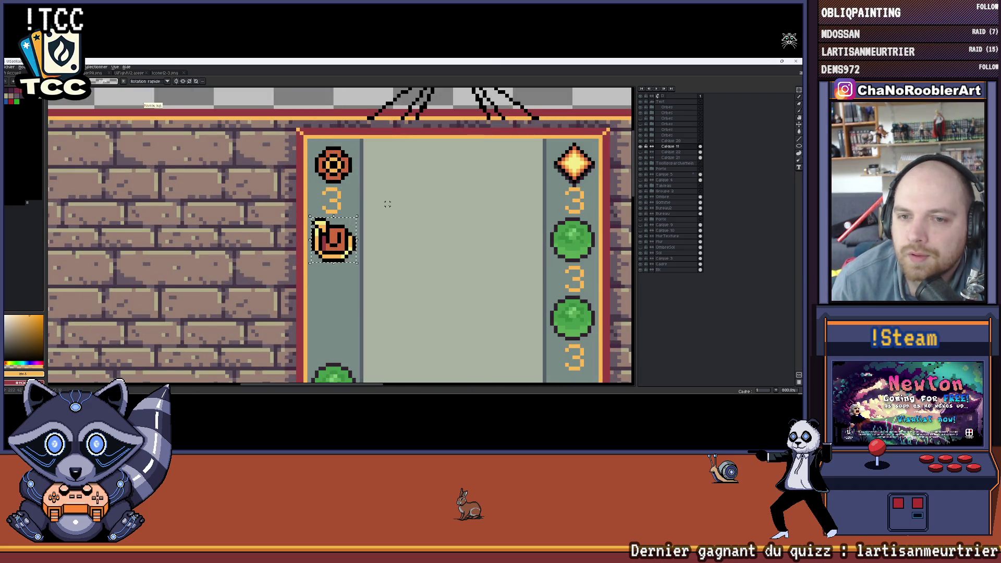
scroll(362, 211, "down", 2)
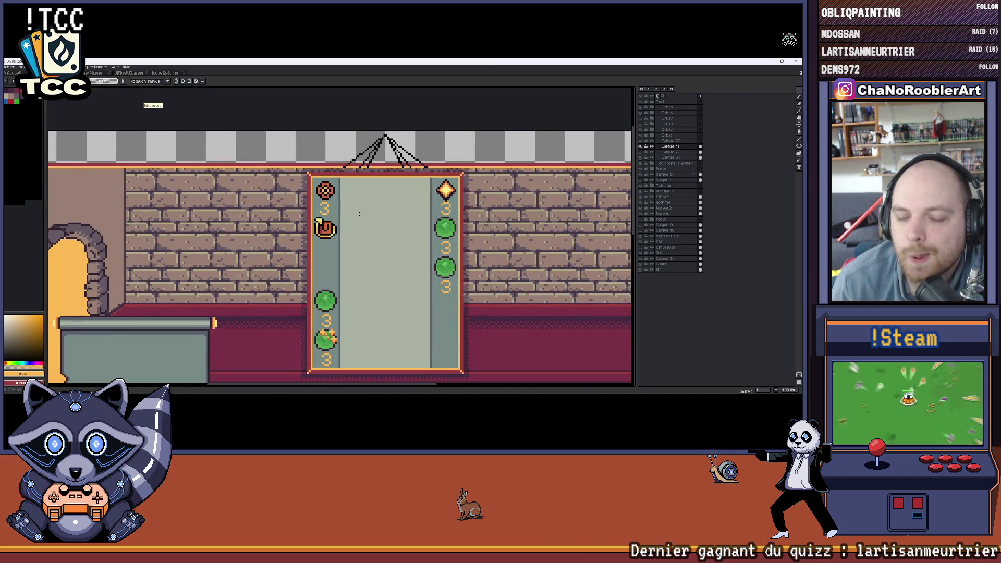
scroll(358, 214, "down", 3)
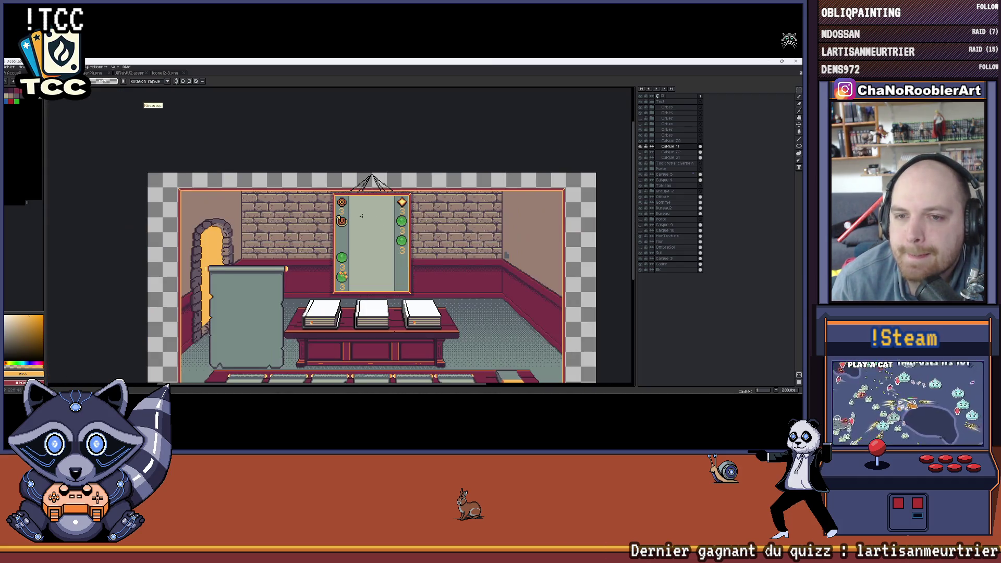
scroll(337, 214, "up", 1)
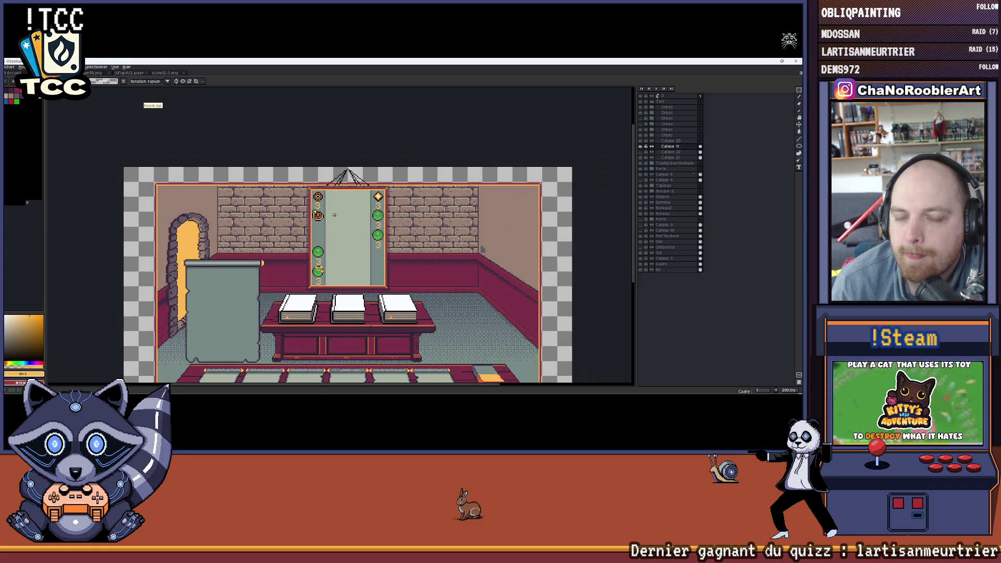
scroll(335, 215, "up", 2)
scroll(334, 215, "up", 1)
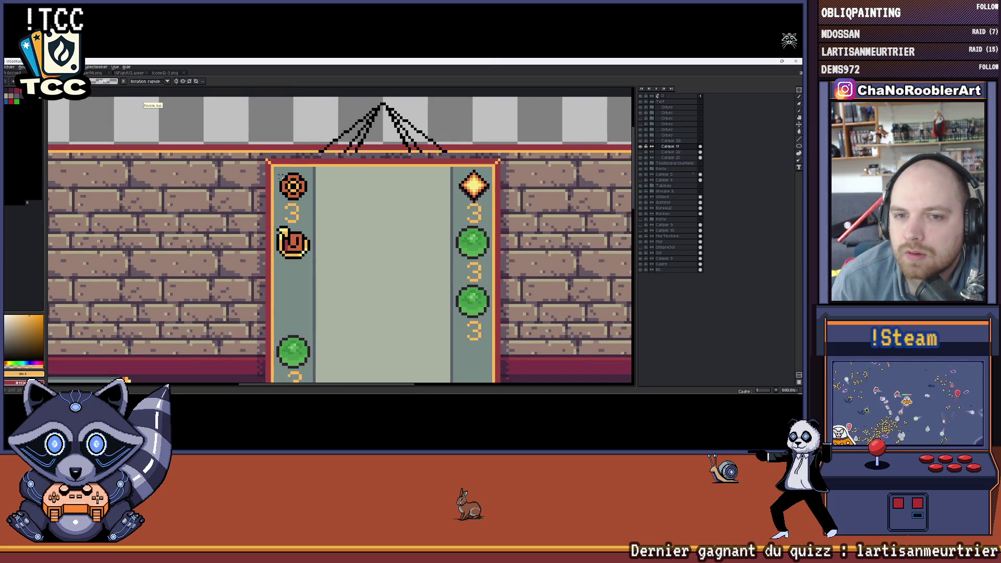
Move the flower counter to the banner centre and the snail icon to the top-left.
mouse_move(292, 192)
left_mouse_down()
mouse_move(352, 249)
mouse_move(349, 217)
left_mouse_up()
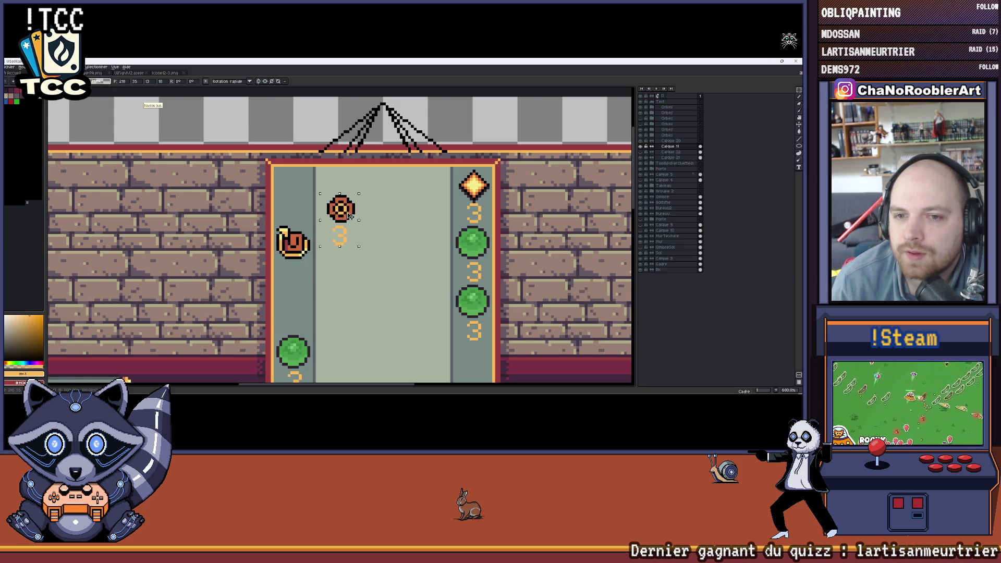
key("Return")
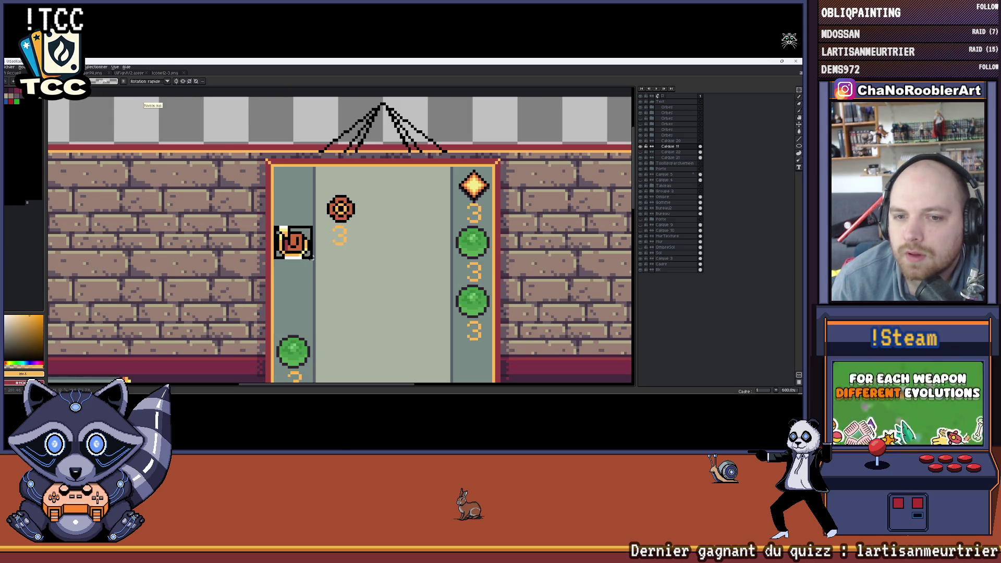
left_click_drag(311, 257, 304, 196)
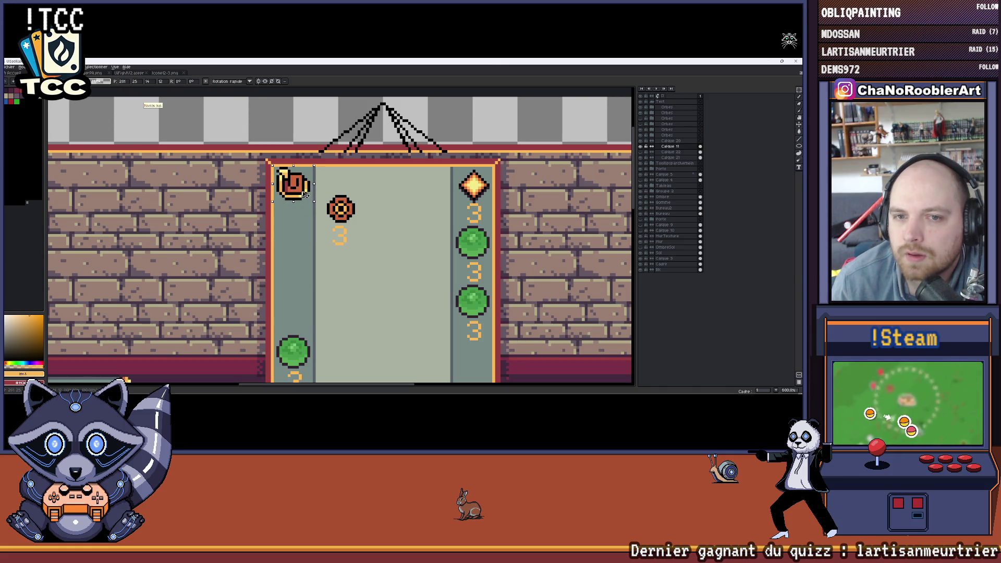
key("Return")
scroll(302, 197, "down", 2)
scroll(302, 197, "down", 1)
scroll(301, 196, "up", 1)
Nudge the flower counter lower and further right, then commit it.
mouse_move(333, 204)
left_mouse_down()
mouse_move(357, 235)
mouse_move(355, 272)
left_mouse_up()
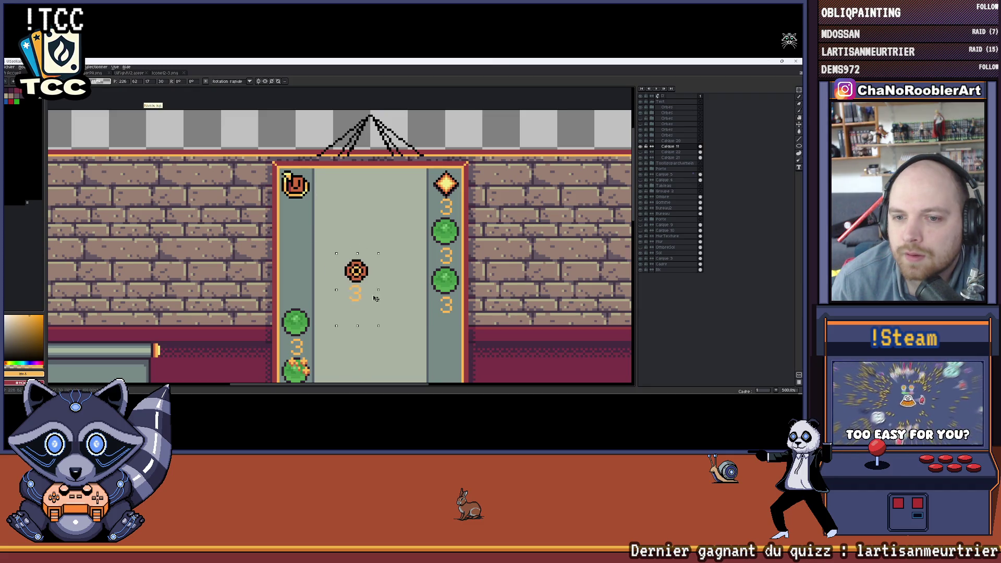
scroll(355, 272, "down", 2)
scroll(370, 227, "up", 1)
scroll(370, 227, "up", 1)
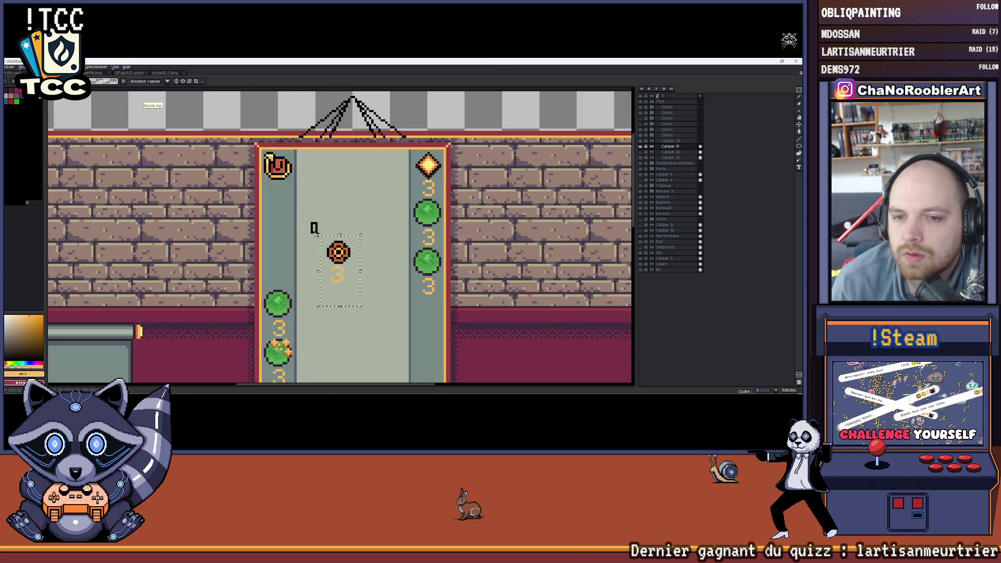
key("Return")
scroll(371, 238, "down", 3)
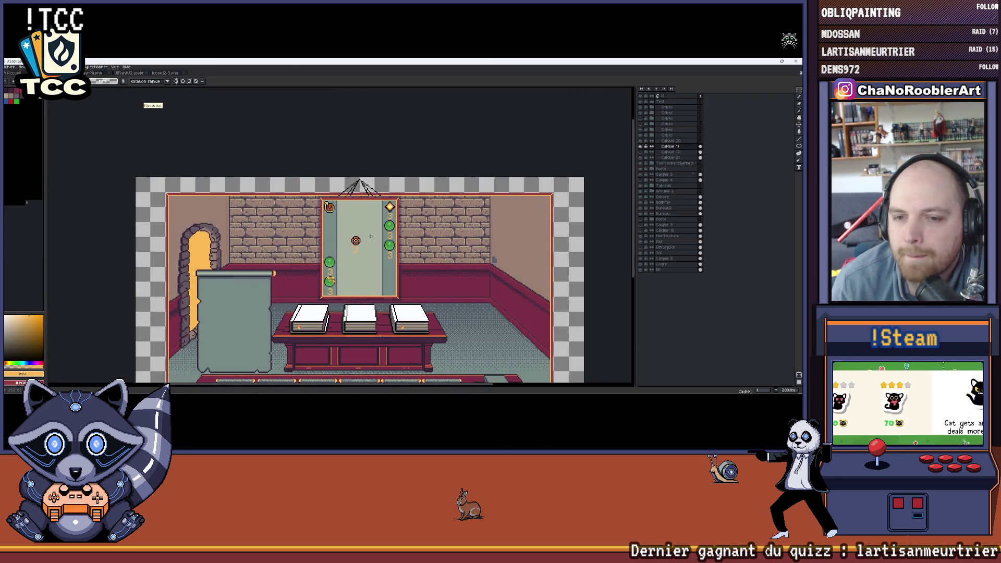
scroll(371, 236, "up", 1)
scroll(296, 189, "up", 1)
scroll(301, 191, "up", 1)
scroll(295, 195, "up", 1)
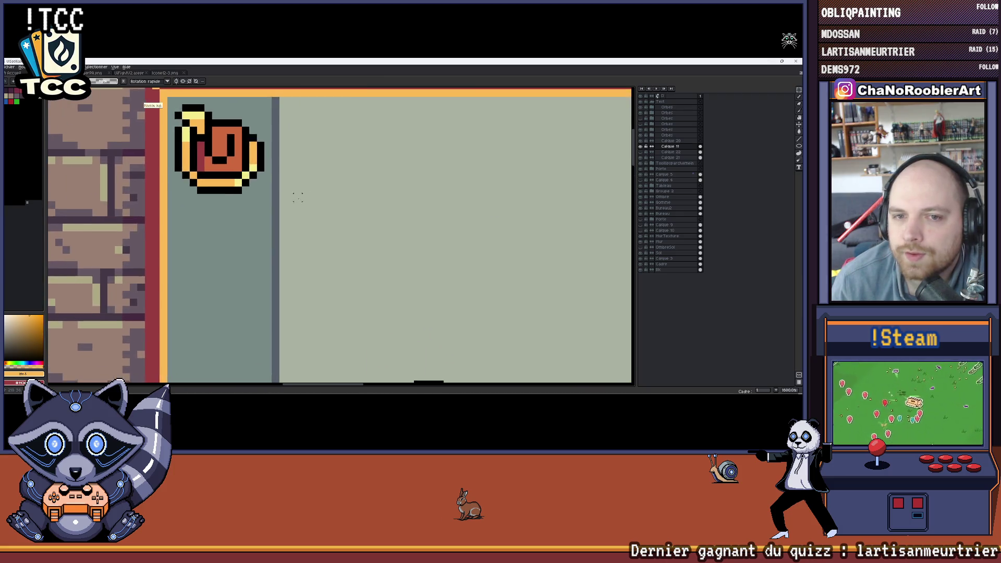
scroll(294, 194, "down", 2)
scroll(331, 175, "down", 2)
scroll(404, 185, "up", 1)
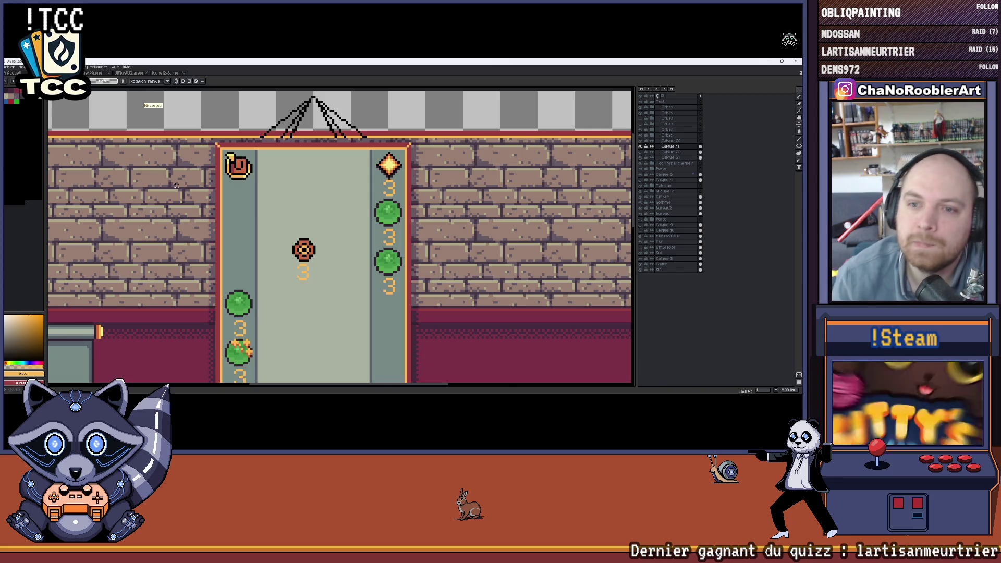
scroll(317, 165, "down", 1)
scroll(313, 191, "down", 1)
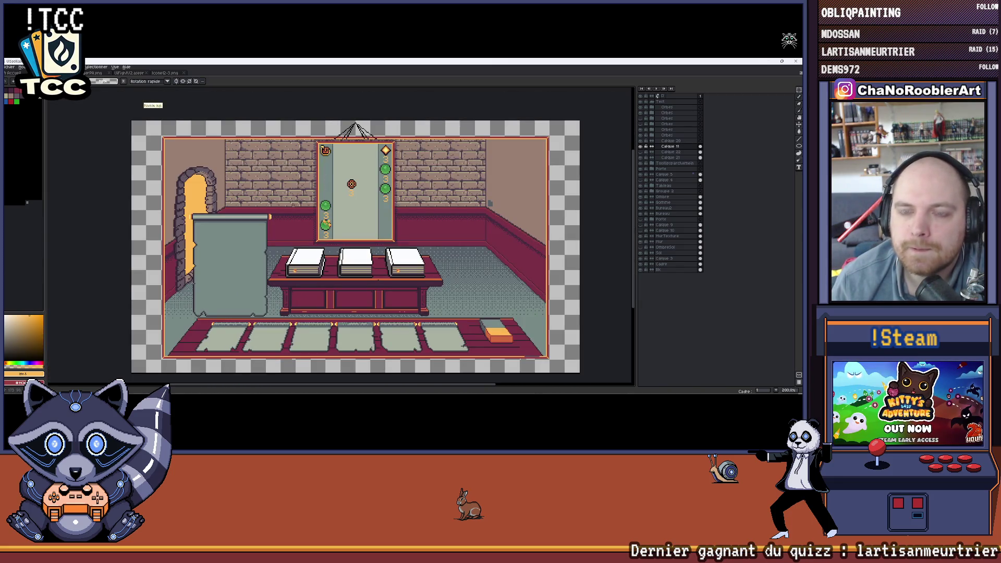
scroll(349, 186, "up", 2)
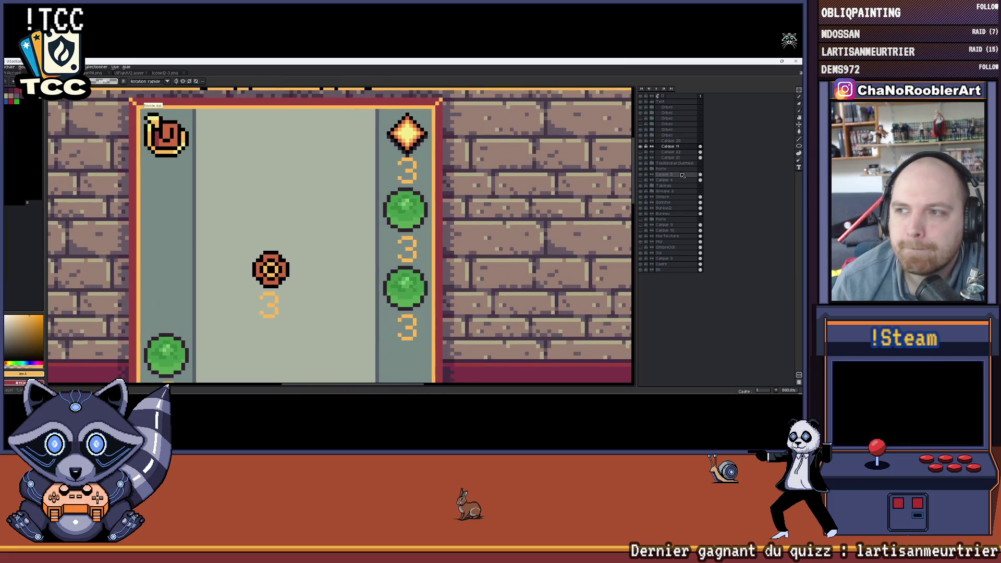
Copy a 3 digit and paste it beneath the snail icon.
left_click(642, 148)
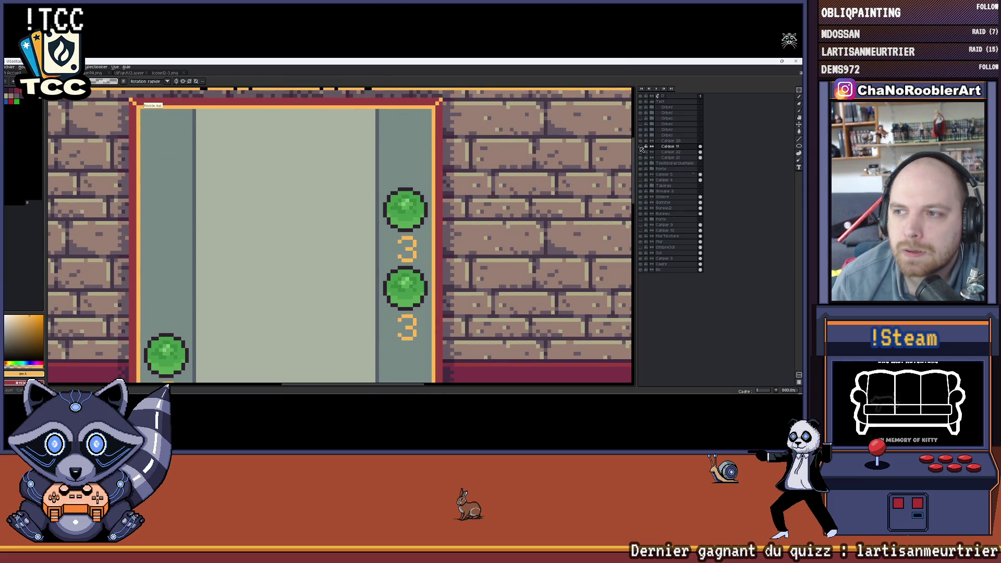
scroll(418, 188, "up", 1)
left_click_drag(379, 124, 413, 171)
key("ctrl+c")
key("ctrl+v")
mouse_move(122, 138)
left_mouse_down()
mouse_move(232, 210)
mouse_move(181, 205)
left_mouse_up()
key("Return")
scroll(272, 203, "up", 2)
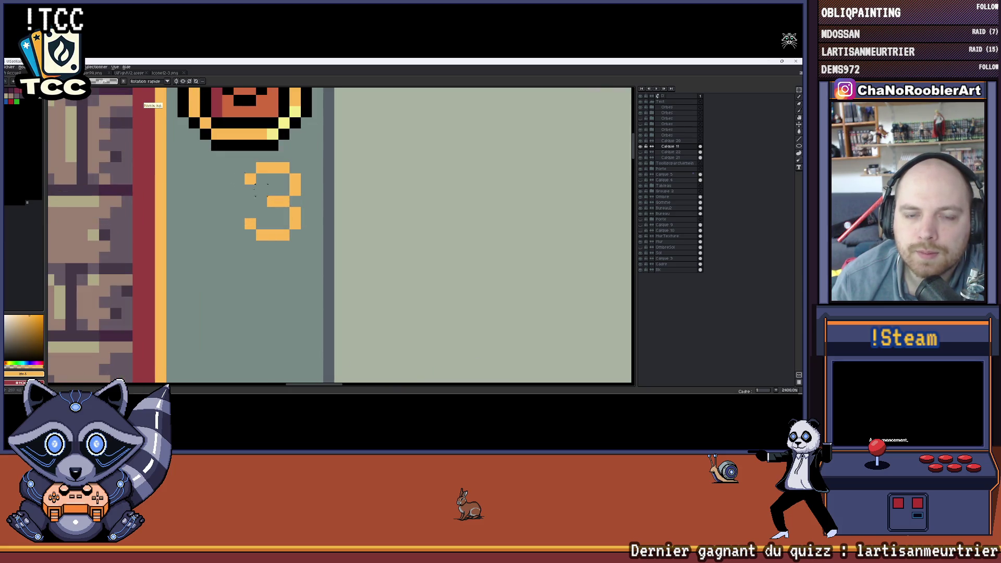
Shift the 3 slightly right and draw an orange slash in front of it.
left_click_drag(244, 162, 313, 254)
left_click_drag(283, 202, 294, 202)
key("Return")
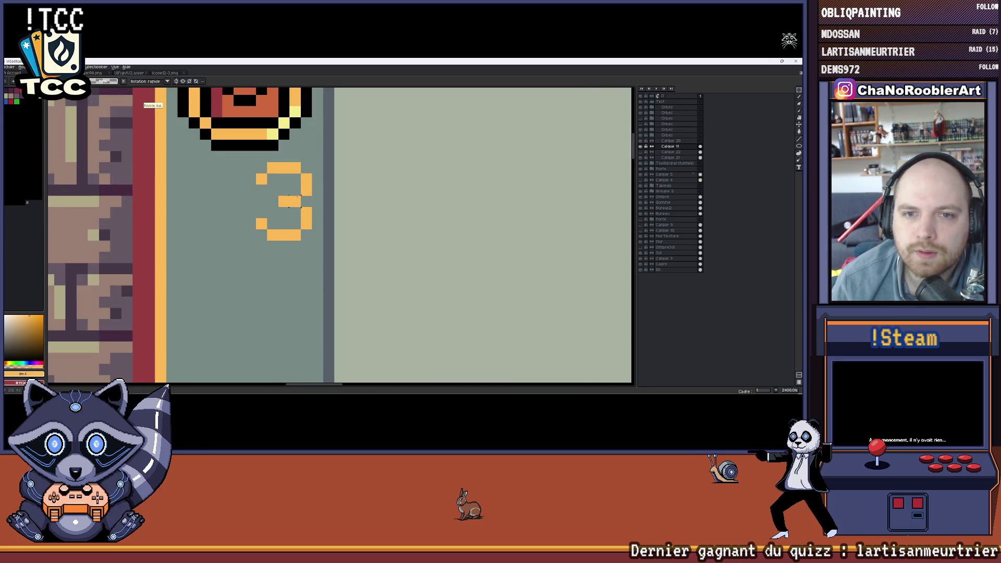
scroll(291, 203, "left", 1)
scroll(301, 176, "left", 1)
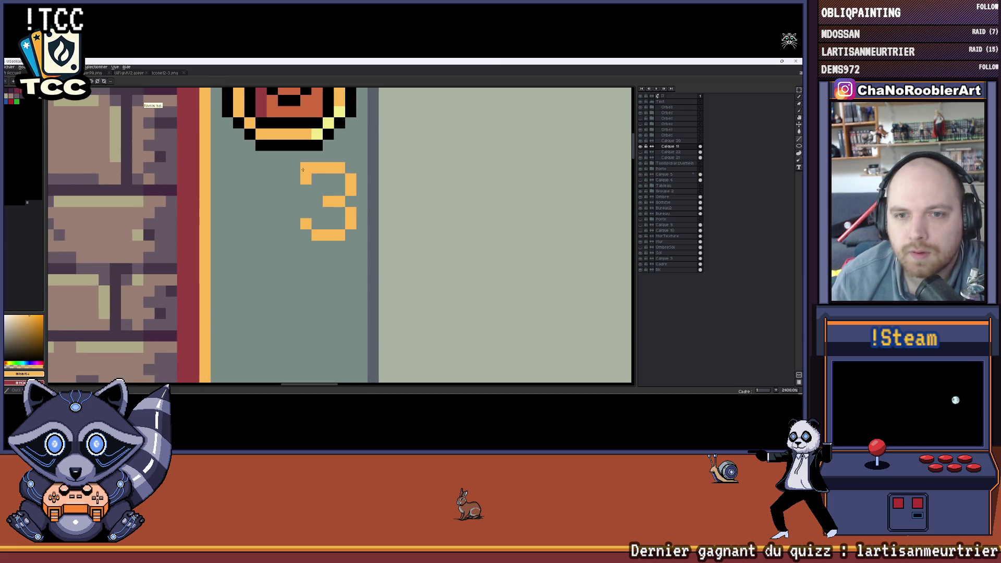
left_click(284, 167)
left_click(272, 235, "shift")
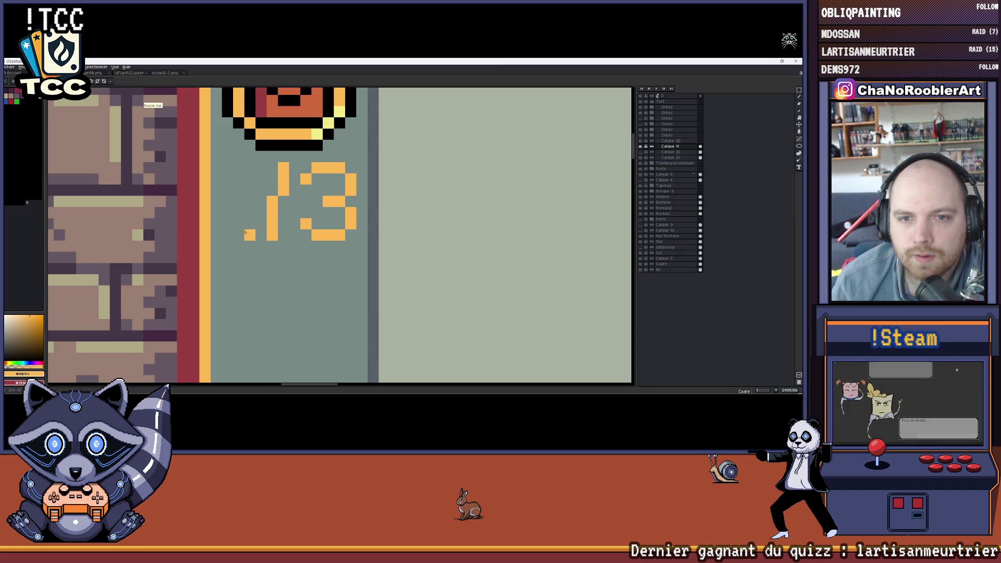
Draw a 0 left of the slash so the snail counter reads 0/3.
mouse_move(228, 167)
left_mouse_down()
mouse_move(227, 226)
mouse_move(250, 235)
mouse_move(252, 169)
left_mouse_up()
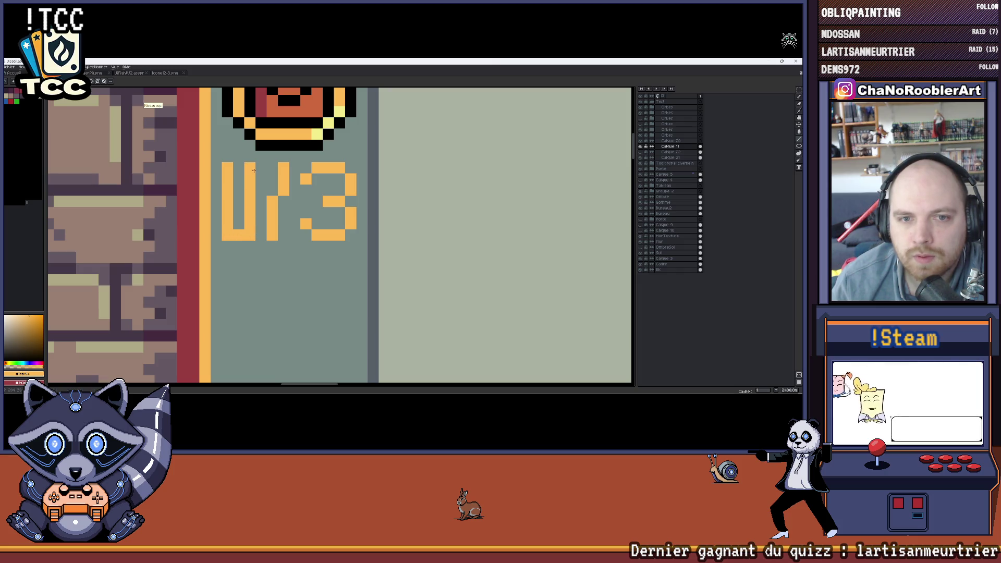
scroll(254, 171, "down", 2)
scroll(255, 180, "down", 2)
scroll(254, 196, "down", 2)
scroll(254, 206, "down", 1)
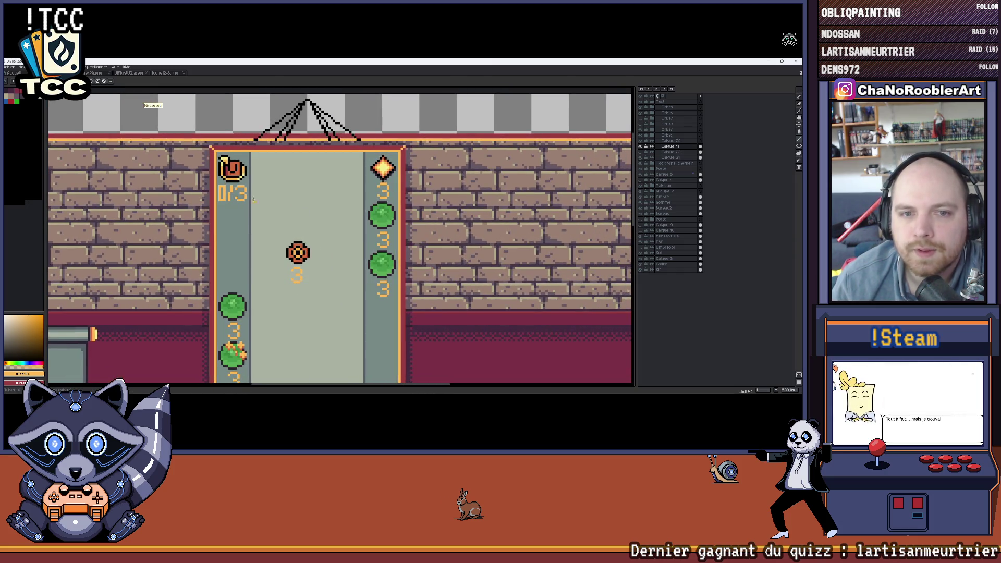
scroll(253, 206, "down", 2)
scroll(318, 198, "down", 1)
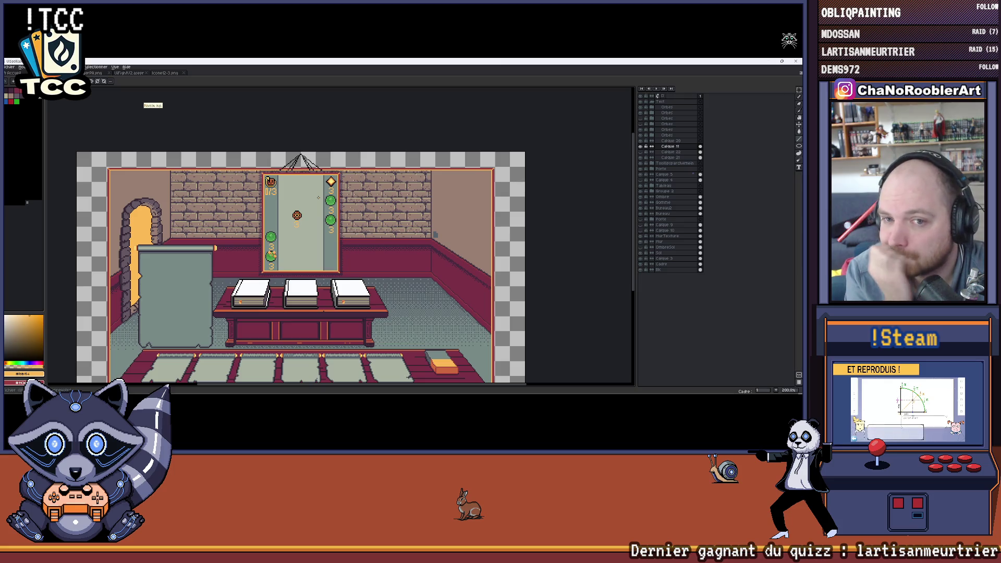
scroll(319, 197, "up", 2)
scroll(272, 178, "up", 2)
scroll(272, 179, "up", 1)
scroll(266, 188, "up", 2)
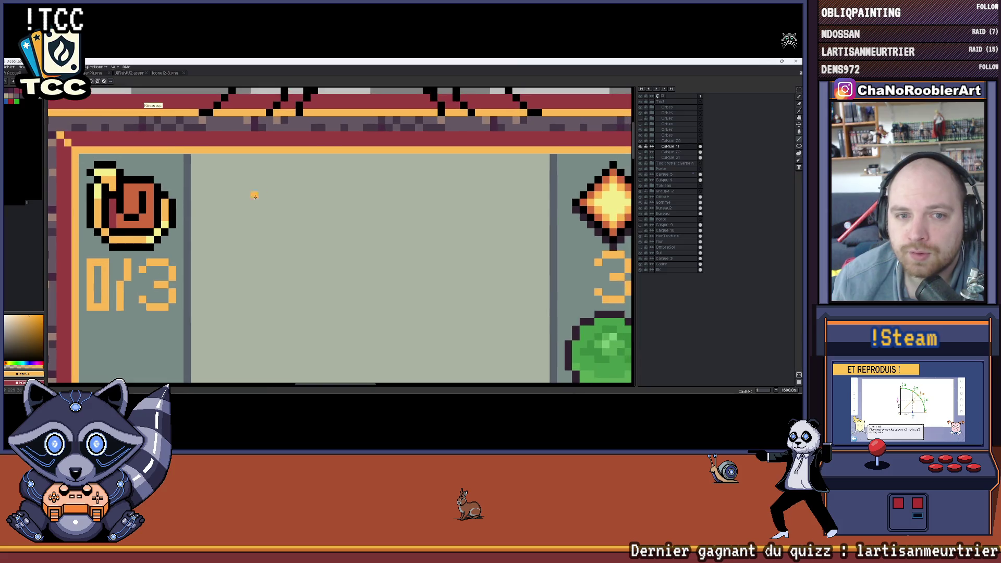
scroll(261, 196, "down", 2)
scroll(242, 192, "up", 1)
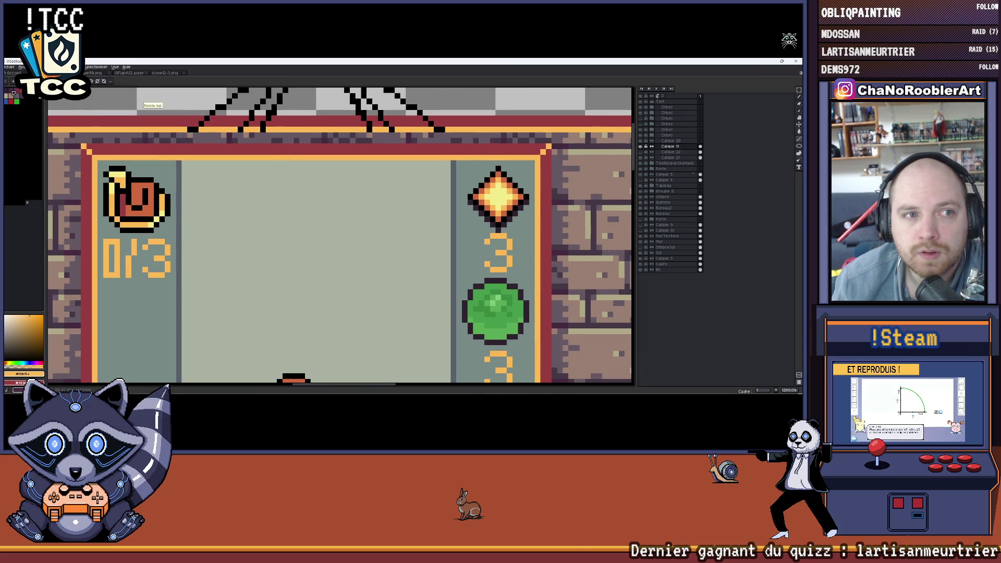
scroll(207, 179, "down", 3)
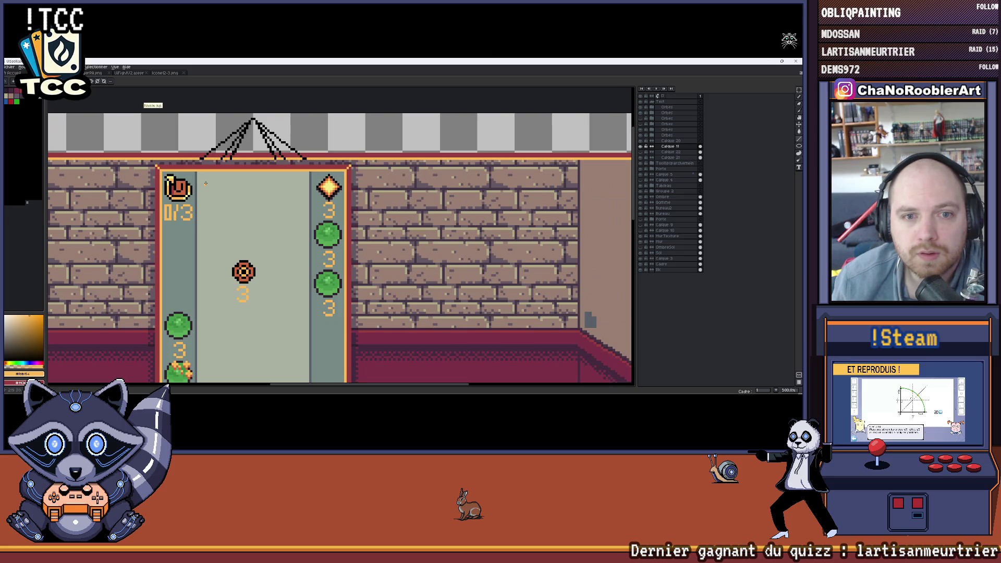
scroll(251, 235, "up", 2)
left_click(700, 146)
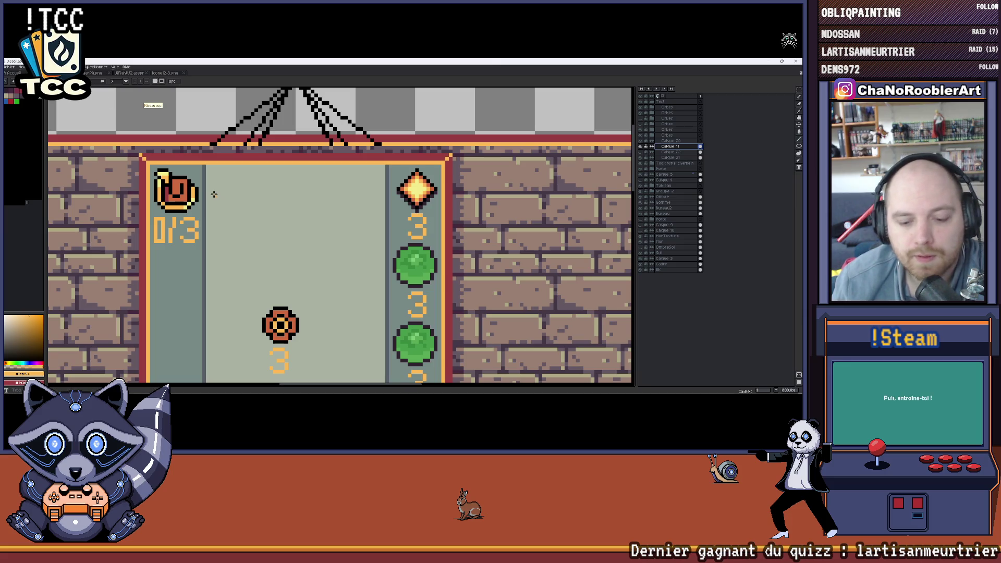
left_click_drag(211, 168, 378, 216)
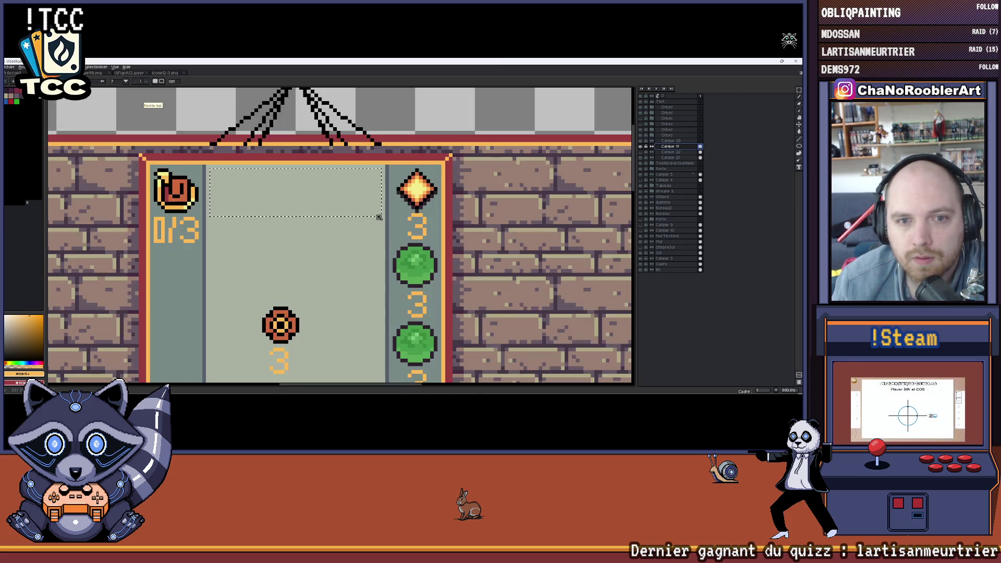
type("F1")
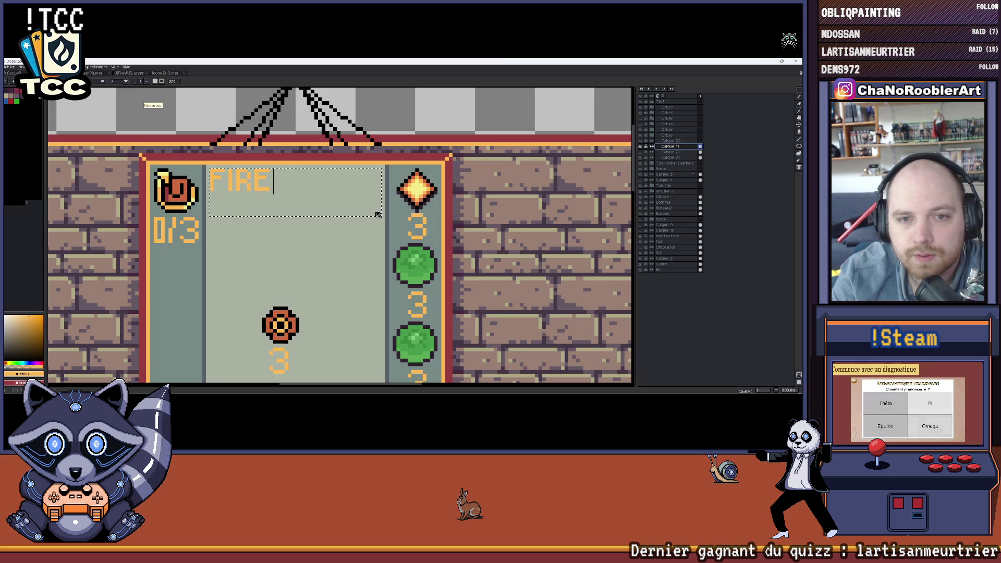
type("LAMES")
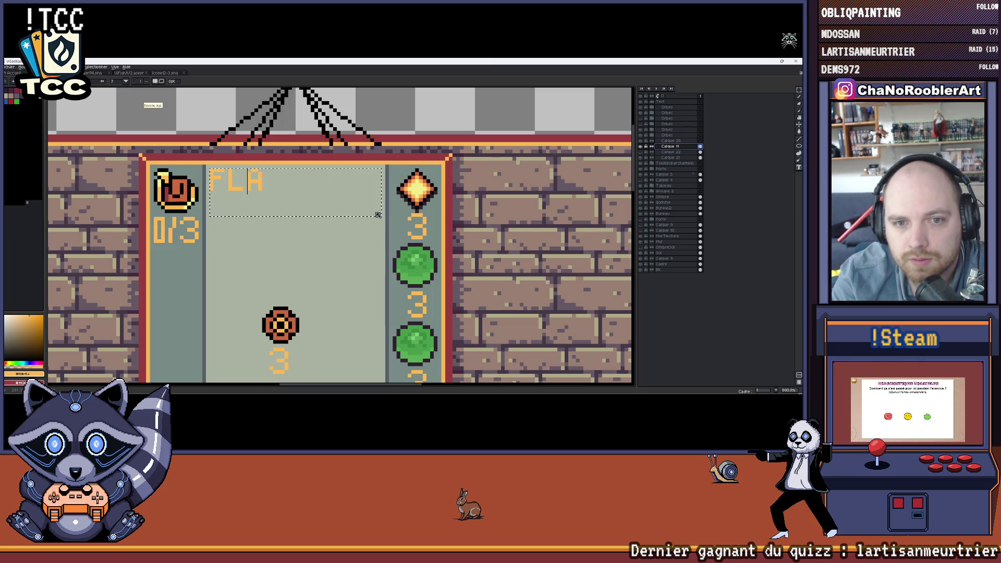
key("BackSpace")
type("BOU")
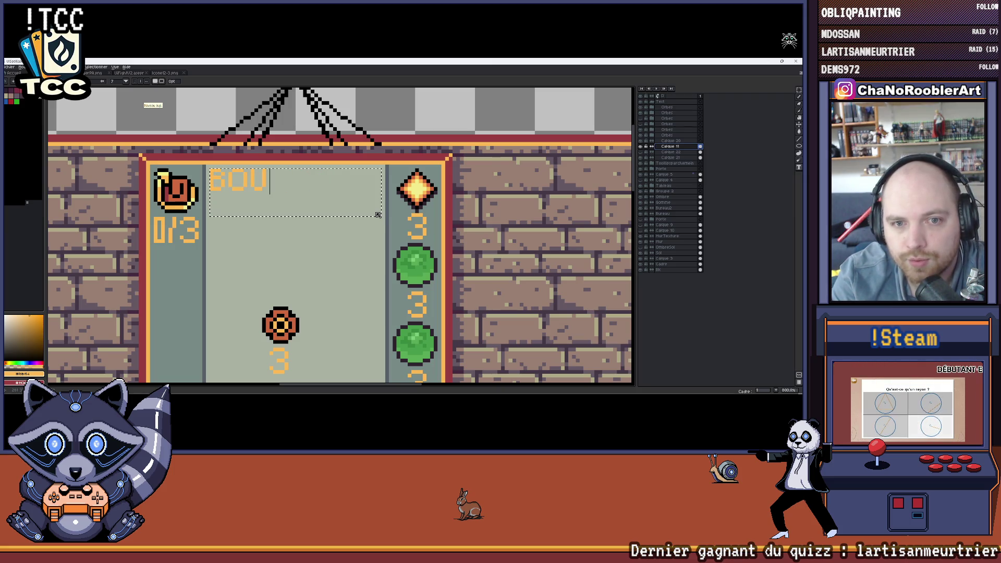
type("LE DE FEU")
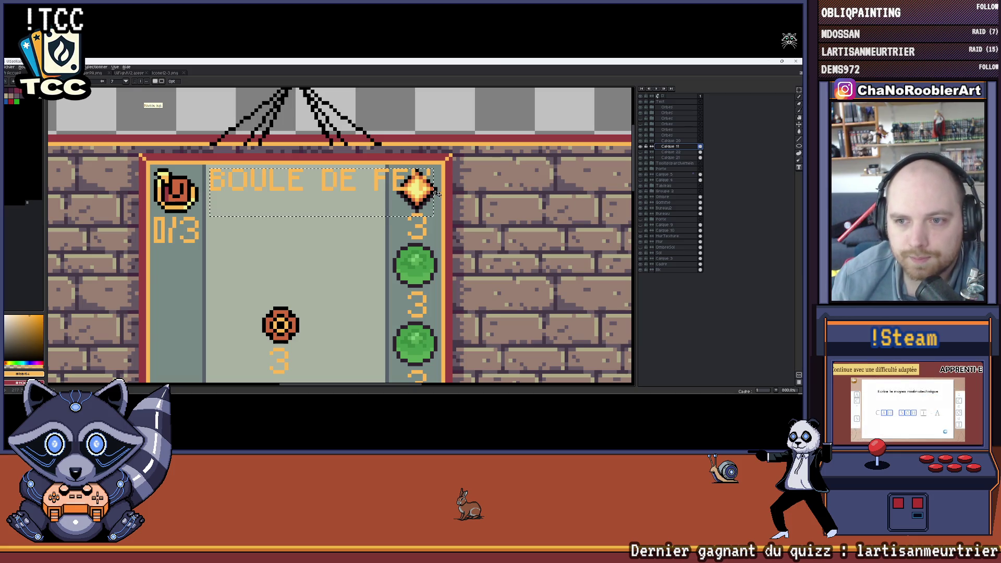
left_click_drag(435, 194, 388, 196)
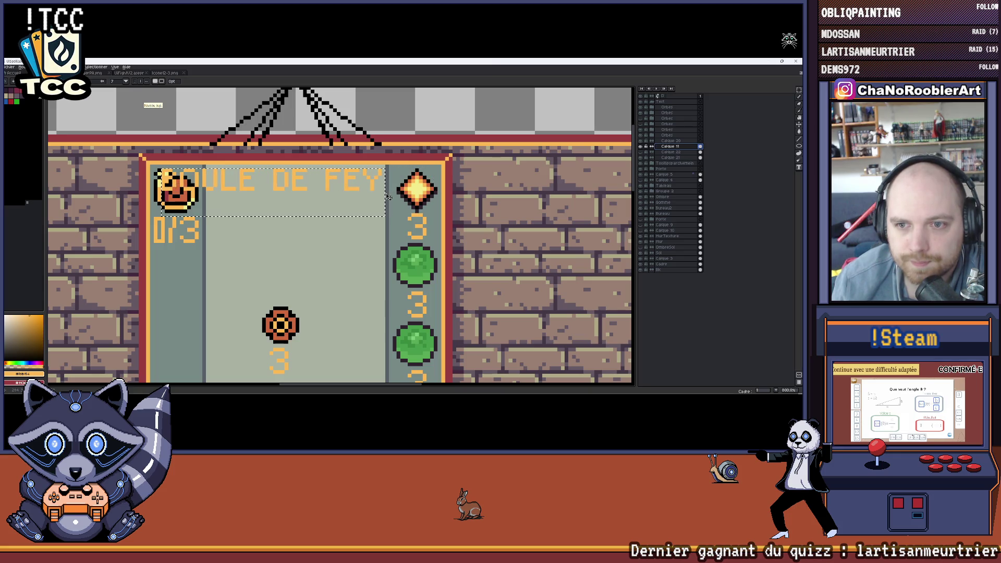
left_click_drag(156, 191, 329, 218)
key("Escape")
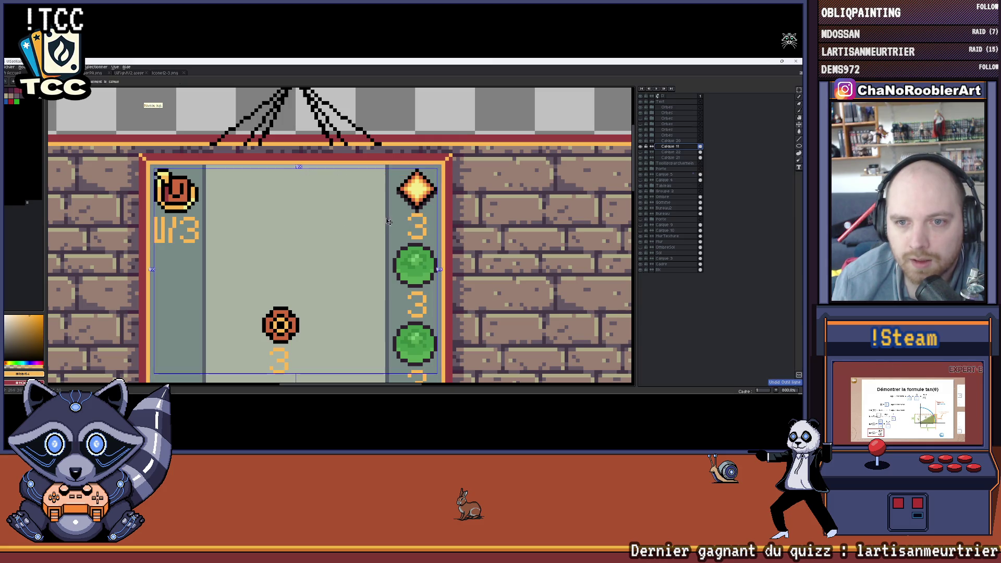
scroll(288, 178, "up", 1)
scroll(288, 178, "left", 1)
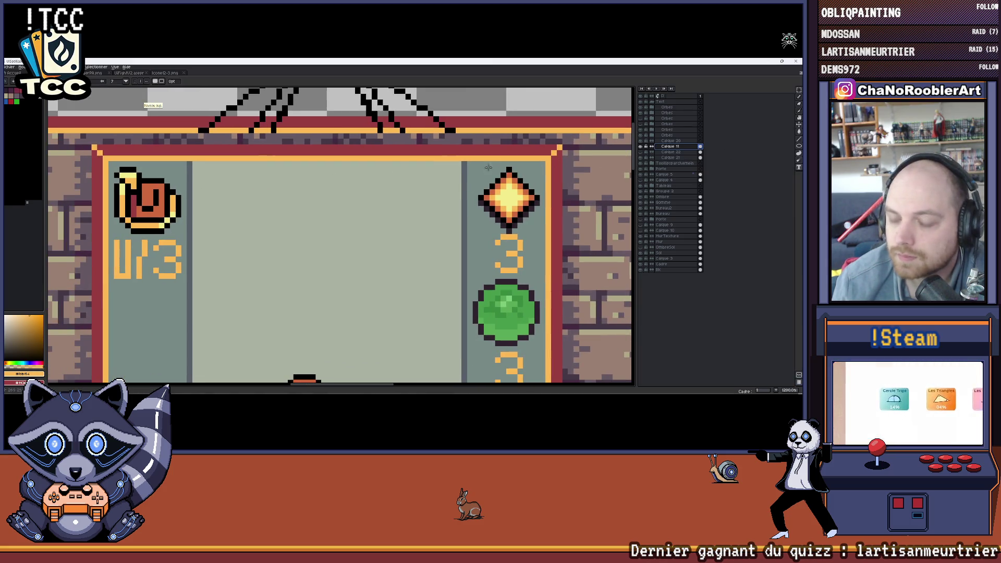
key("ctrl+t")
key("Return")
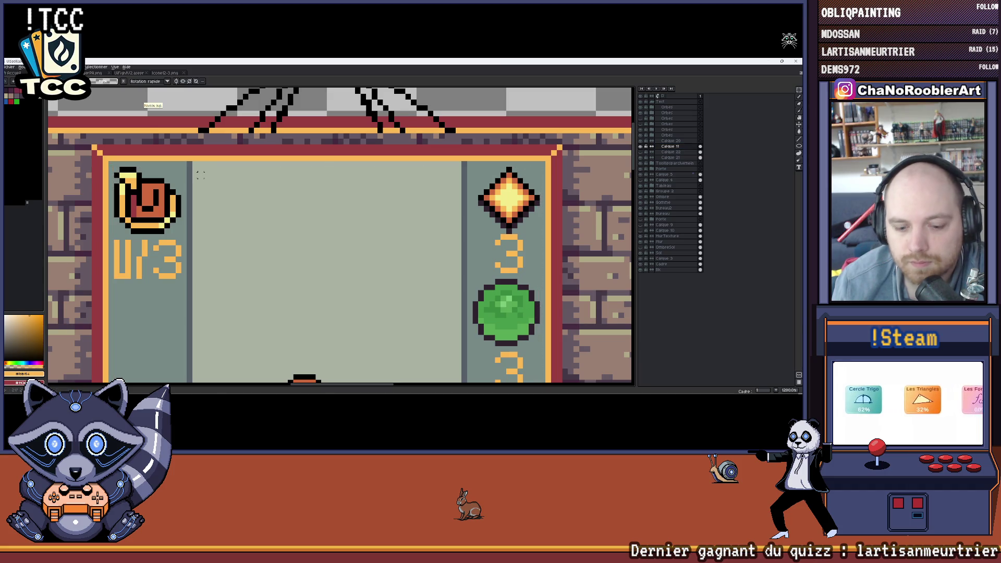
Start a text box on the card, then discard the mistyped title.
left_click_drag(194, 162, 462, 257)
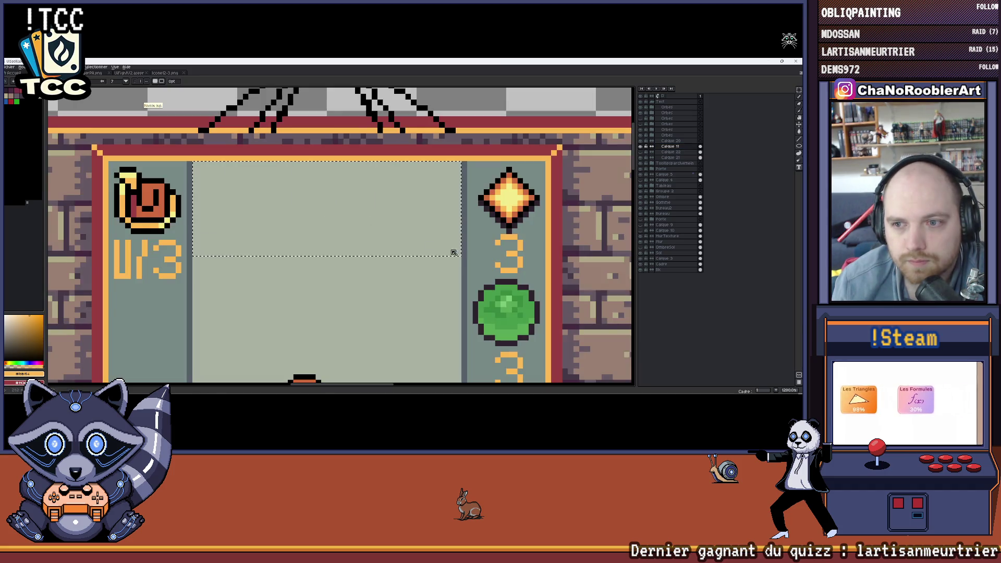
type("80ulie")
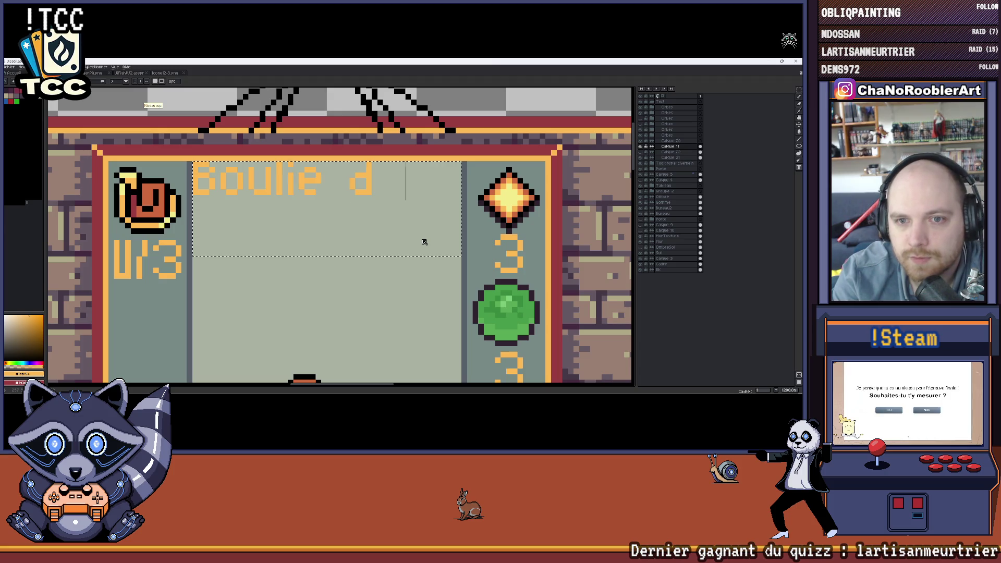
key("BackSpace")
key("BackSpace")
key("BackSpace")
key("BackSpace")
key("BackSpace")
key("BackSpace")
key("Escape")
scroll(361, 228, "down", 1)
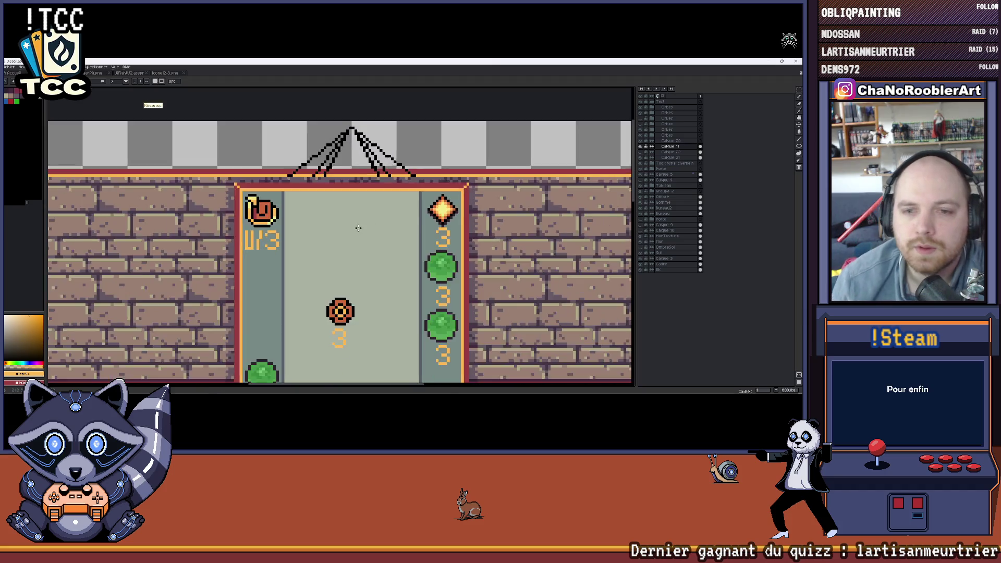
scroll(361, 227, "down", 2)
scroll(276, 173, "up", 1)
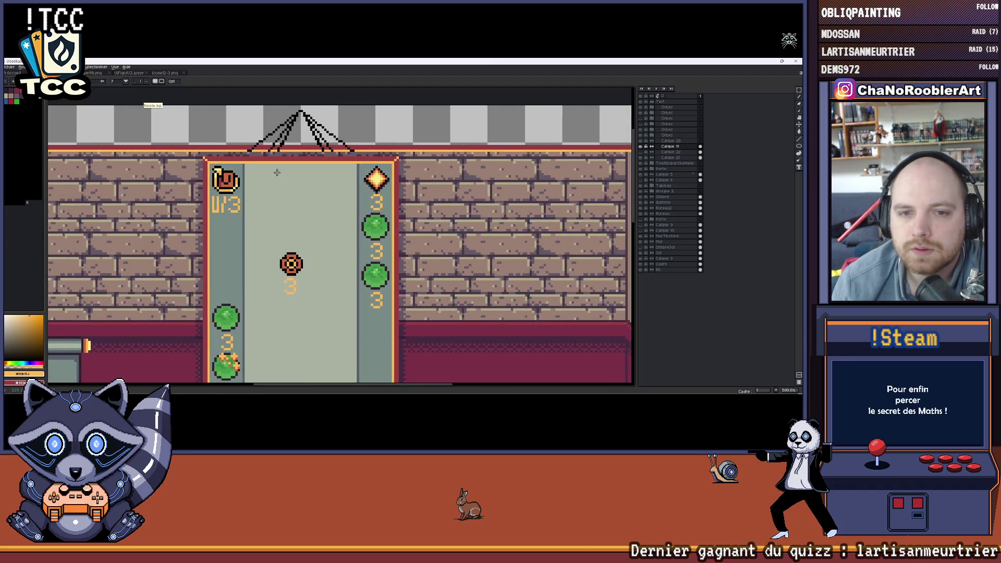
scroll(277, 173, "up", 2)
scroll(259, 167, "up", 1)
scroll(234, 157, "up", 1)
Hand-write an orange scribbled title across the top of the banner.
mouse_move(202, 195)
left_mouse_down()
mouse_move(203, 153)
mouse_move(225, 154)
left_mouse_up()
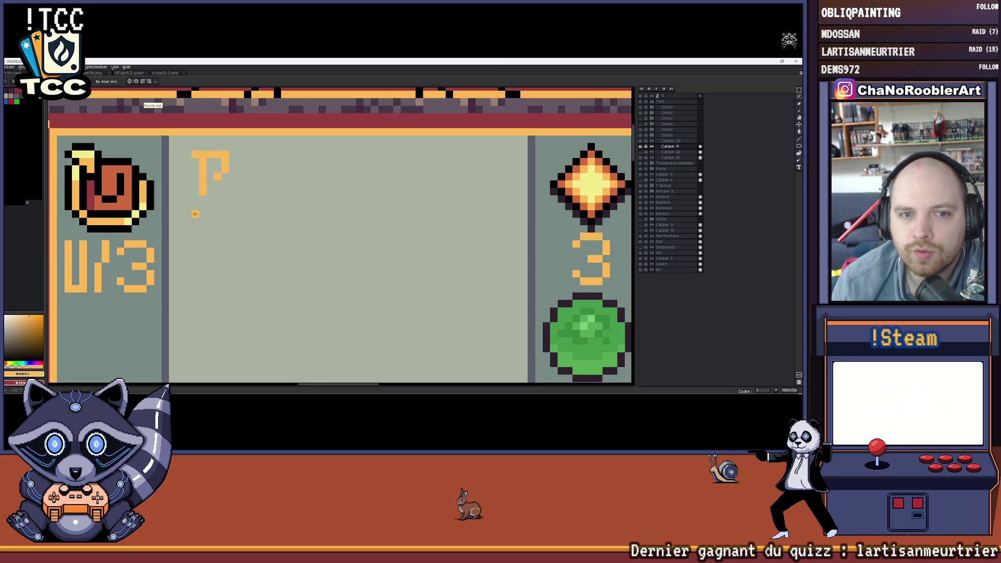
scroll(230, 209, "down", 2)
scroll(259, 200, "down", 1)
scroll(283, 196, "up", 1)
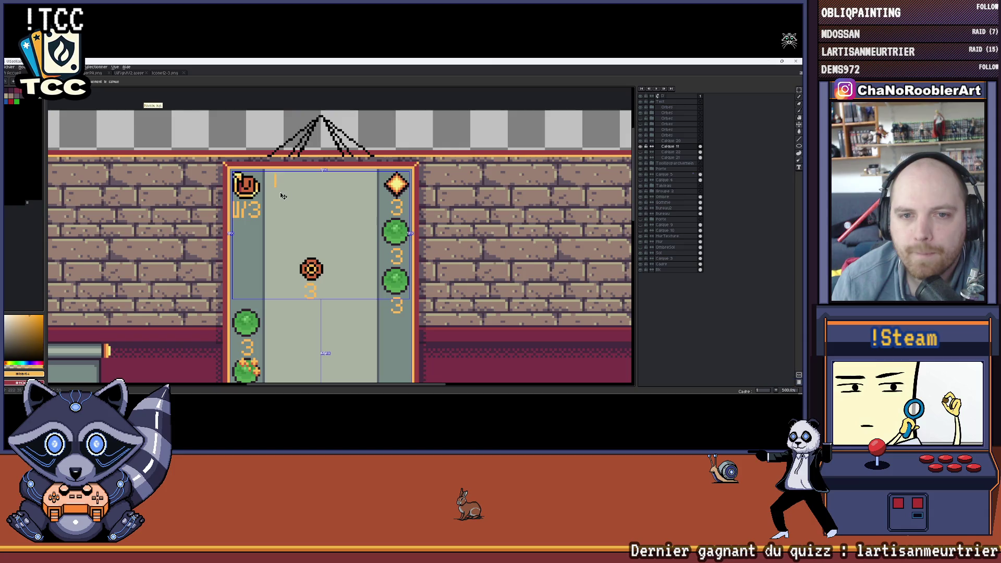
scroll(281, 196, "up", 1)
left_click_drag(268, 199, 280, 204)
mouse_move(289, 192)
left_mouse_down()
mouse_move(311, 173)
mouse_move(332, 175)
mouse_move(359, 198)
mouse_move(362, 220)
left_mouse_up()
scroll(376, 189, "up", 1)
mouse_move(393, 182)
left_mouse_down()
mouse_move(401, 212)
mouse_move(438, 213)
left_mouse_up()
left_click_drag(443, 166, 457, 210)
scroll(380, 201, "down", 2)
scroll(376, 199, "down", 1)
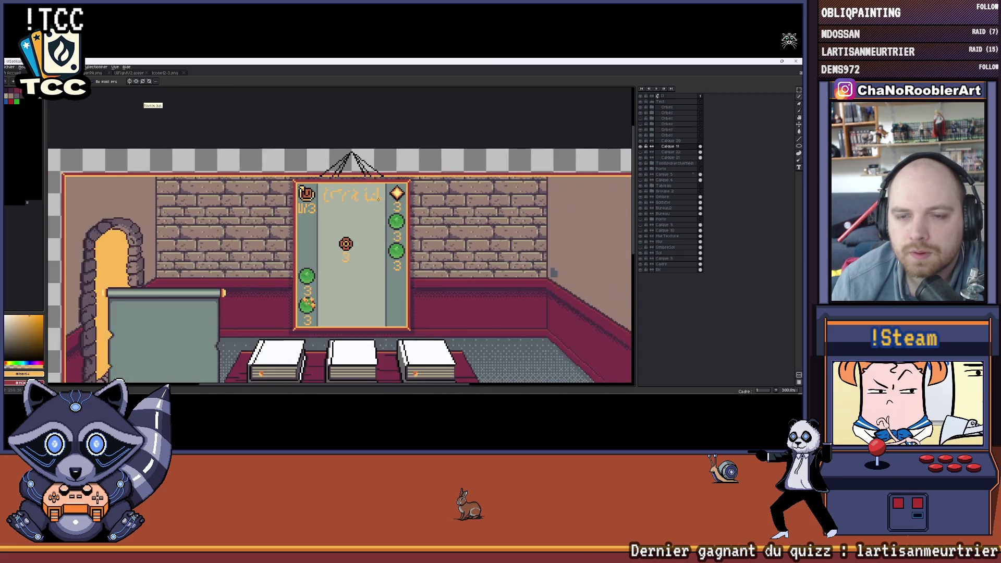
scroll(367, 194, "up", 2)
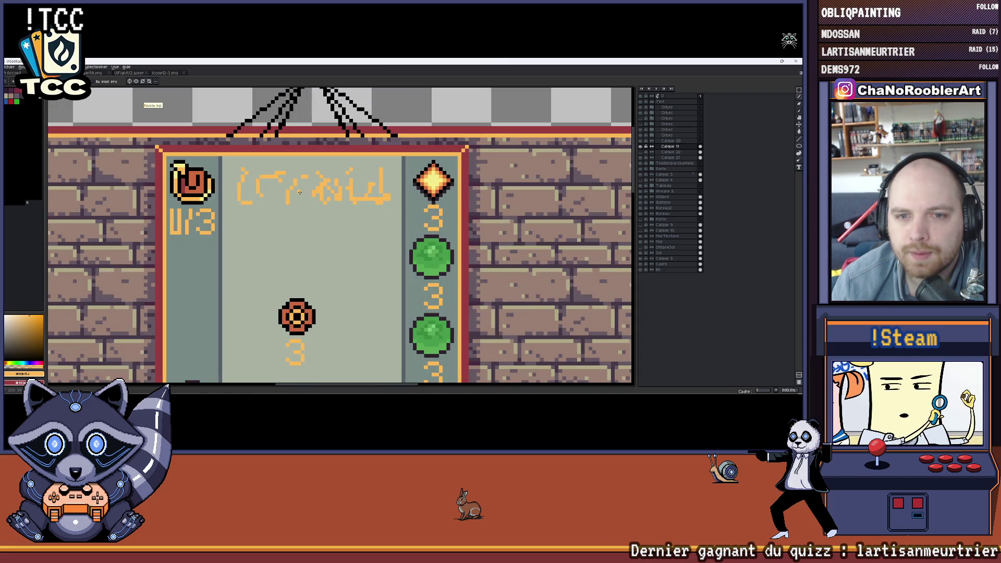
scroll(254, 194, "down", 1)
scroll(297, 197, "down", 1)
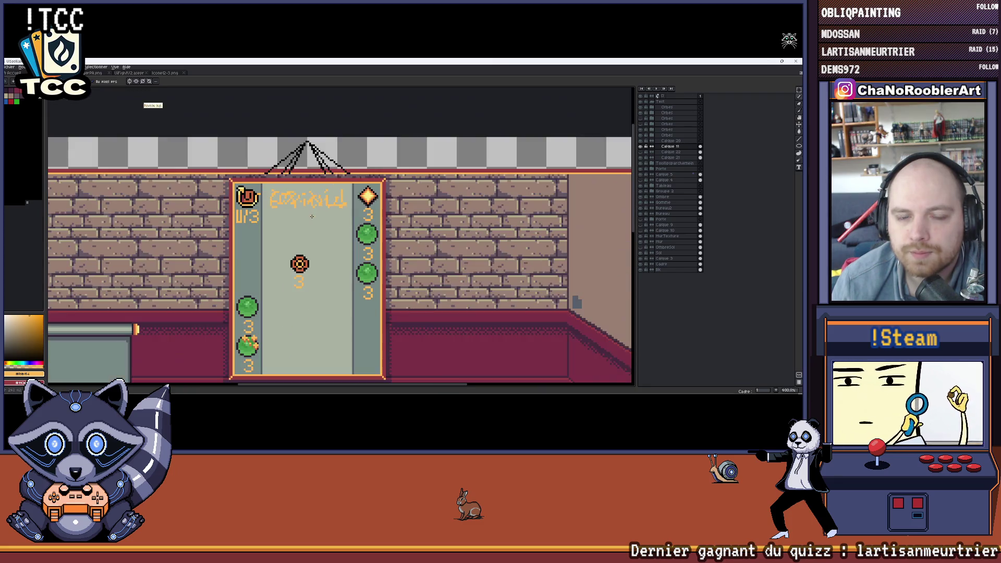
left_click_drag(357, 204, 342, 185)
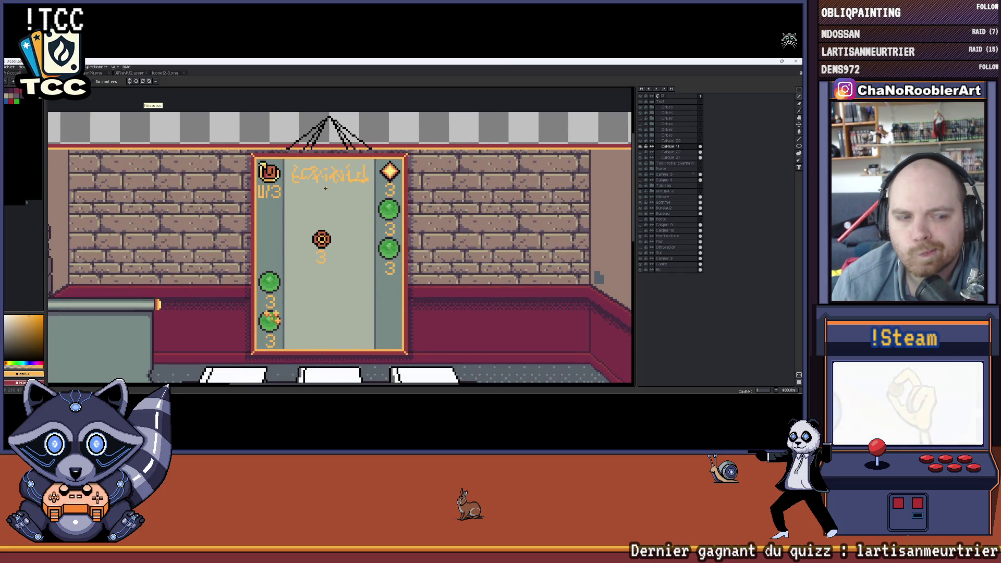
scroll(325, 189, "down", 1)
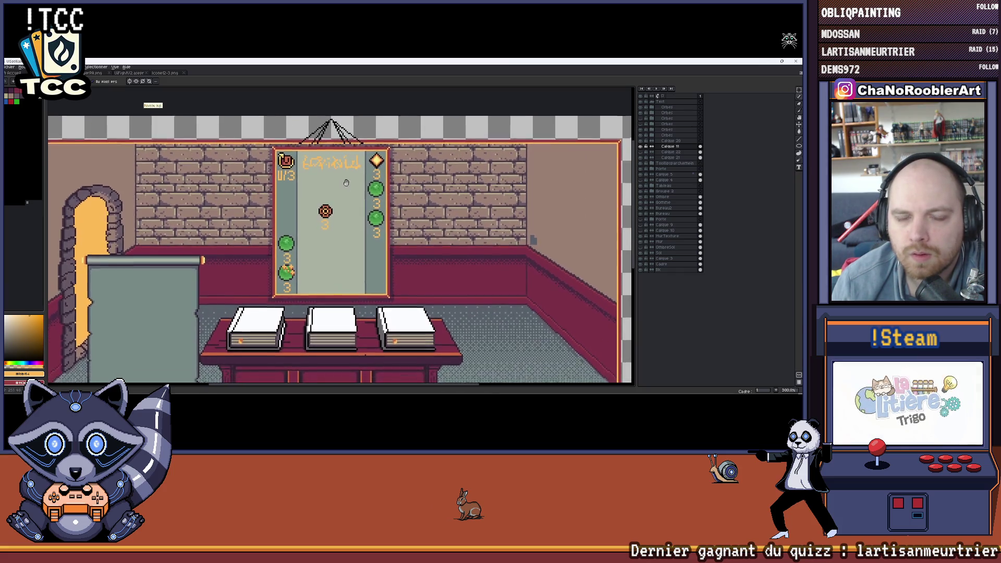
Sample the grey-blue colour from the banner strip with the eyedropper.
left_click_drag(329, 197, 345, 172)
scroll(338, 178, "up", 1)
scroll(338, 178, "up", 1)
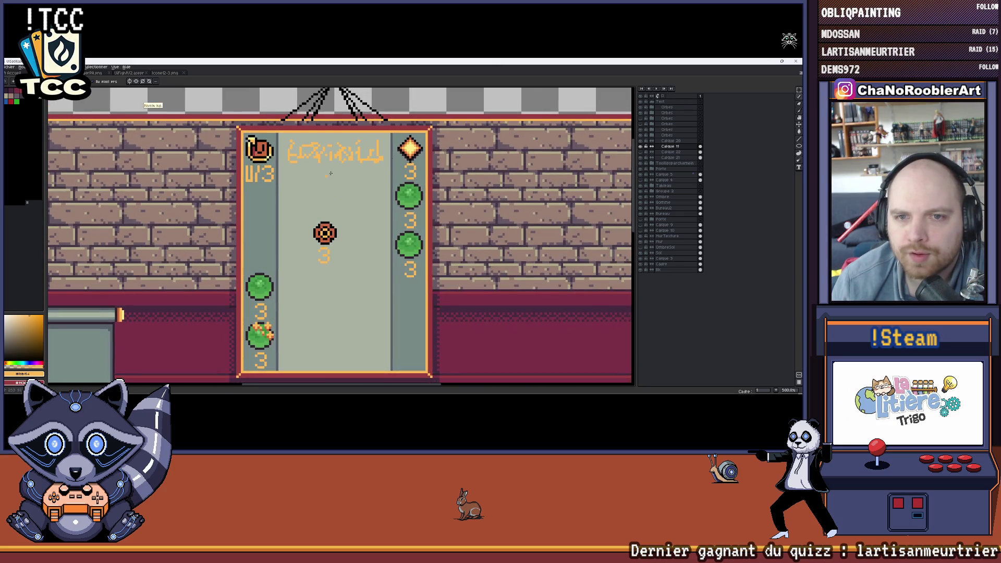
scroll(336, 197, "up", 1)
left_click(390, 165)
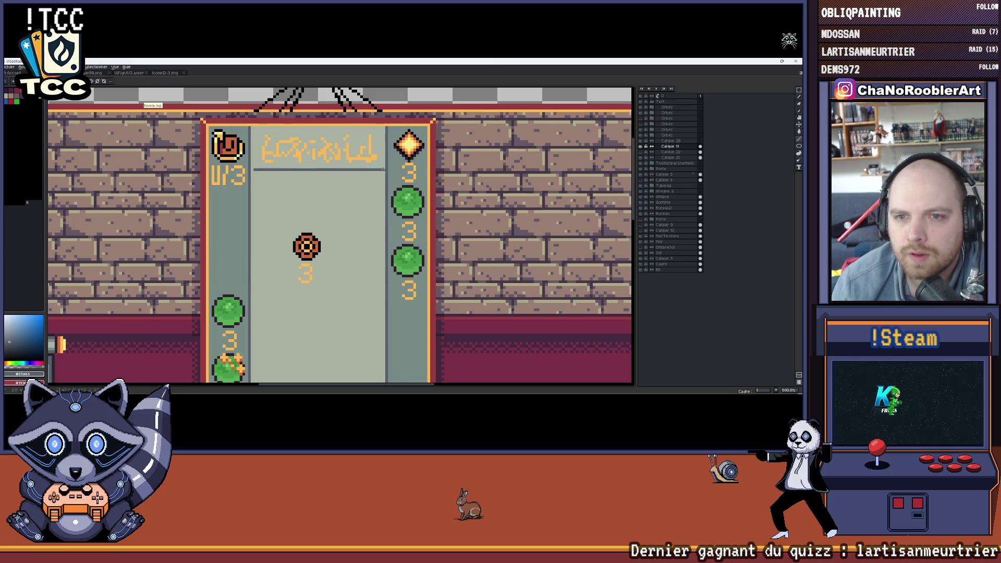
scroll(252, 169, "down", 1)
scroll(282, 174, "down", 2)
scroll(329, 181, "down", 1)
scroll(365, 187, "down", 2)
scroll(366, 185, "up", 4)
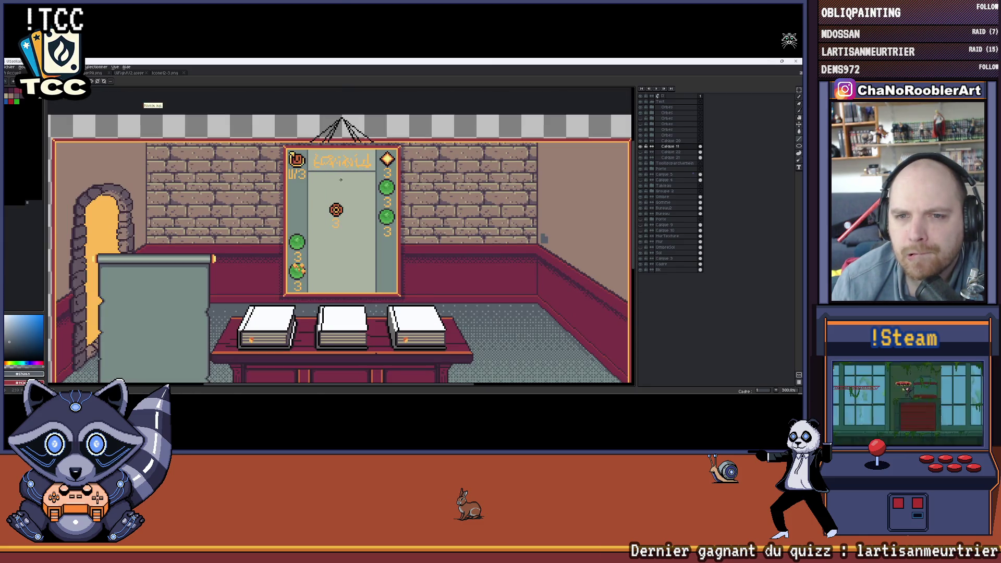
scroll(338, 180, "up", 2)
scroll(336, 164, "up", 1)
scroll(337, 161, "down", 3)
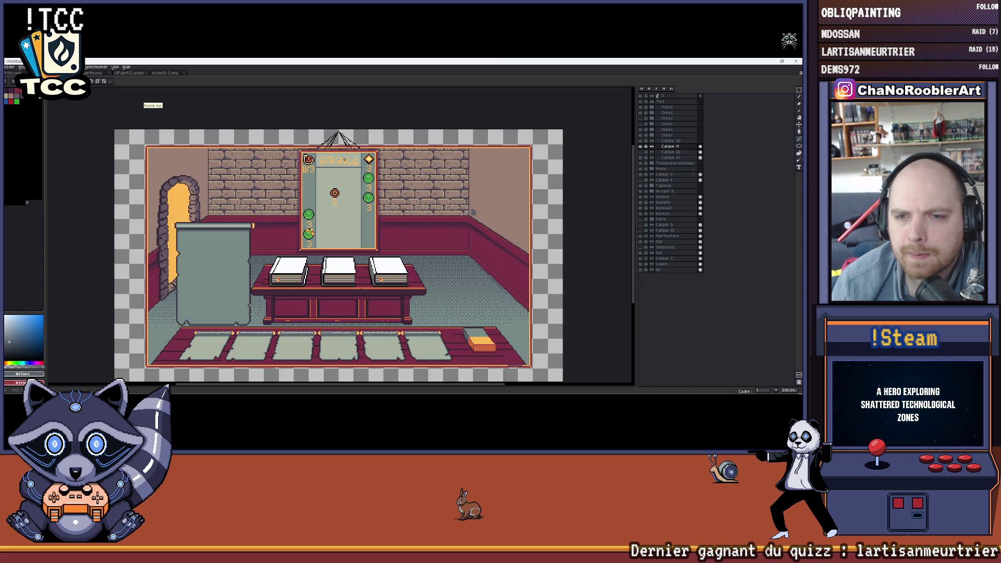
scroll(342, 160, "up", 2)
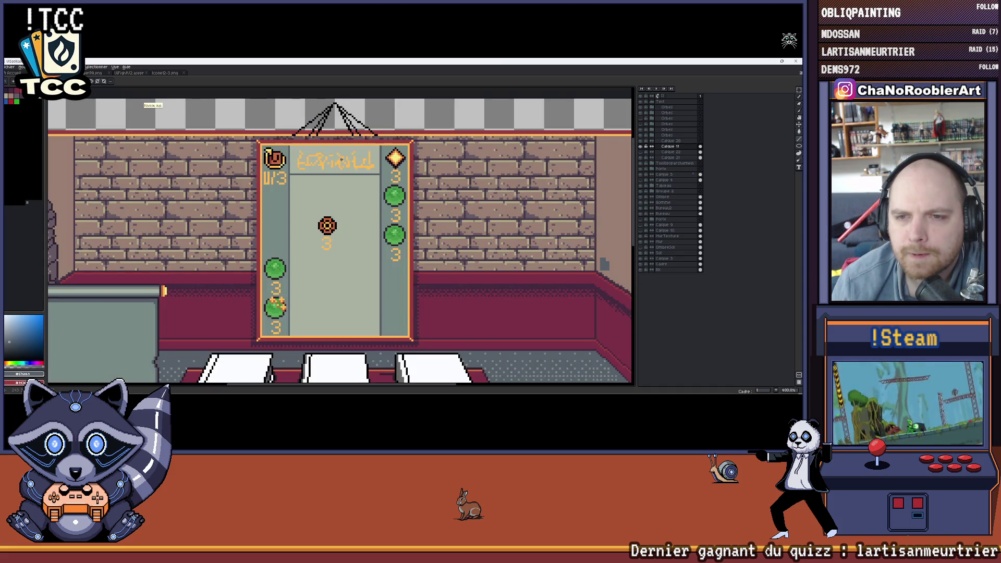
scroll(341, 160, "up", 1)
scroll(342, 160, "up", 1)
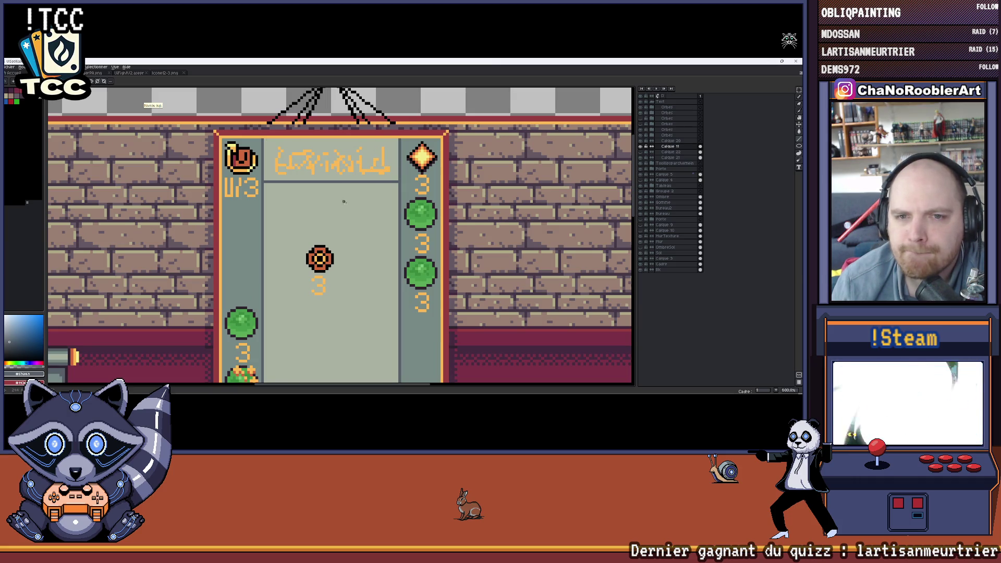
Move the target icon and its 3 up-left on the banner and confirm.
left_click_drag(345, 202, 359, 192)
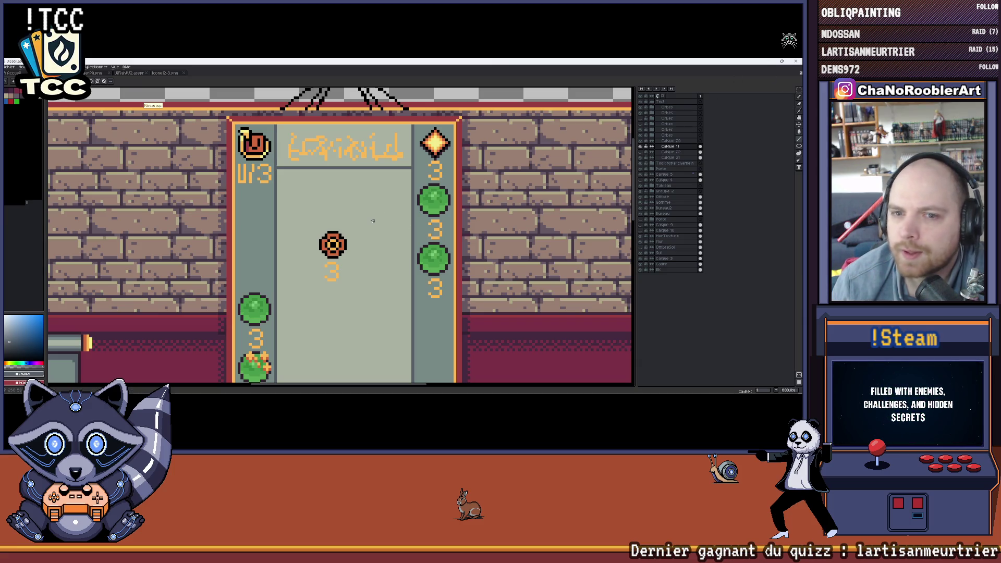
left_click_drag(371, 221, 373, 181)
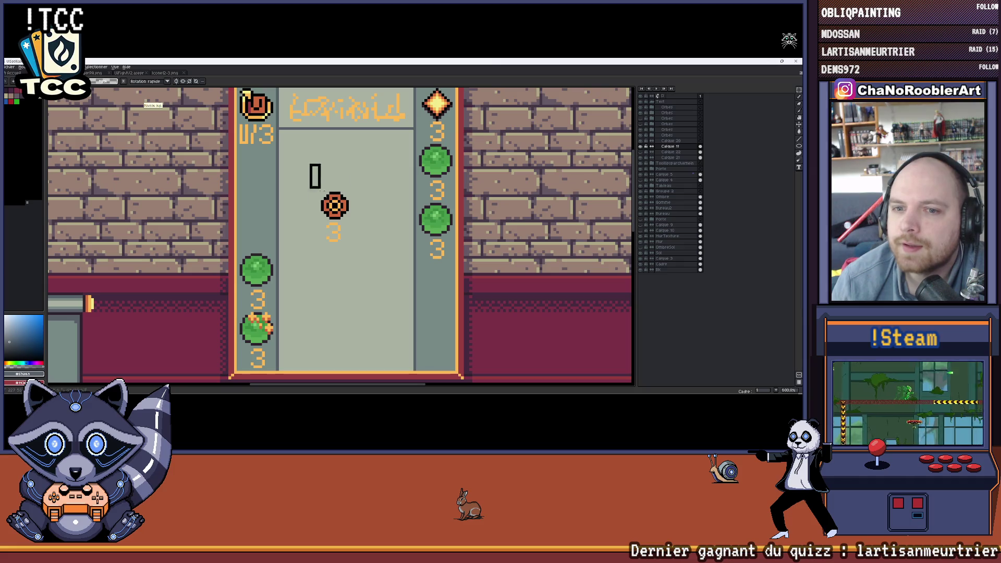
mouse_move(315, 179)
left_mouse_down()
mouse_move(305, 159)
mouse_move(366, 237)
mouse_move(332, 206)
left_mouse_up()
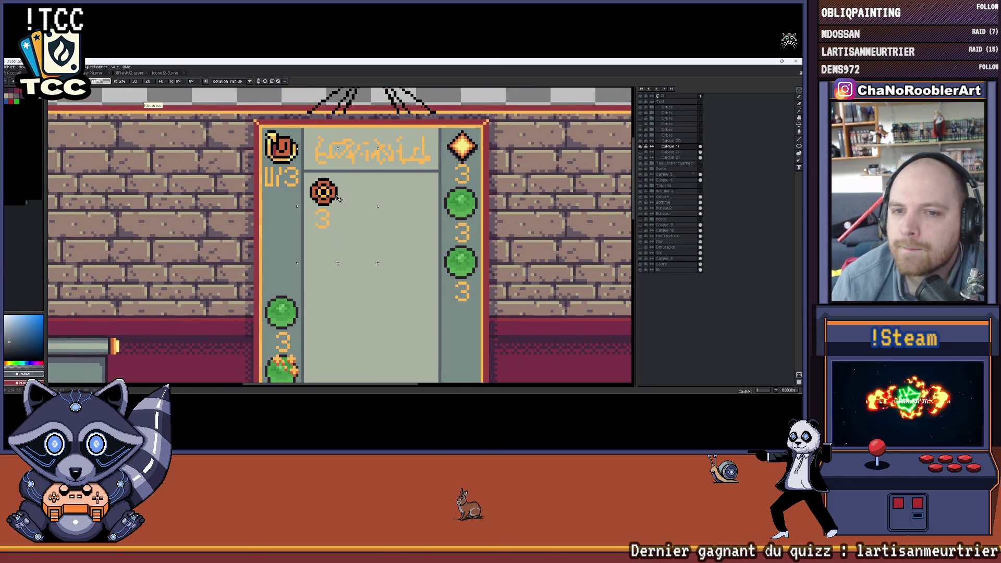
key("Return")
left_click_drag(393, 190, 401, 184)
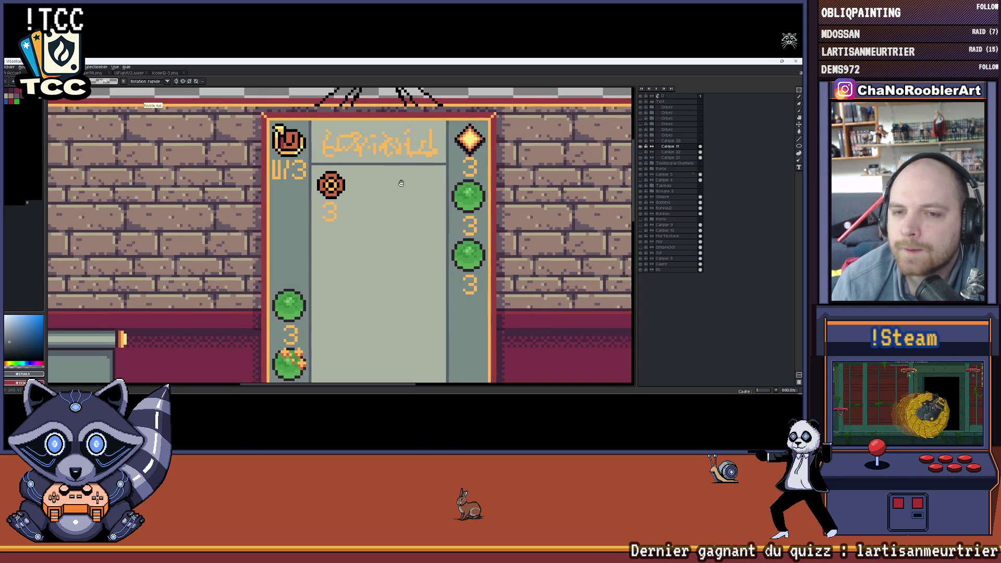
scroll(400, 183, "down", 1)
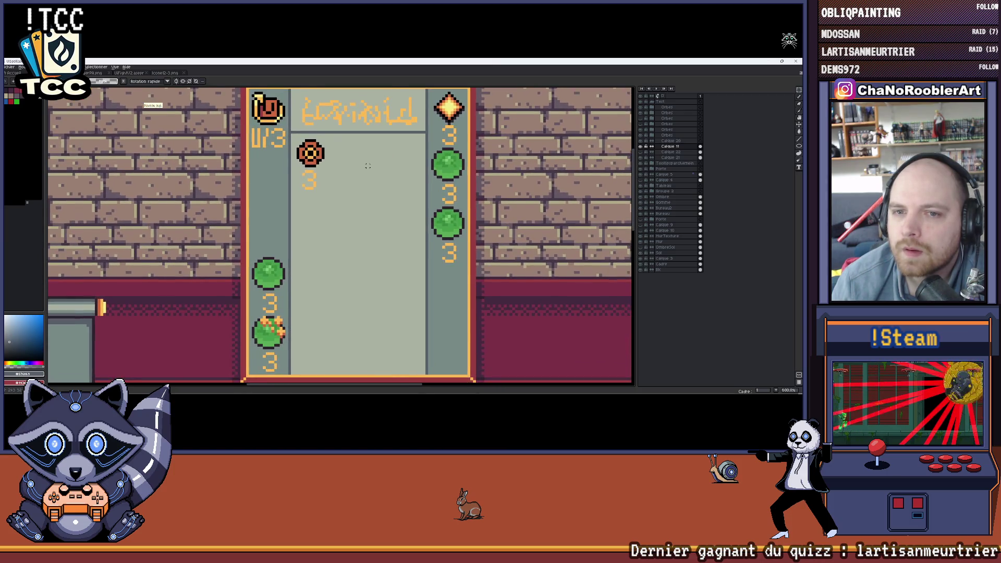
scroll(350, 175, "down", 2)
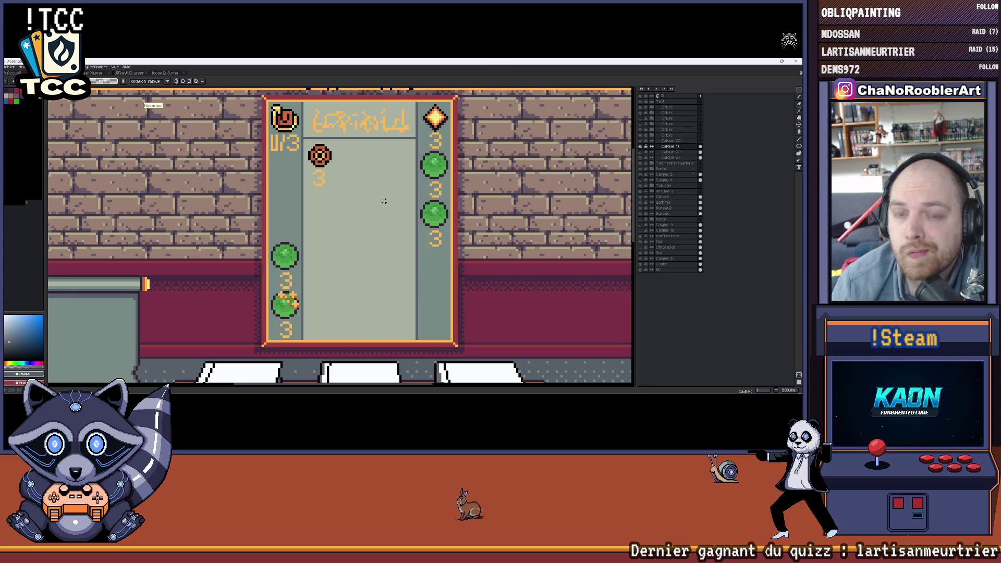
scroll(381, 202, "down", 1)
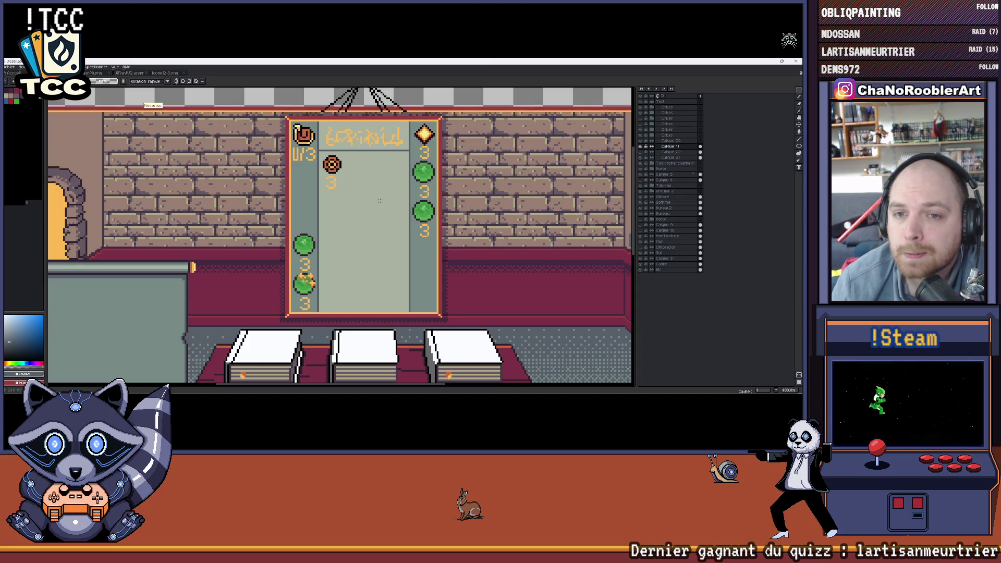
scroll(360, 169, "up", 1)
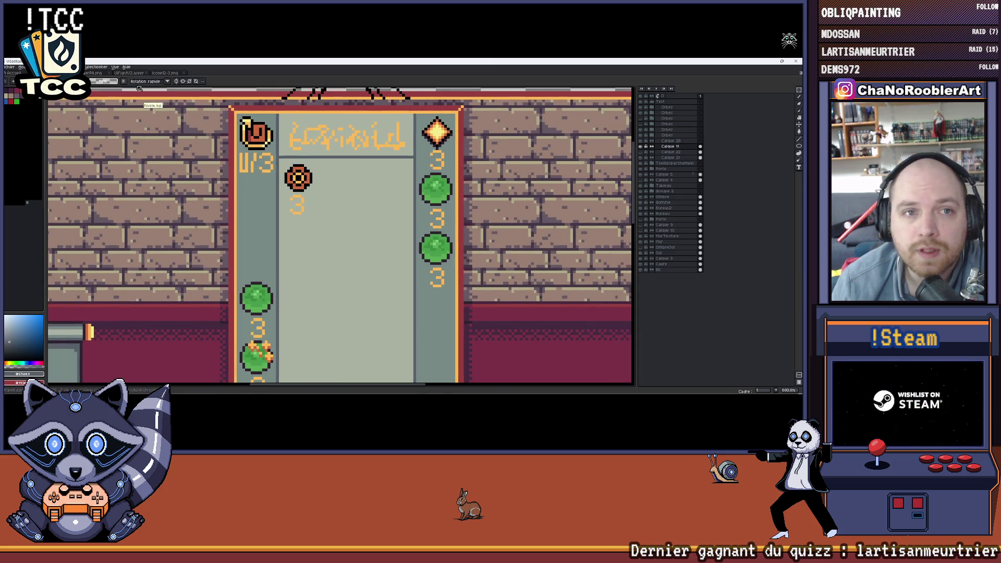
scroll(297, 174, "up", 2)
scroll(296, 174, "up", 1)
scroll(268, 143, "up", 1)
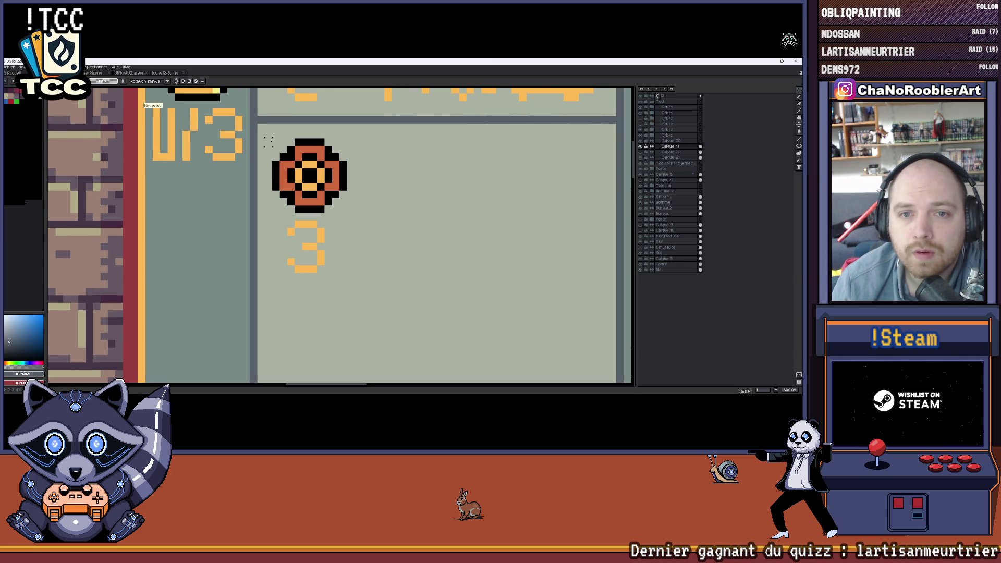
Select a square area around the orange token, redoing the marquee until it fits.
left_click_drag(266, 140, 354, 213)
left_click(282, 150)
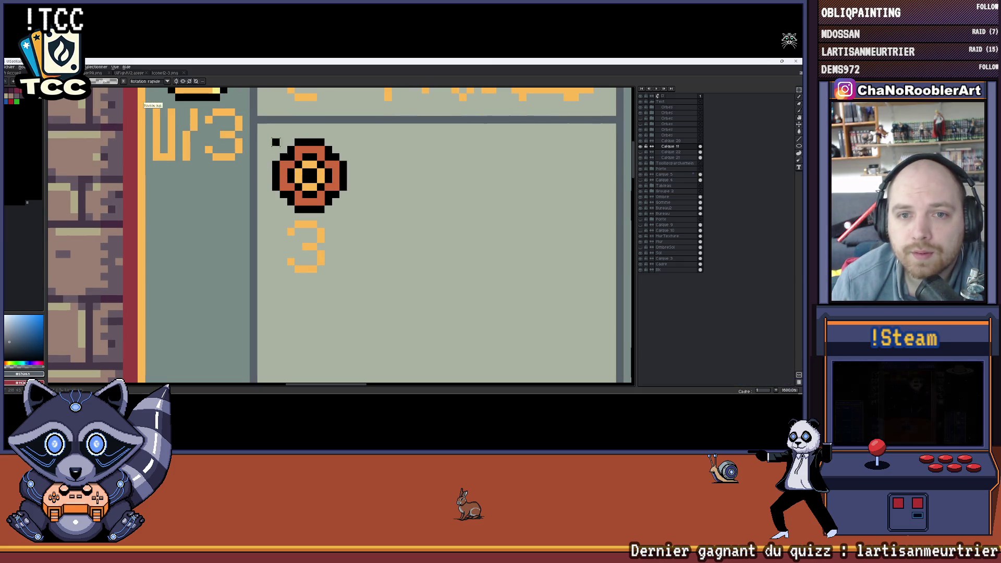
left_click_drag(276, 142, 341, 207)
left_click(337, 205)
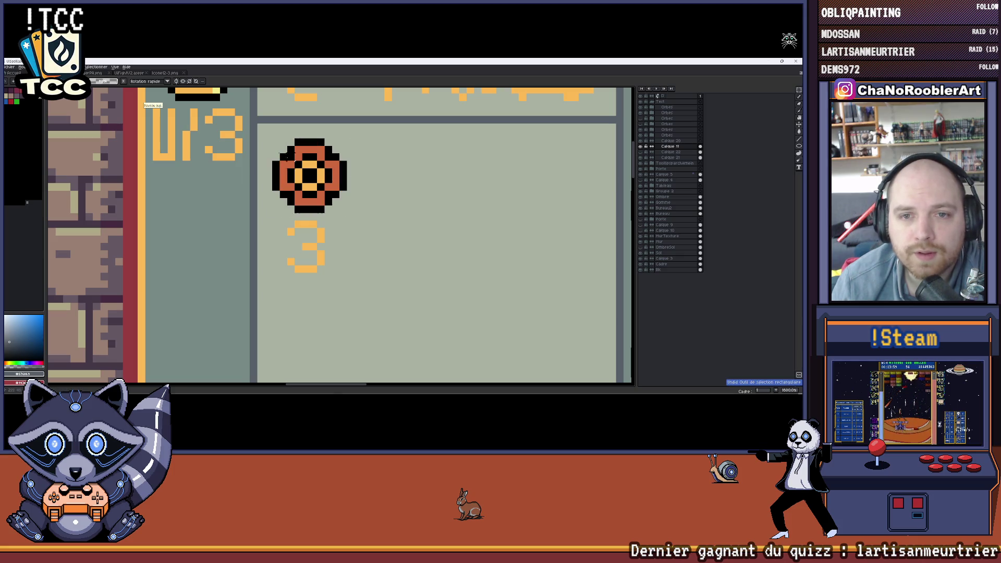
left_click_drag(265, 130, 353, 219)
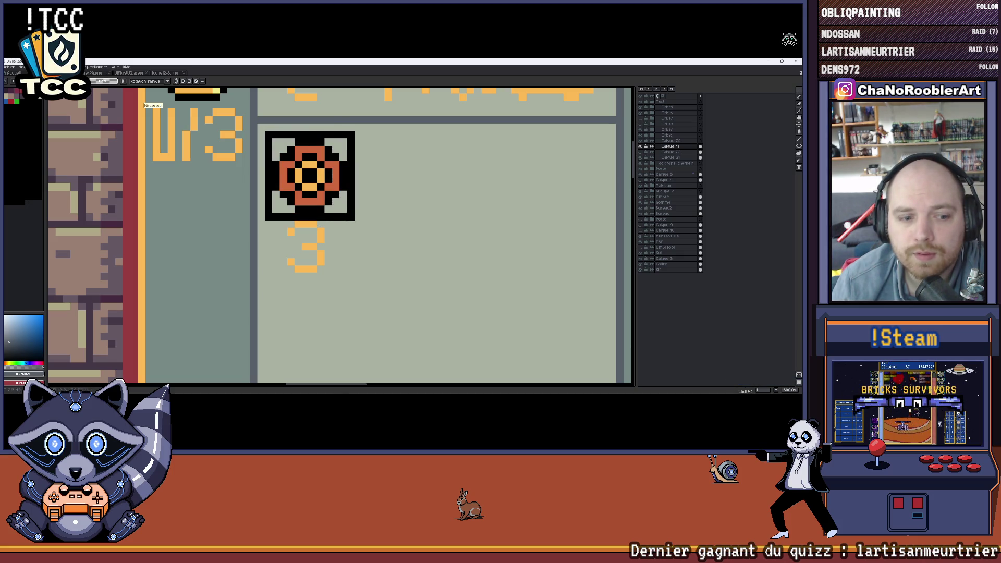
scroll(352, 219, "down", 3)
scroll(361, 211, "up", 1)
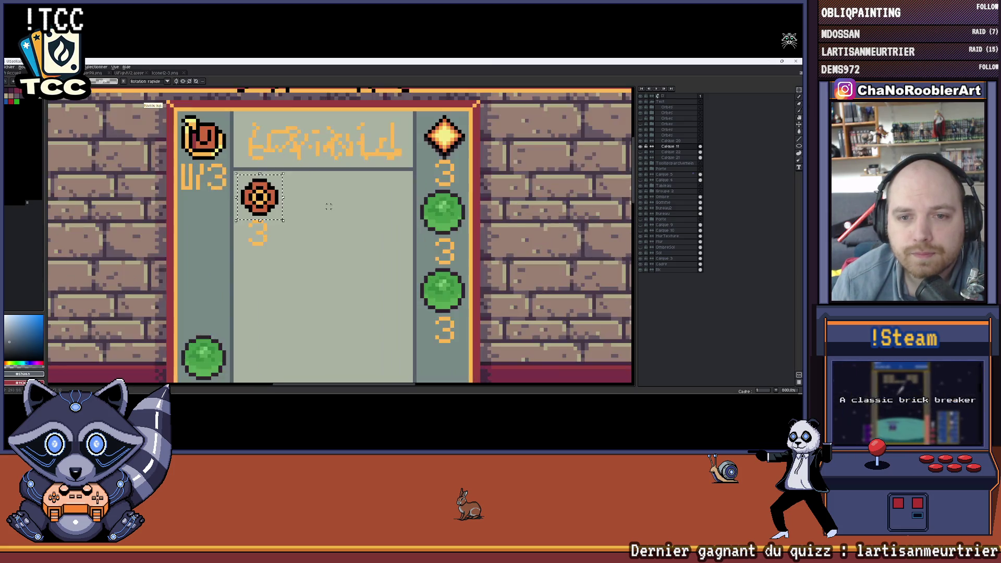
scroll(365, 208, "up", 1)
Fill the empty area behind the token with grey and clear the selection.
left_click_drag(365, 208, 406, 214)
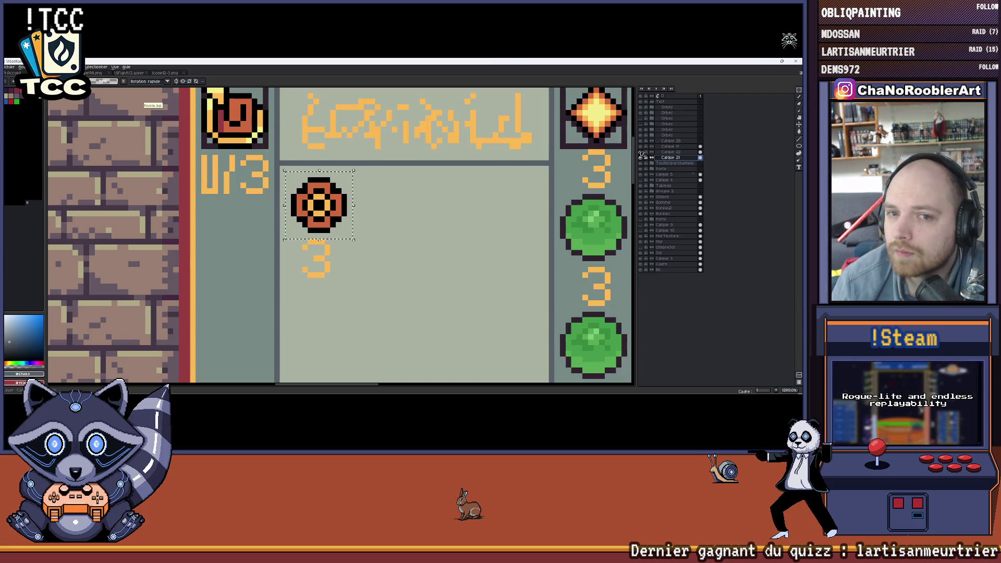
scroll(531, 165, "up", 1)
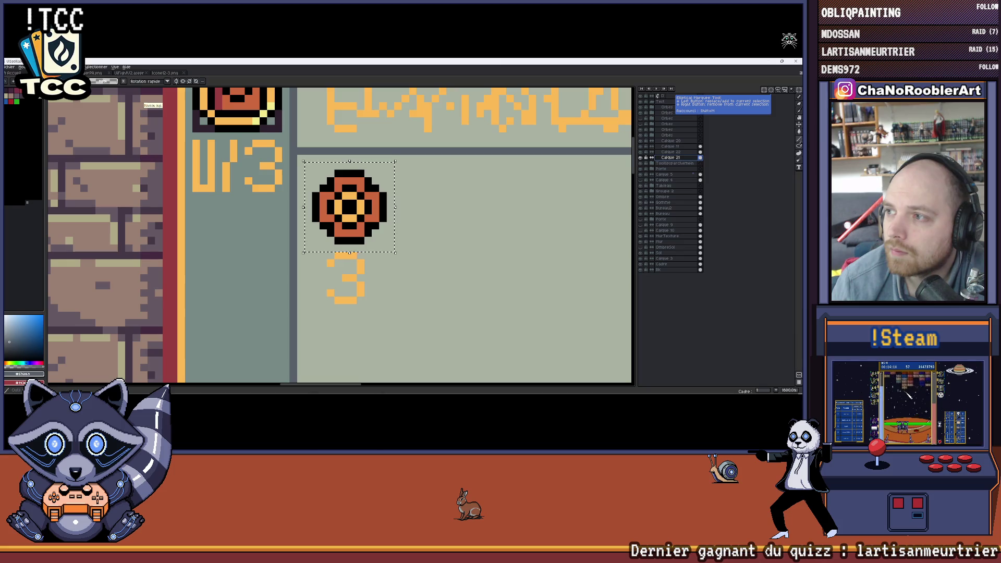
scroll(368, 166, "up", 2)
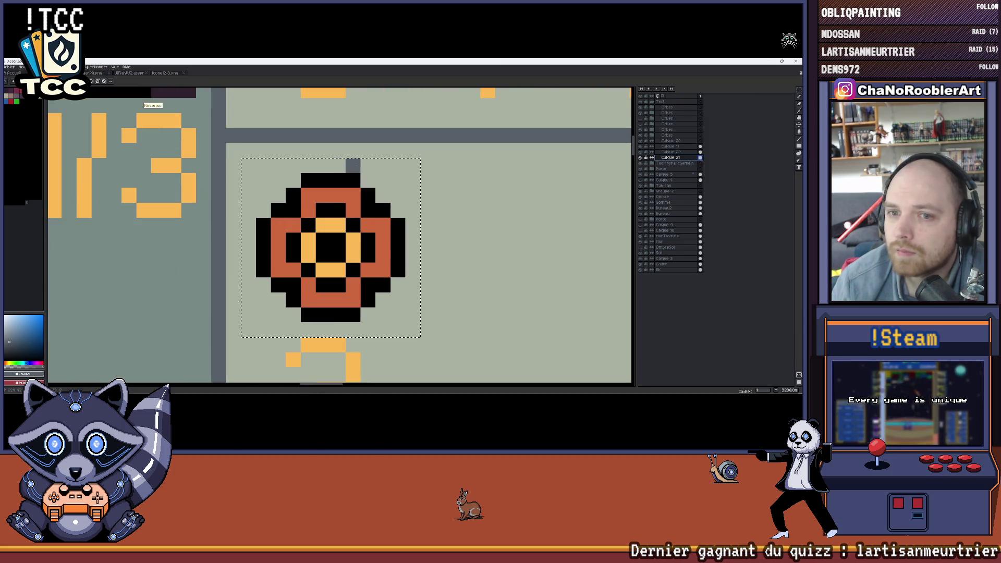
left_click_drag(259, 176, 392, 323)
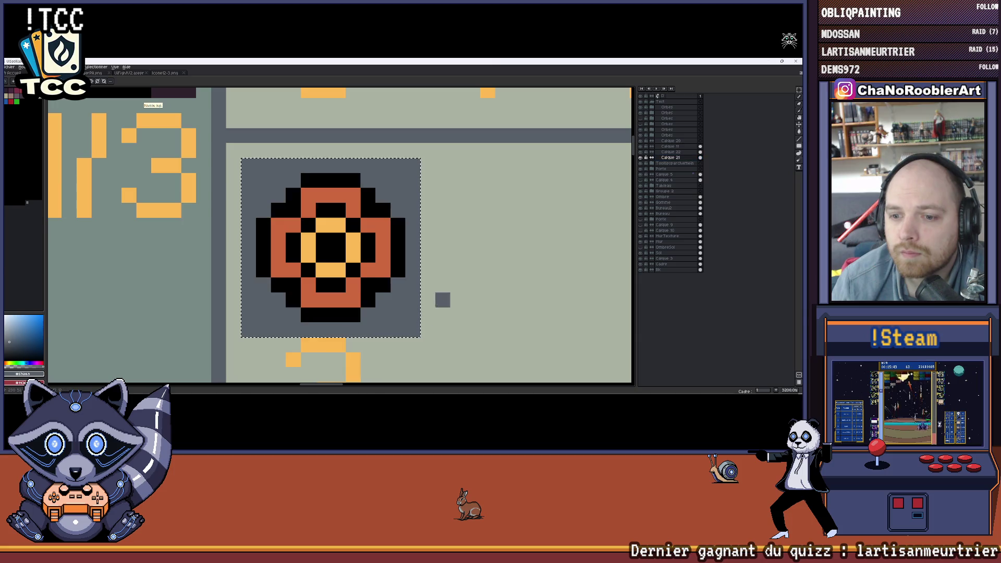
scroll(444, 300, "down", 2)
key("ctrl+d")
scroll(266, 277, "up", 1)
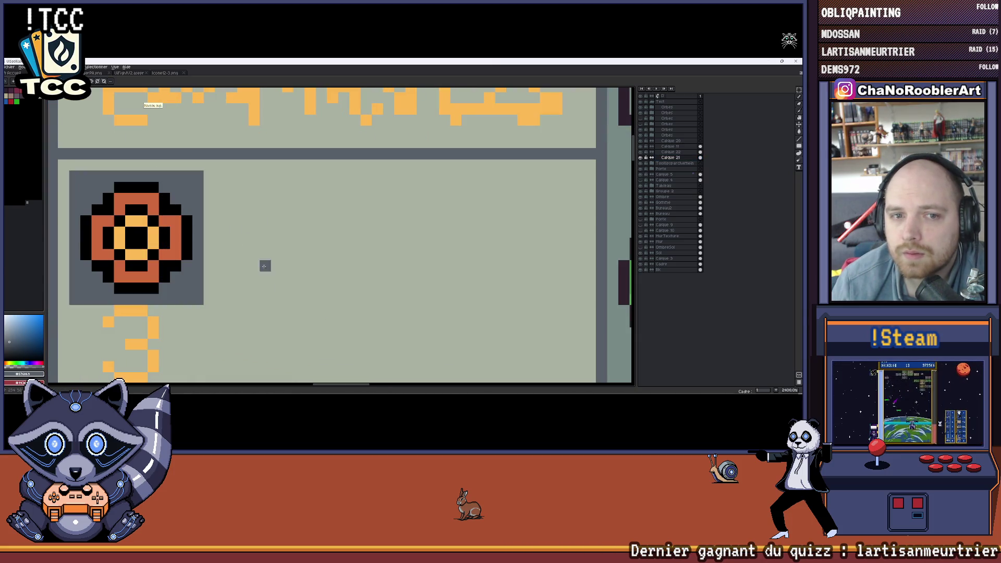
Draw and fill a grey square beside the token, remove it, and switch to the layer above.
left_click_drag(220, 176, 343, 299)
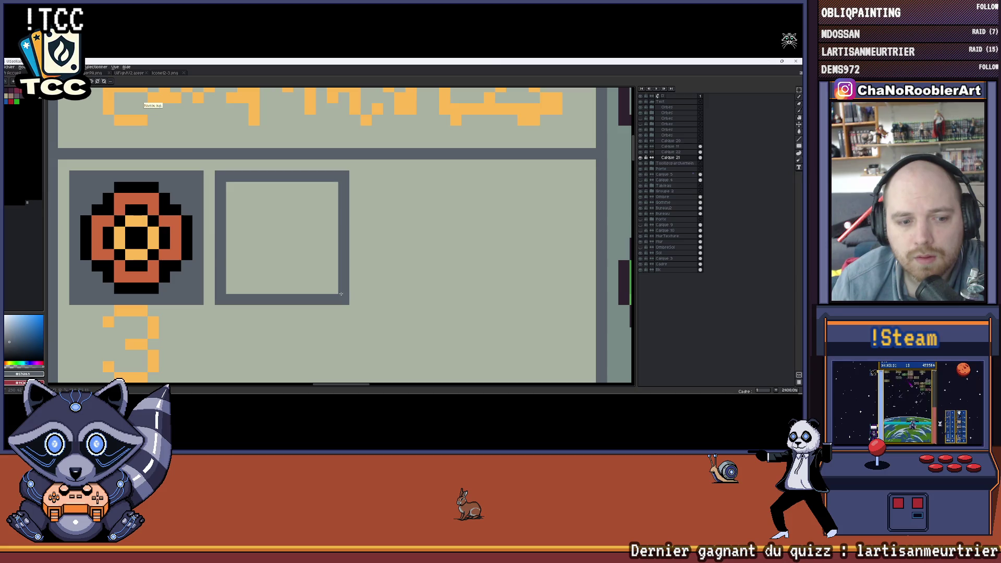
left_click(336, 290)
left_click(642, 159)
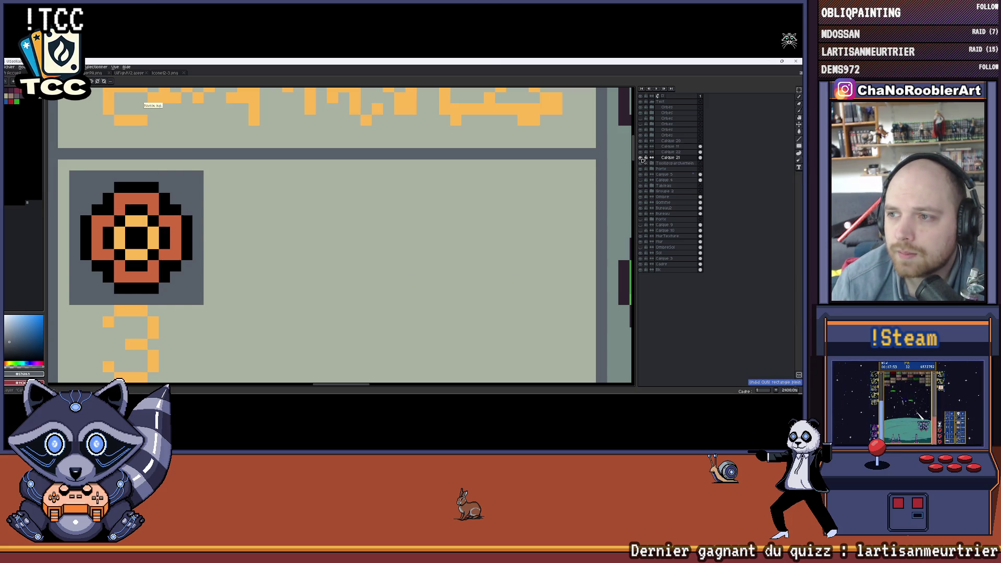
left_click(642, 159)
scroll(473, 235, "down", 1)
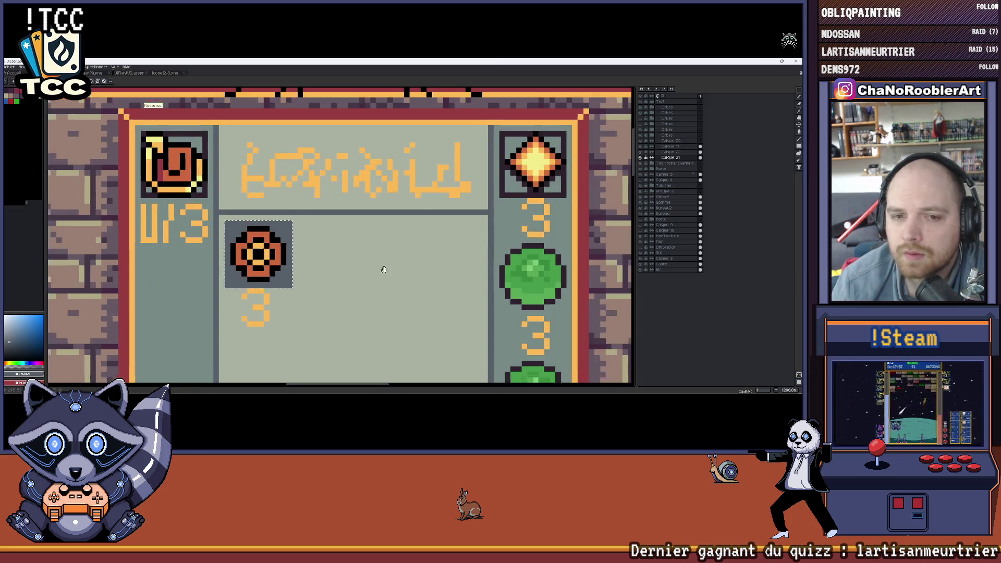
left_click(647, 157)
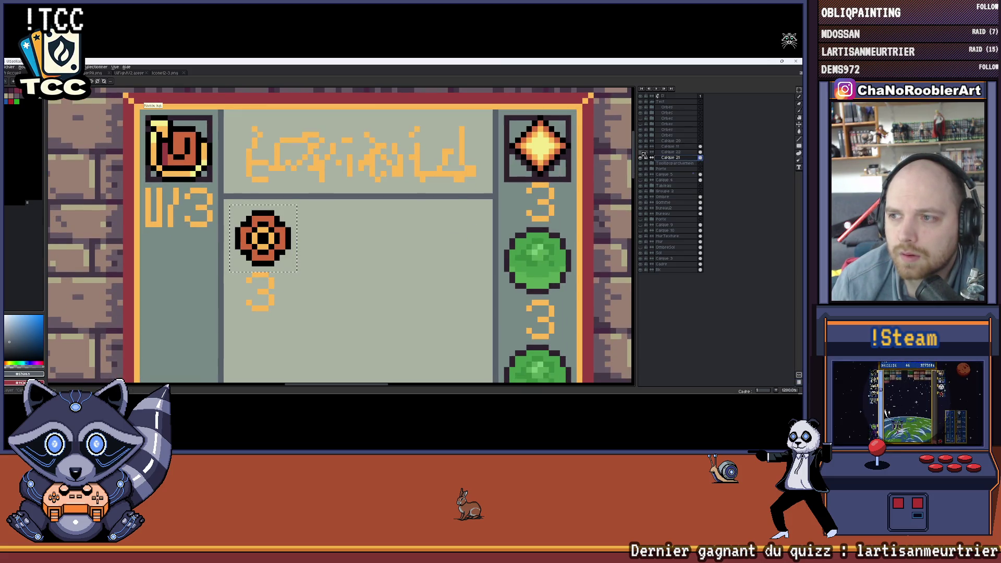
left_click(669, 152)
scroll(228, 197, "up", 1)
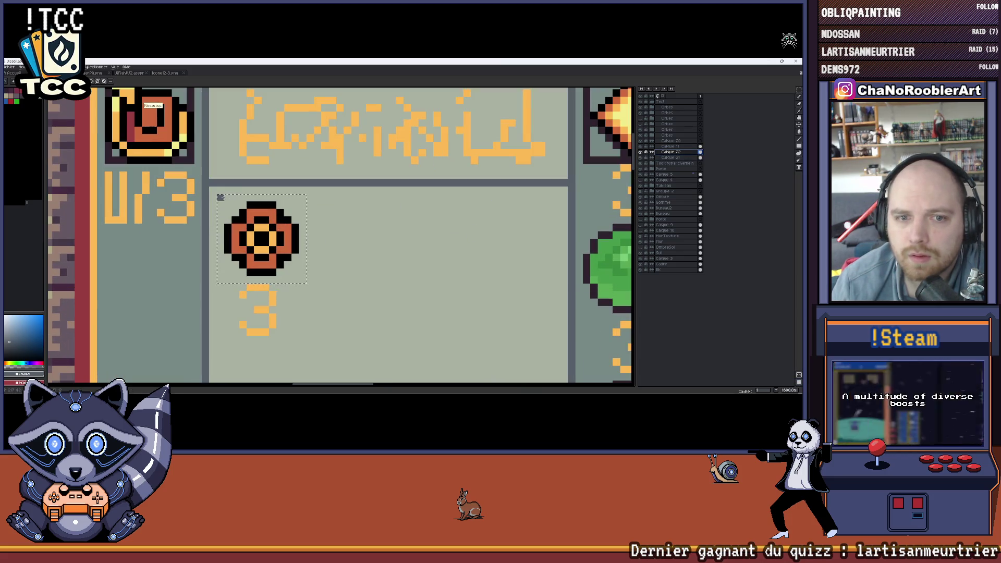
left_click(228, 199)
scroll(331, 239, "right", 1)
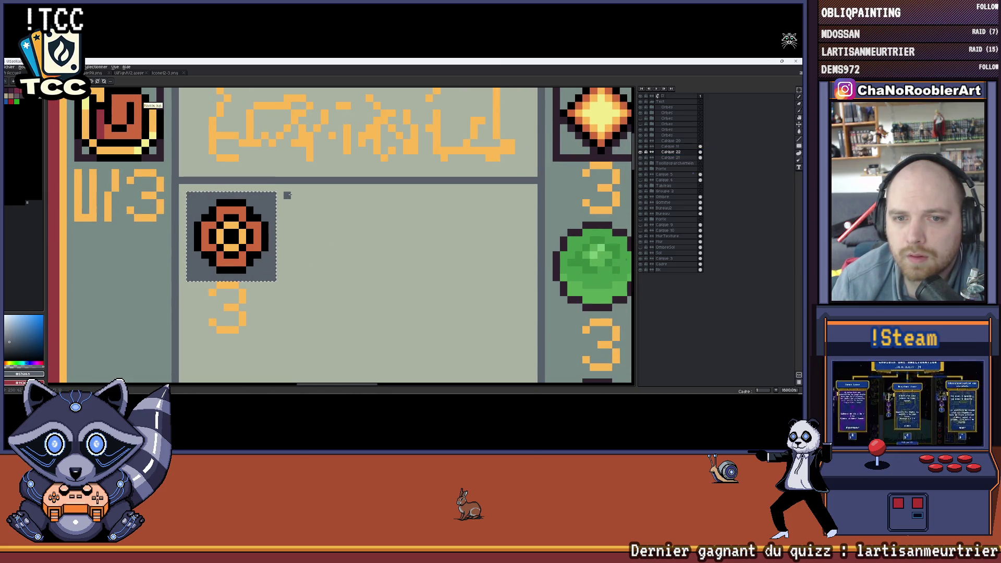
Outline and fill second and third grey slots right of the token, then undo them.
mouse_move(285, 192)
left_mouse_down()
mouse_move(357, 279)
mouse_move(373, 280)
left_mouse_up()
key("f")
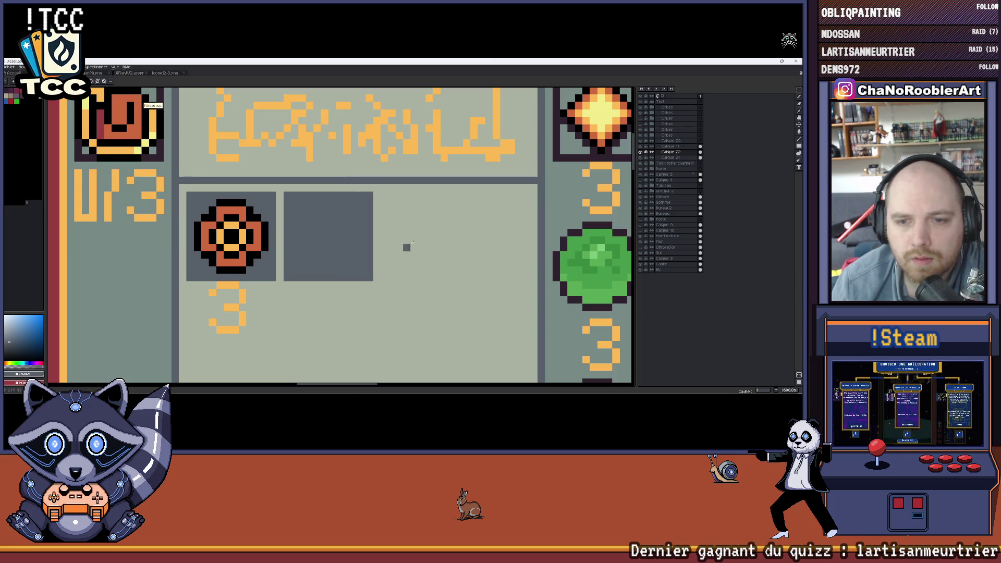
left_click_drag(389, 192, 408, 234)
left_click(391, 201)
mouse_move(381, 192)
left_mouse_down()
mouse_move(447, 278)
mouse_move(470, 280)
left_mouse_up()
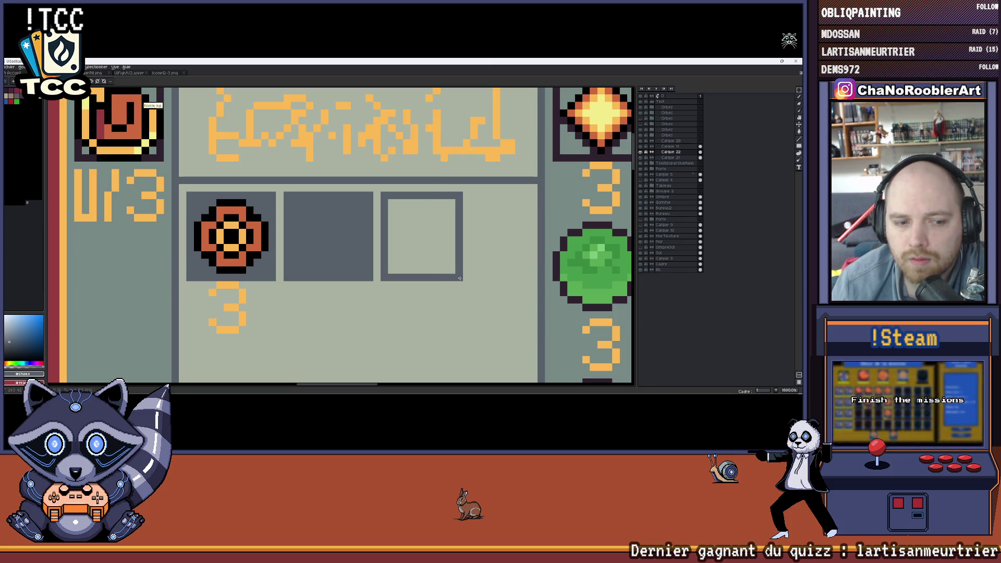
key("f")
scroll(405, 282, "down", 3)
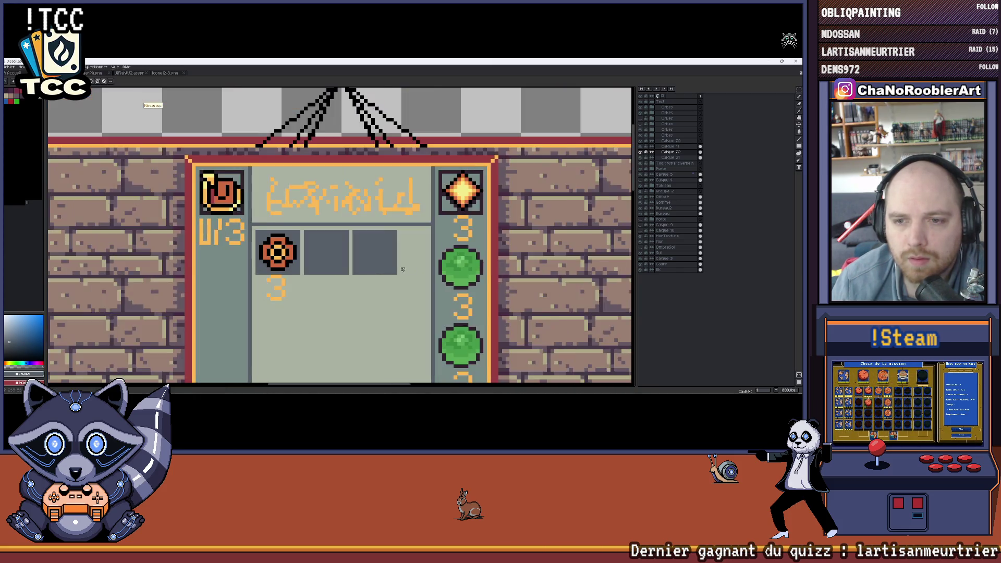
scroll(402, 264, "up", 2)
key("ctrl+z")
key("ctrl+z")
Redraw the right and middle slots as dark grey filled squares, redoing the middle one.
key("b")
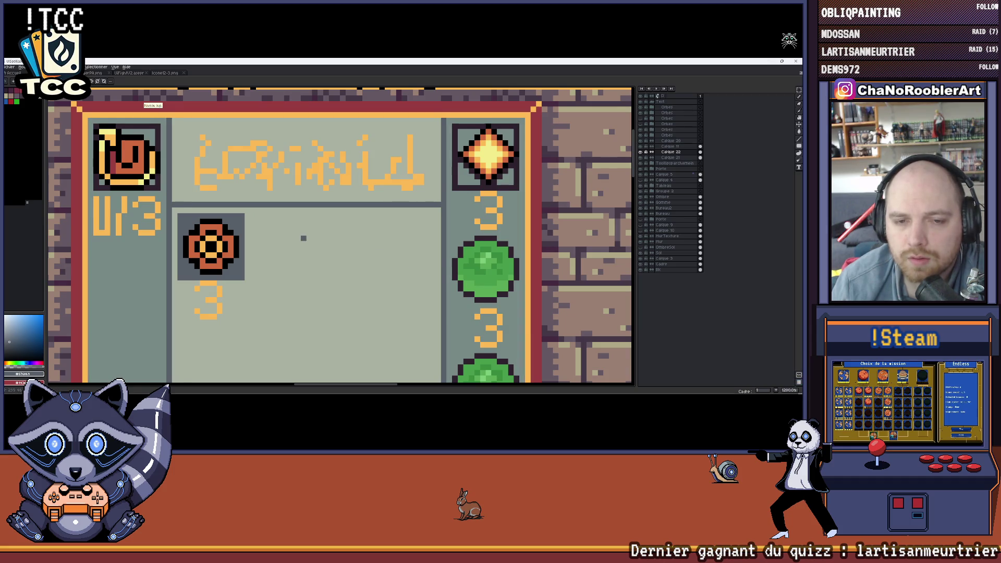
left_click_drag(303, 239, 332, 235)
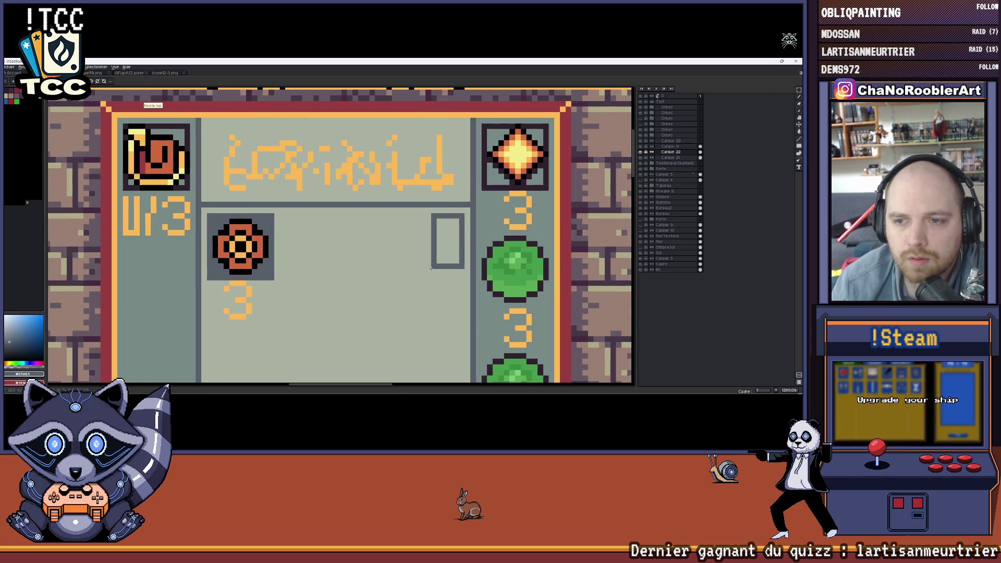
left_click_drag(432, 269, 397, 279)
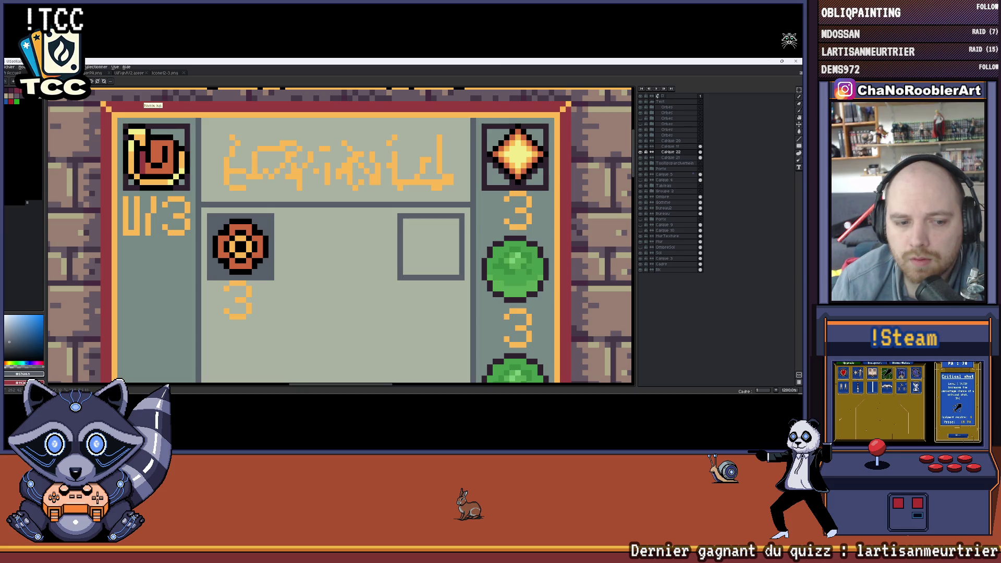
key("alt+BackSpace")
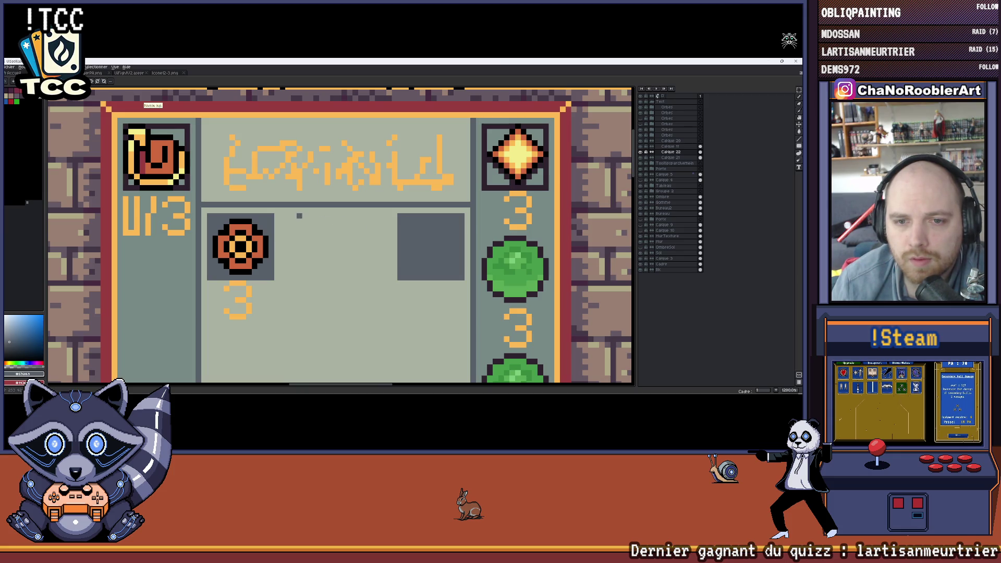
mouse_move(299, 216)
left_mouse_down()
mouse_move(374, 278)
mouse_move(362, 277)
left_mouse_up()
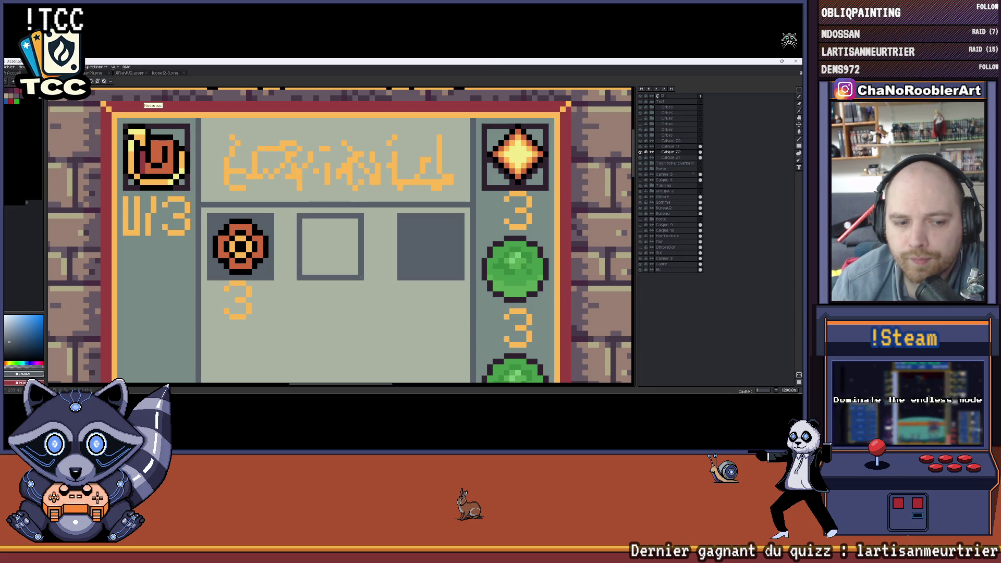
key("alt+BackSpace")
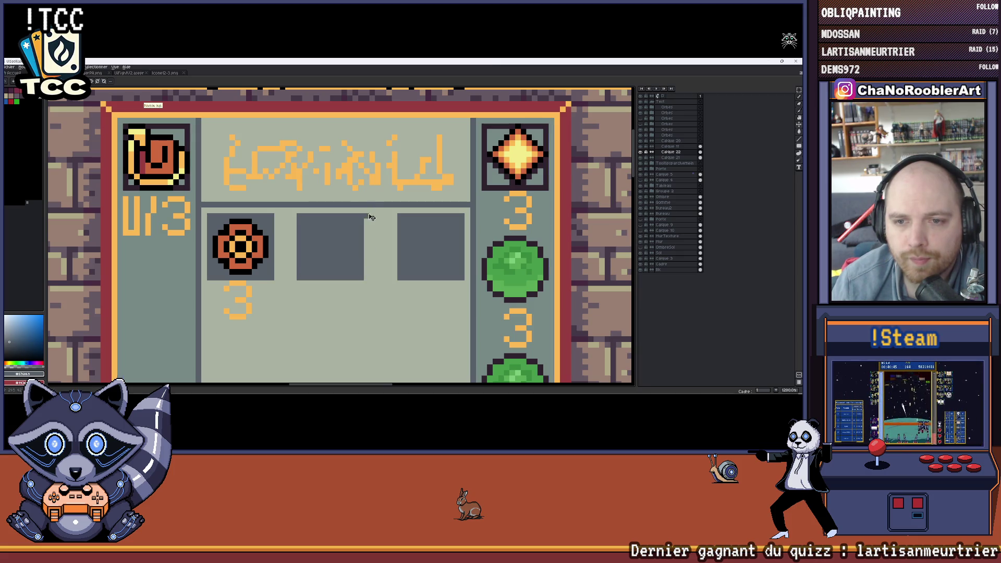
key("ctrl+z")
left_click_drag(326, 271, 308, 277)
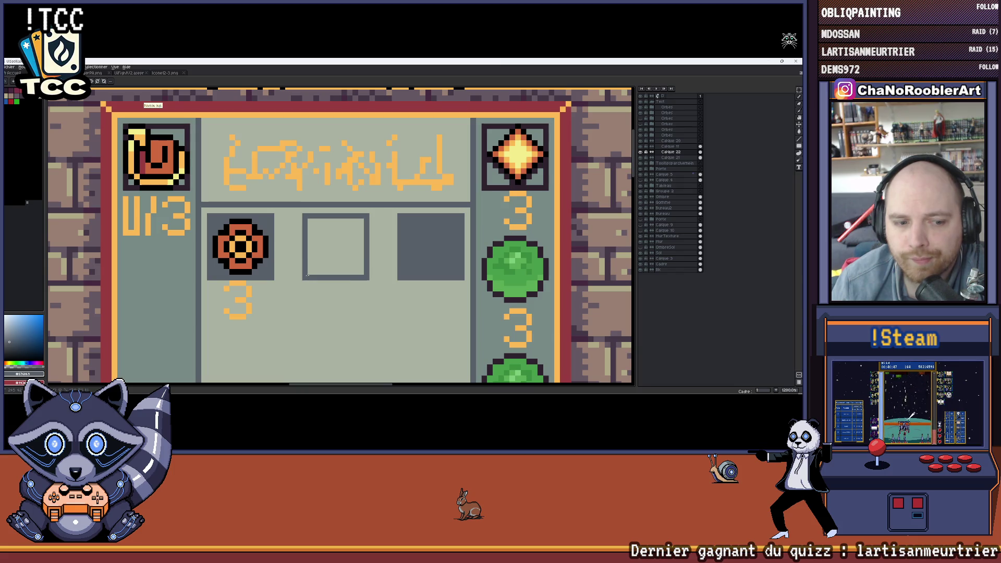
key("alt+BackSpace")
scroll(336, 270, "down", 3)
scroll(353, 266, "up", 1)
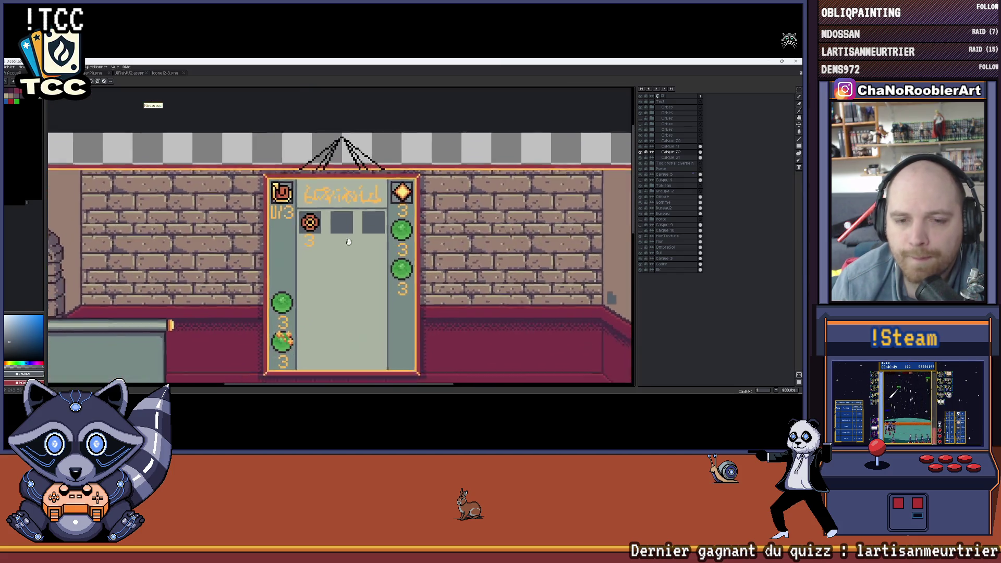
scroll(365, 218, "up", 2)
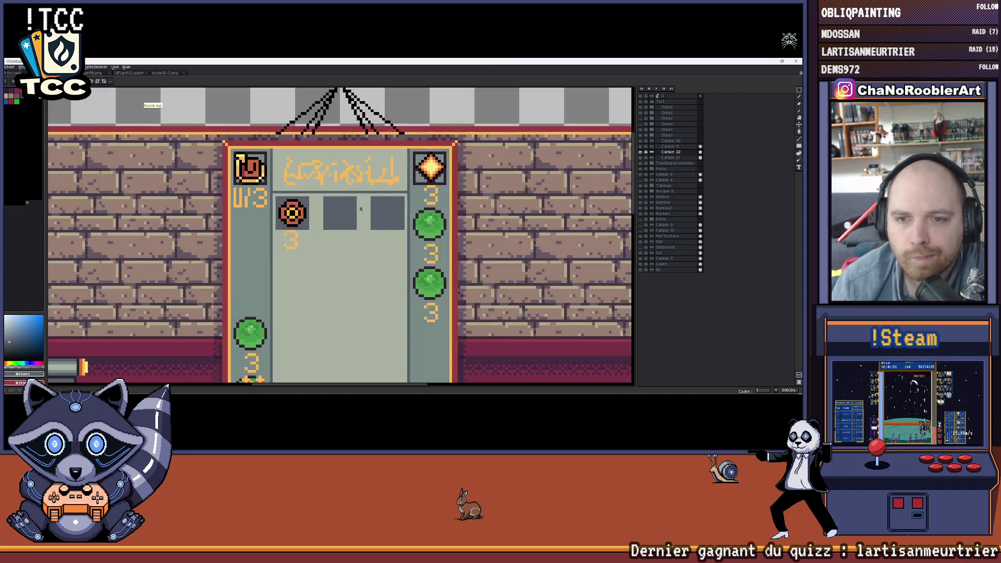
scroll(364, 217, "up", 2)
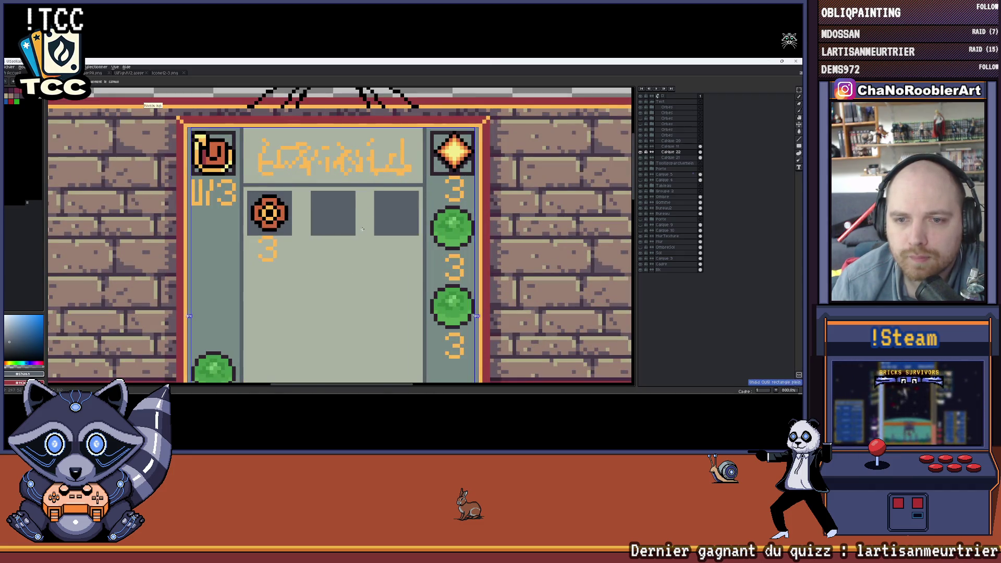
scroll(357, 232, "up", 3)
Undo a stray grey patch, then draw a grey vertical strip down from the flower slot.
left_click_drag(366, 243, 393, 246)
key("ctrl+z")
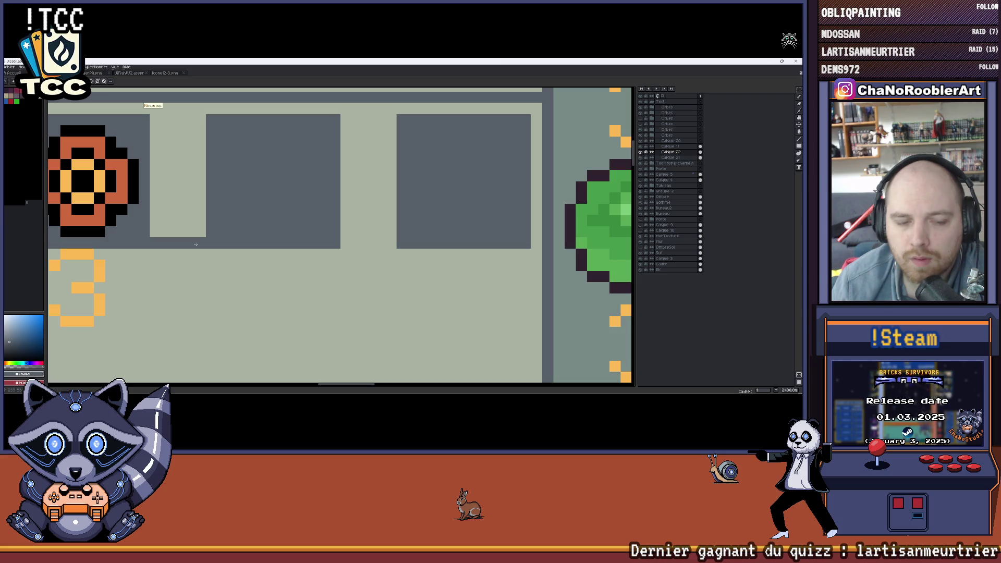
scroll(234, 266, "down", 3)
scroll(277, 292, "down", 2)
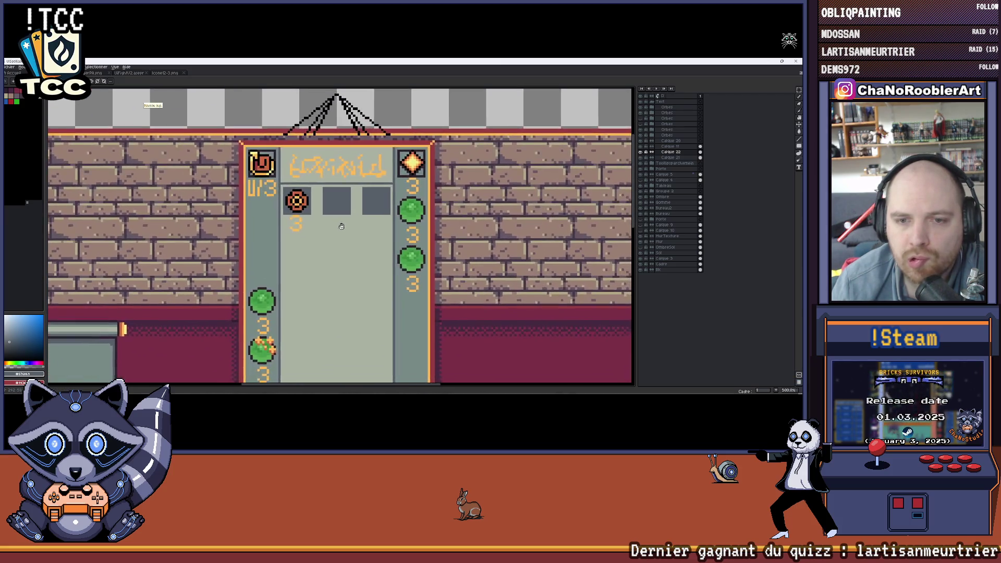
scroll(271, 196, "up", 3)
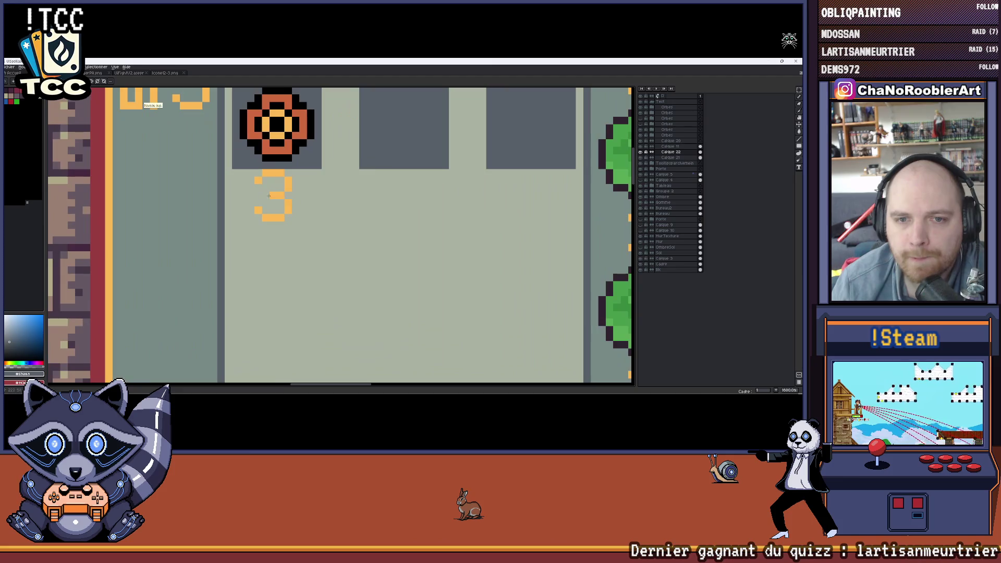
scroll(262, 194, "up", 1)
left_click_drag(226, 161, 227, 233)
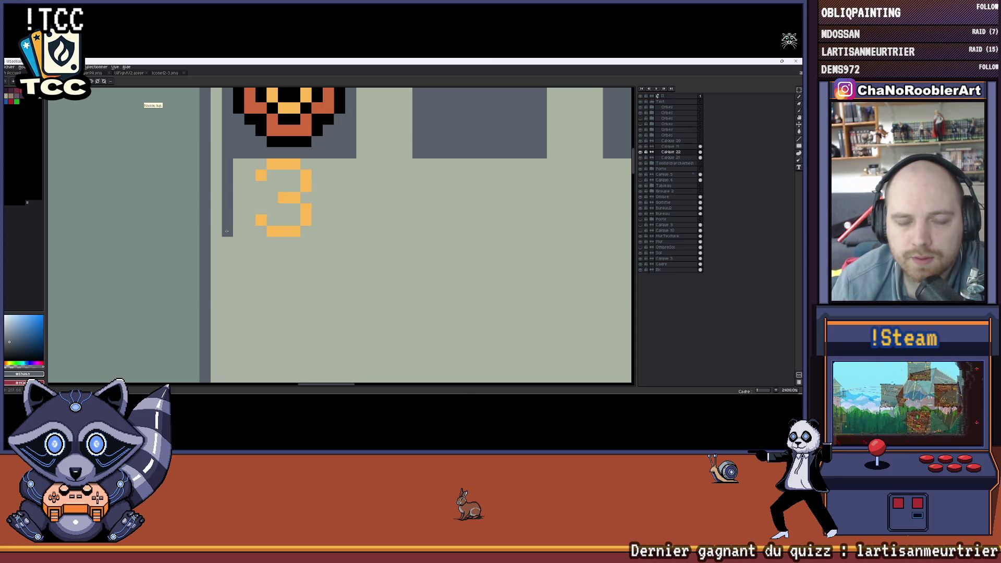
scroll(226, 232, "down", 2)
scroll(223, 231, "up", 1)
scroll(219, 229, "up", 1)
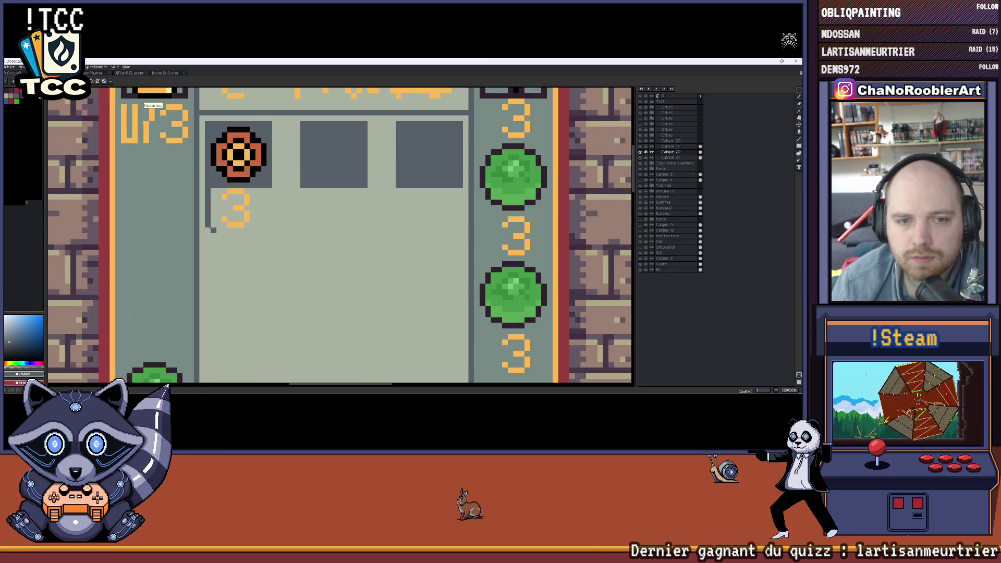
Draw three grey filled squares side by side as the second slot row beneath the flower row.
mouse_move(207, 227)
left_mouse_down()
mouse_move(272, 283)
mouse_move(271, 295)
left_mouse_up()
left_click_drag(301, 228, 368, 295)
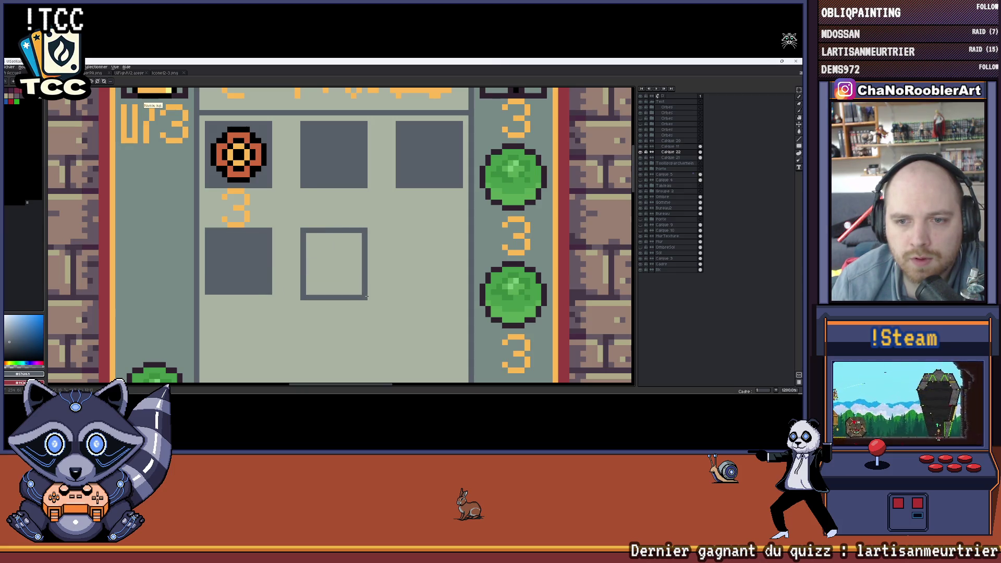
left_click_drag(396, 228, 462, 293)
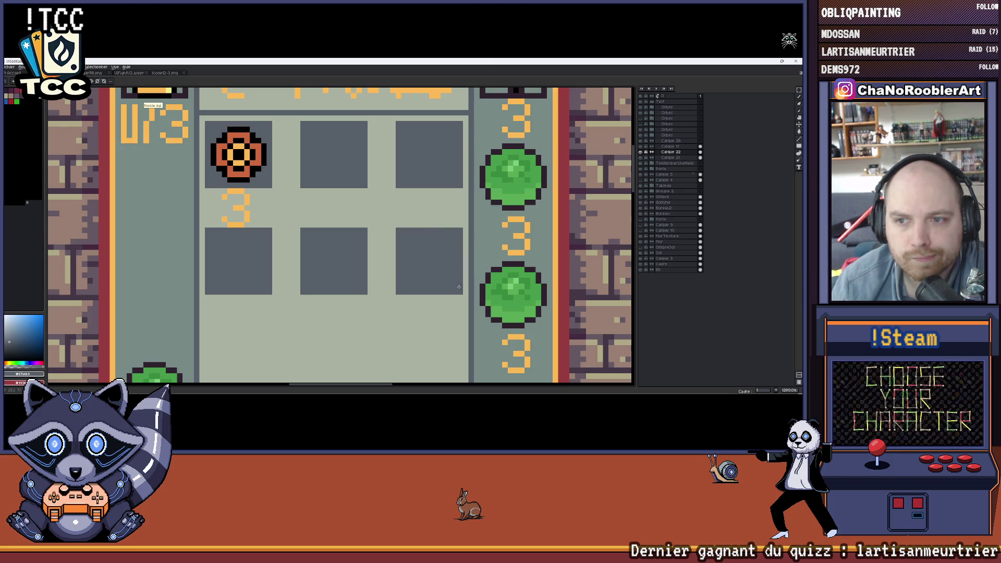
scroll(407, 264, "down", 1)
scroll(408, 264, "down", 1)
left_click_drag(408, 264, 404, 258)
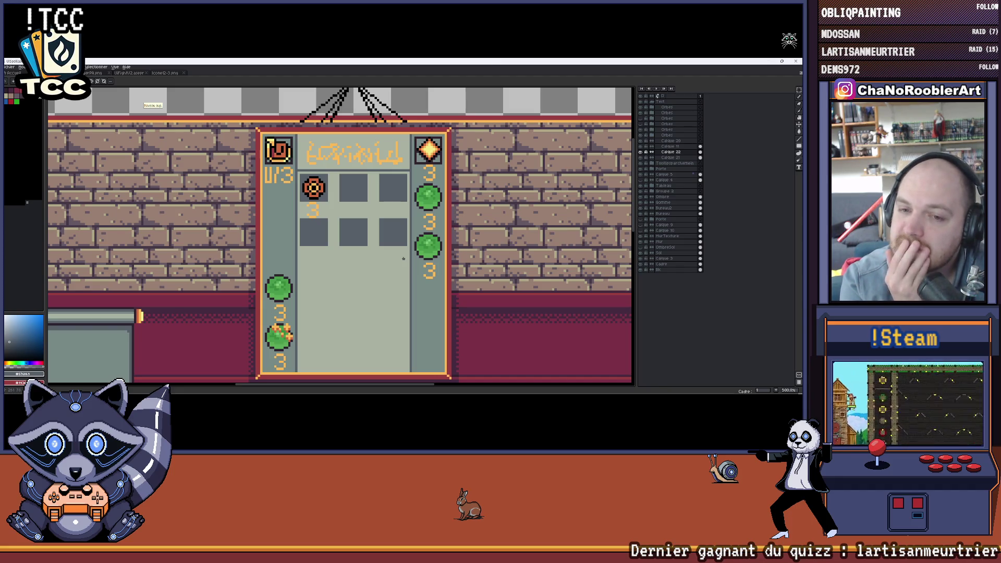
scroll(381, 251, "up", 2)
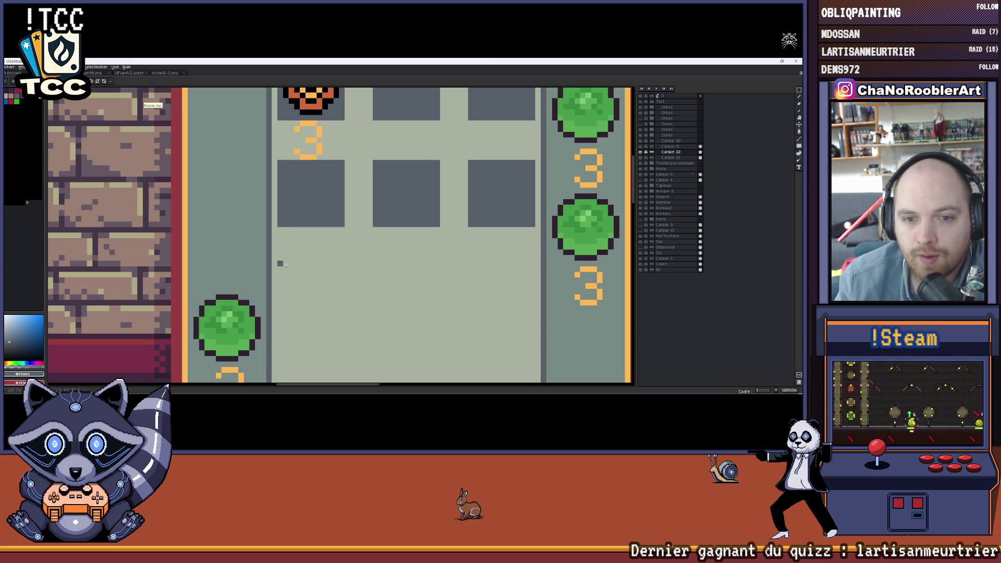
Draw three more grey squares below the second row, completing the 3x3 slot grid.
left_click_drag(279, 263, 344, 327)
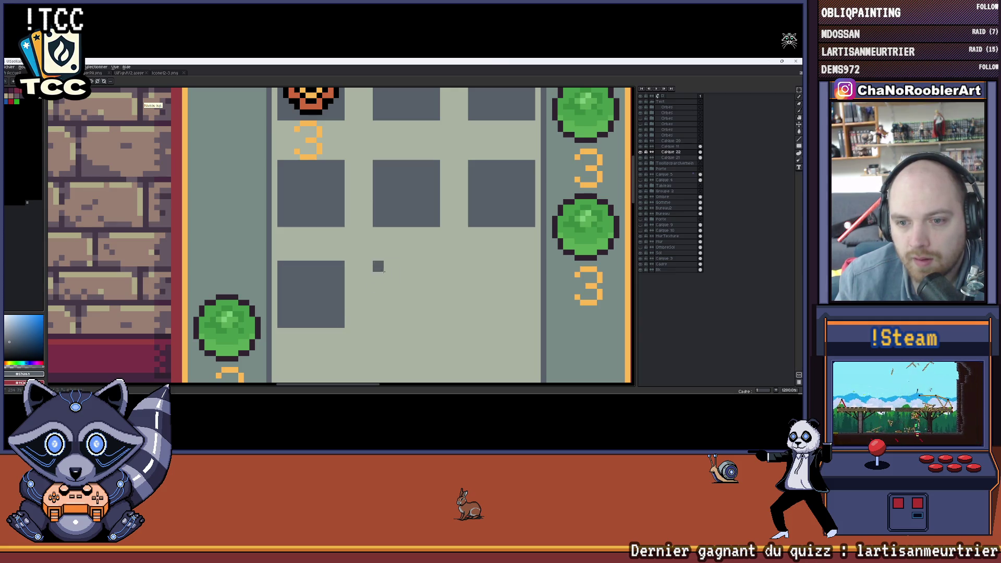
left_click_drag(376, 263, 441, 327)
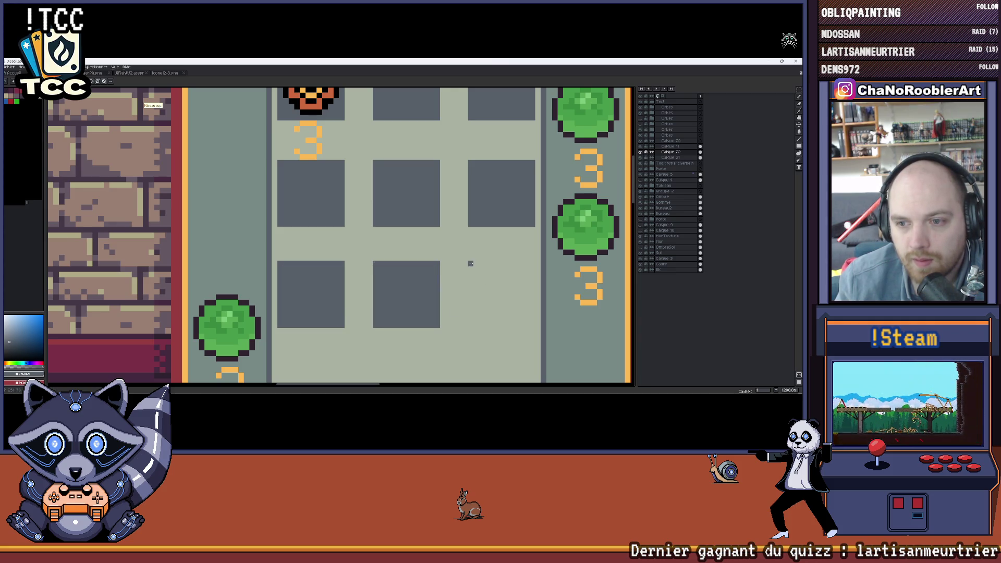
left_click_drag(471, 263, 535, 329)
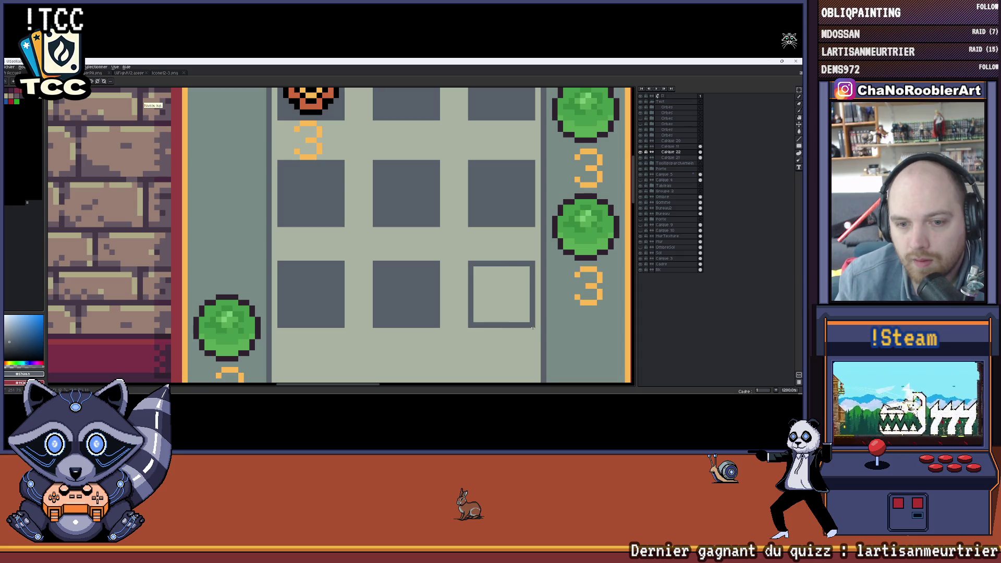
scroll(533, 328, "down", 3)
scroll(409, 243, "up", 2)
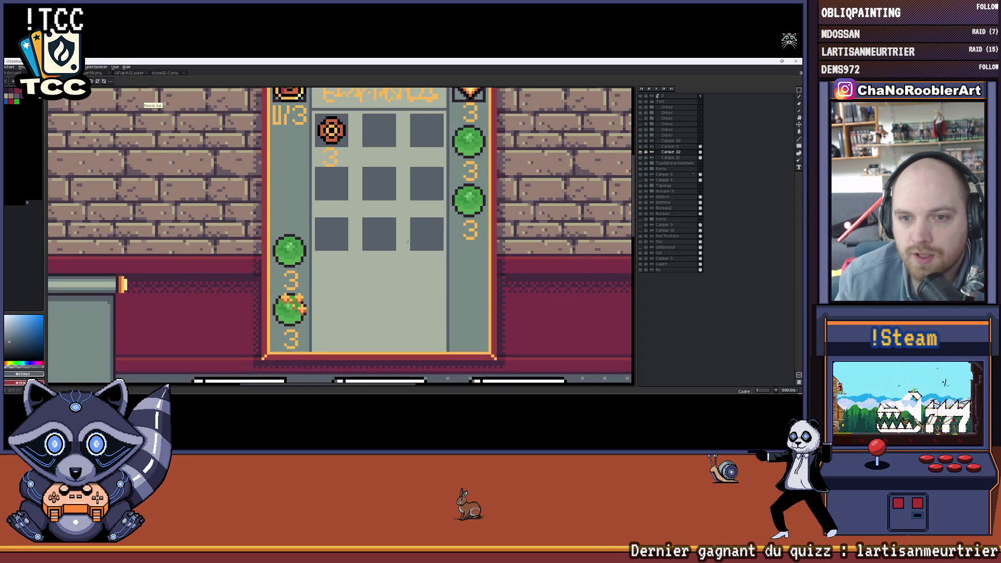
scroll(410, 243, "down", 1)
scroll(391, 220, "down", 1)
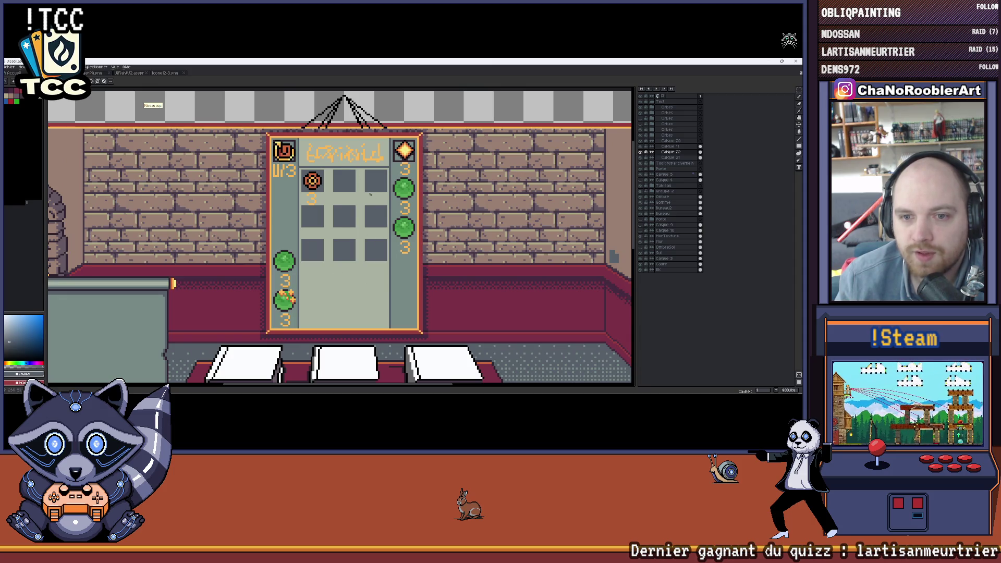
scroll(372, 198, "up", 1)
scroll(336, 223, "up", 1)
scroll(292, 249, "up", 1)
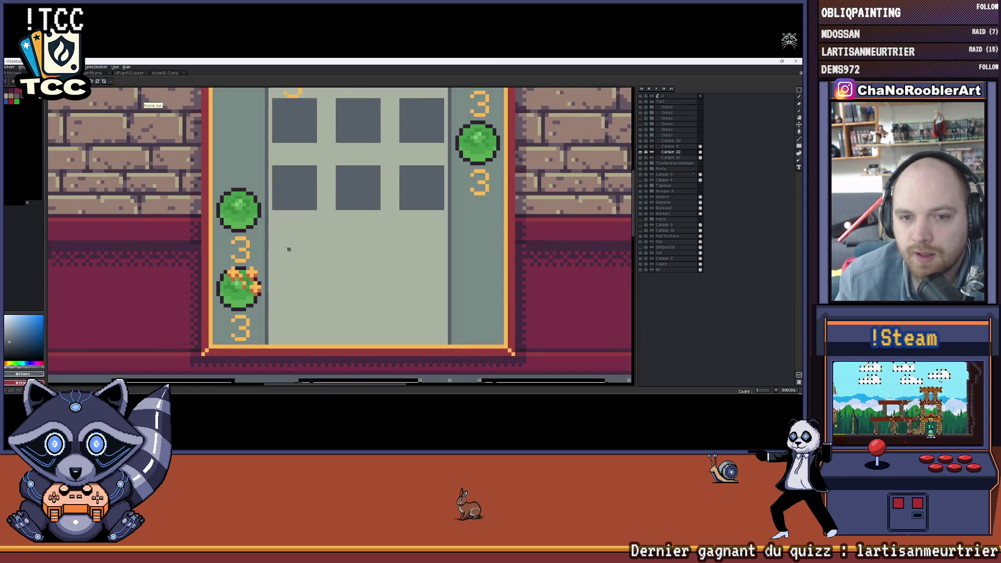
key("ctrl")
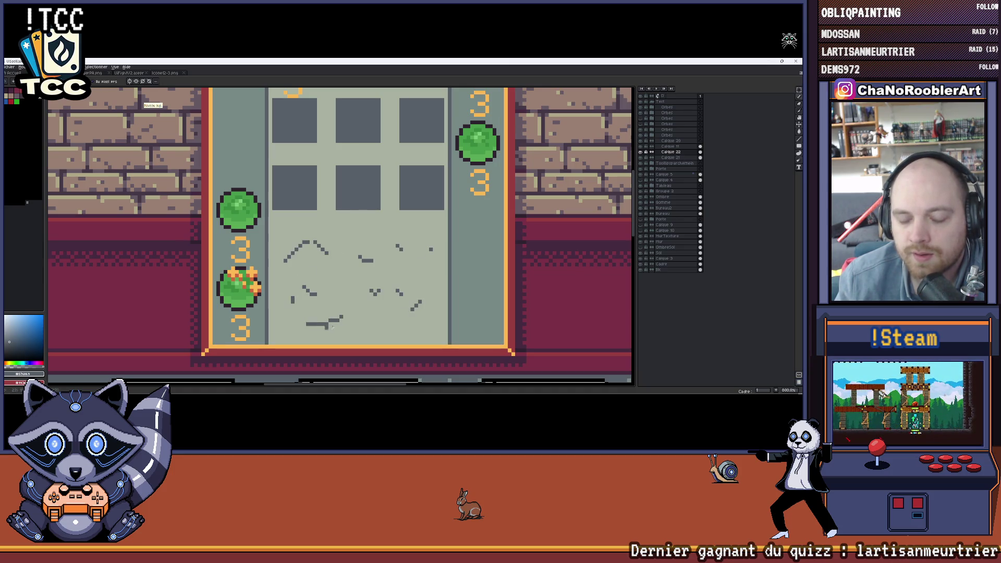
Scribble loose dark pencil strokes — bottom line, diagonals, dashes, a curve — below the slot grid.
left_click_drag(336, 333, 414, 332)
left_click_drag(345, 275, 374, 295)
left_click_drag(366, 235, 342, 249)
left_click_drag(402, 285, 428, 321)
left_click_drag(371, 317, 341, 307)
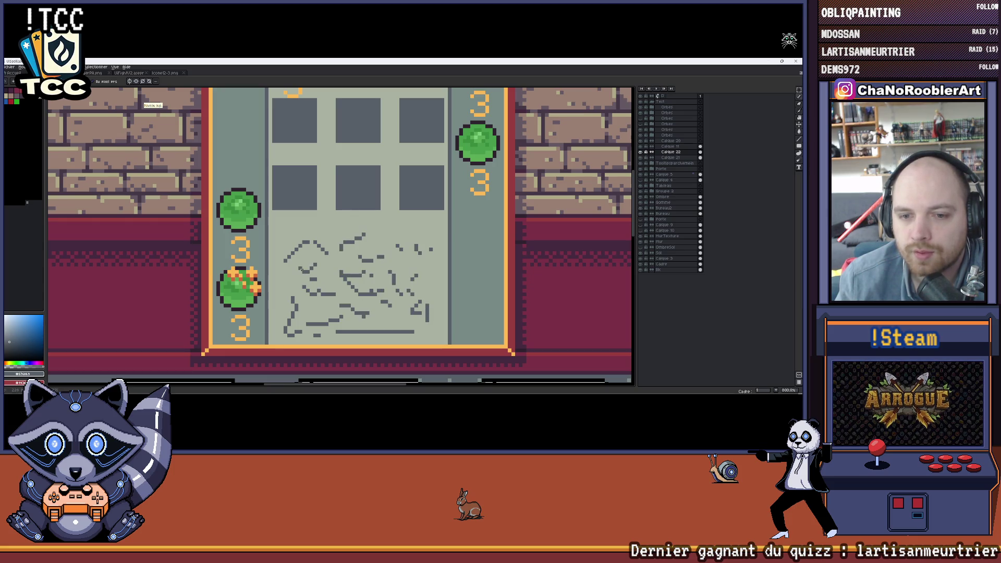
scroll(301, 267, "down", 2)
scroll(301, 268, "down", 2)
scroll(301, 268, "down", 1)
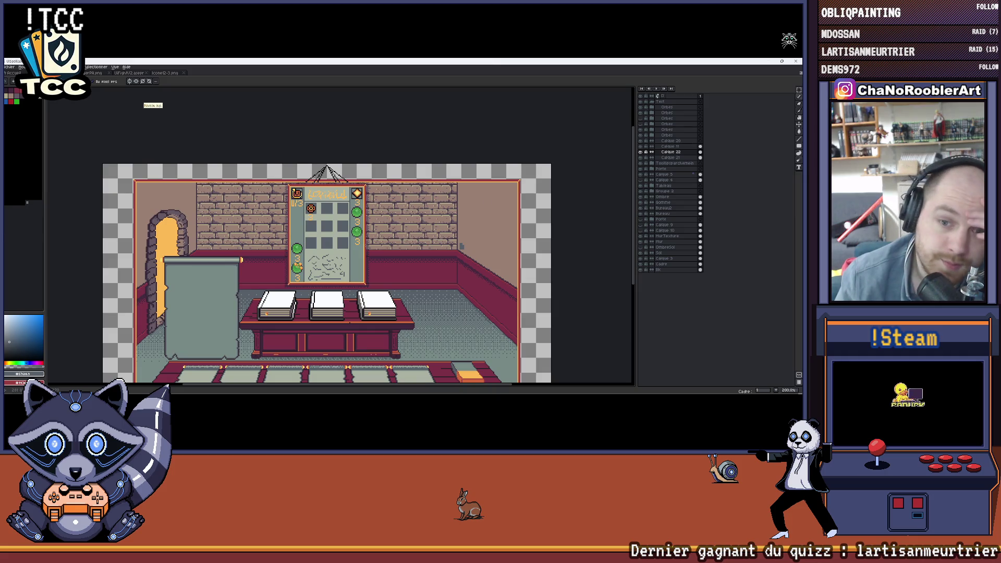
scroll(318, 308, "up", 1)
scroll(319, 308, "up", 1)
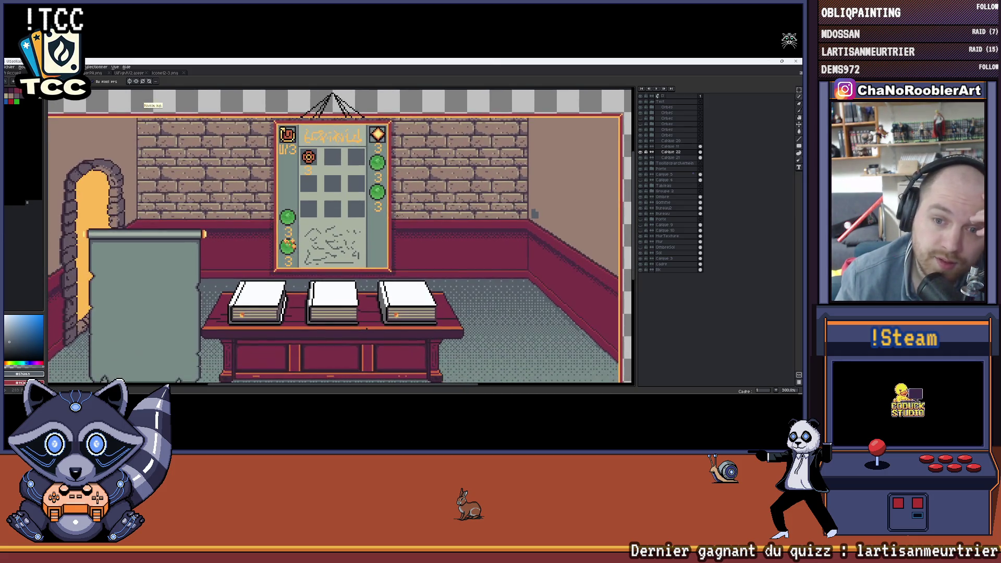
scroll(535, 213, "down", 1)
scroll(470, 219, "down", 1)
scroll(421, 226, "down", 1)
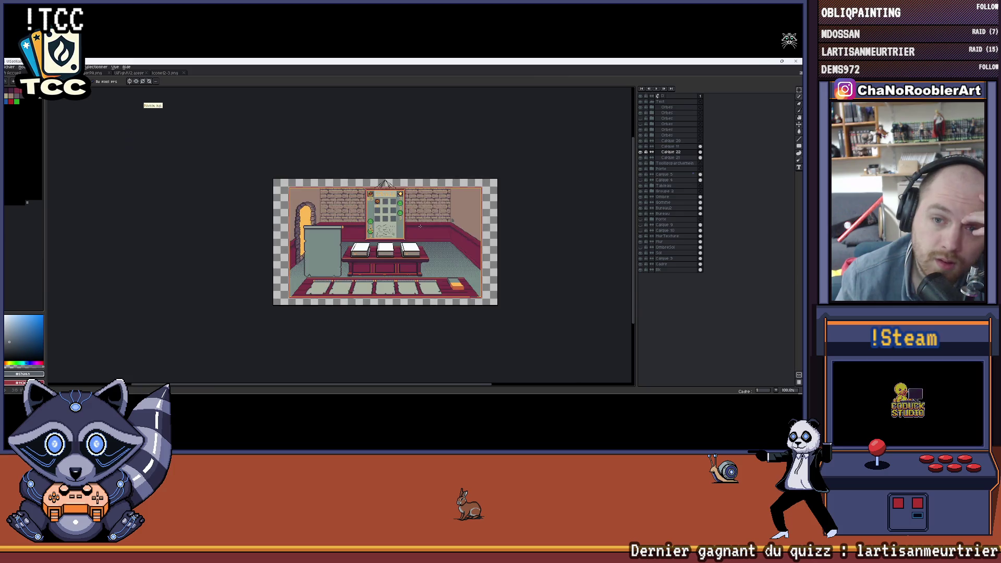
scroll(420, 228, "up", 1)
scroll(421, 227, "up", 1)
scroll(420, 227, "up", 1)
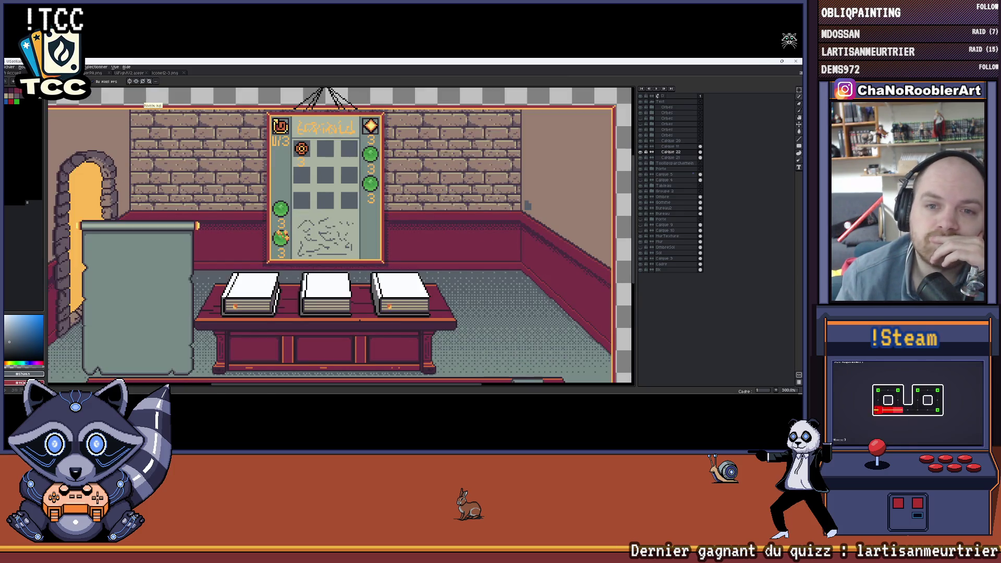
scroll(346, 188, "up", 1)
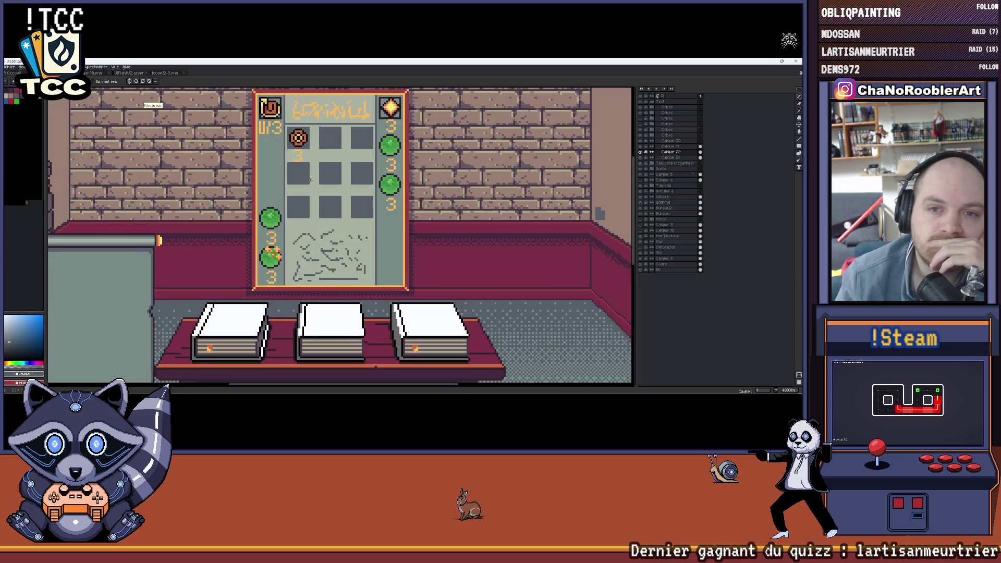
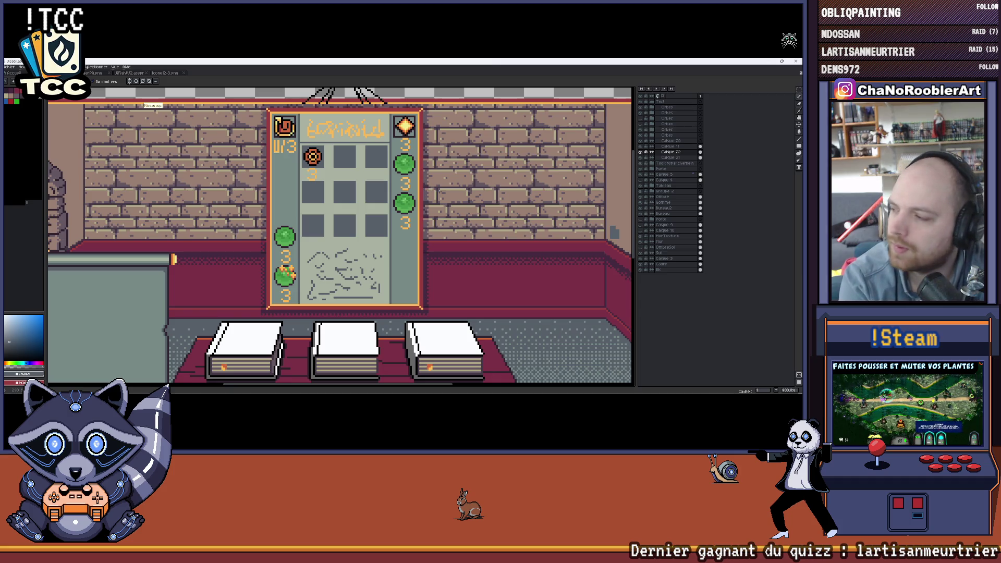
scroll(317, 263, "up", 2)
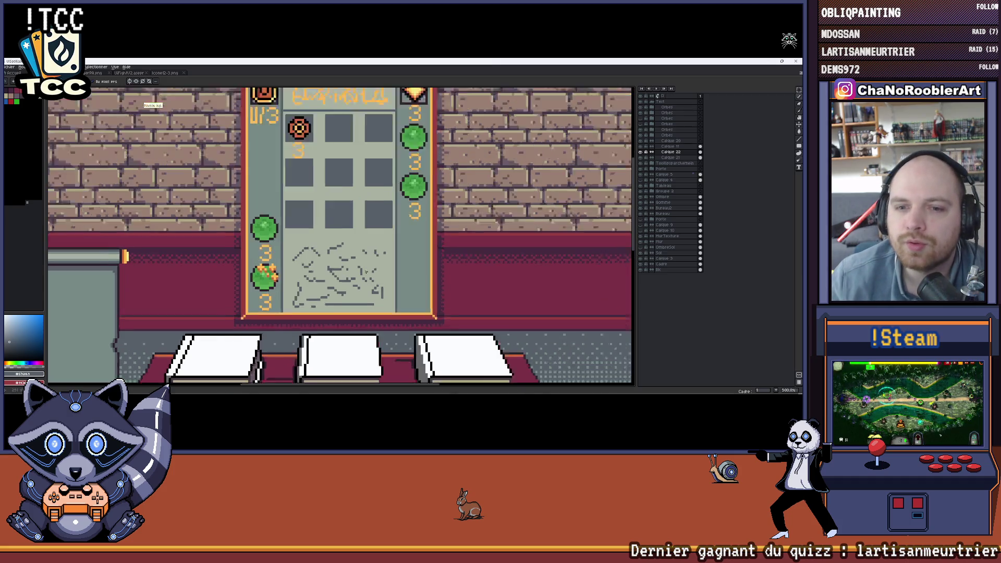
scroll(299, 246, "up", 2)
scroll(408, 263, "down", 2)
scroll(383, 274, "down", 1)
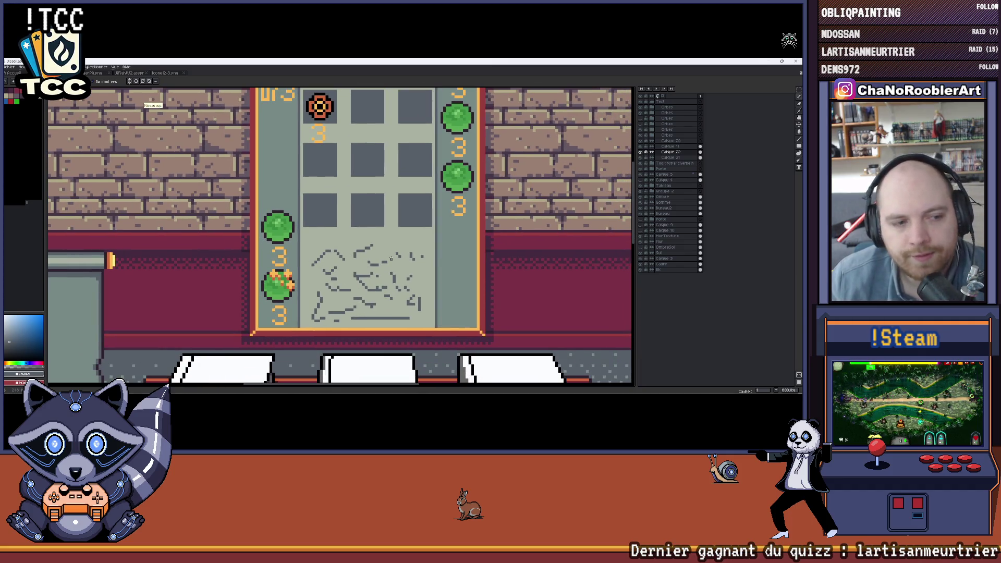
scroll(341, 236, "down", 2)
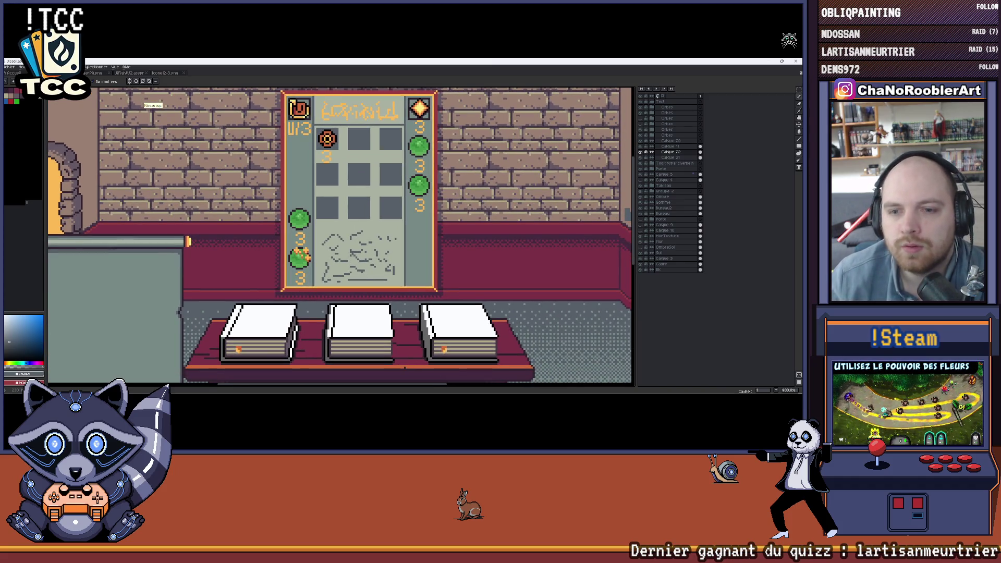
scroll(384, 228, "down", 3)
scroll(384, 227, "down", 1)
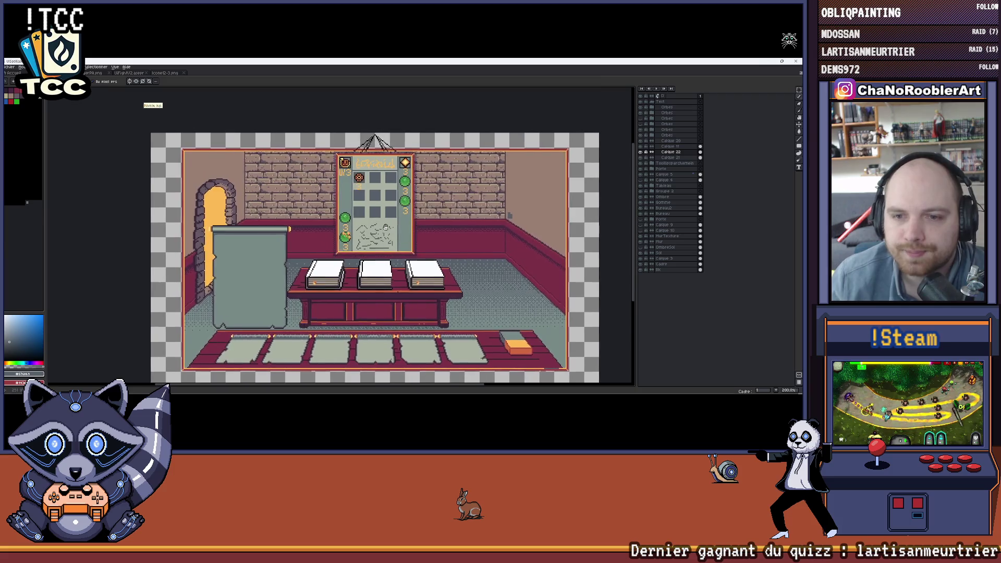
Load SpellUpgrade.aseprite from the ProjetM folder into a new document tab.
key("ctrl+o")
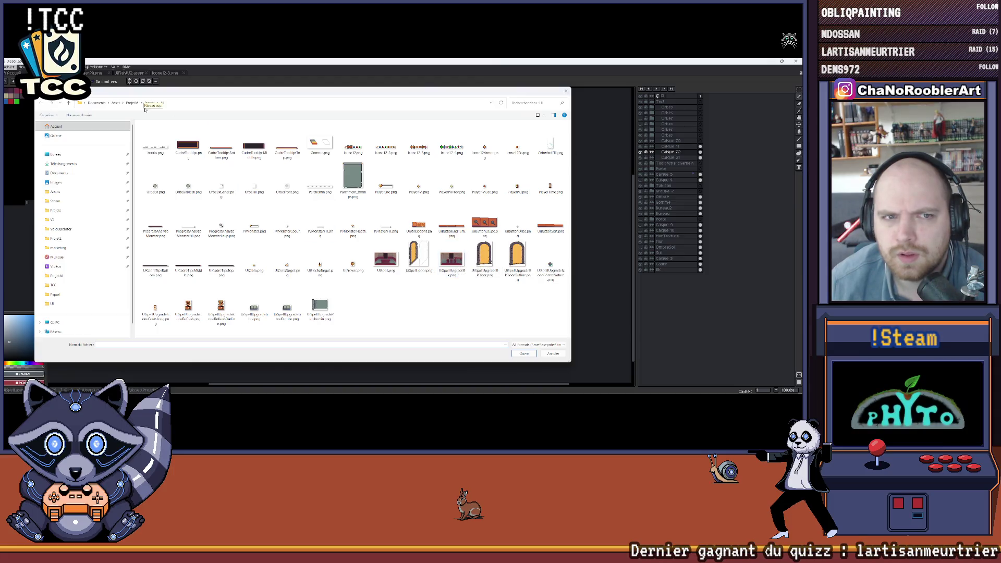
left_click(134, 104)
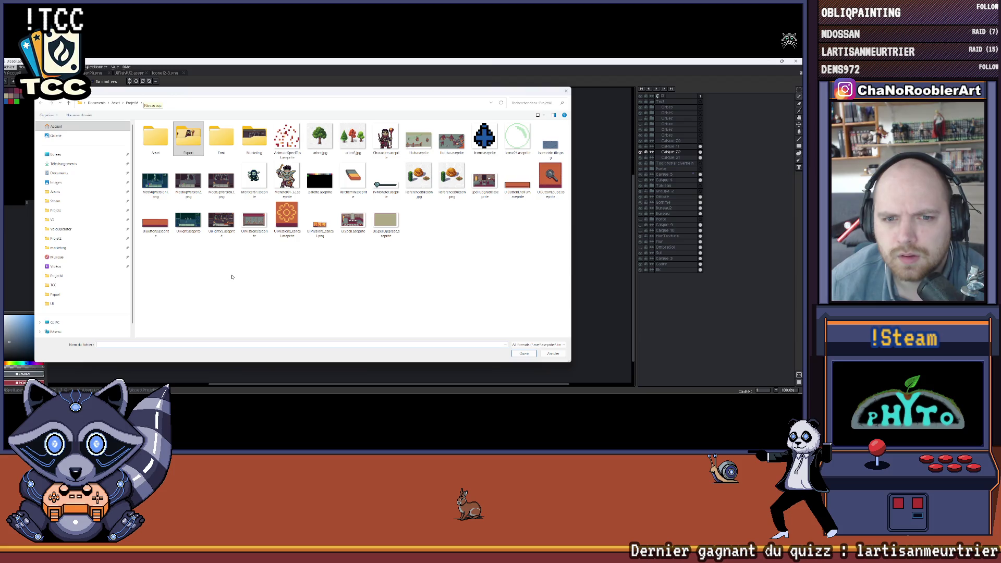
double_click(484, 181)
scroll(415, 220, "up", 2)
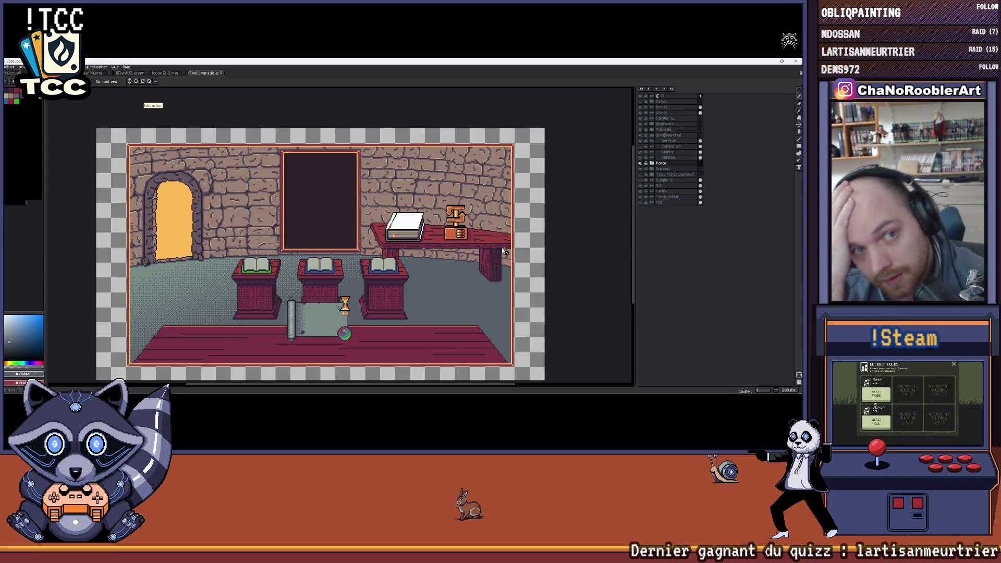
Return to the brick-room mockup, view the top of the spell board, then bring up Unity.
left_click(98, 72)
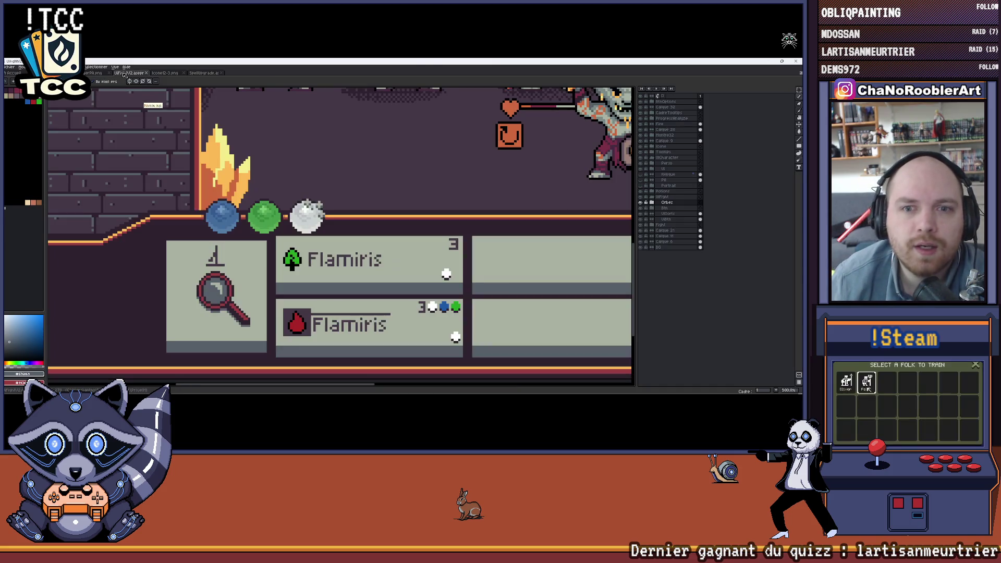
left_click(126, 72)
scroll(248, 143, "up", 2)
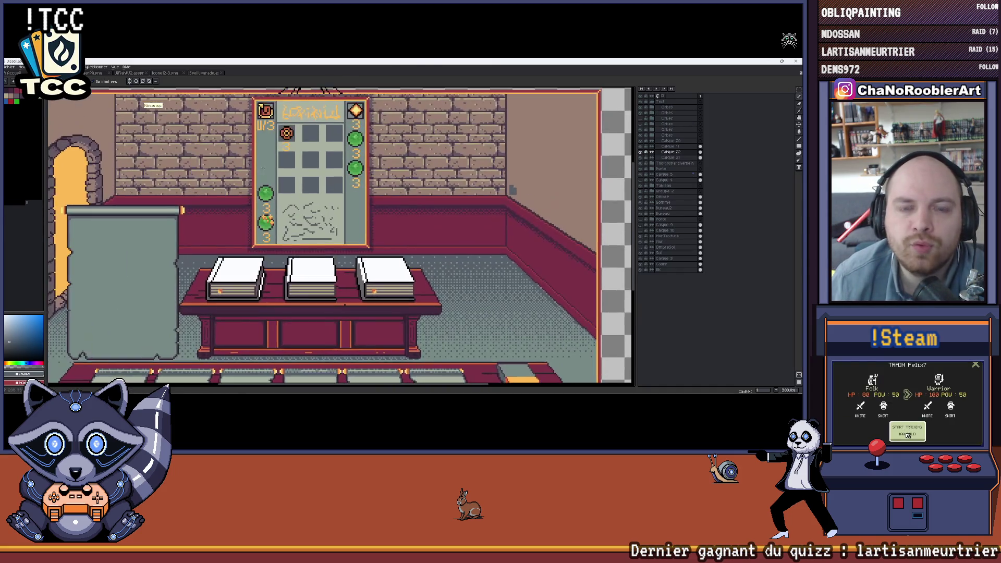
scroll(247, 143, "up", 1)
scroll(248, 143, "up", 1)
scroll(247, 144, "up", 1)
left_click_drag(292, 138, 265, 185)
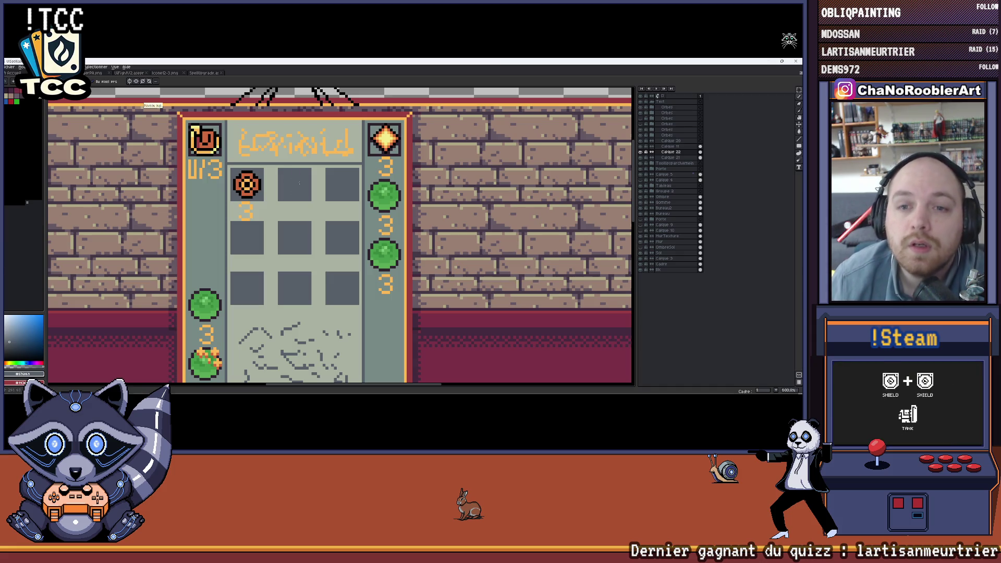
scroll(298, 185, "down", 3)
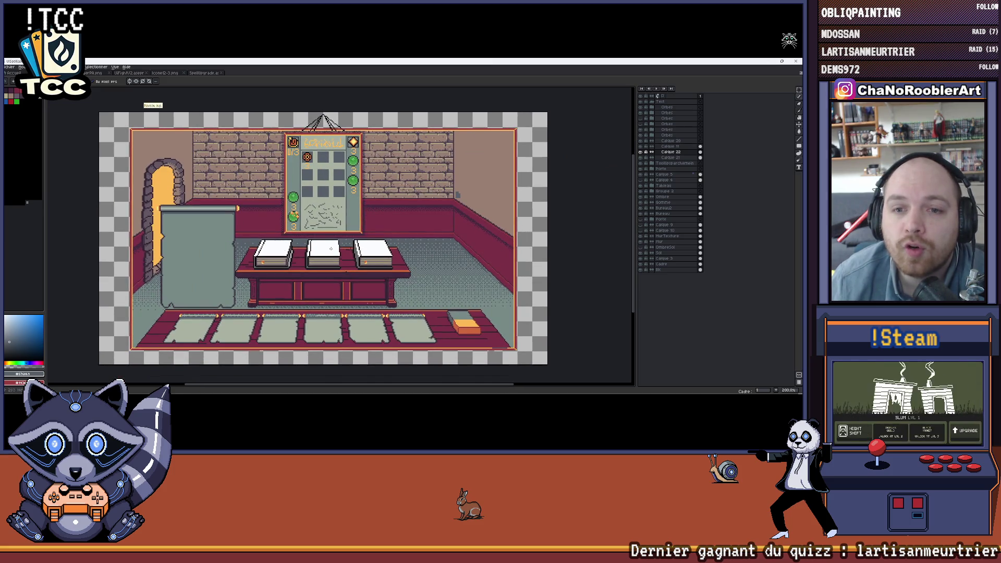
scroll(458, 195, "up", 2)
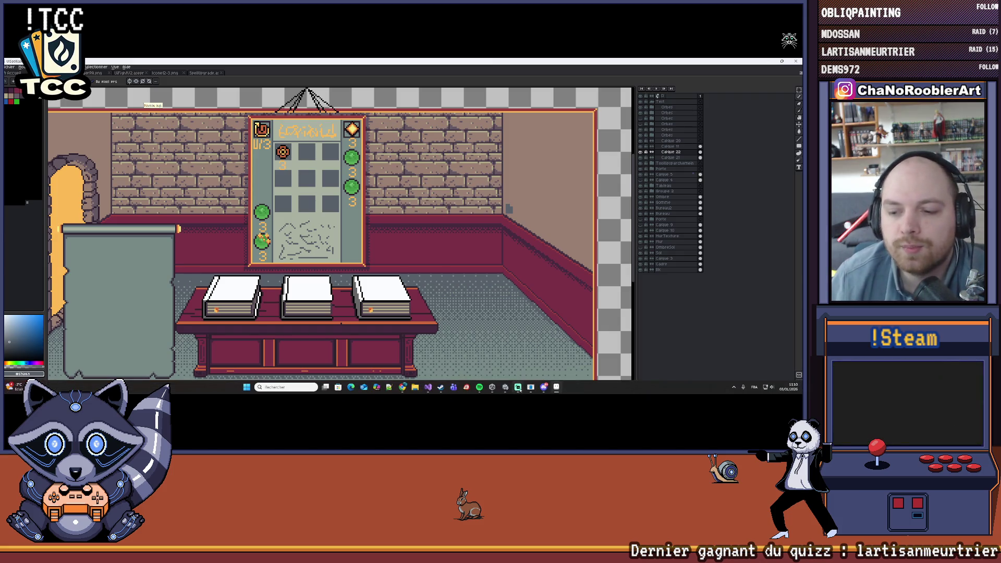
left_click(294, 392)
Play the game: New Game, apprentice wizard, W_Wave / F_Eruption starter spell.
key("ctrl+p")
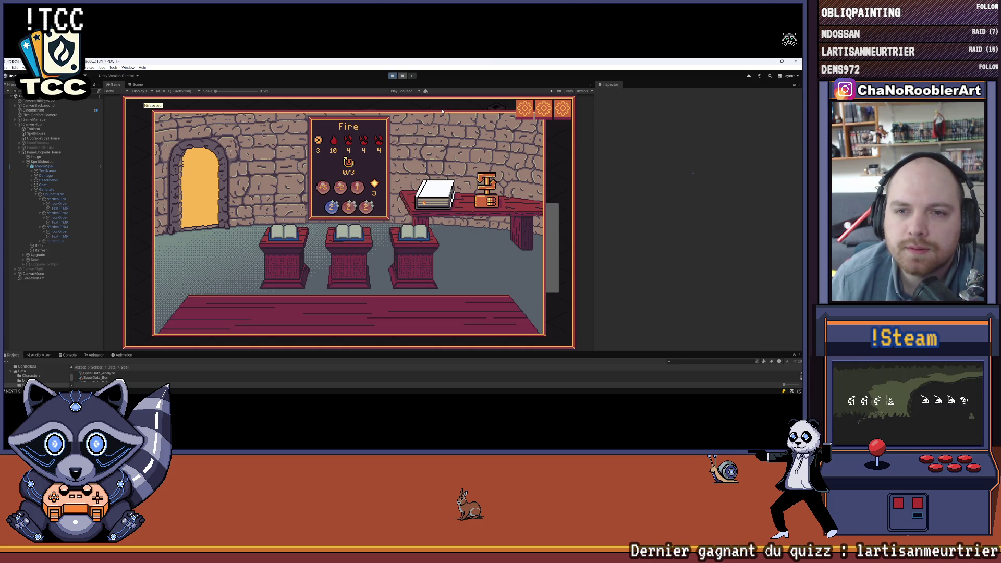
left_click(391, 192)
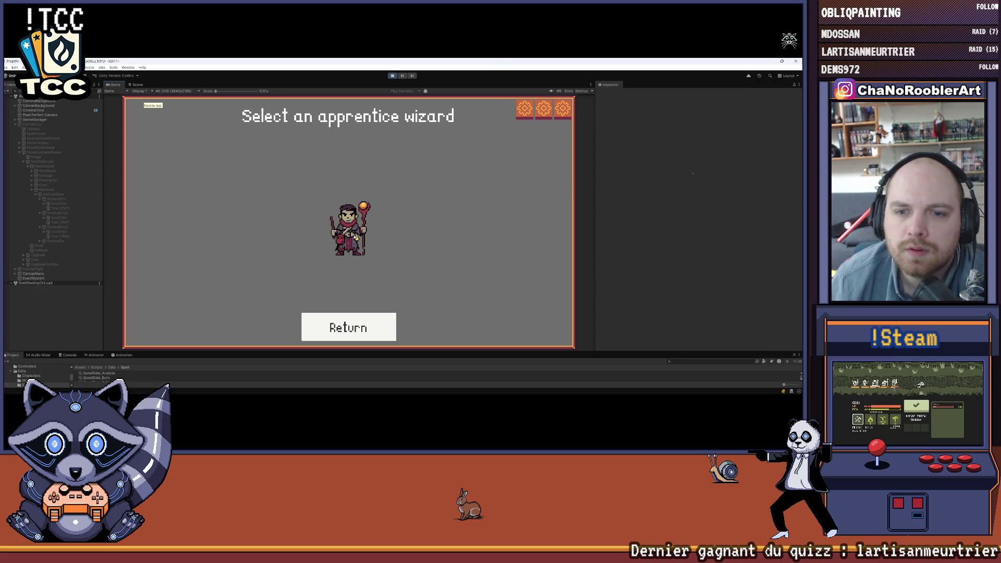
left_click(350, 243)
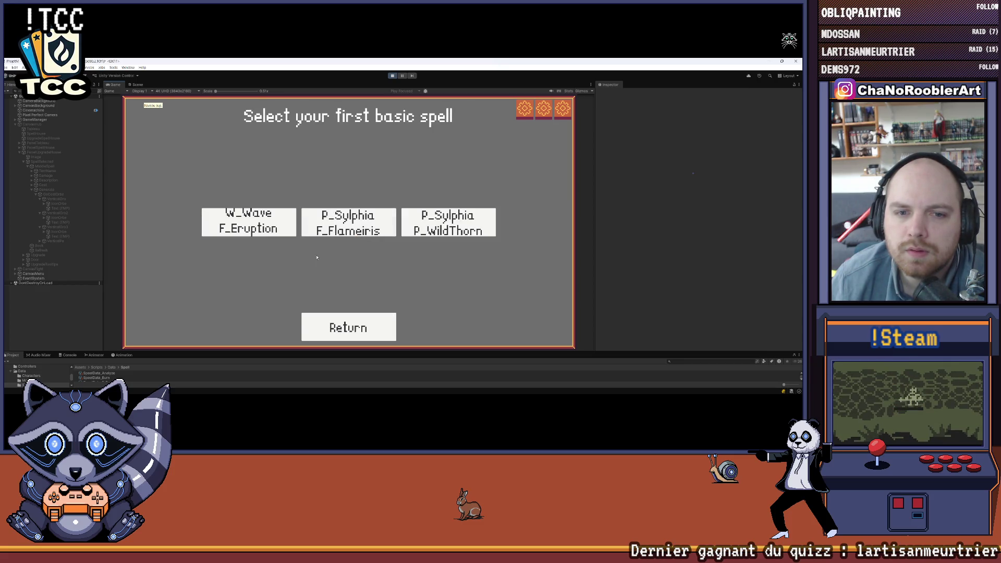
left_click(249, 222)
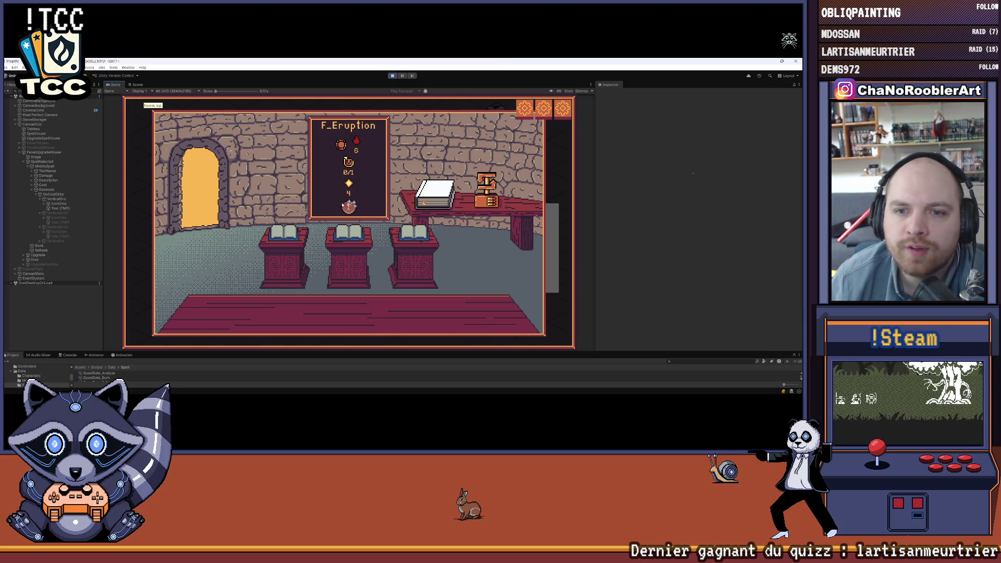
Bring up the Steam library window and dismiss it again.
left_click(441, 387)
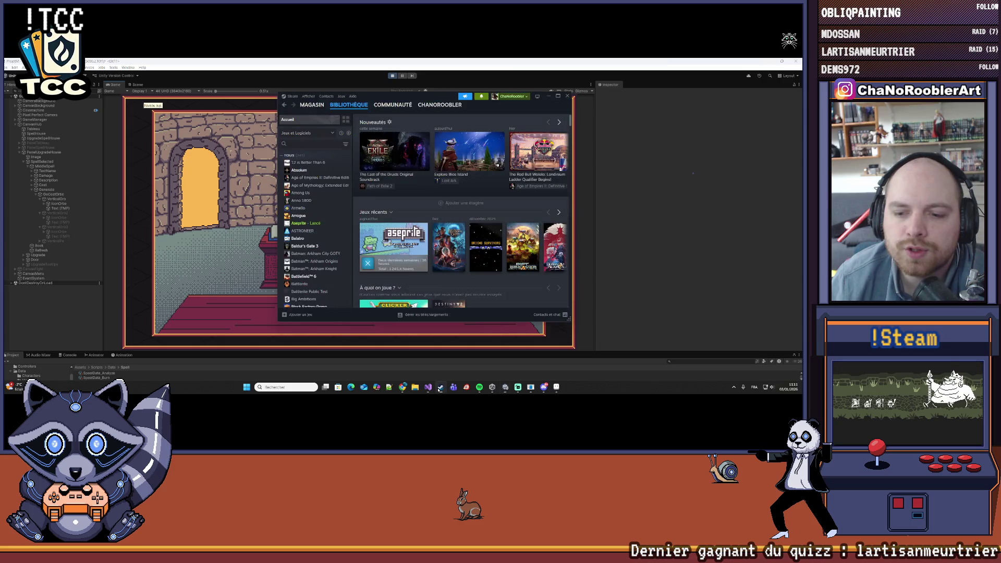
left_click(441, 386)
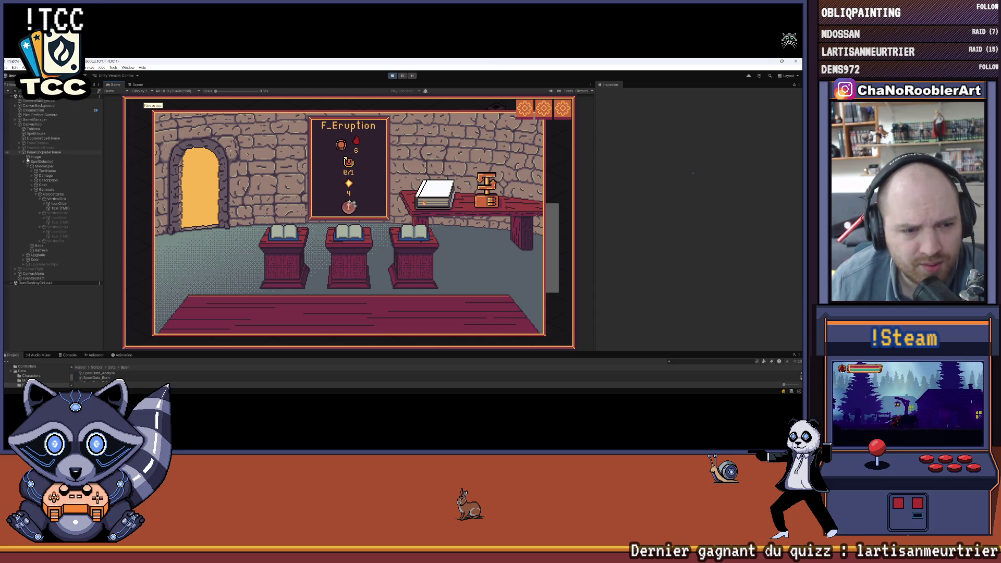
Expand the GameManager object in the Unity Hierarchy.
left_click(20, 273)
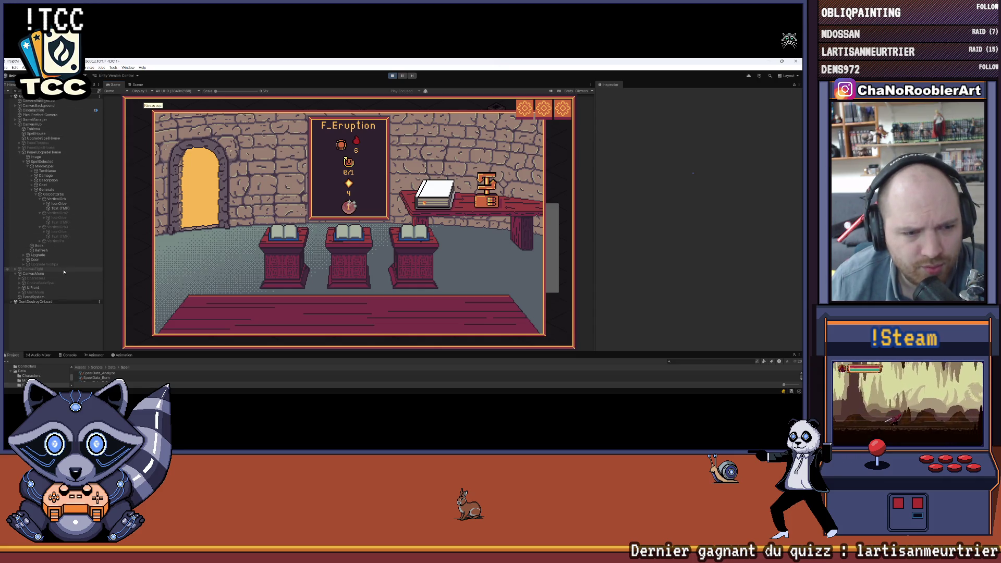
Select the tooltip child, toggle its layout-driven setting back, expand UIFront, and show the Scene view.
left_click(24, 290)
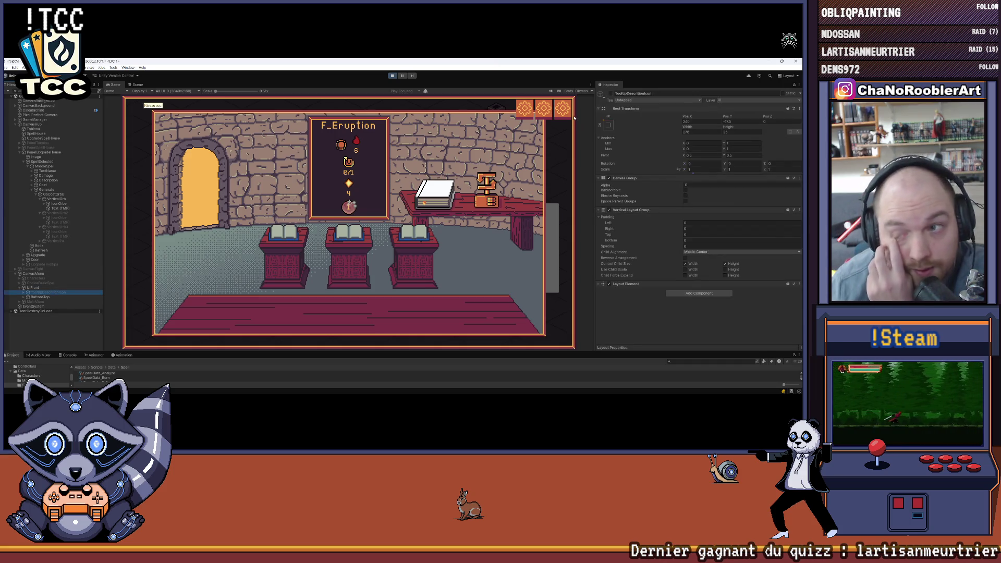
left_click(611, 94)
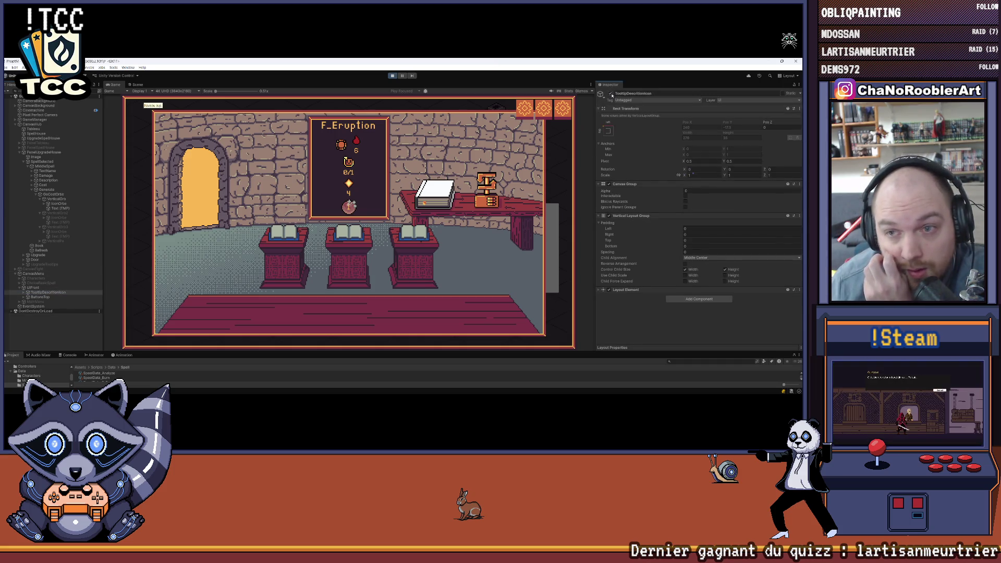
left_click(612, 94)
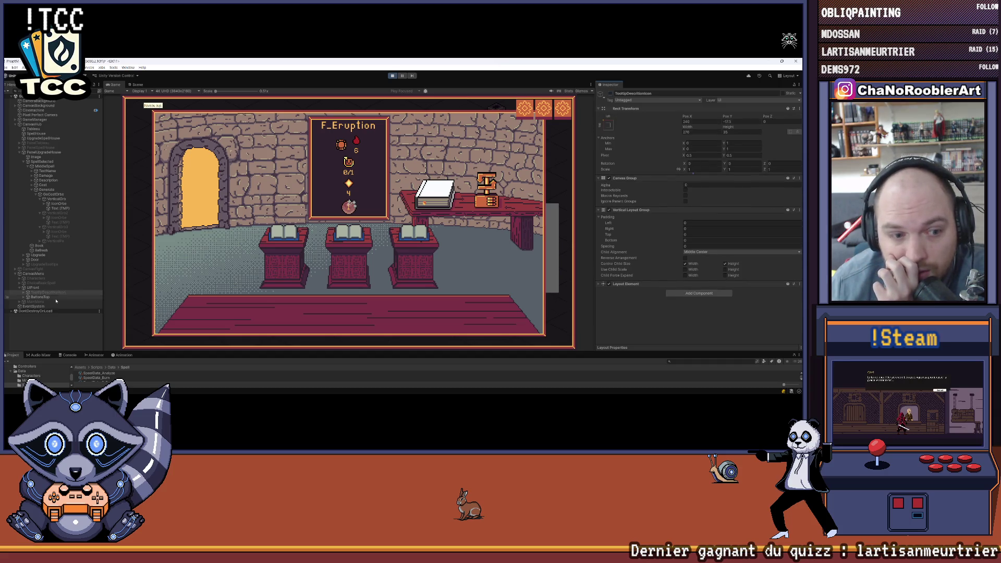
left_click(24, 292)
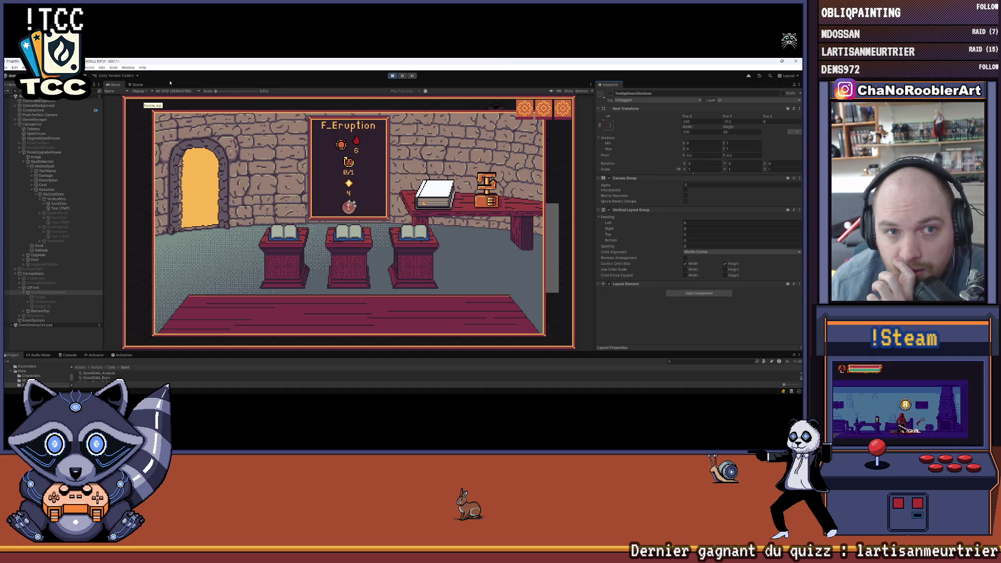
left_click(140, 84)
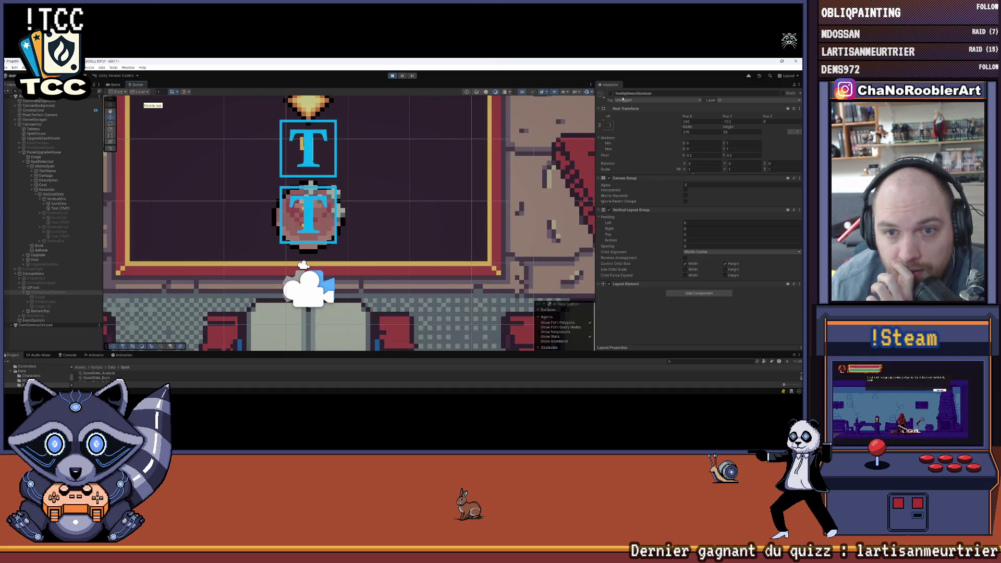
scroll(430, 253, "down", 3)
scroll(431, 253, "down", 3)
scroll(431, 253, "down", 1)
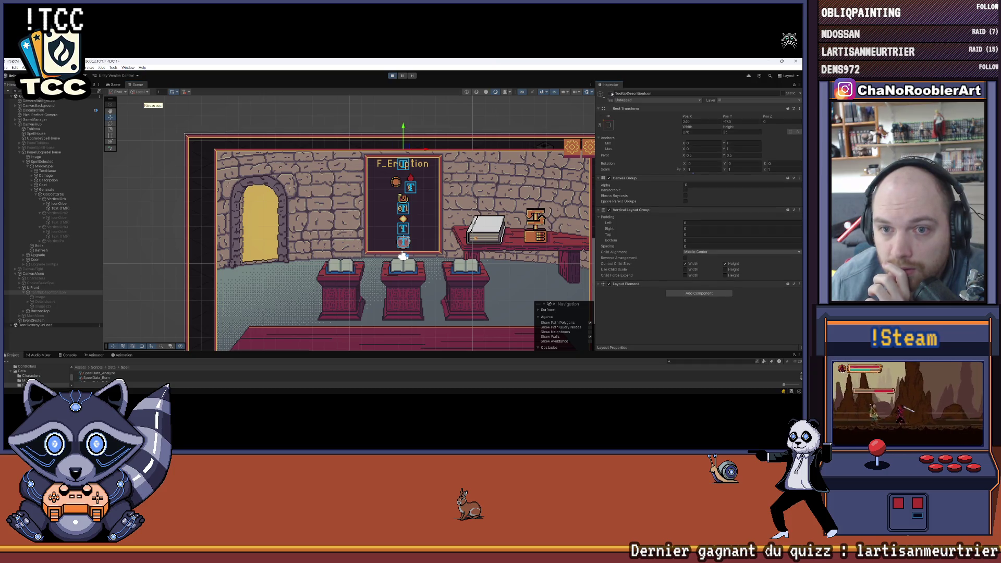
Pan the scene to frame the whole room canvas, then return to the Game view.
left_click_drag(152, 273, 106, 257)
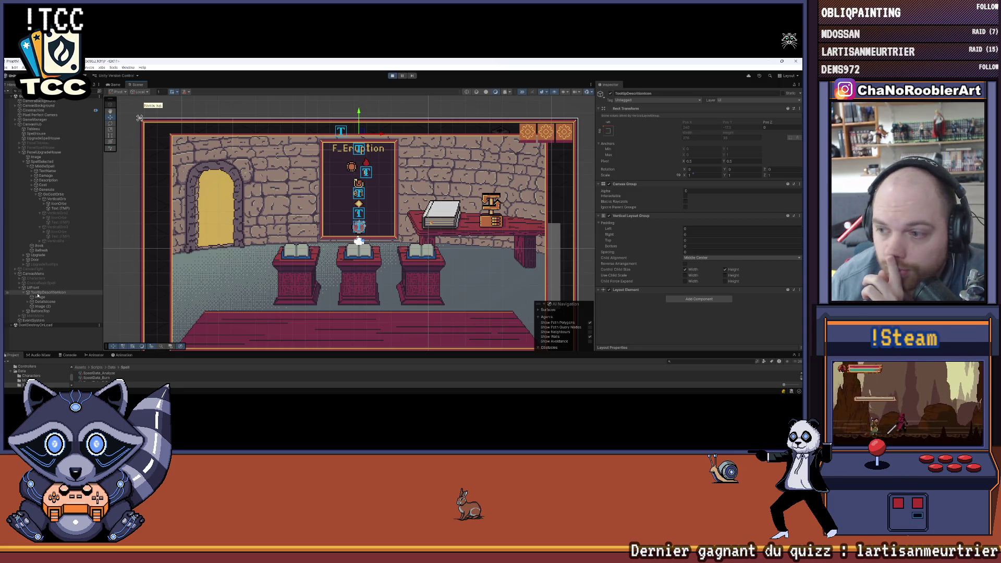
scroll(442, 145, "down", 1)
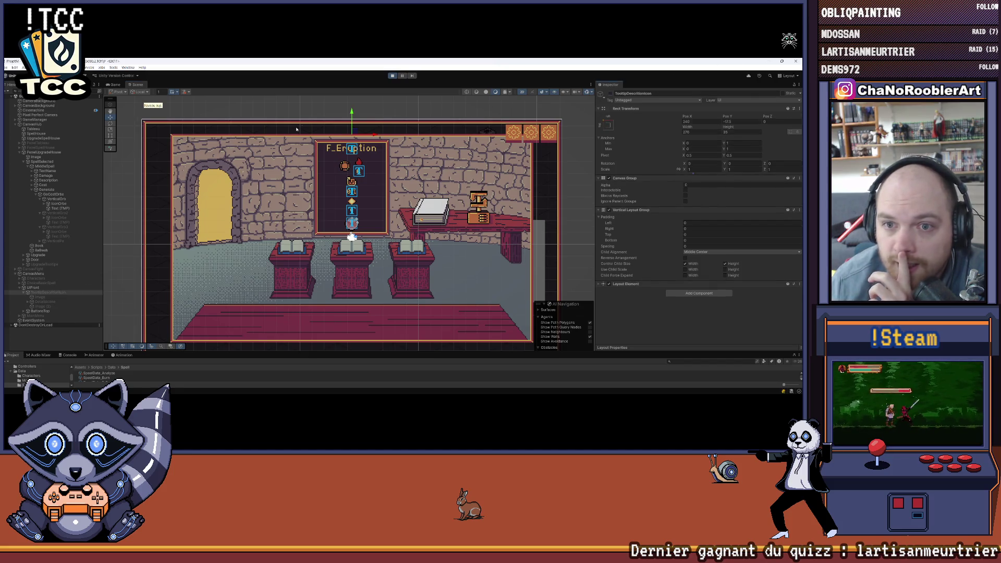
left_click(114, 84)
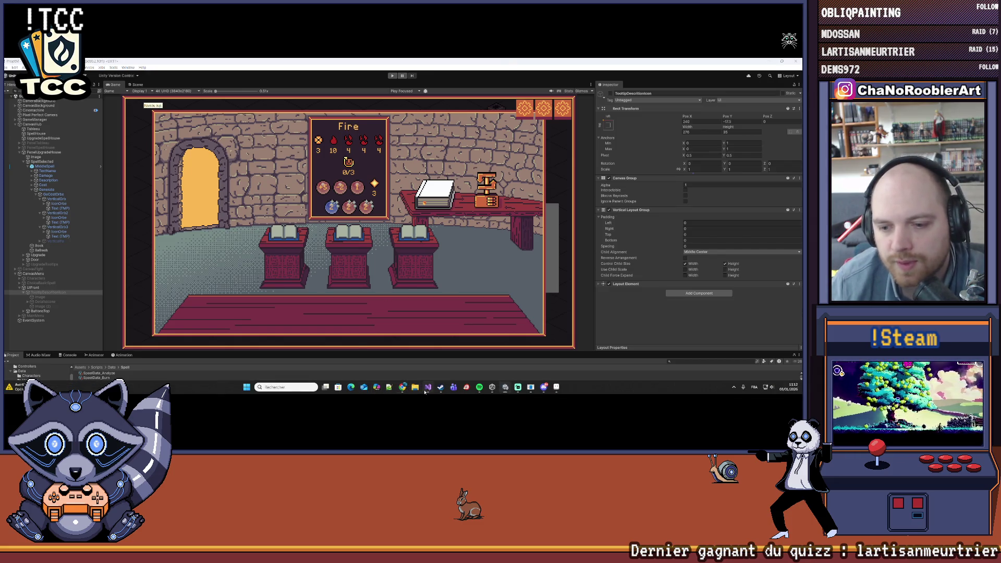
Review the orb cost code in Visual Studio with a wider left pane, then return to Unity.
left_click(429, 388)
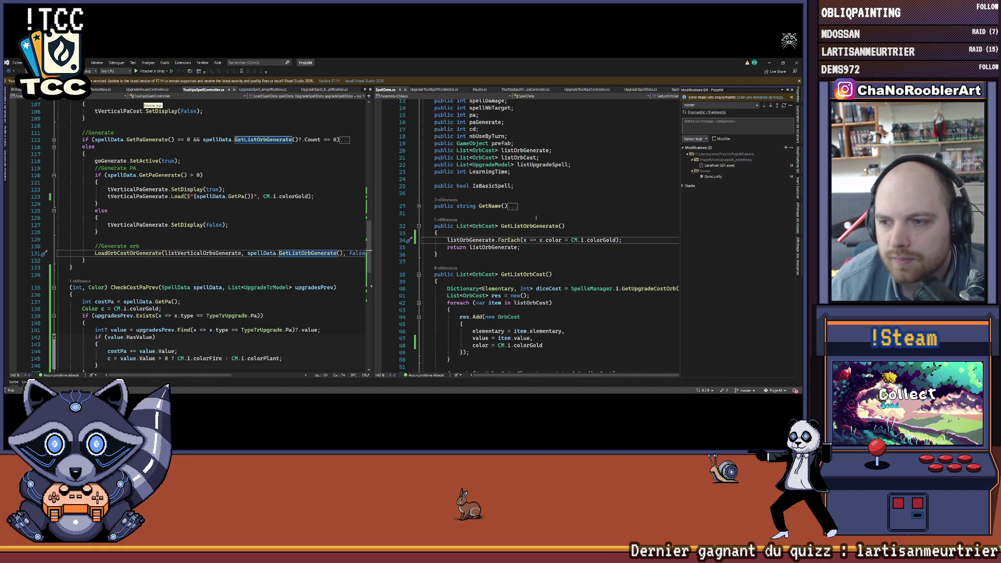
scroll(548, 235, "down", 3)
scroll(305, 235, "down", 6)
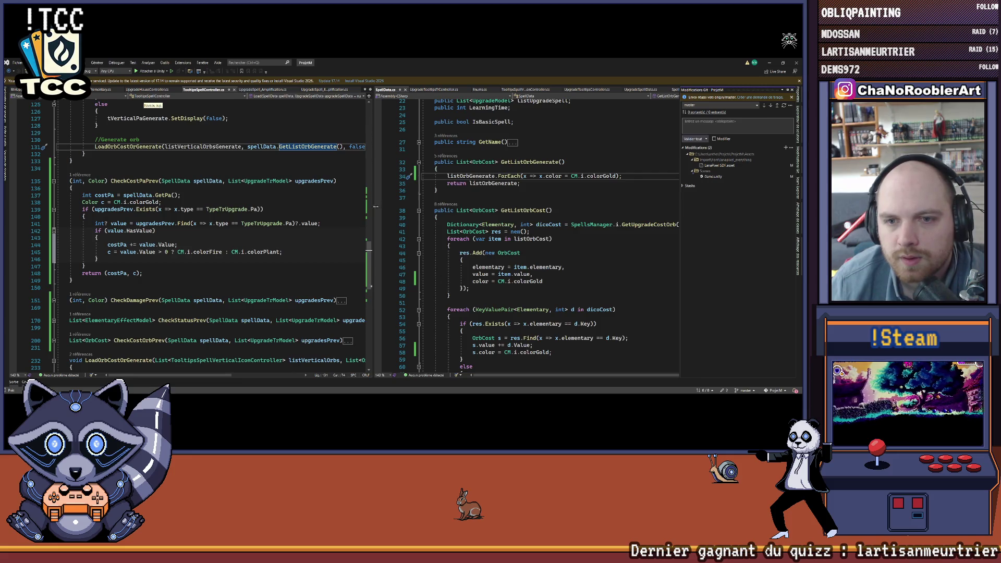
left_click_drag(373, 206, 399, 212)
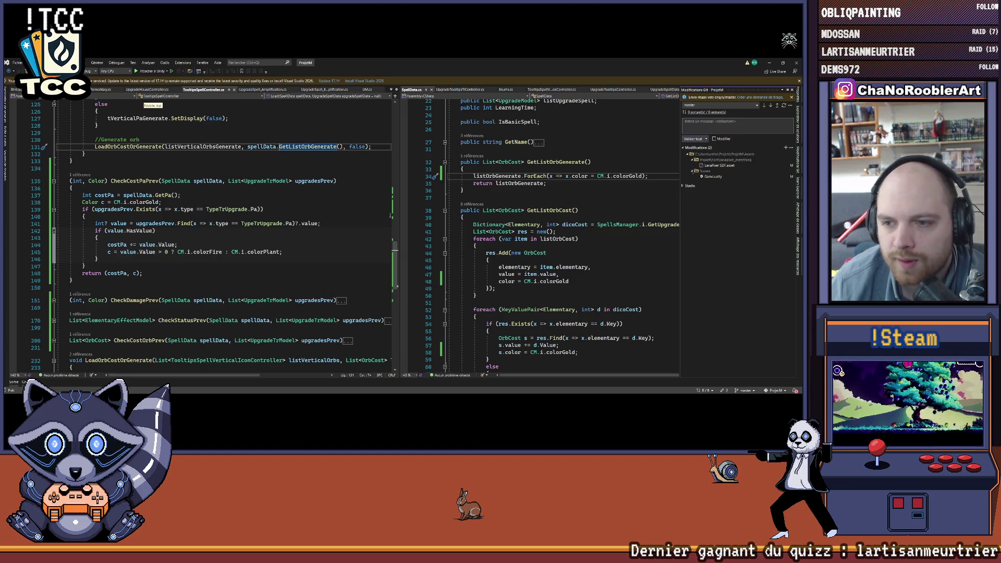
scroll(548, 235, "down", 4)
scroll(548, 235, "down", 3)
scroll(226, 235, "up", 5)
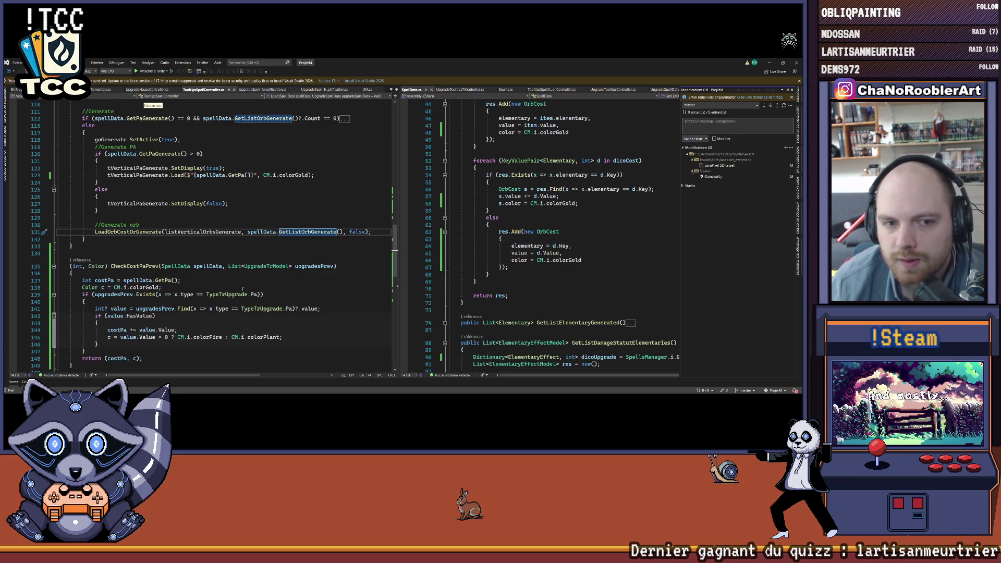
key("alt+Tab")
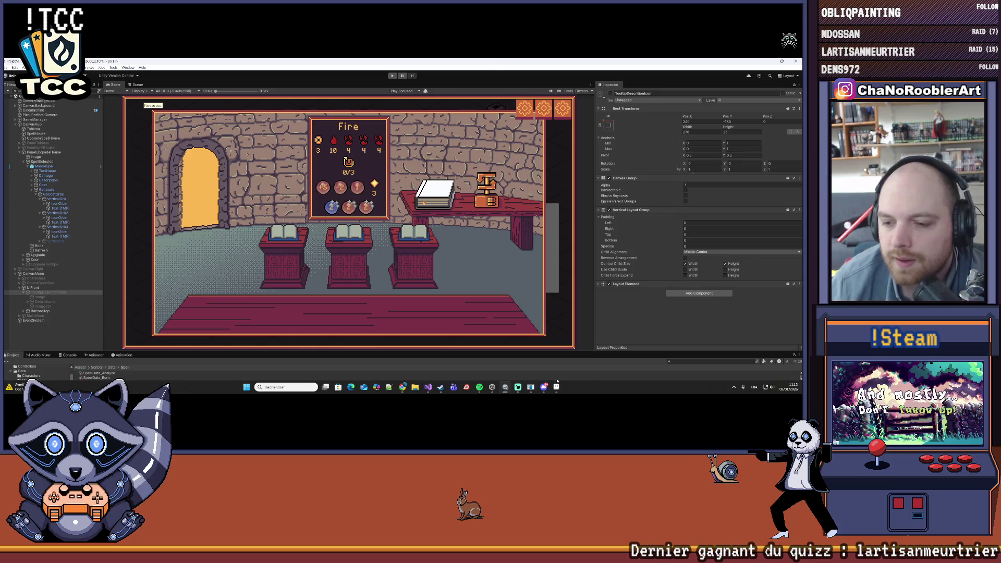
Bring Aseprite forward and pan around the hanging spell board, cords and top-left icon.
left_click(552, 389)
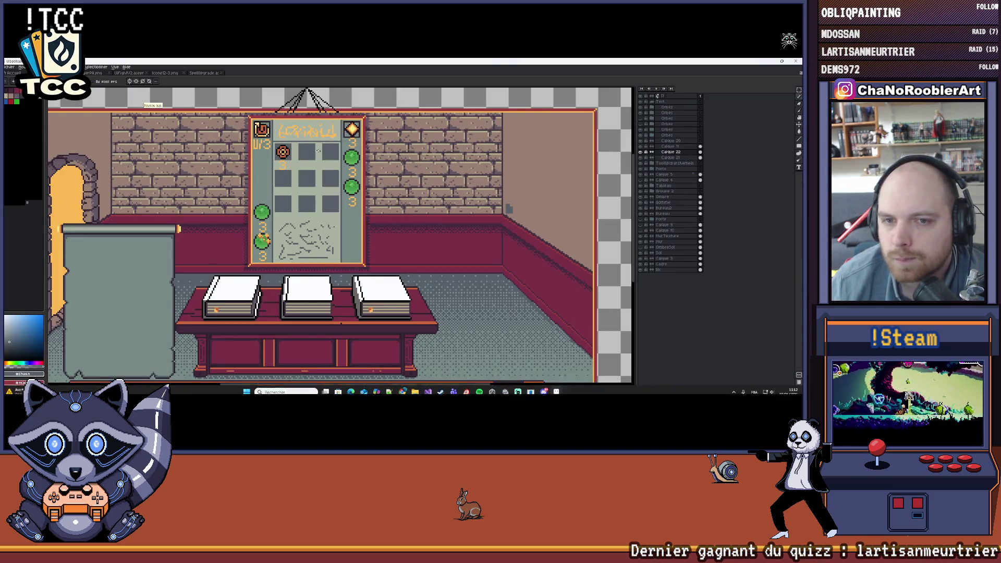
scroll(338, 155, "up", 1)
scroll(338, 156, "up", 1)
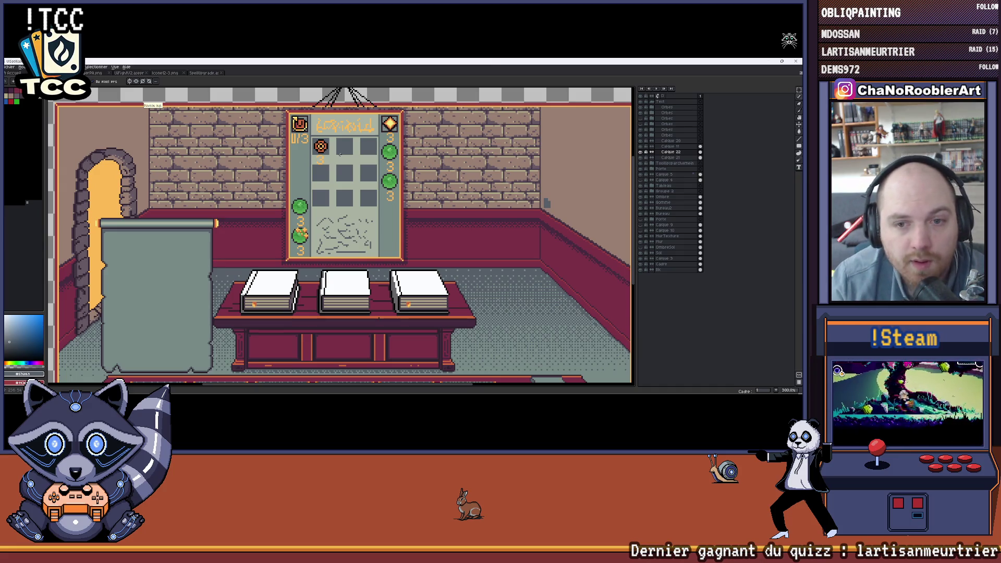
scroll(340, 154, "down", 1)
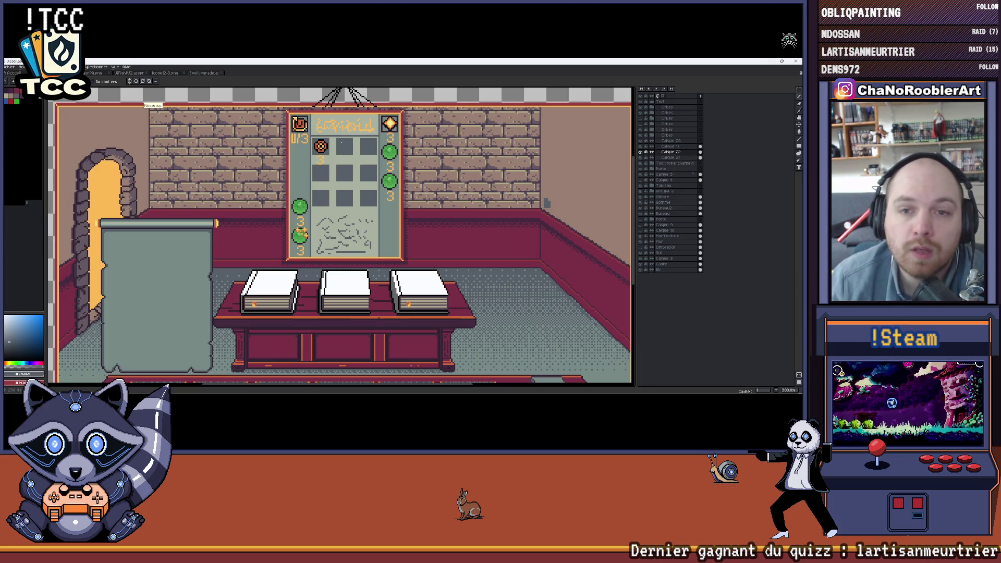
scroll(336, 155, "up", 2)
scroll(328, 156, "down", 1)
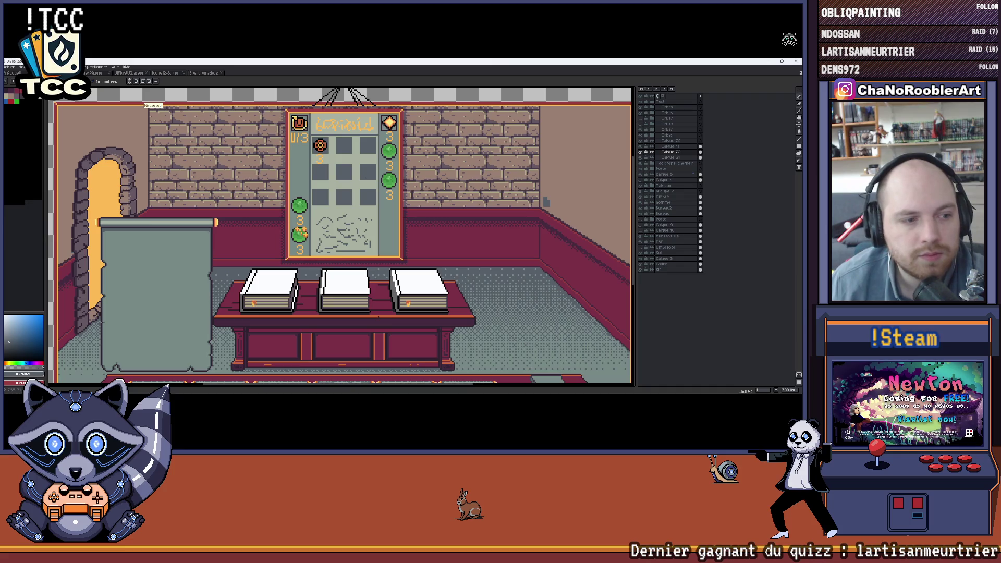
scroll(363, 155, "up", 2)
scroll(368, 156, "up", 2)
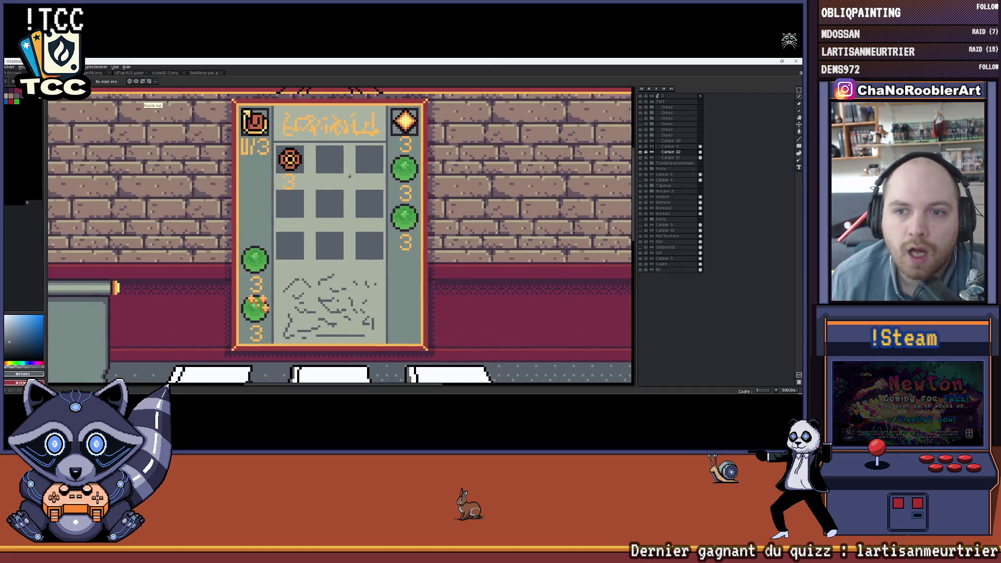
scroll(383, 159, "up", 2)
scroll(408, 163, "up", 2)
scroll(408, 163, "down", 3)
scroll(415, 167, "down", 1)
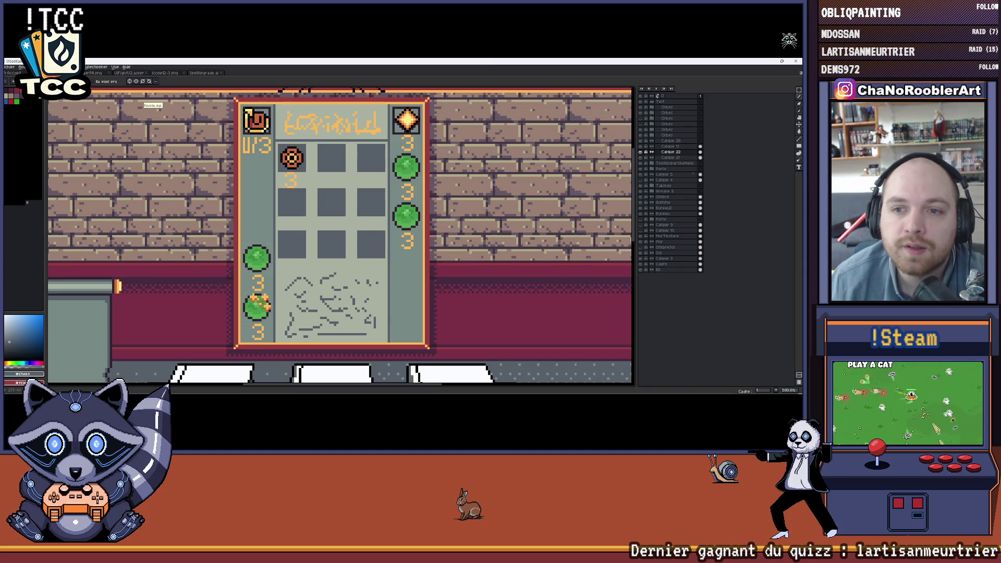
scroll(419, 170, "down", 2)
scroll(418, 170, "down", 3)
scroll(495, 190, "up", 2)
scroll(495, 190, "up", 2)
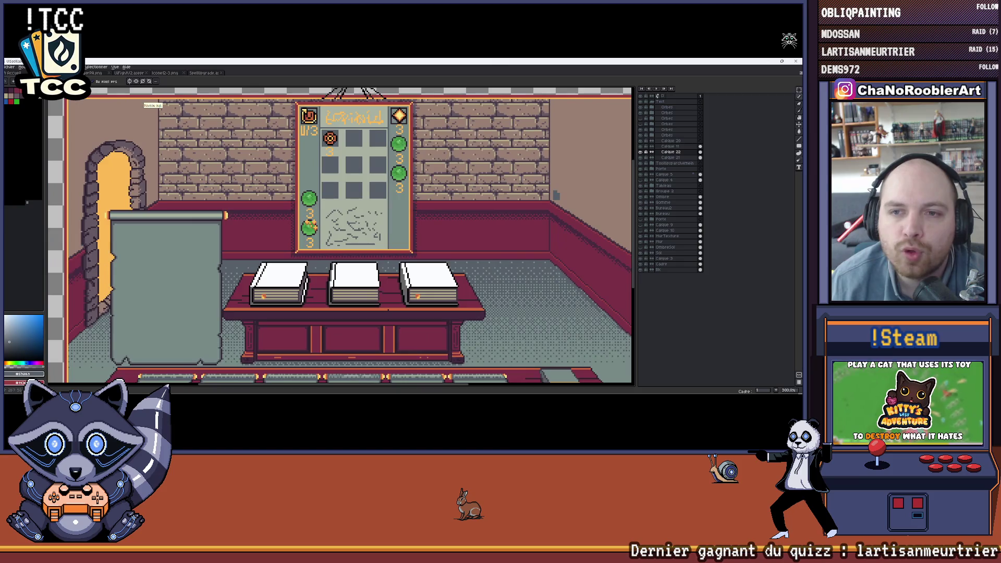
scroll(565, 178, "up", 1)
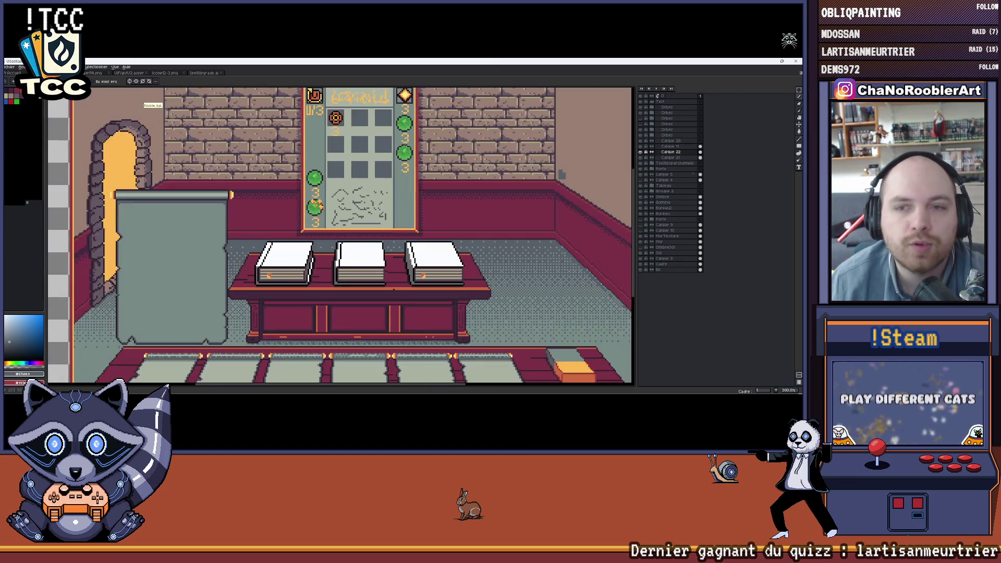
mouse_move(382, 154)
left_mouse_down()
mouse_move(361, 212)
mouse_move(367, 224)
left_mouse_up()
scroll(367, 224, "up", 1)
scroll(367, 224, "up", 1)
scroll(367, 224, "up", 1)
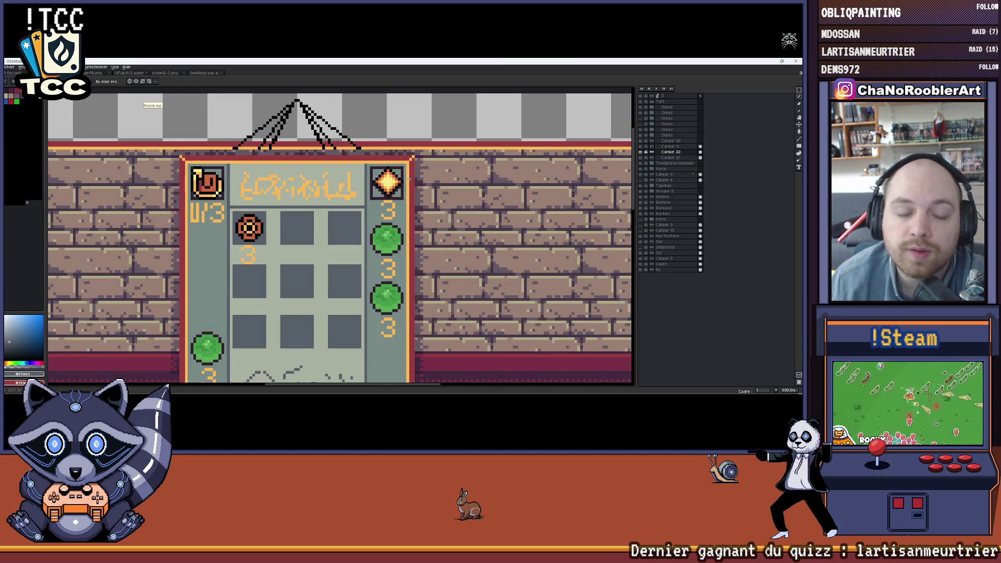
left_click_drag(337, 210, 366, 204)
scroll(227, 188, "up", 3)
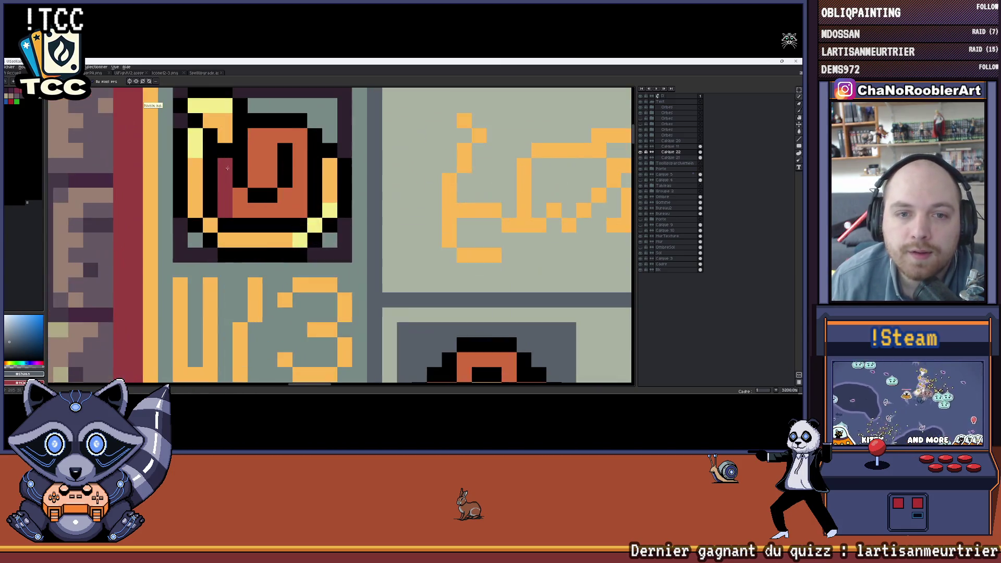
scroll(227, 187, "down", 2)
left_click_drag(227, 188, 268, 203)
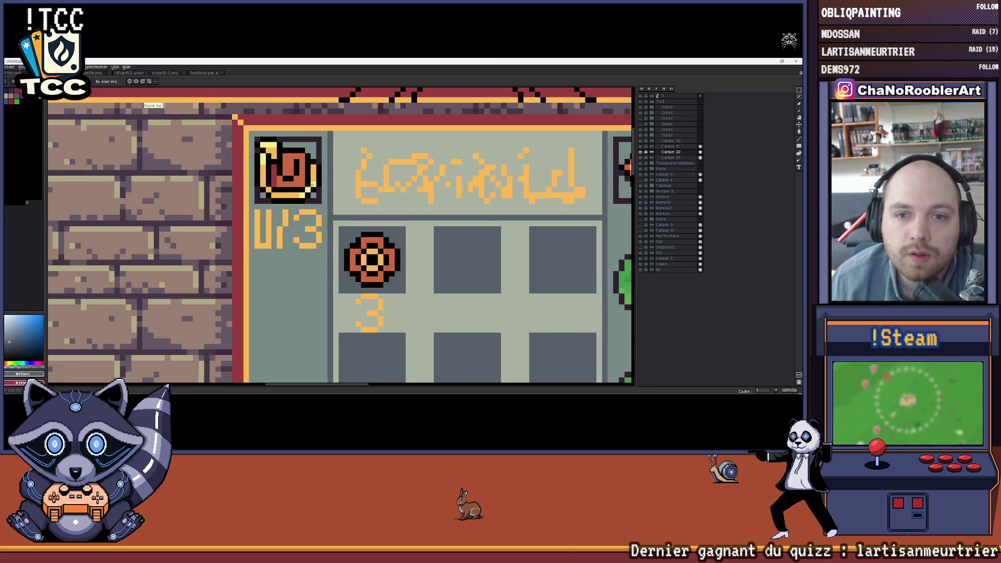
scroll(309, 188, "down", 2)
scroll(309, 189, "down", 1)
left_click_drag(291, 309, 275, 288)
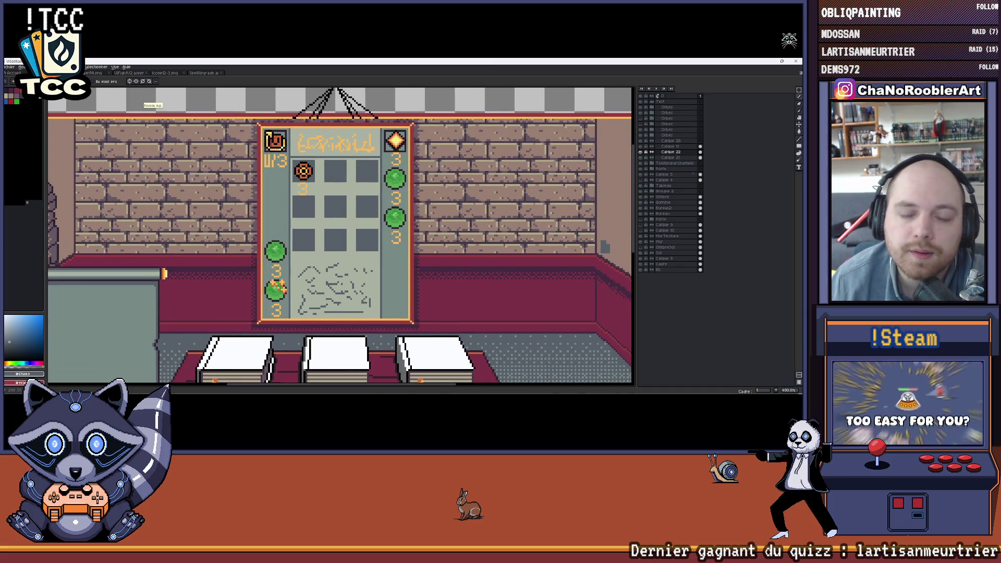
left_click_drag(265, 152, 240, 156)
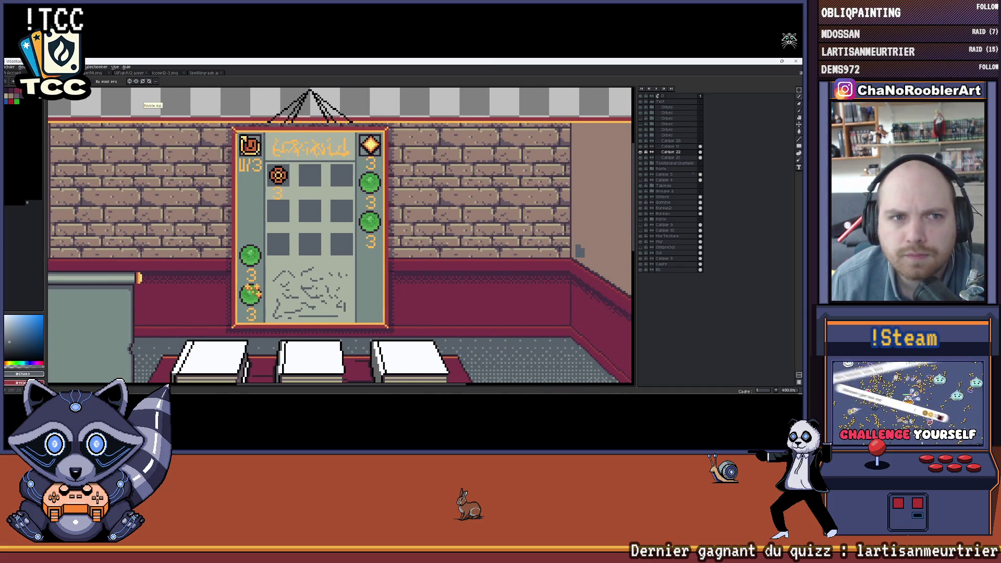
scroll(305, 191, "down", 2)
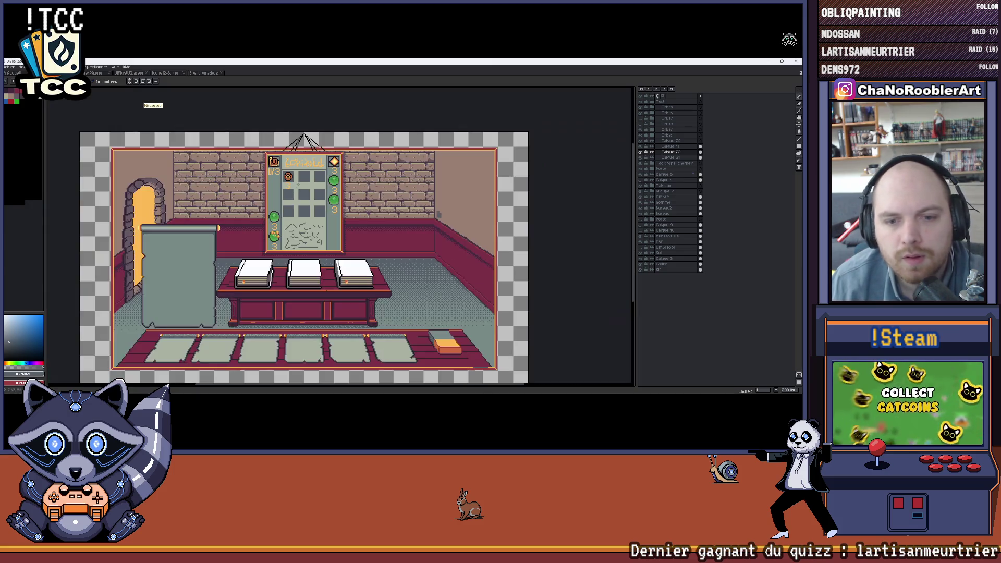
left_click_drag(305, 191, 326, 181)
scroll(315, 183, "up", 2)
scroll(315, 183, "up", 1)
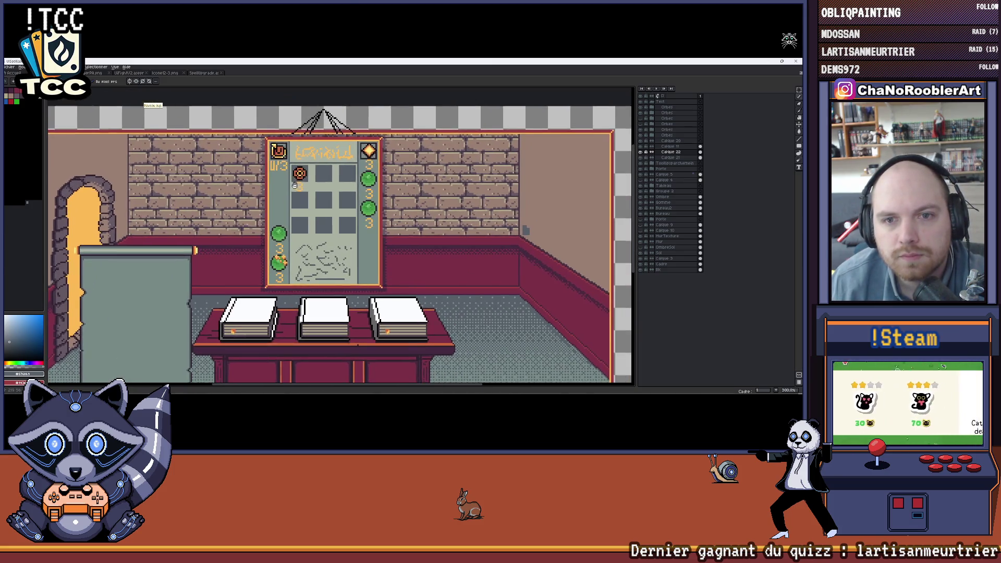
scroll(314, 183, "up", 1)
scroll(315, 183, "up", 1)
scroll(307, 178, "up", 1)
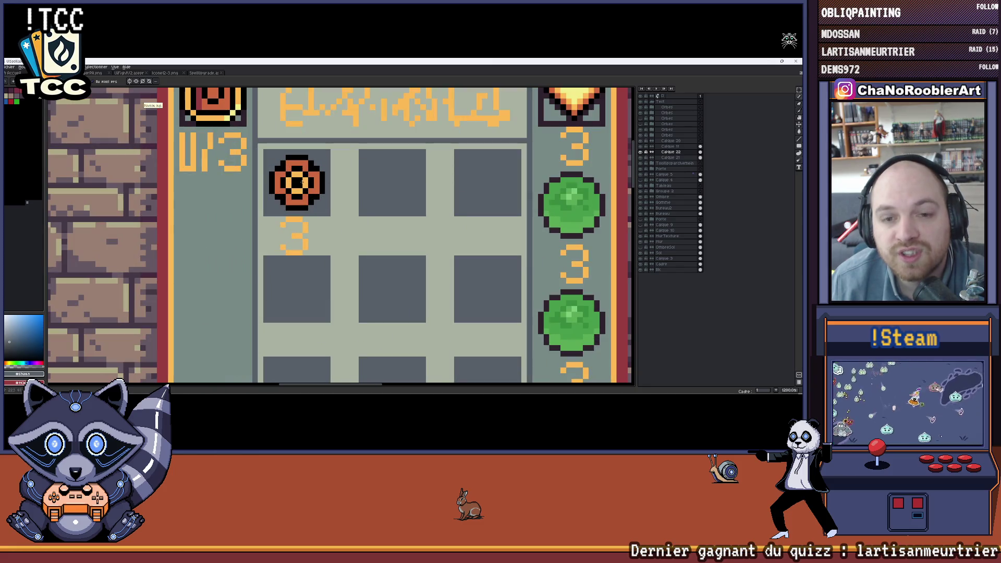
scroll(271, 117, "down", 2)
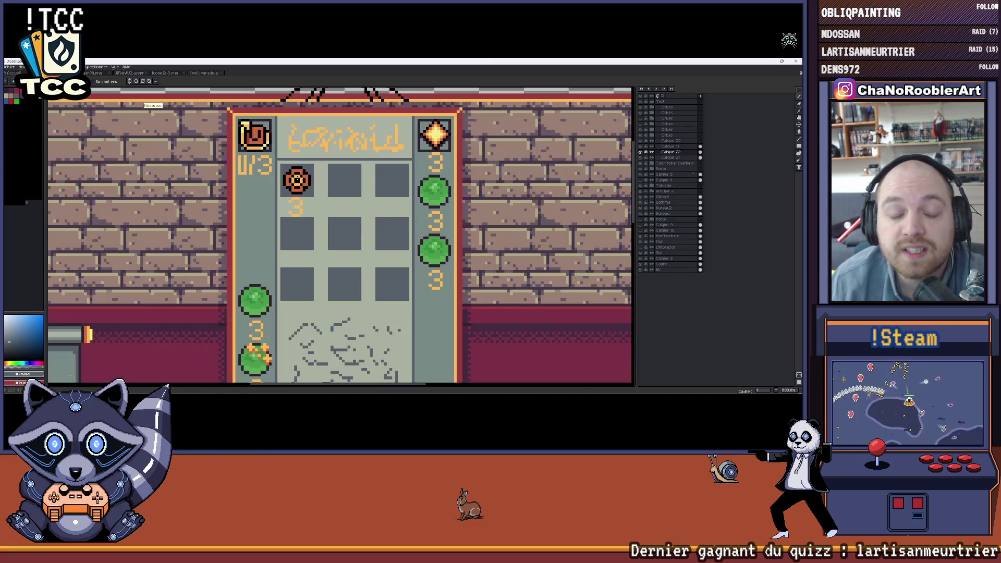
Switch document tabs to the spell icon sprite sheet.
left_click(197, 73)
left_click(164, 73)
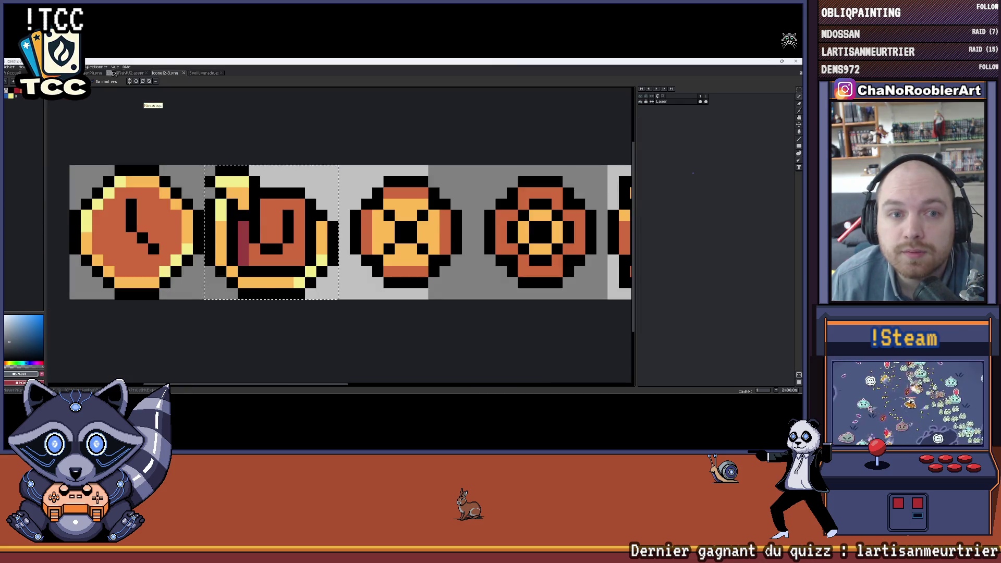
scroll(188, 161, "down", 2)
scroll(187, 161, "down", 1)
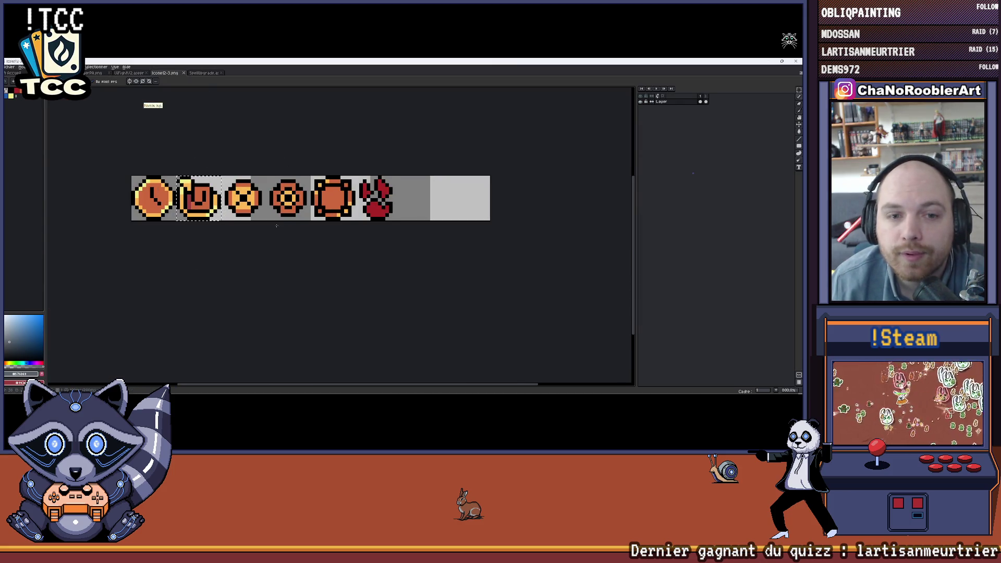
scroll(188, 161, "left", 2)
scroll(352, 193, "right", 2)
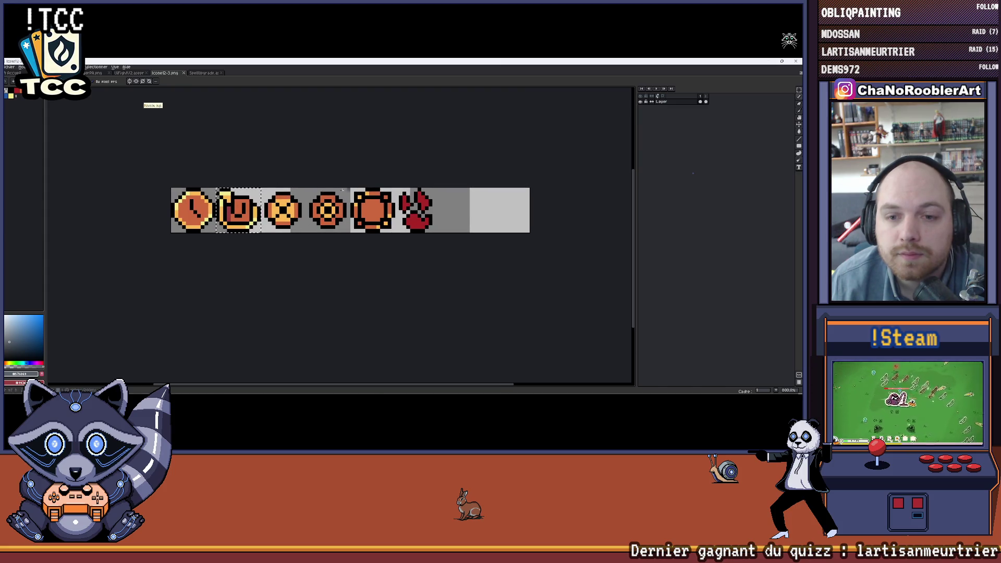
scroll(372, 218, "right", 3)
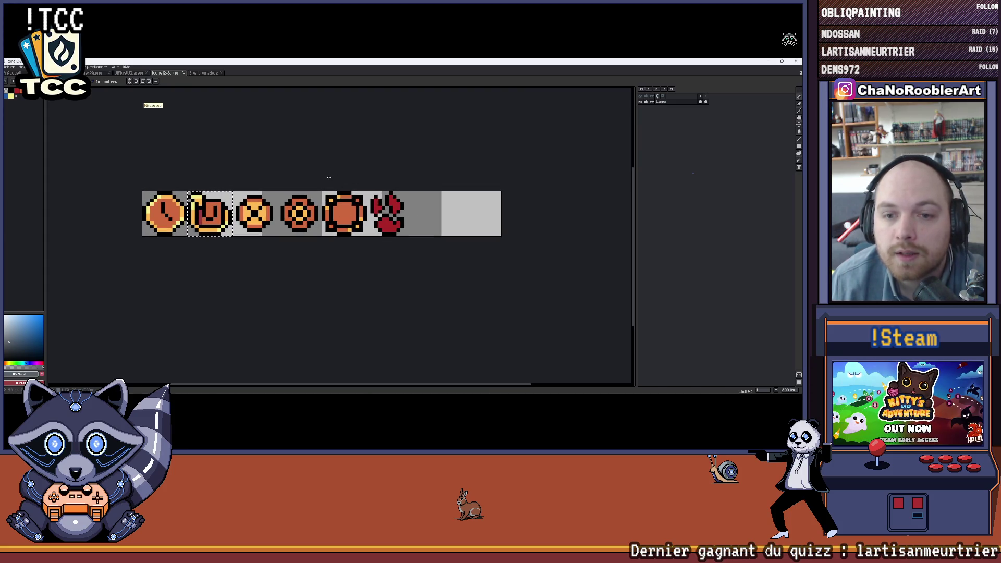
scroll(274, 173, "right", 2)
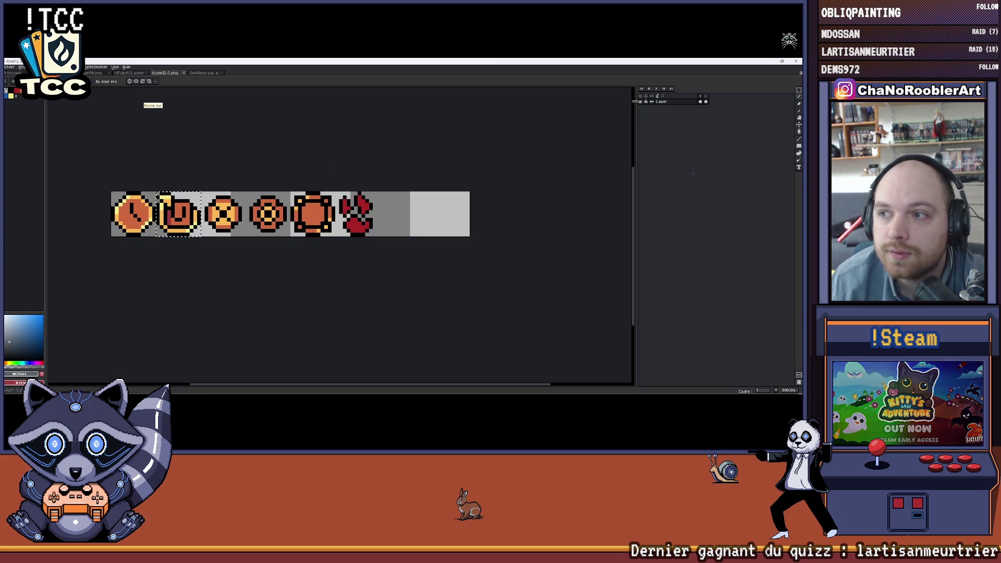
scroll(332, 183, "up", 1)
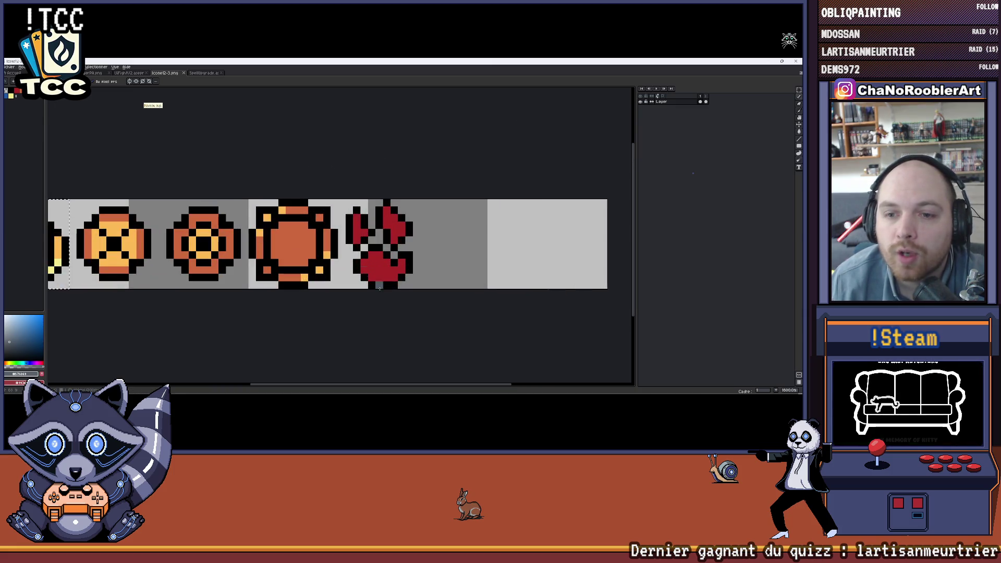
Flip through the stone-wall room, another sprite and the diamond sprite, back to the brick-room mockup.
left_click(202, 73)
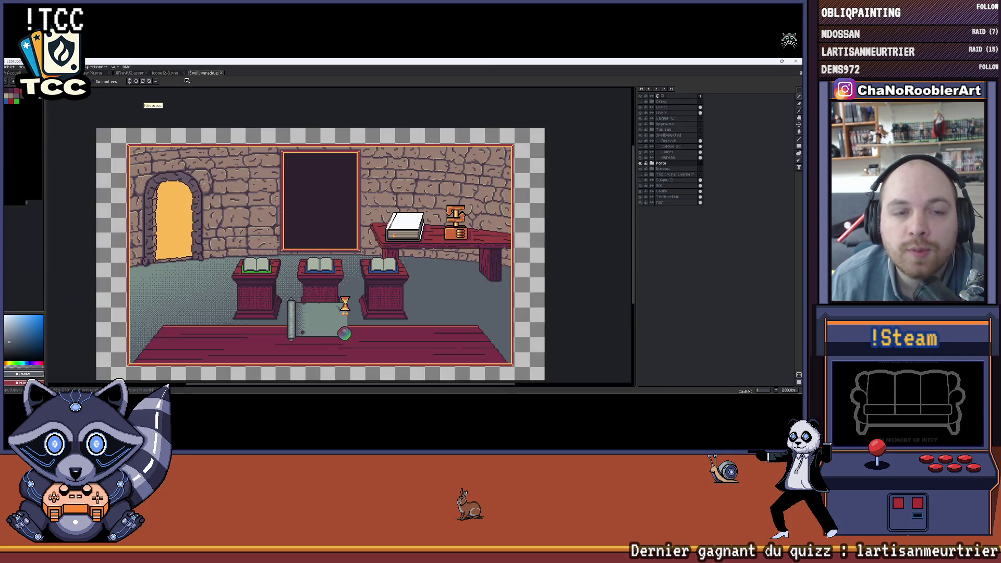
left_click(164, 72)
left_click(126, 72)
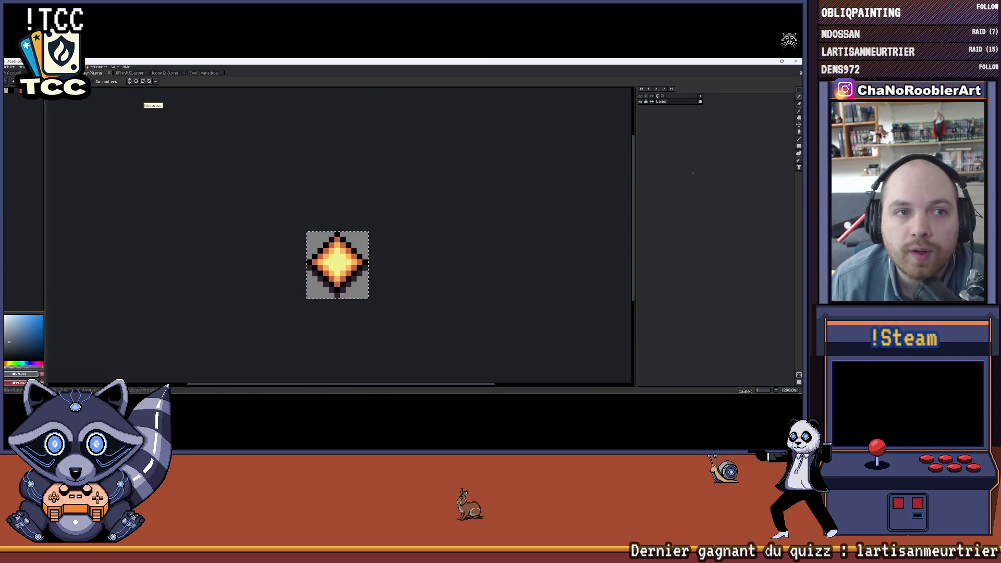
left_click(125, 72)
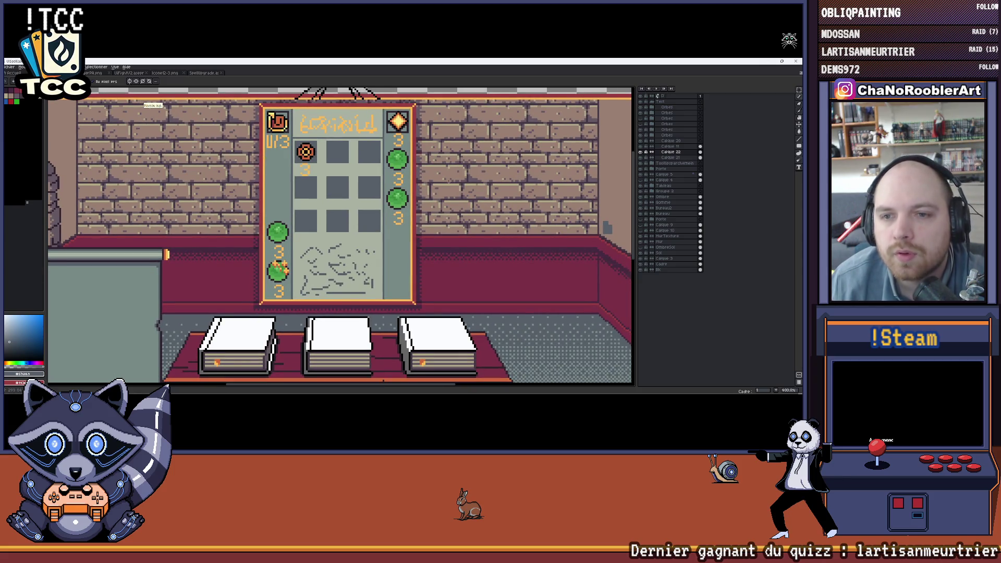
left_click_drag(448, 181, 438, 197)
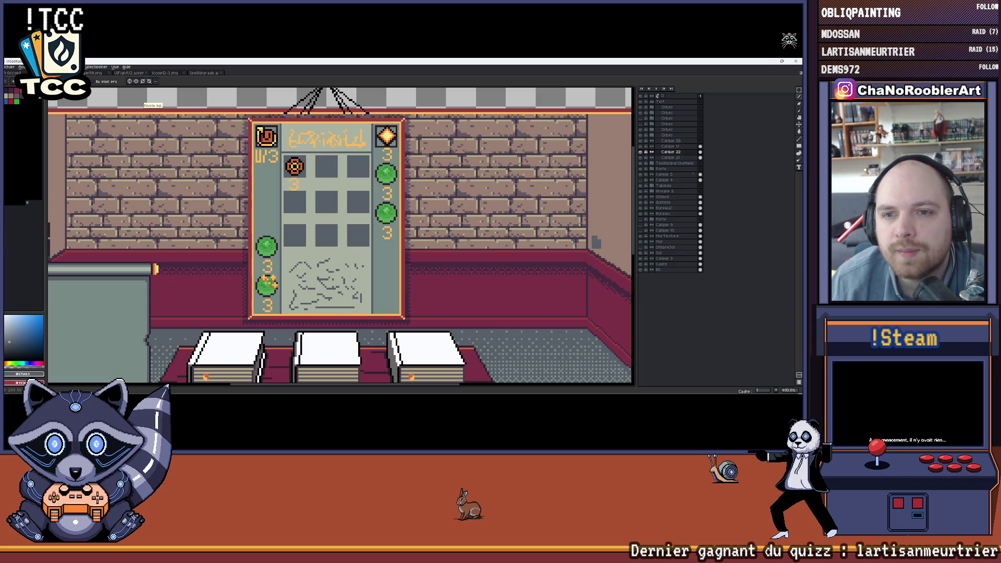
mouse_move(308, 211)
left_mouse_down()
mouse_move(363, 205)
mouse_move(358, 218)
left_mouse_up()
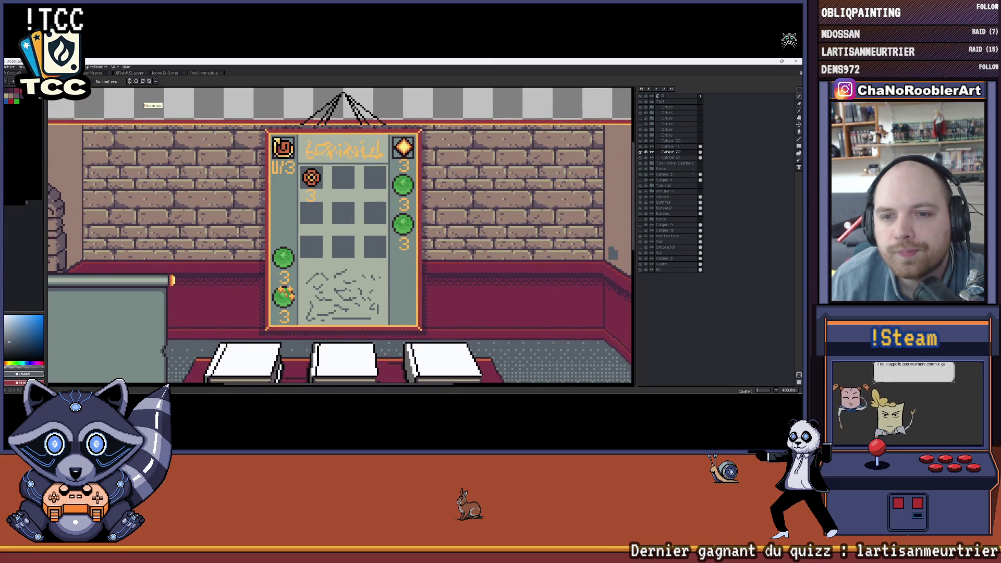
mouse_move(456, 234)
left_mouse_down()
mouse_move(445, 219)
mouse_move(444, 229)
left_mouse_up()
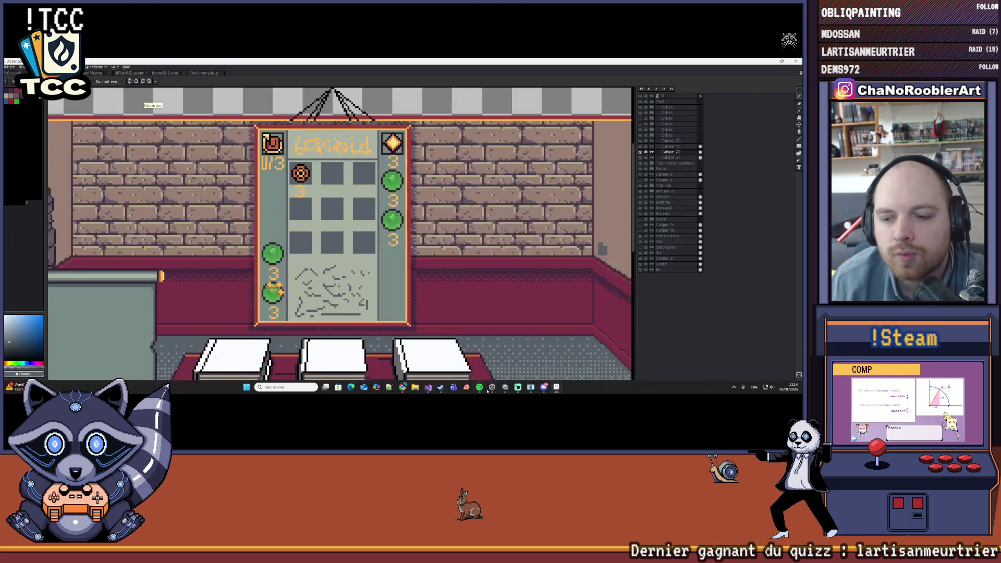
Glance at the Unity Hub projects list, then Alt+Tab through Visual Studio back to Aseprite.
left_click(504, 388)
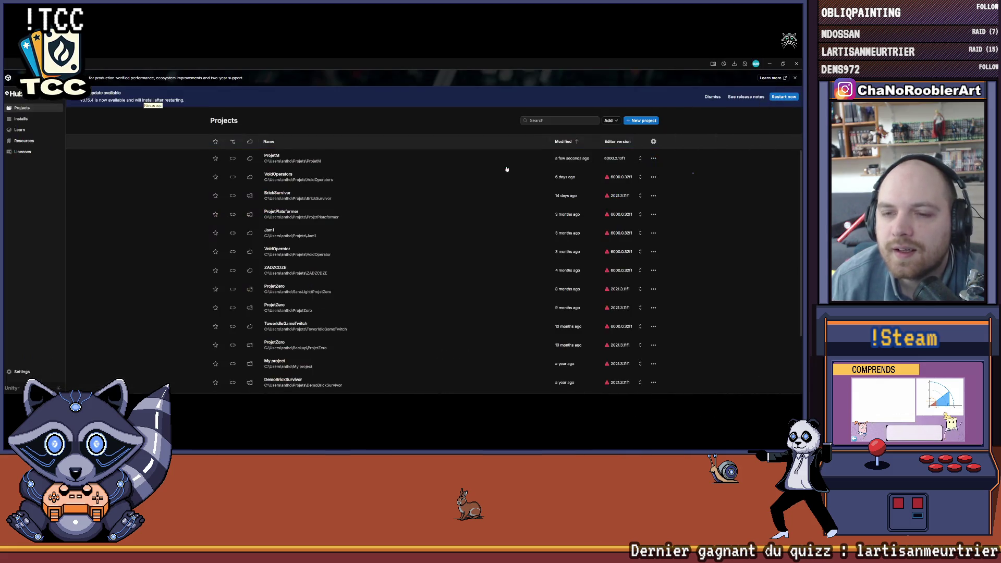
key("alt+Tab")
key("alt+Tab")
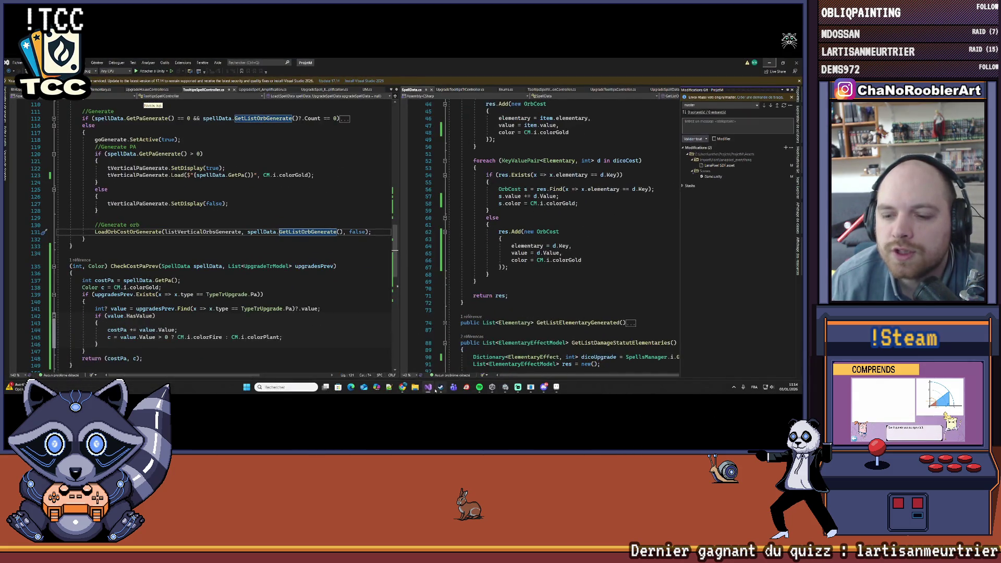
key("alt+Tab")
key("Tab")
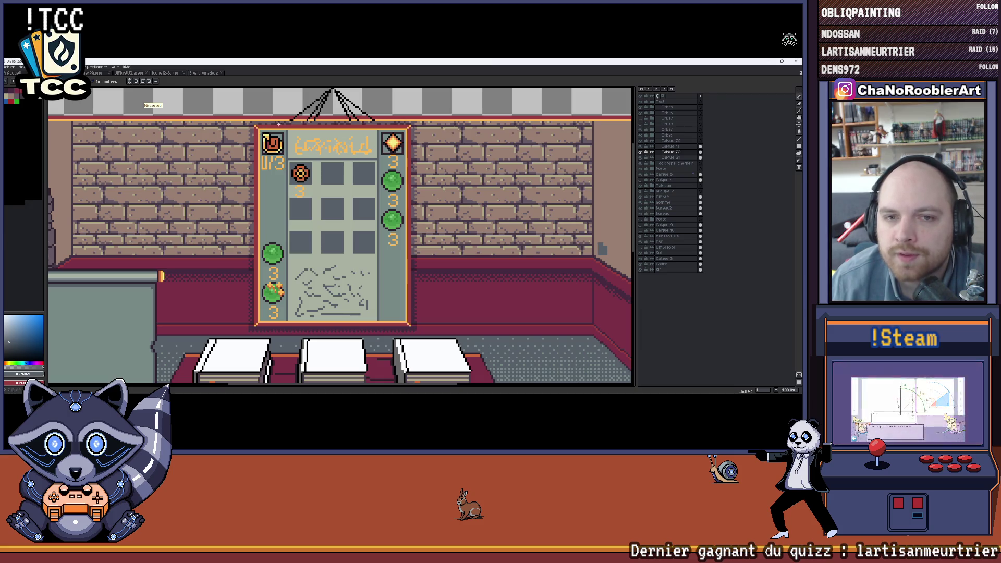
Hide the empty icon grid and scribbled text on the board, then collapse the group and select the Test group.
left_click_drag(289, 160, 380, 185)
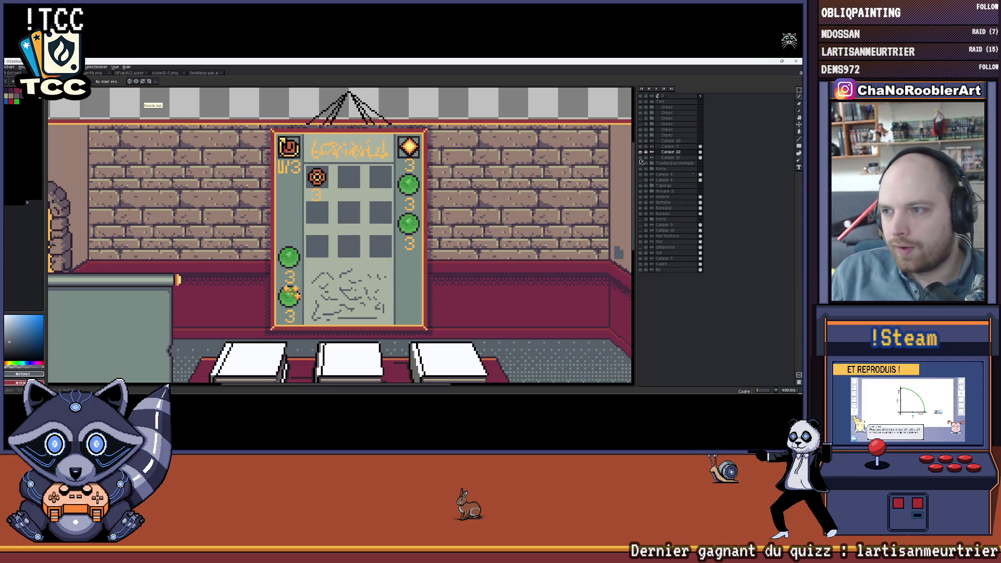
scroll(387, 194, "up", 1)
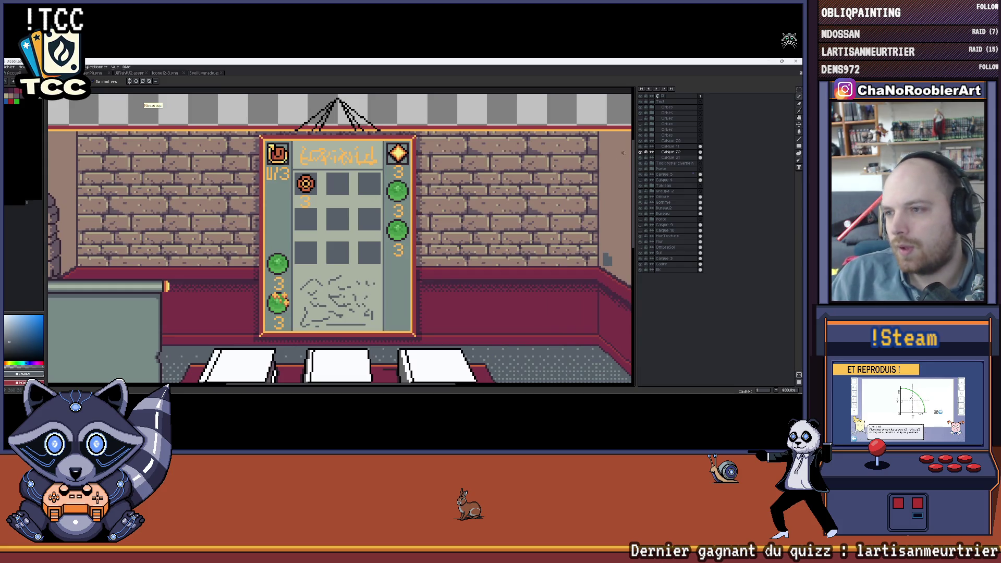
left_click(643, 155)
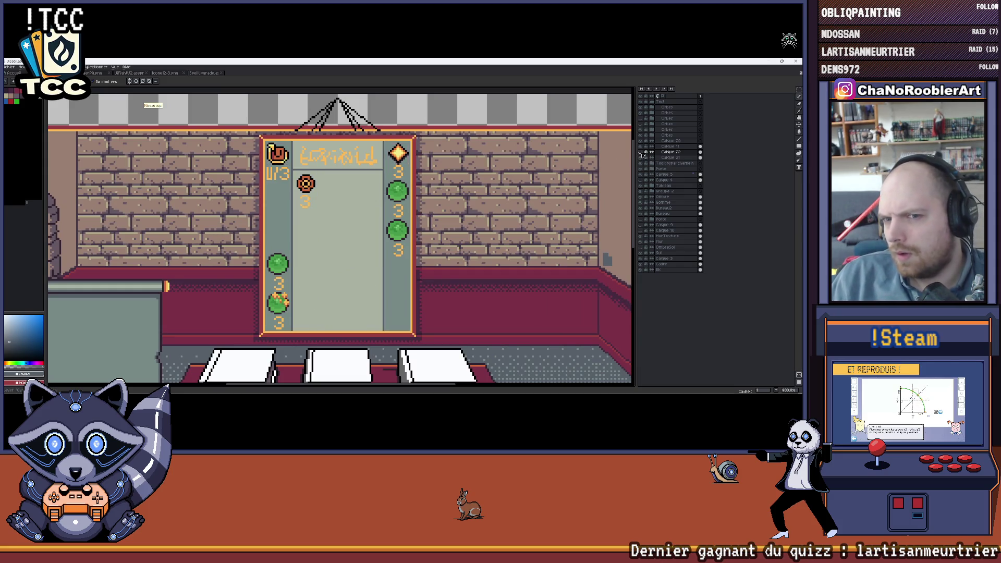
left_click(643, 155)
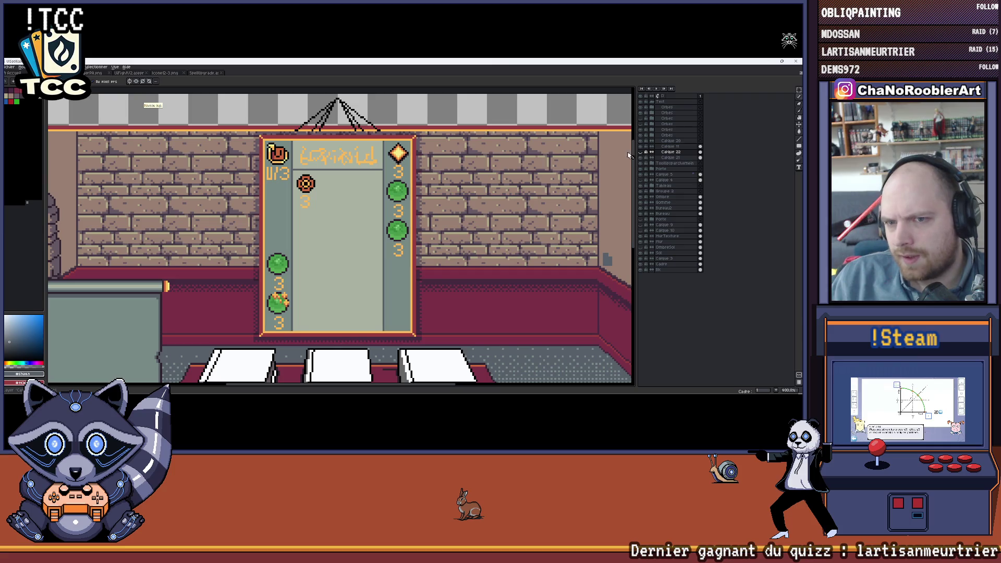
scroll(268, 205, "up", 1)
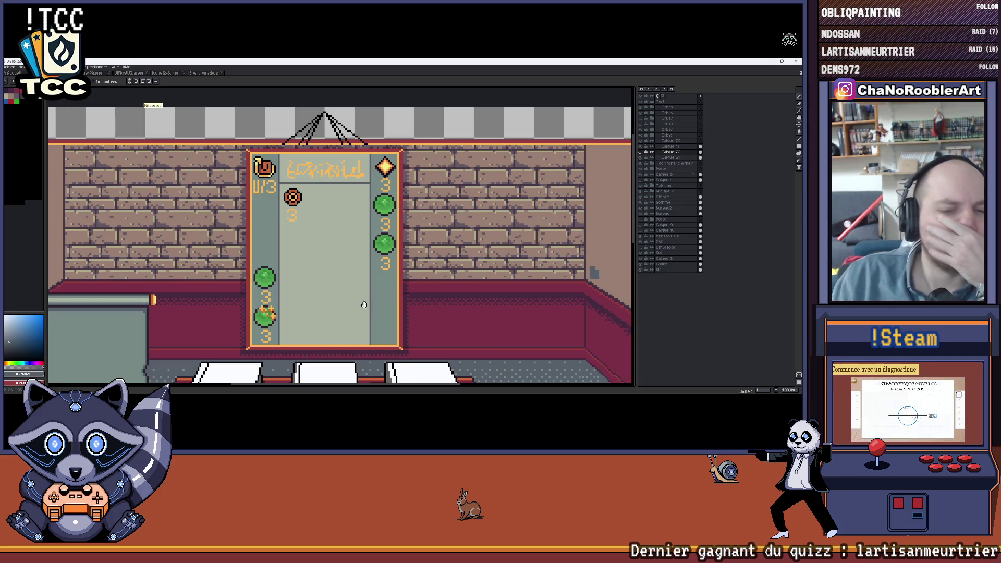
scroll(365, 308, "down", 1)
scroll(365, 308, "down", 1)
scroll(364, 309, "down", 2)
scroll(377, 266, "up", 2)
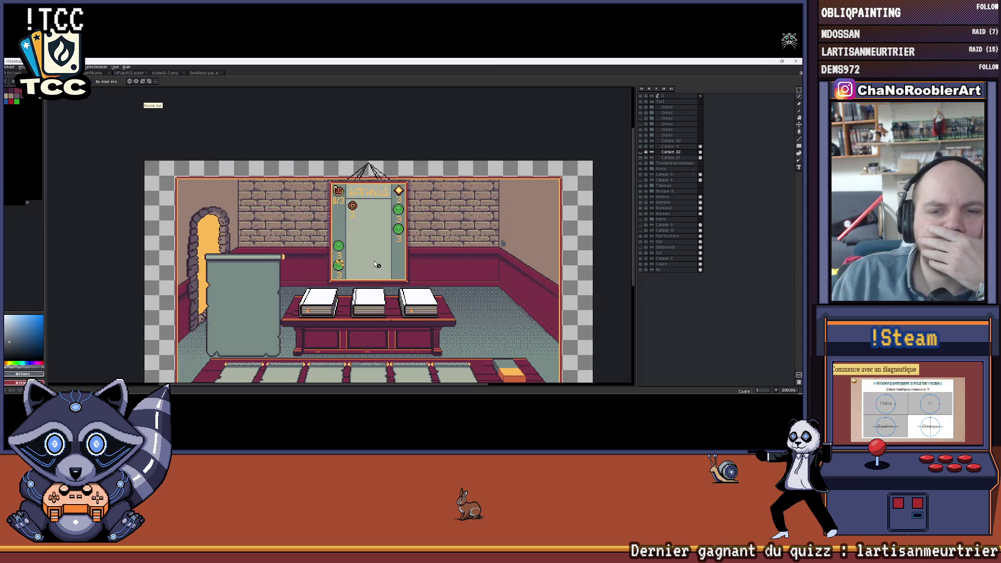
scroll(377, 266, "down", 1)
scroll(340, 255, "up", 2)
scroll(339, 139, "up", 1)
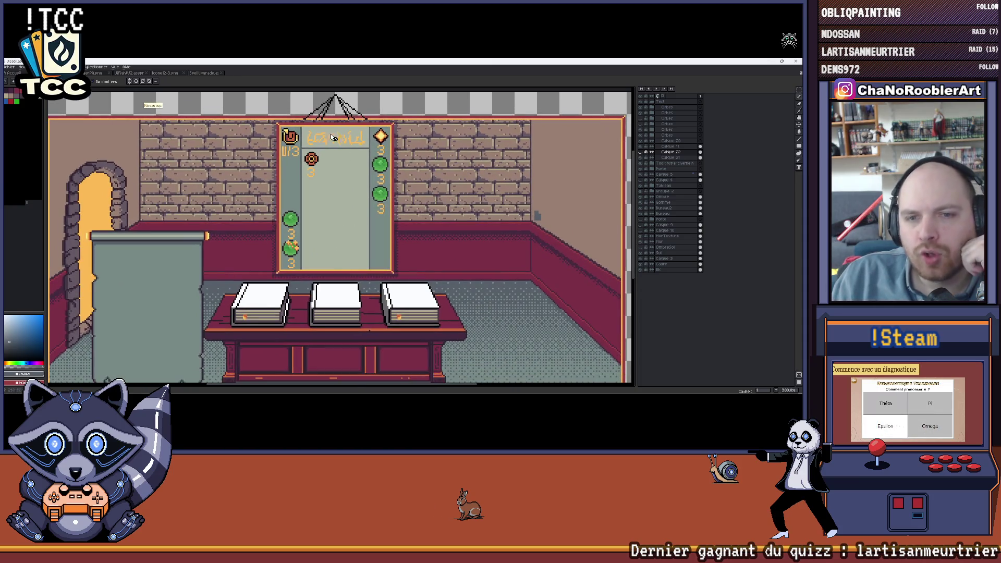
scroll(344, 149, "down", 1)
scroll(348, 164, "up", 1)
scroll(348, 162, "down", 1)
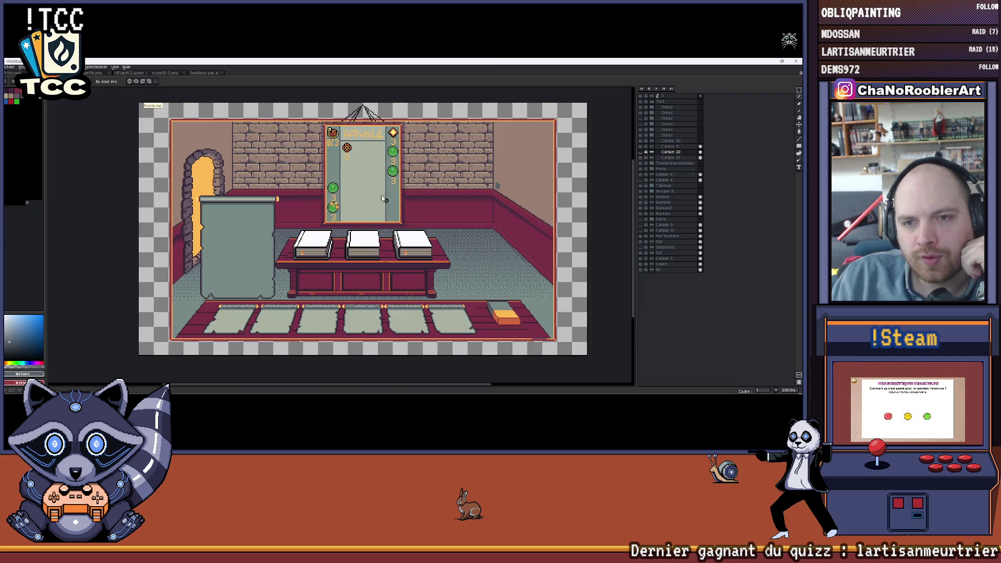
left_click(658, 102)
left_click(661, 101)
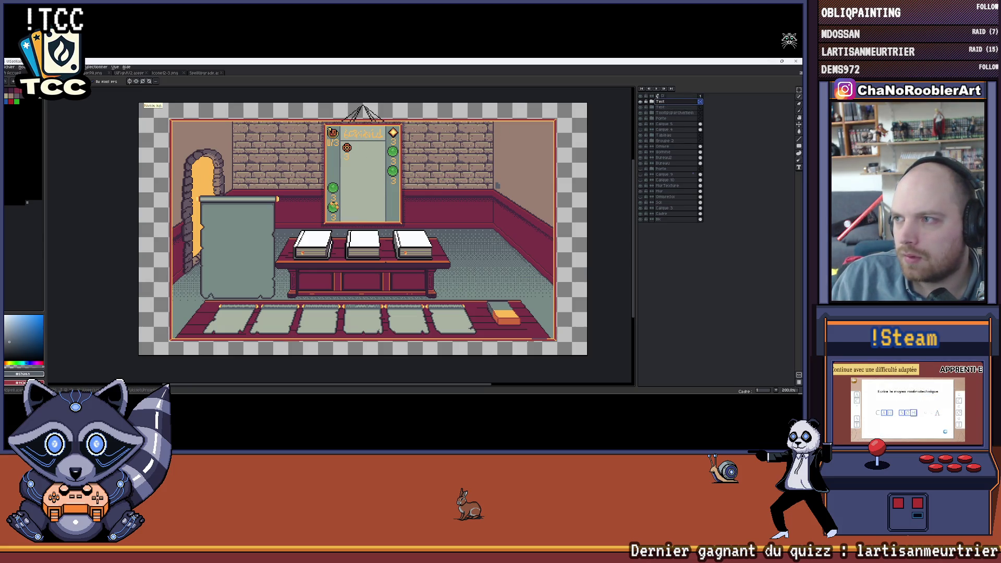
Move a copy of the spell board onto the grey cabinet at the left with the Move tool.
left_click(798, 125)
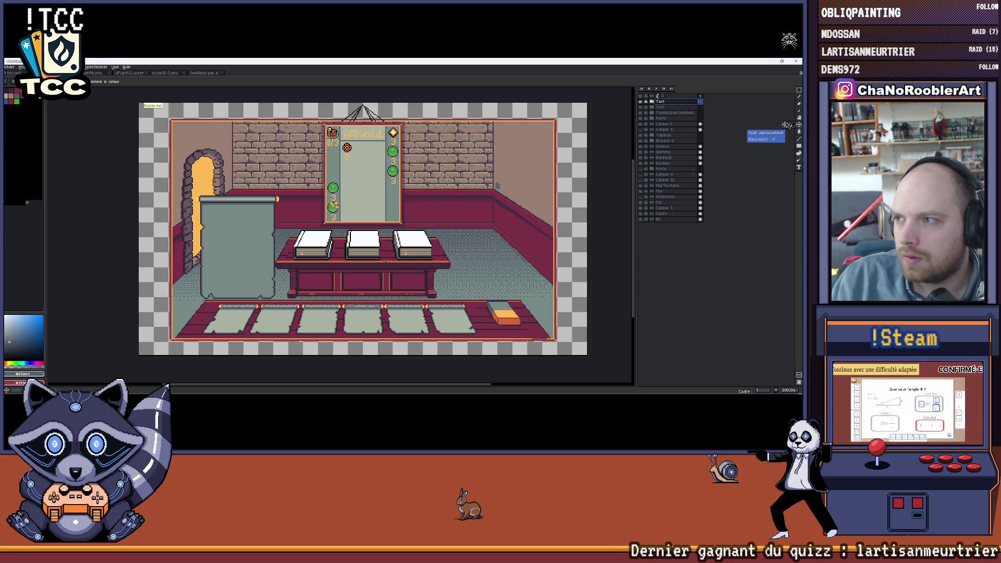
left_click_drag(454, 203, 257, 270)
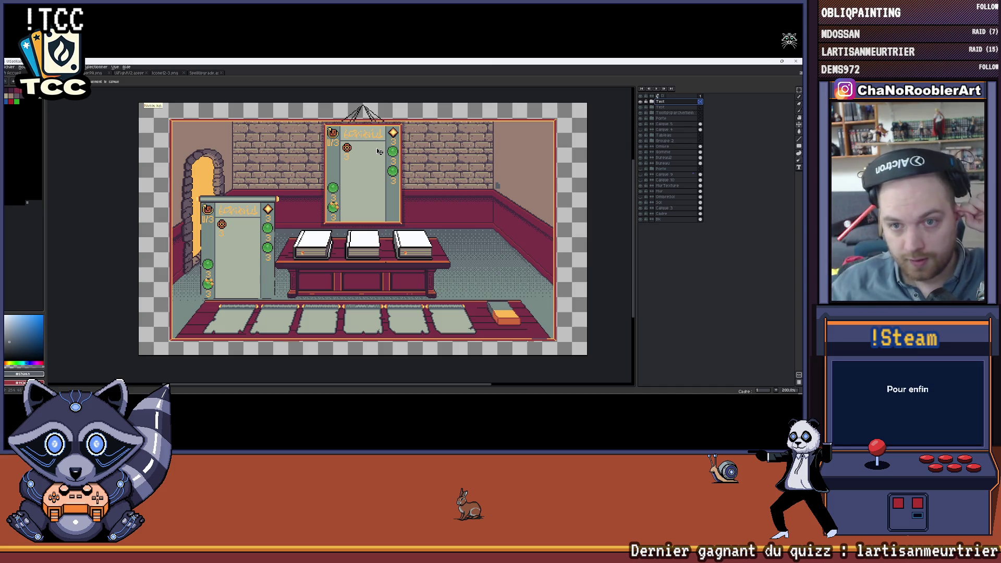
scroll(379, 151, "up", 2)
scroll(400, 129, "down", 2)
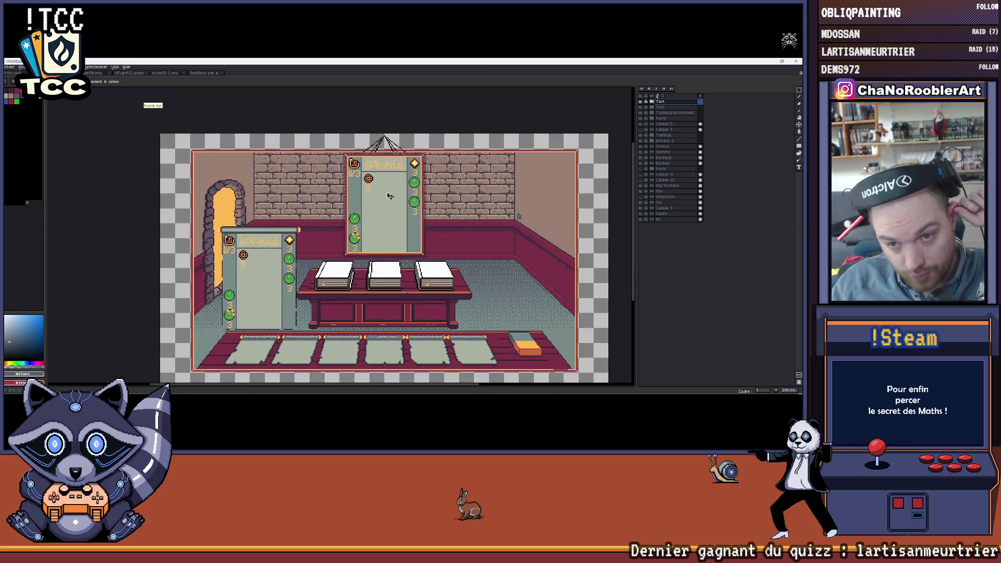
Hide the copied board layer on the cabinet and pan to inspect the hanging board.
left_click_drag(396, 199, 356, 184)
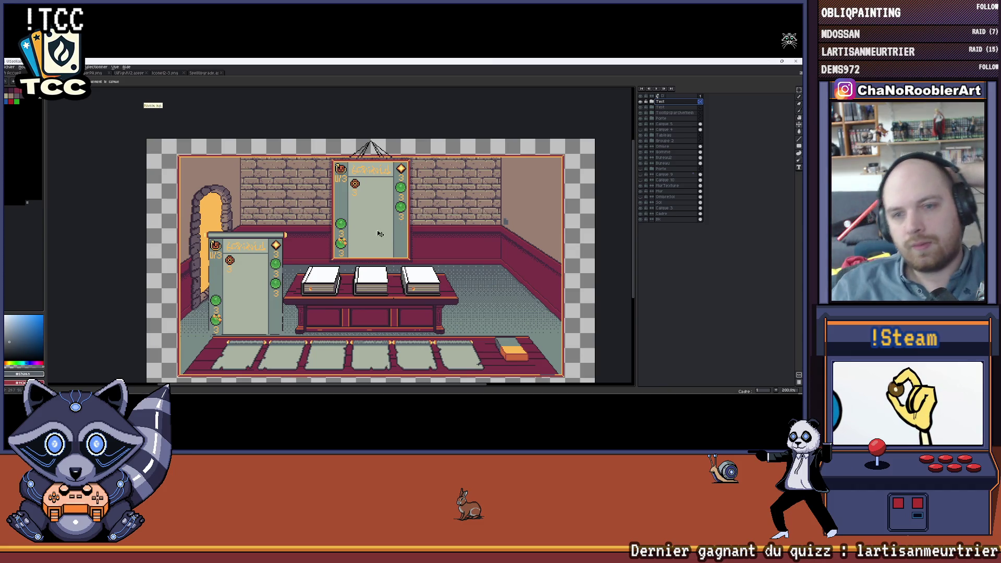
scroll(380, 201, "up", 1)
left_click_drag(356, 247, 367, 220)
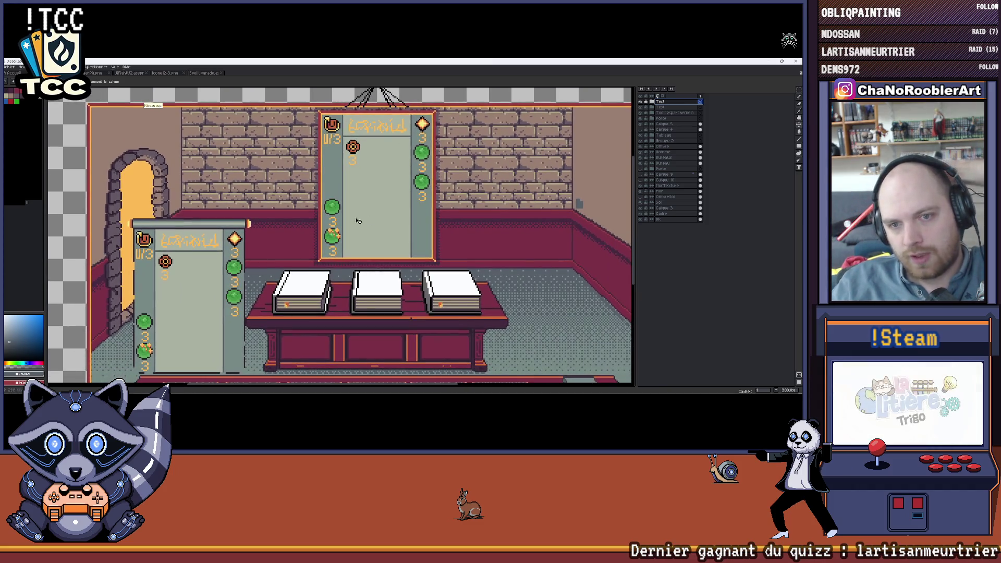
left_click(642, 104)
scroll(280, 165, "down", 1)
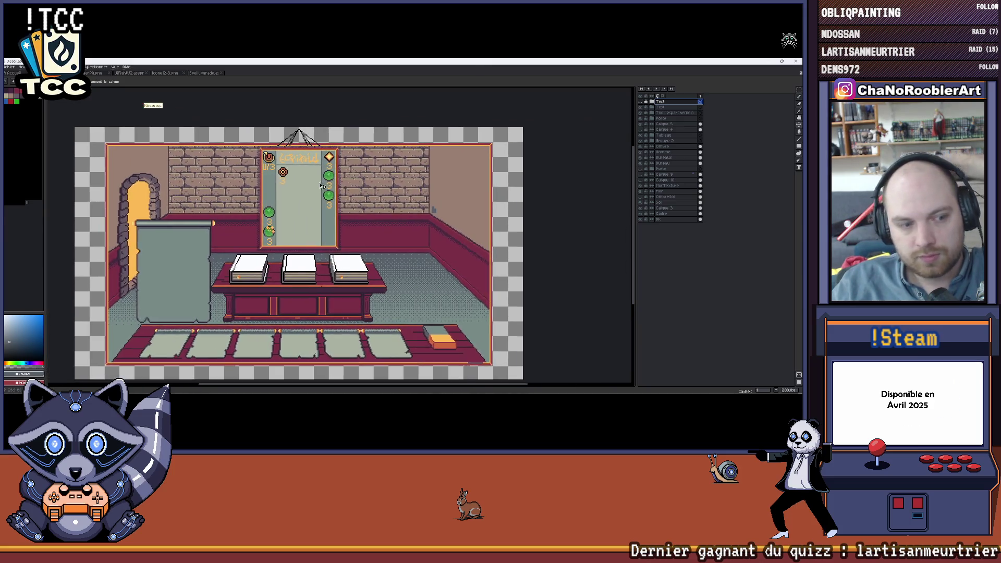
scroll(279, 166, "up", 3)
scroll(280, 164, "down", 2)
scroll(376, 177, "up", 2)
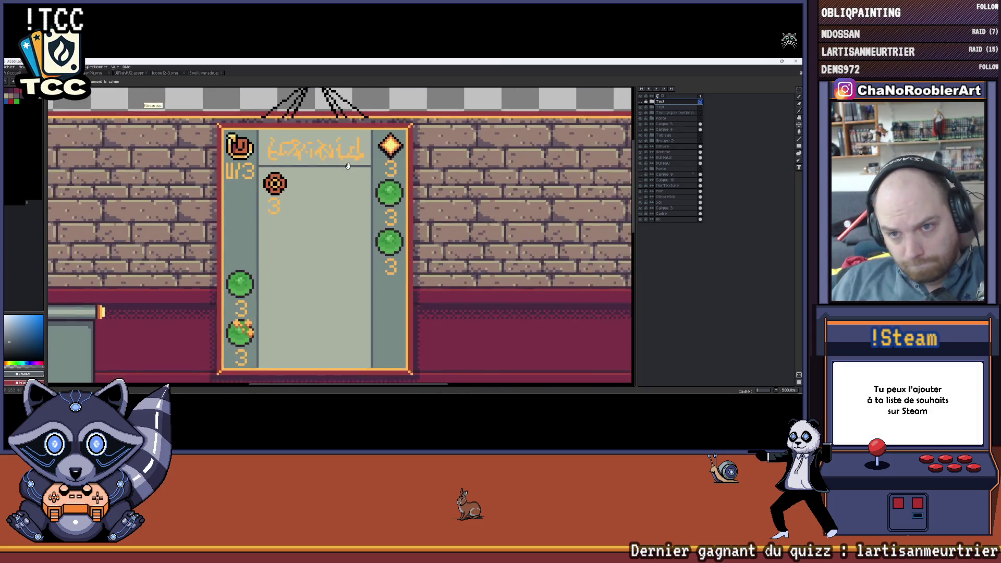
left_click_drag(371, 175, 402, 179)
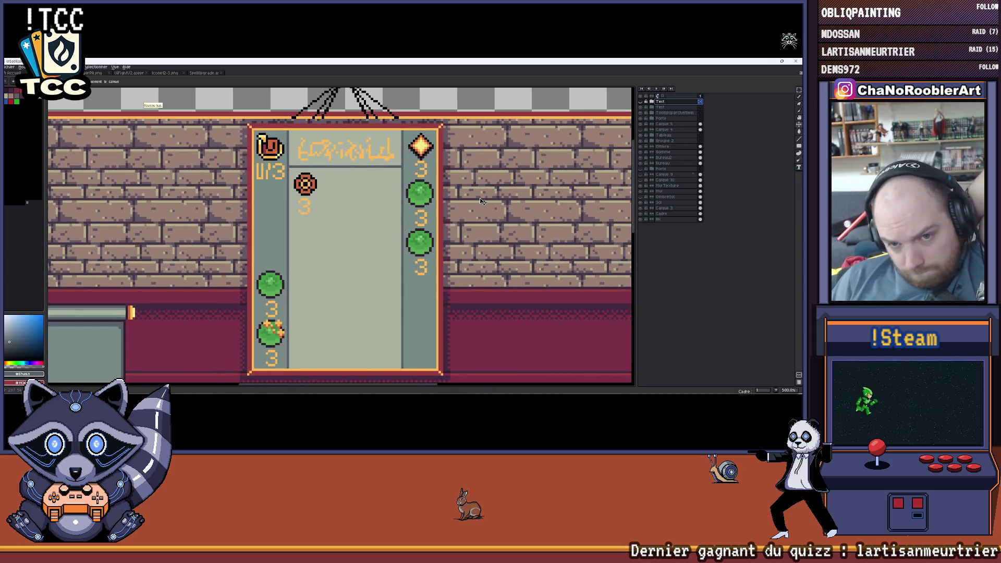
scroll(382, 204, "down", 1)
scroll(381, 204, "down", 2)
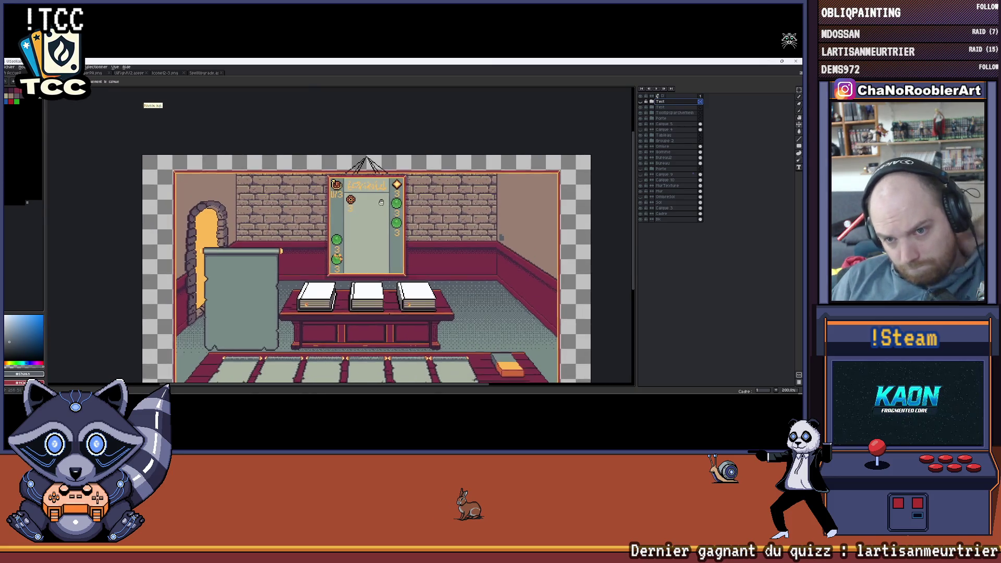
scroll(381, 202, "up", 2)
left_click_drag(374, 173, 355, 176)
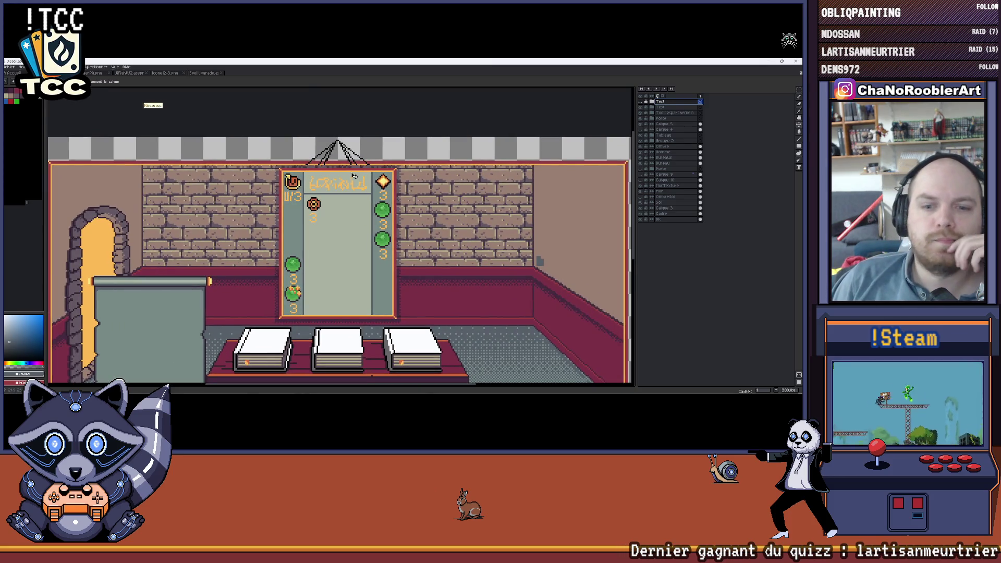
scroll(354, 178, "up", 1)
scroll(328, 219, "up", 1)
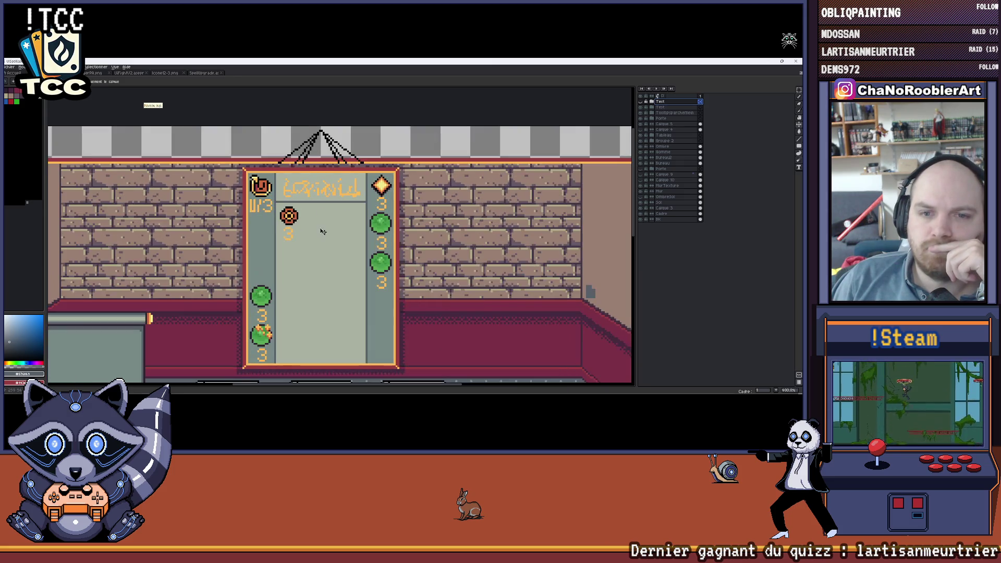
scroll(321, 231, "down", 2)
scroll(324, 206, "up", 1)
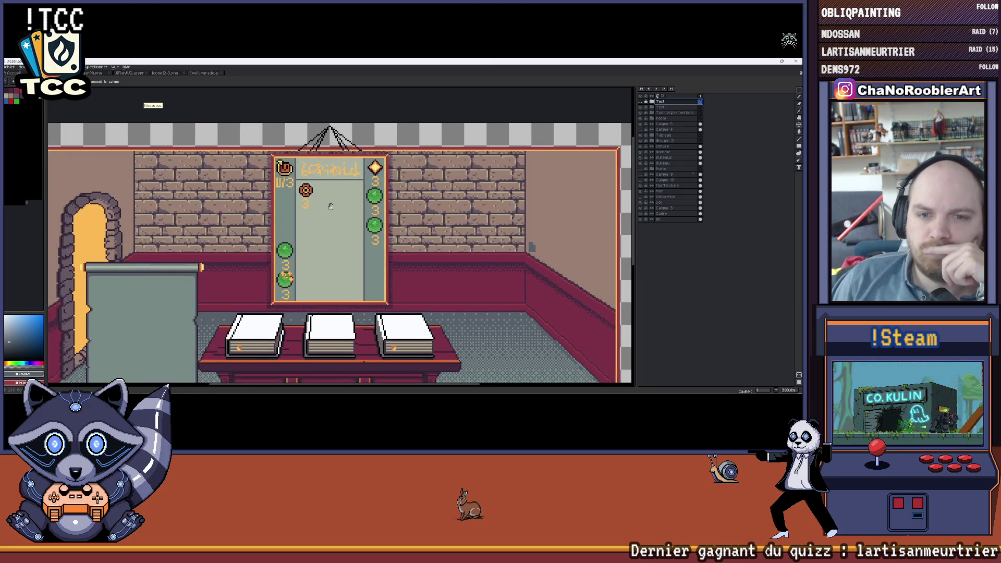
scroll(330, 218, "down", 2)
scroll(342, 231, "up", 1)
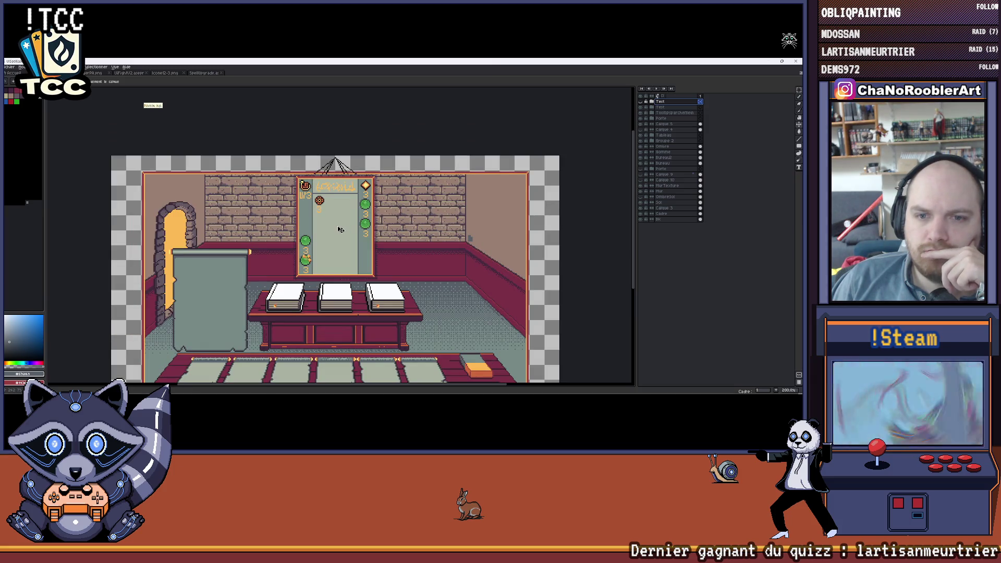
scroll(339, 227, "up", 1)
scroll(341, 215, "up", 1)
scroll(343, 203, "up", 1)
scroll(345, 192, "up", 1)
scroll(338, 200, "down", 2)
scroll(332, 208, "up", 1)
scroll(332, 209, "up", 1)
scroll(332, 209, "down", 3)
scroll(331, 211, "up", 3)
scroll(340, 199, "down", 1)
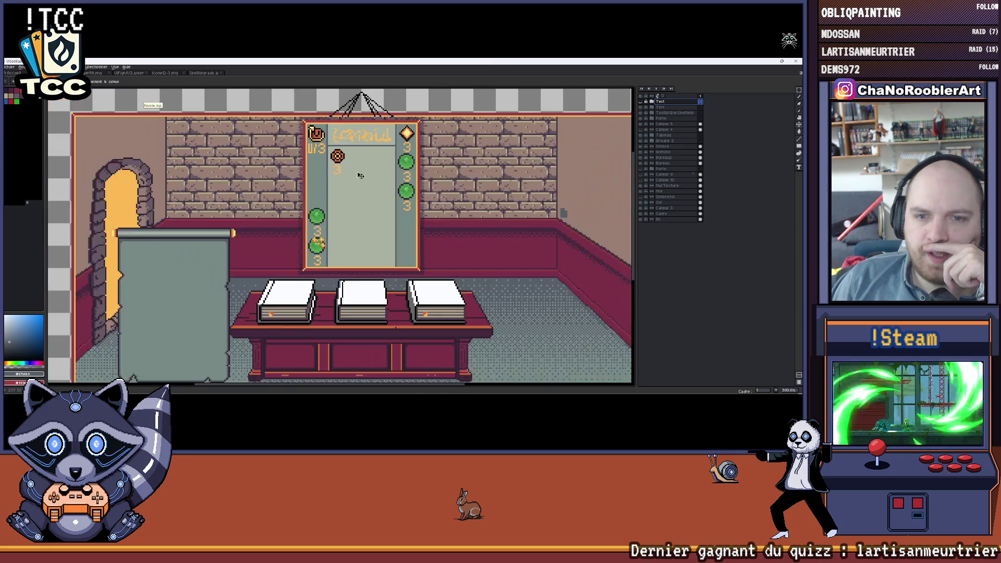
scroll(352, 185, "down", 1)
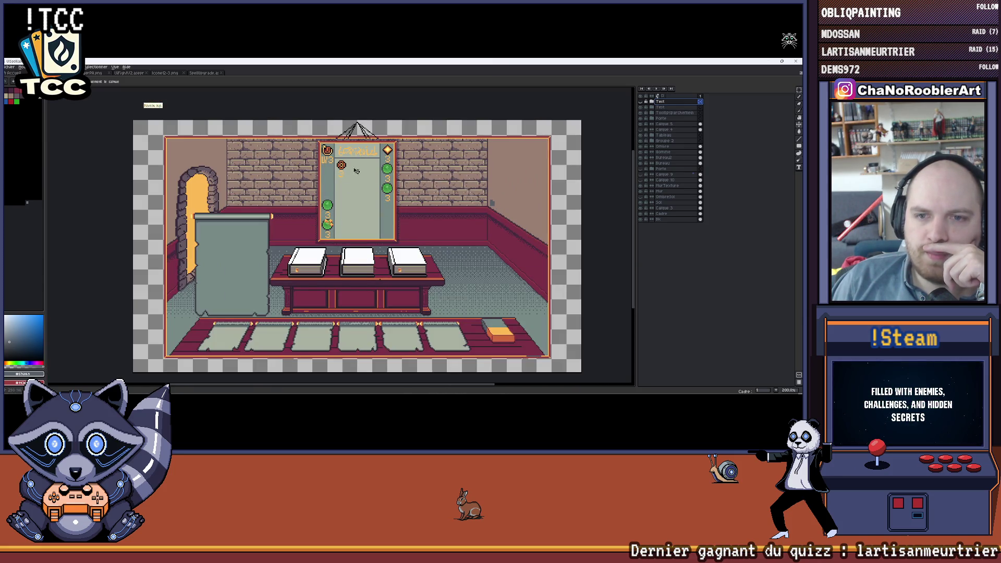
scroll(306, 180, "up", 1)
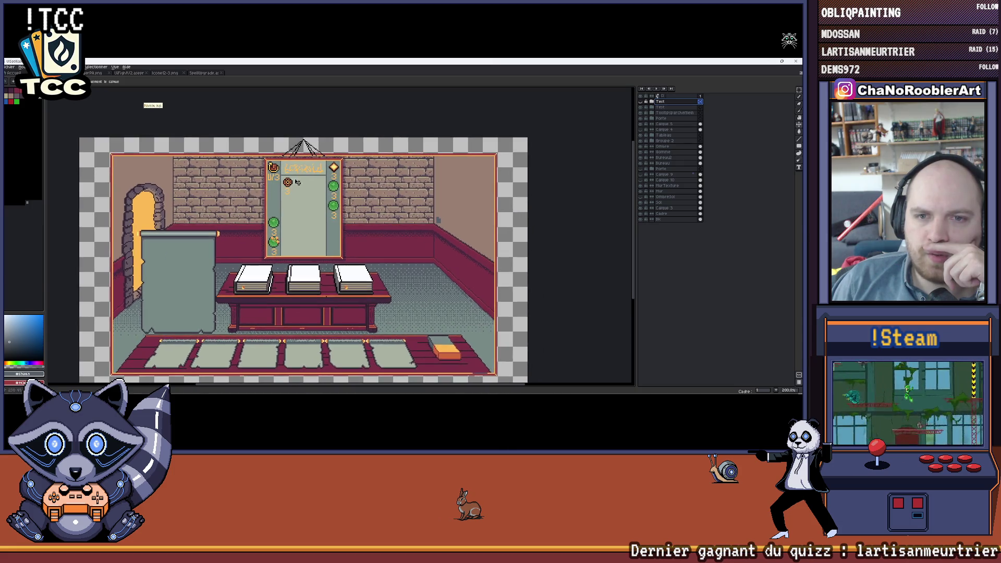
scroll(302, 167, "up", 1)
scroll(297, 162, "up", 1)
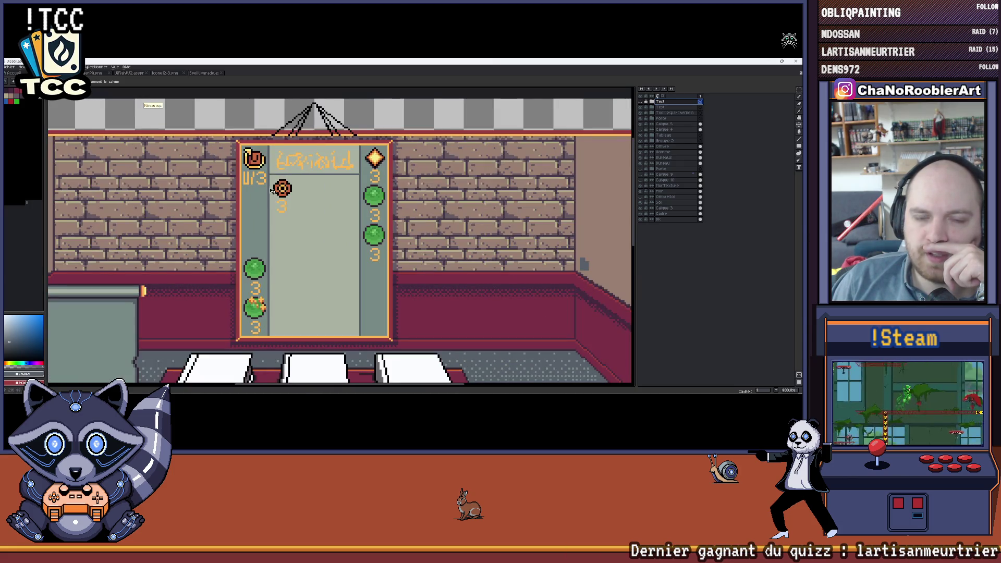
scroll(290, 189, "down", 1)
scroll(295, 217, "down", 1)
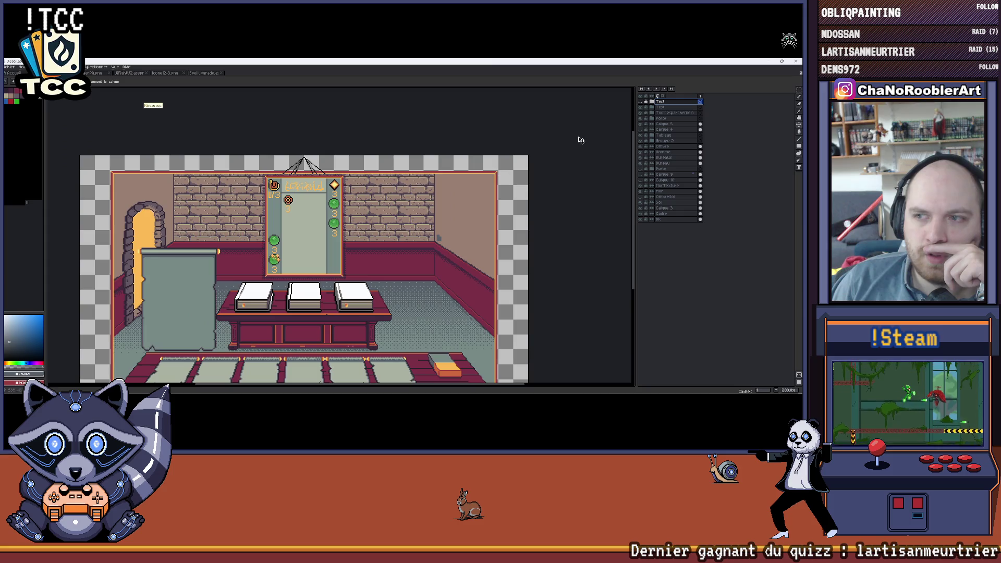
Toggle the hanging board contents off and on, then expand its layer group to show the sub-layers.
left_click(643, 108)
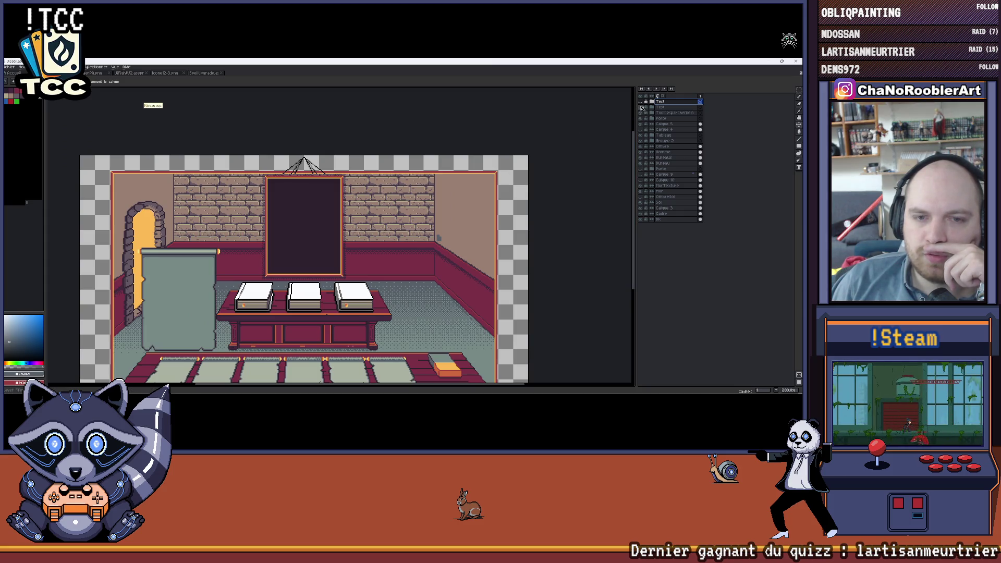
left_click(643, 108)
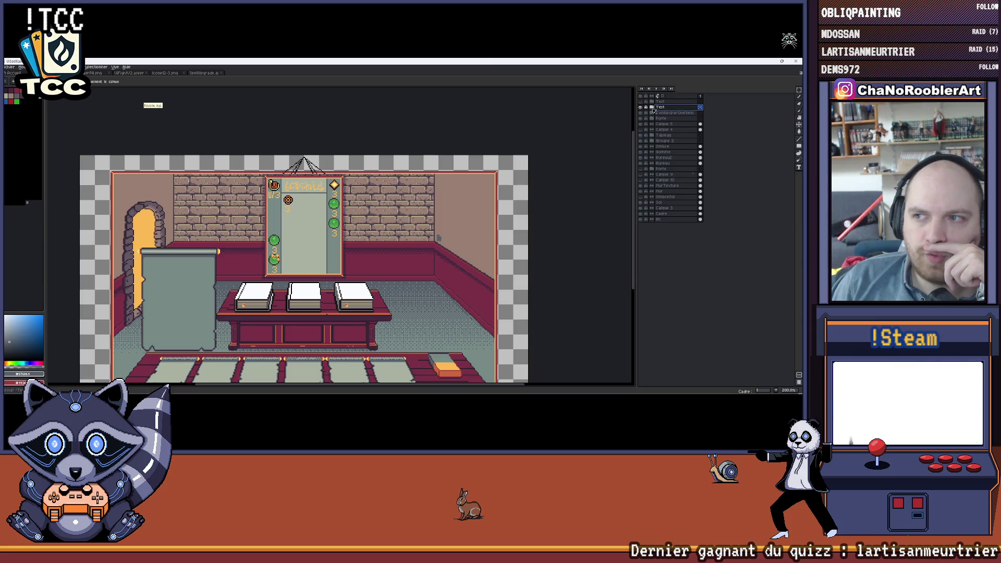
scroll(339, 186, "up", 1)
scroll(338, 186, "up", 1)
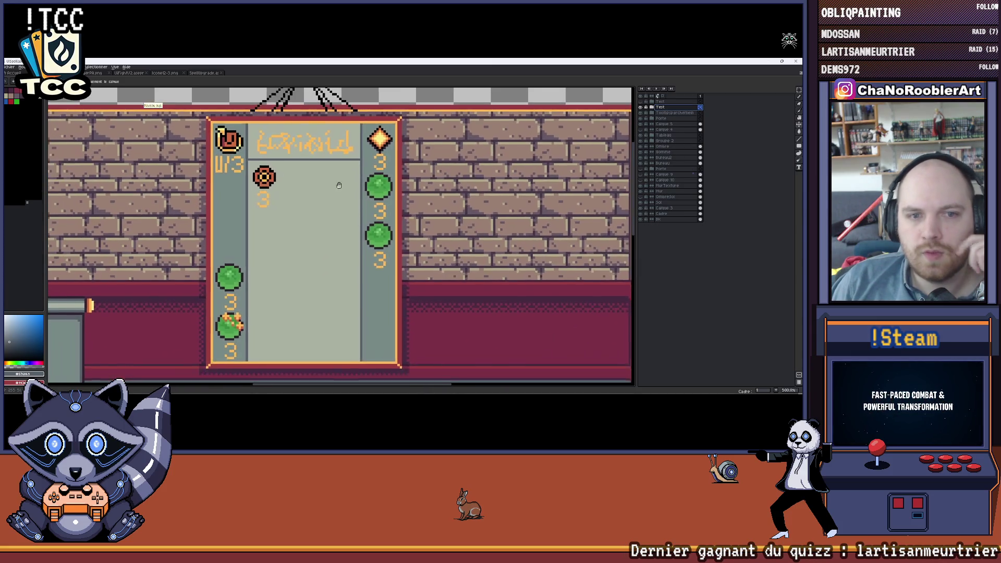
scroll(339, 186, "down", 1)
scroll(339, 185, "right", 1)
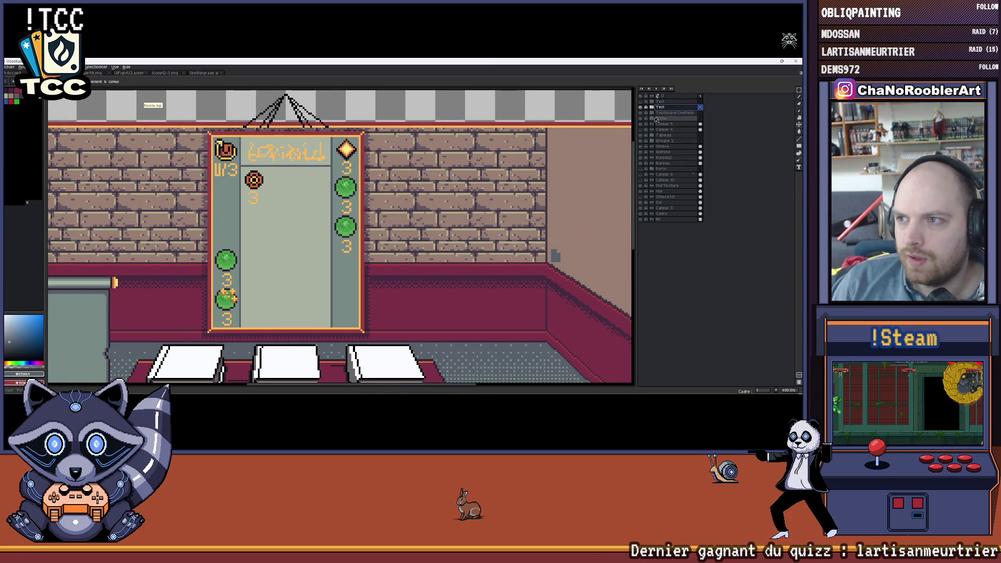
left_click(654, 112)
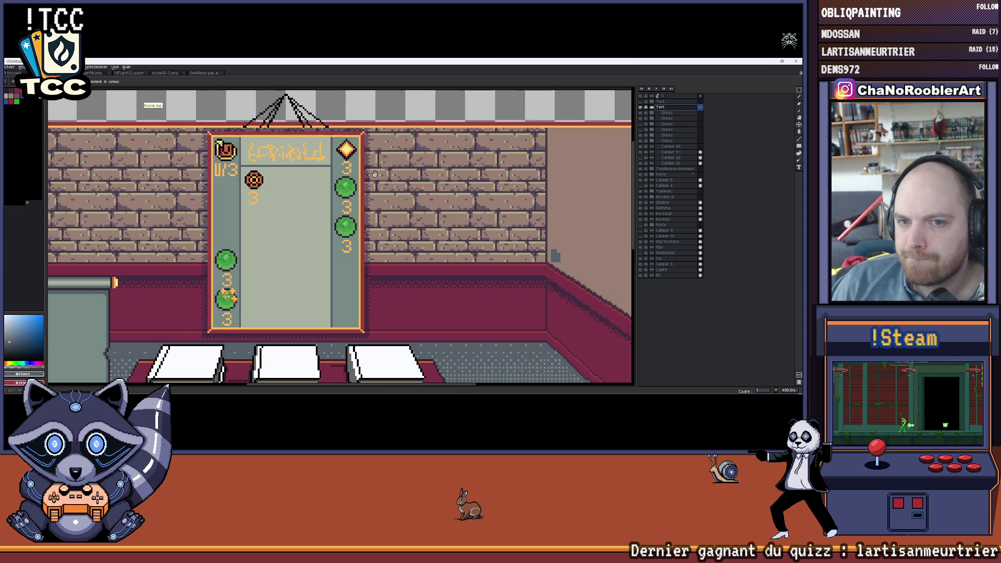
left_click_drag(375, 174, 400, 170)
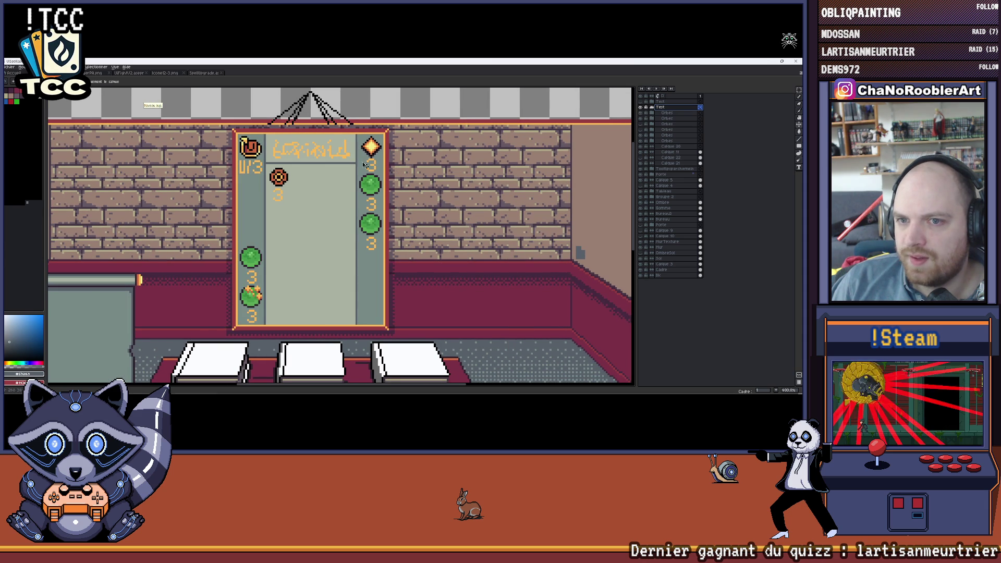
scroll(329, 164, "down", 2)
scroll(329, 163, "up", 2)
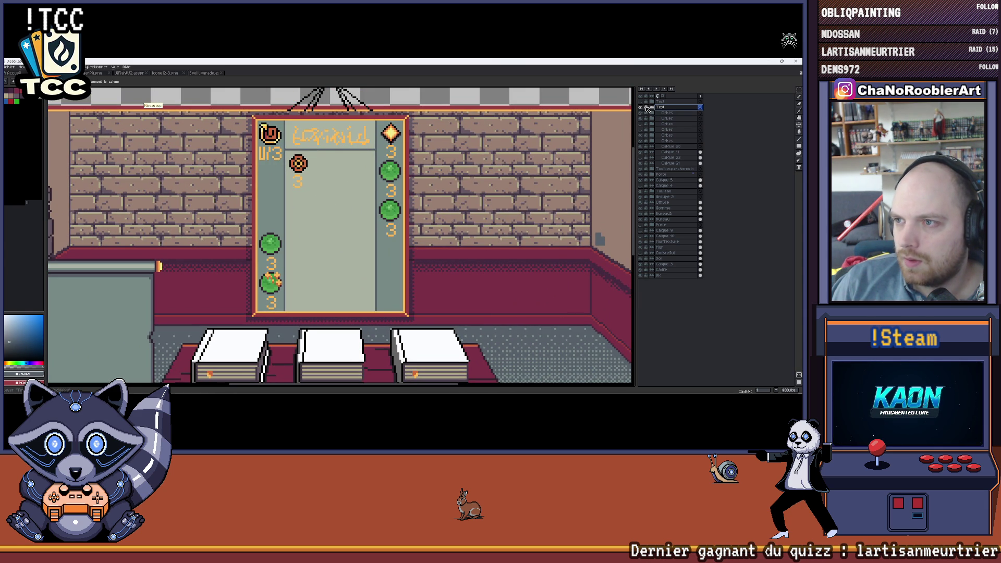
Toggle the tableau and frame artwork layers to compare, sampling a colour from the canvas.
left_click(642, 108)
right_click(619, 120)
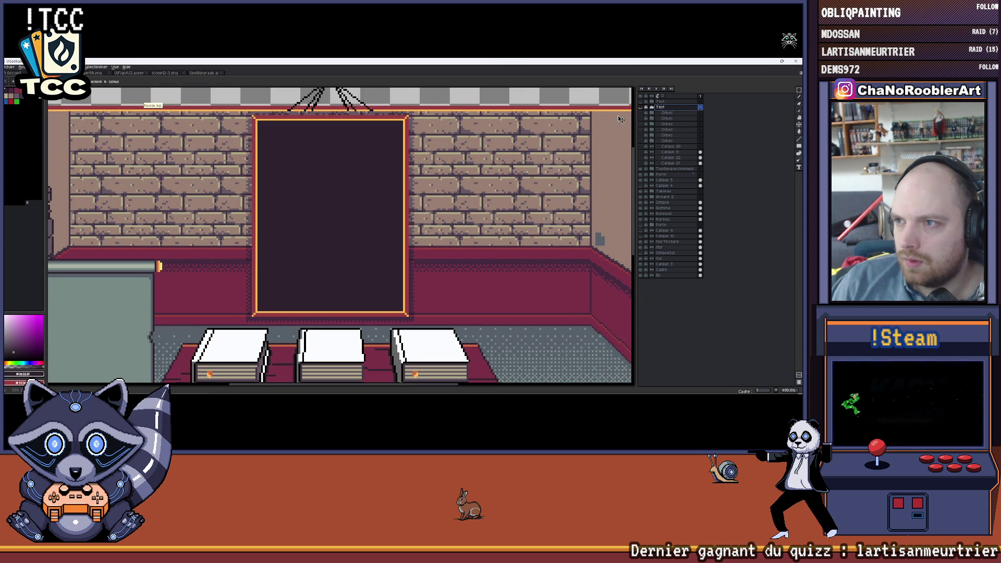
left_click(643, 108)
left_click(643, 162)
scroll(341, 197, "up", 2)
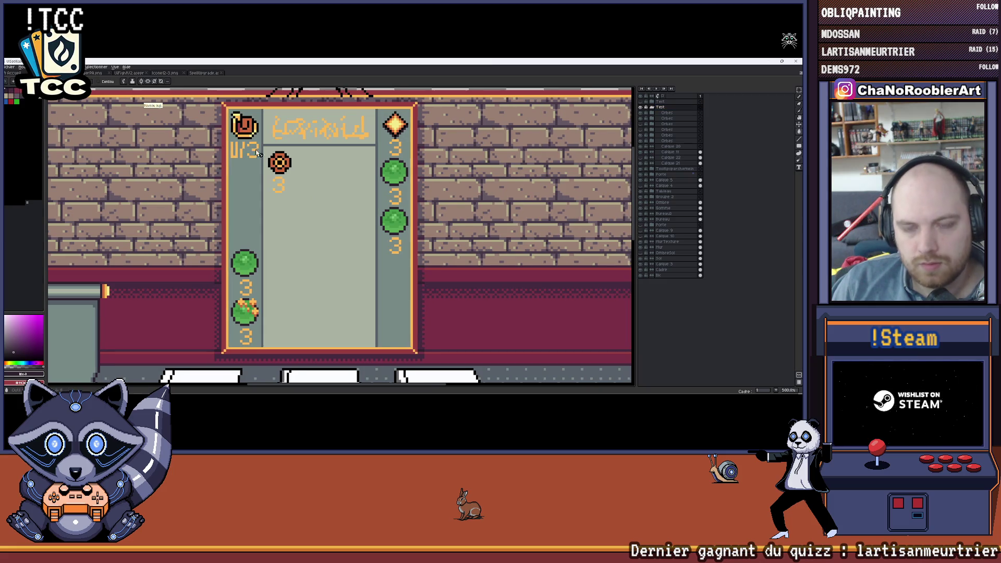
Darken the card's side columns, compare the shield and diamond icons, and select the Calque 21 layer.
left_click(643, 162)
left_click(642, 162)
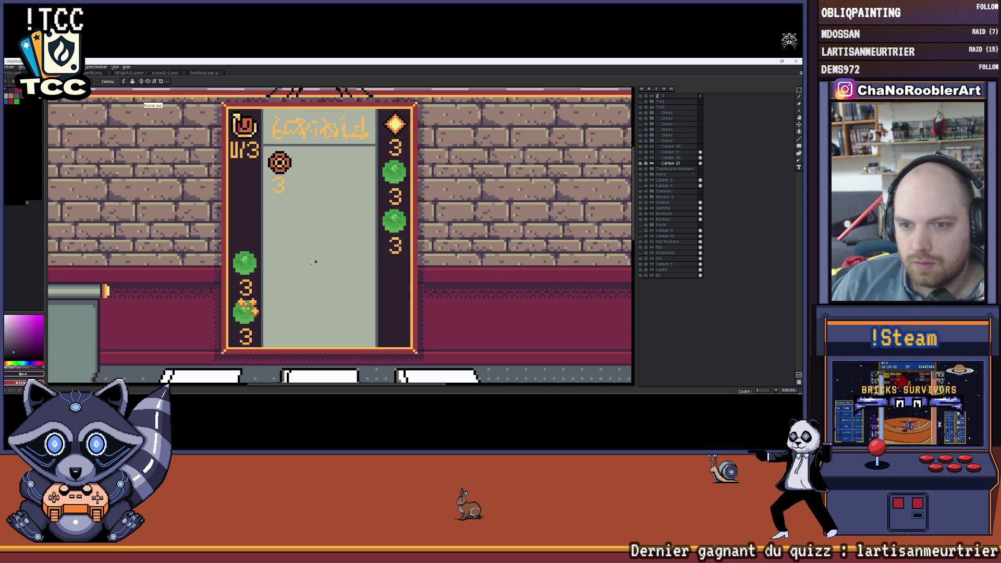
scroll(285, 191, "down", 1)
scroll(285, 191, "down", 1)
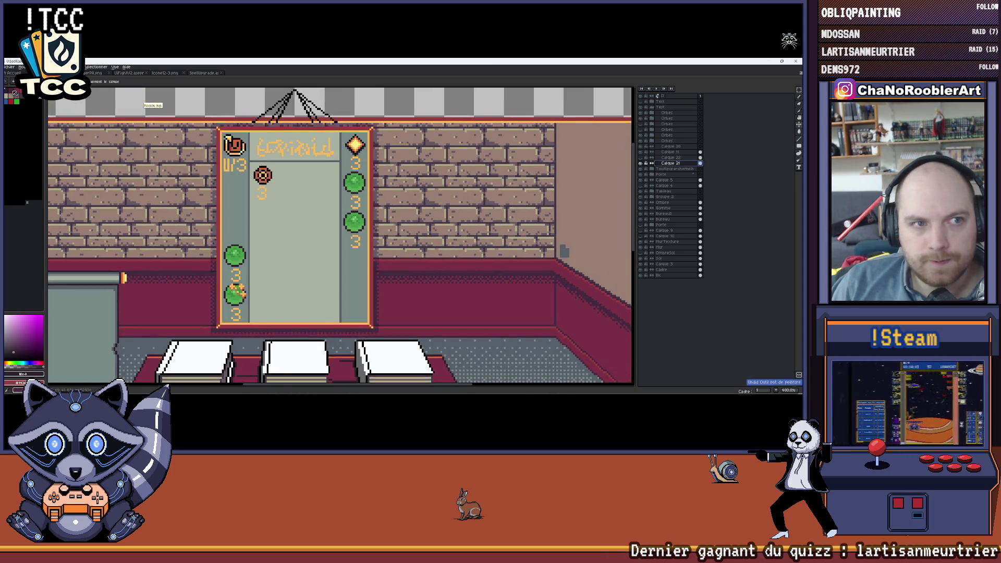
scroll(245, 209, "right", 2)
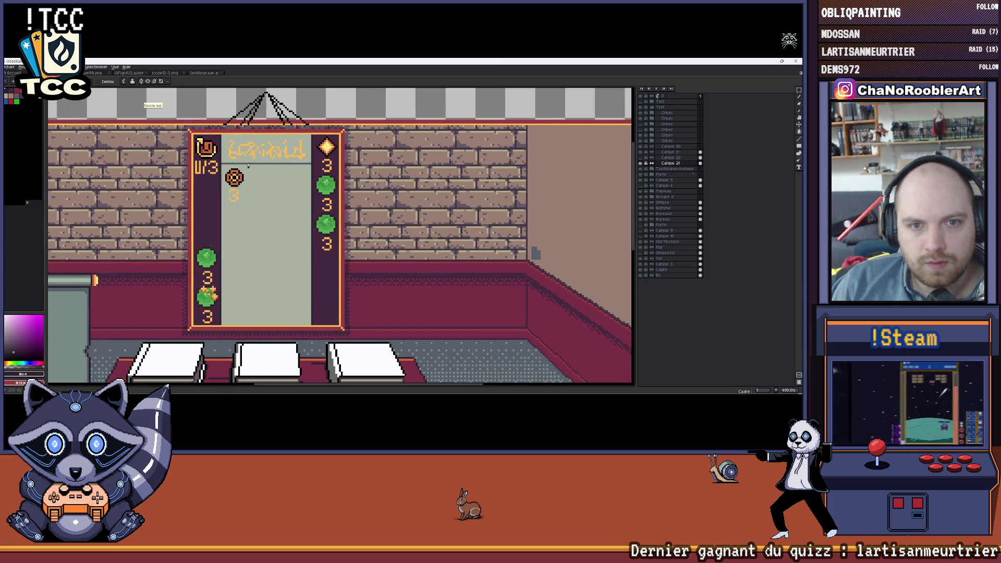
scroll(278, 167, "up", 1)
scroll(279, 167, "up", 1)
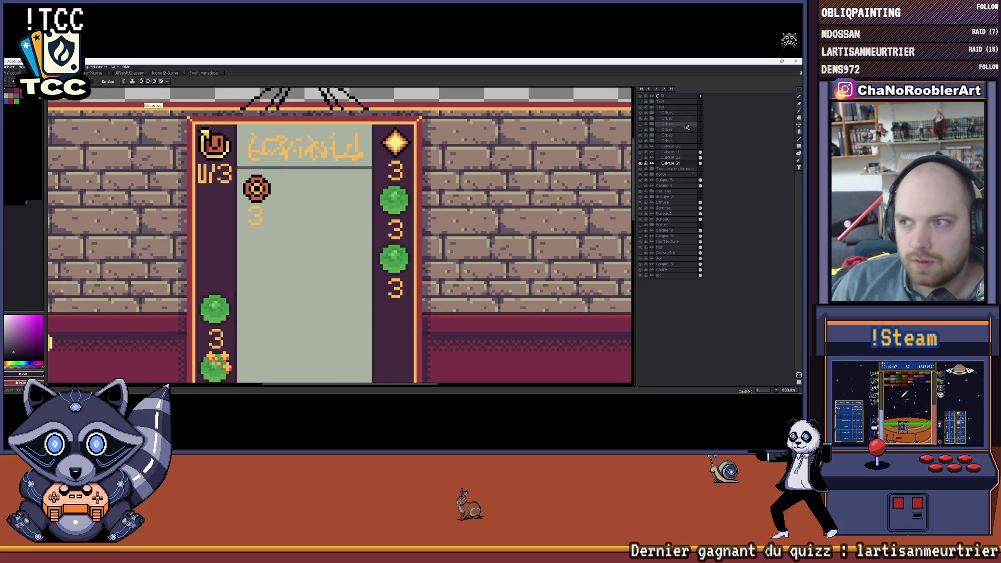
scroll(288, 165, "up", 1)
left_click(646, 152)
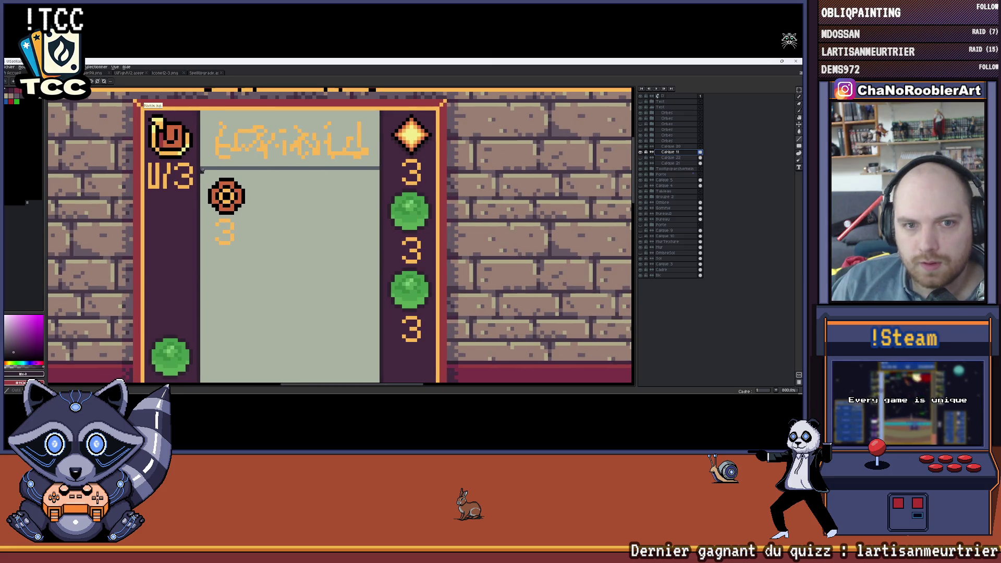
scroll(373, 171, "down", 3)
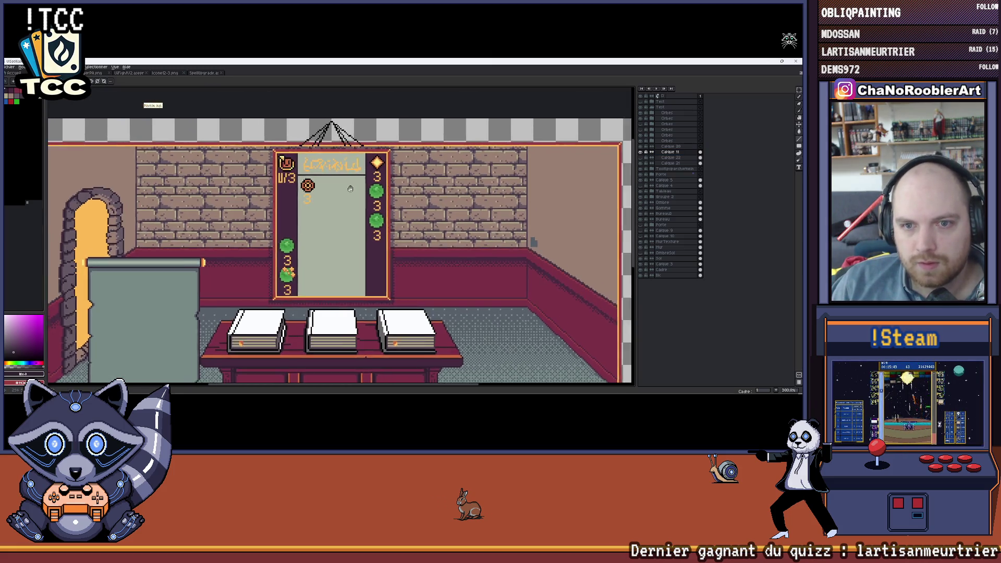
scroll(372, 178, "up", 1)
scroll(372, 179, "up", 1)
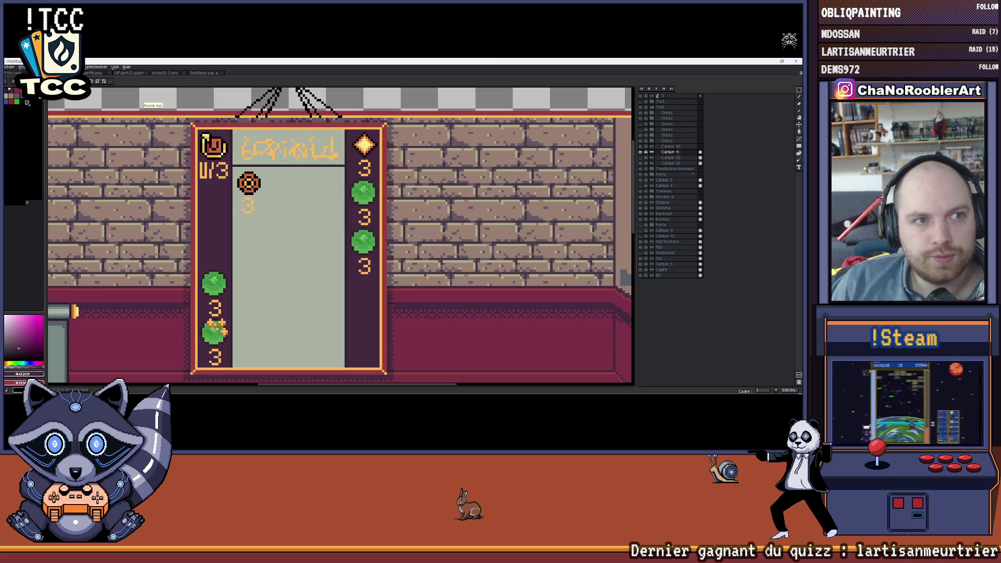
key("v")
left_click(672, 149)
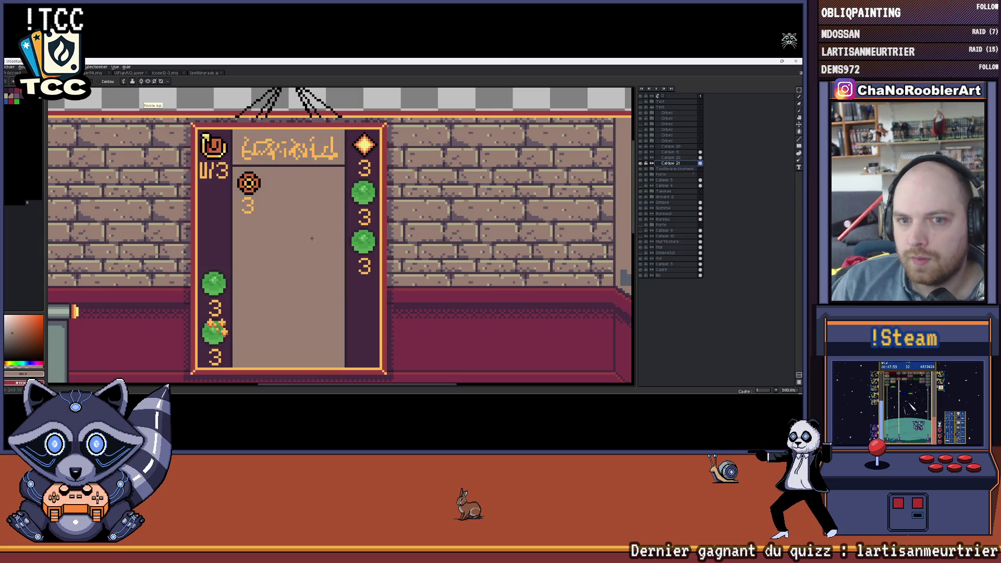
left_click(671, 163)
scroll(313, 239, "down", 2)
scroll(312, 239, "up", 1)
scroll(306, 231, "up", 1)
scroll(298, 223, "up", 1)
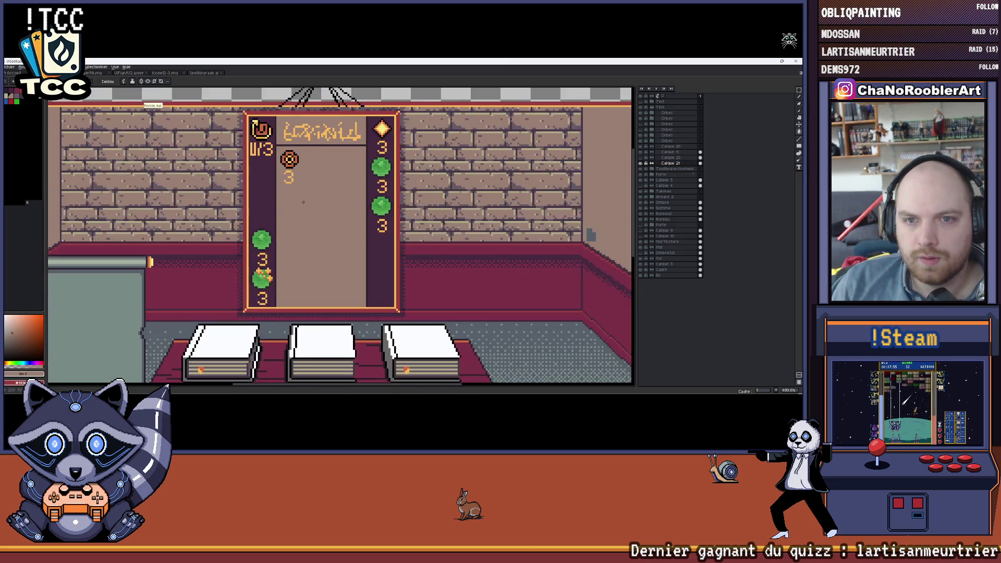
scroll(290, 214, "up", 1)
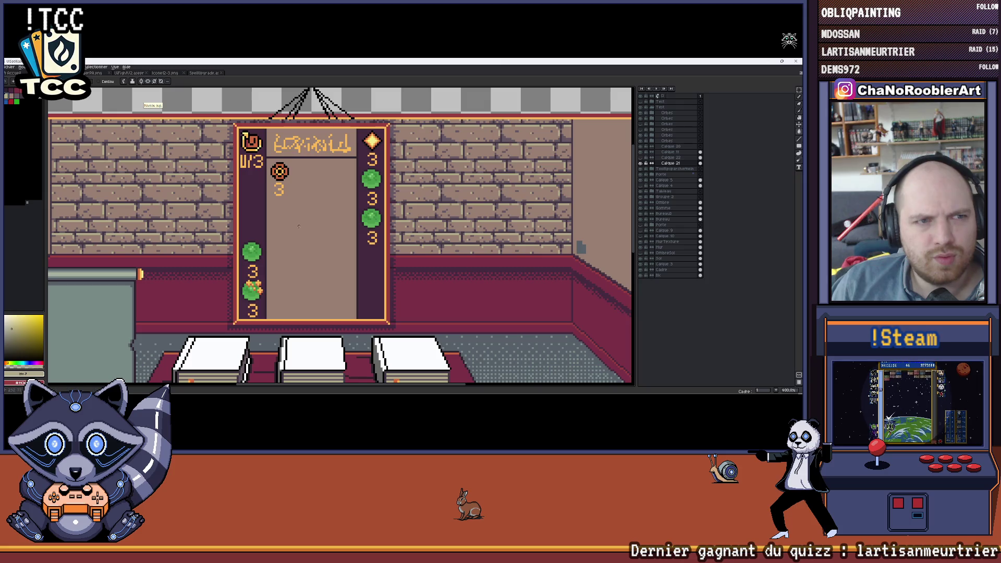
Fill the card's inner panel beige and its columns grey-brown using sampled colours.
key("shift+BackSpace")
left_click(243, 213)
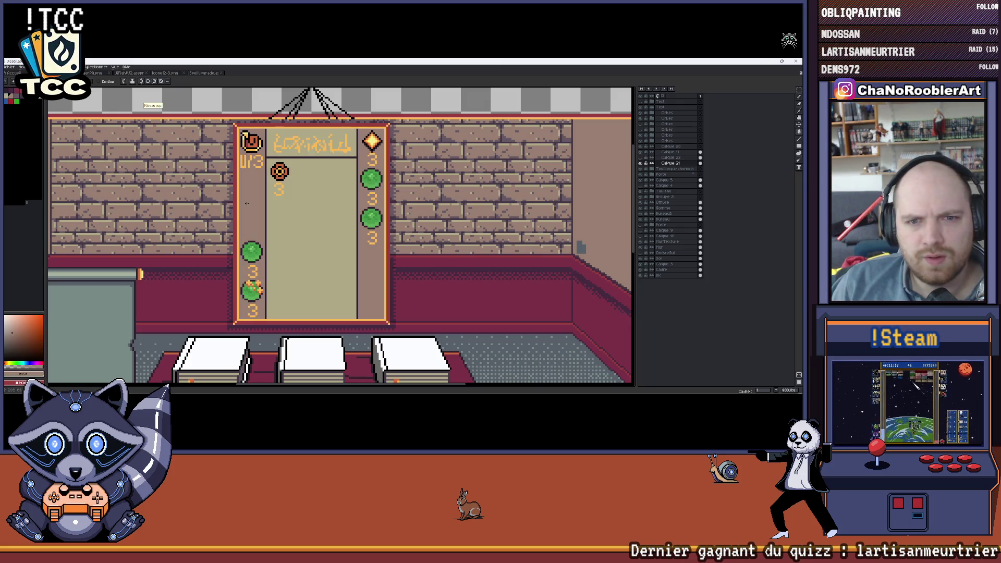
scroll(258, 212, "down", 1)
scroll(268, 210, "up", 1)
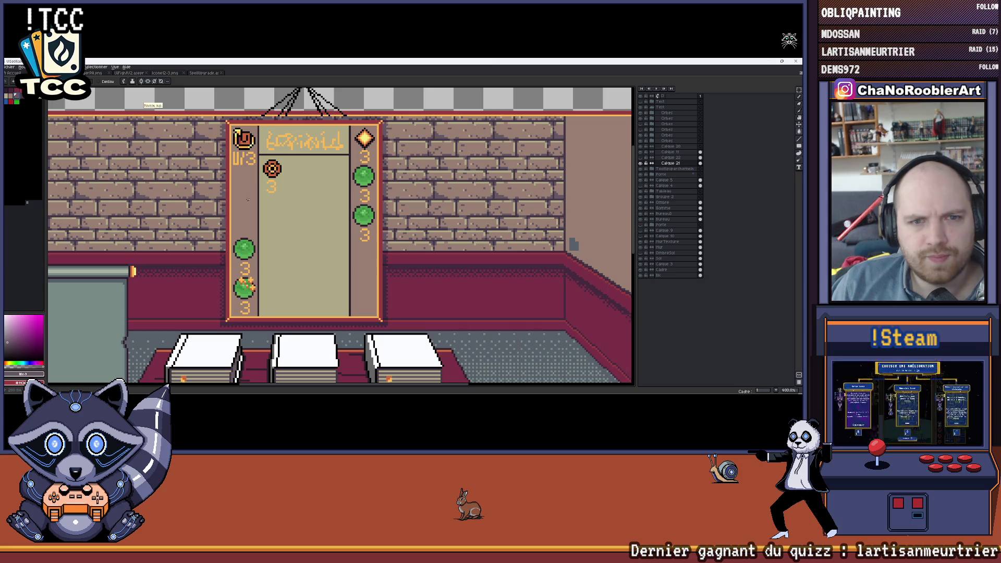
left_click(244, 208)
scroll(248, 205, "down", 1)
scroll(248, 204, "up", 2)
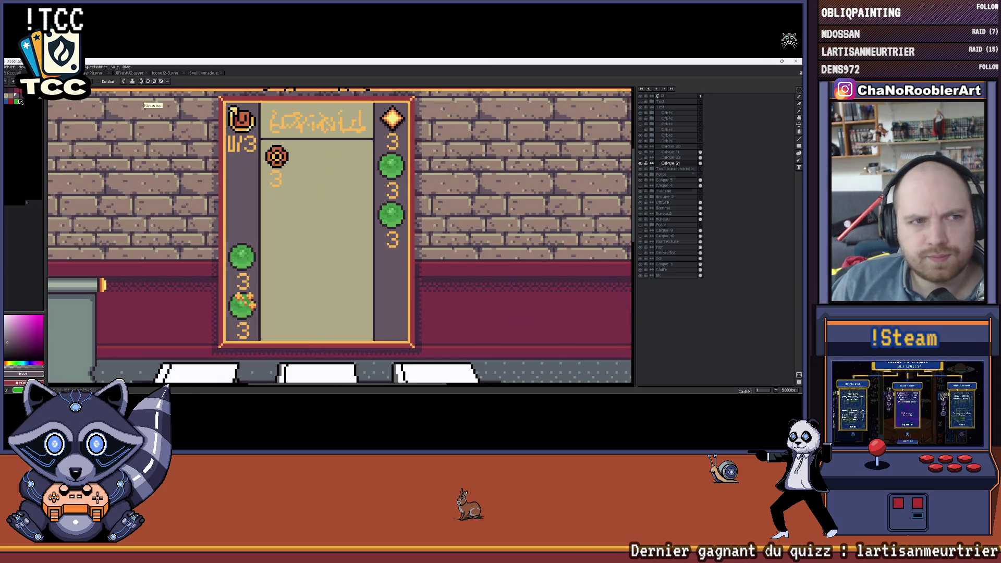
left_click(247, 203)
left_click(308, 224)
scroll(307, 224, "down", 3)
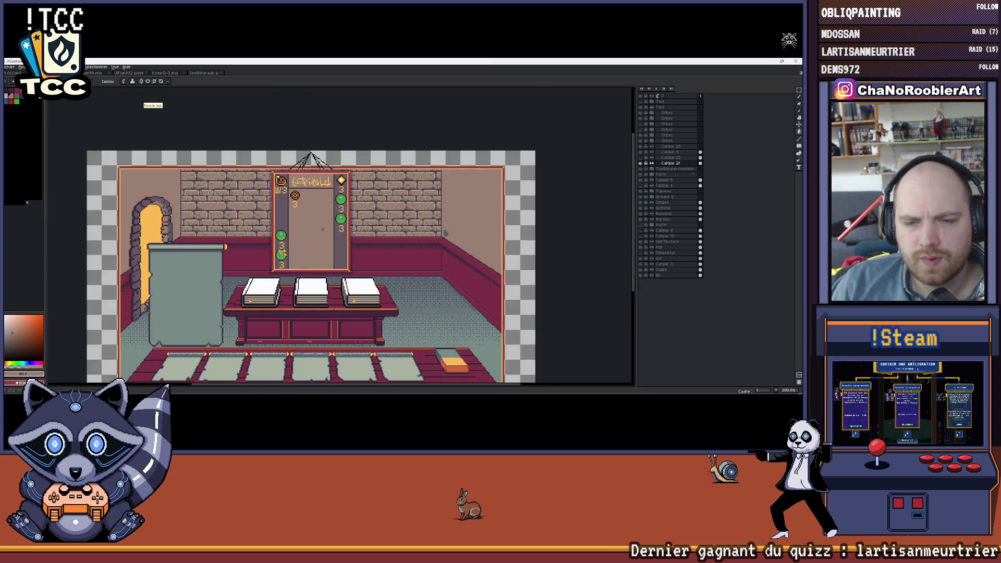
left_click_drag(307, 225, 305, 198)
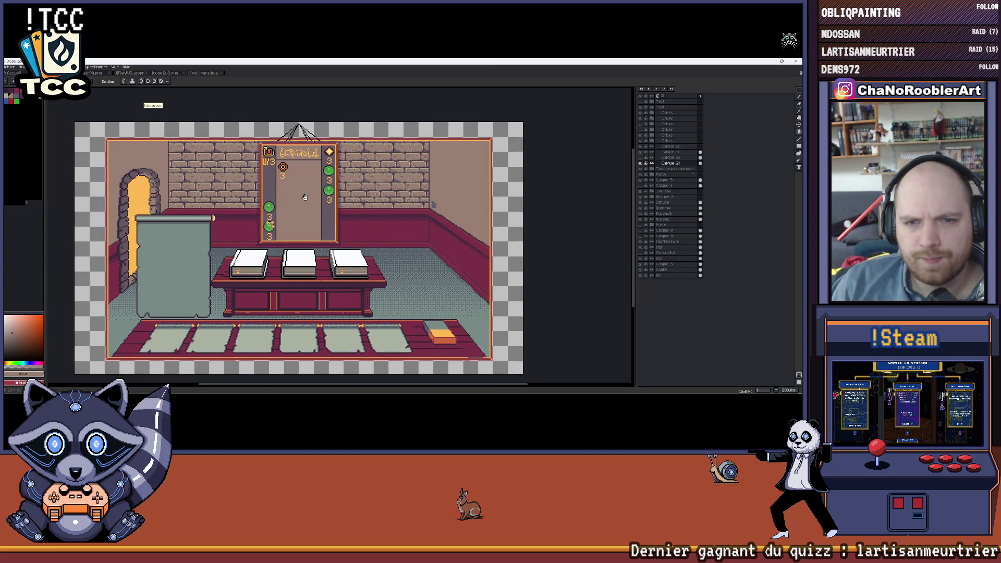
mouse_move(305, 198)
left_mouse_down()
mouse_move(313, 234)
mouse_move(310, 198)
left_mouse_up()
scroll(309, 224, "down", 3)
scroll(308, 224, "up", 6)
scroll(313, 235, "down", 1)
scroll(313, 235, "down", 2)
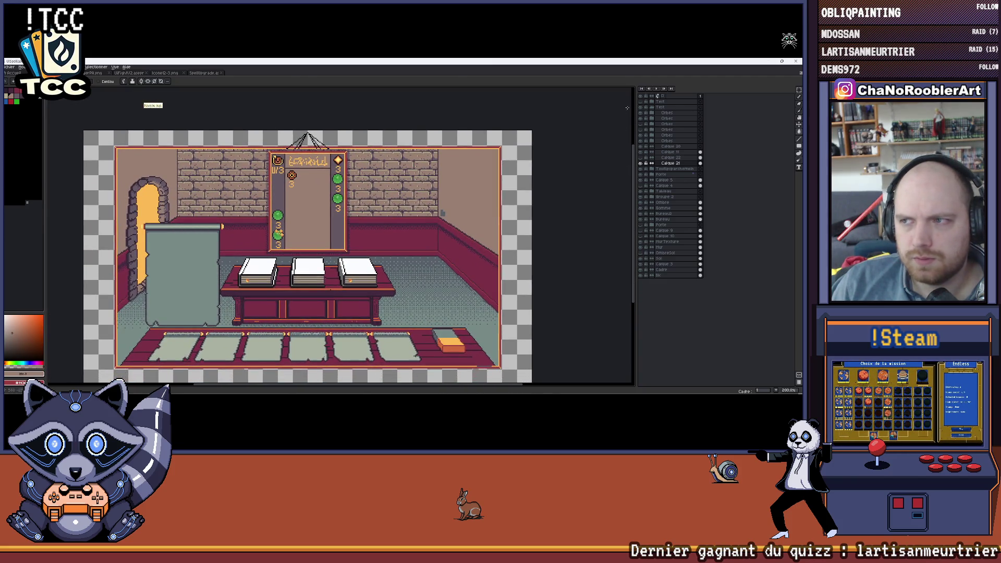
left_click(643, 102)
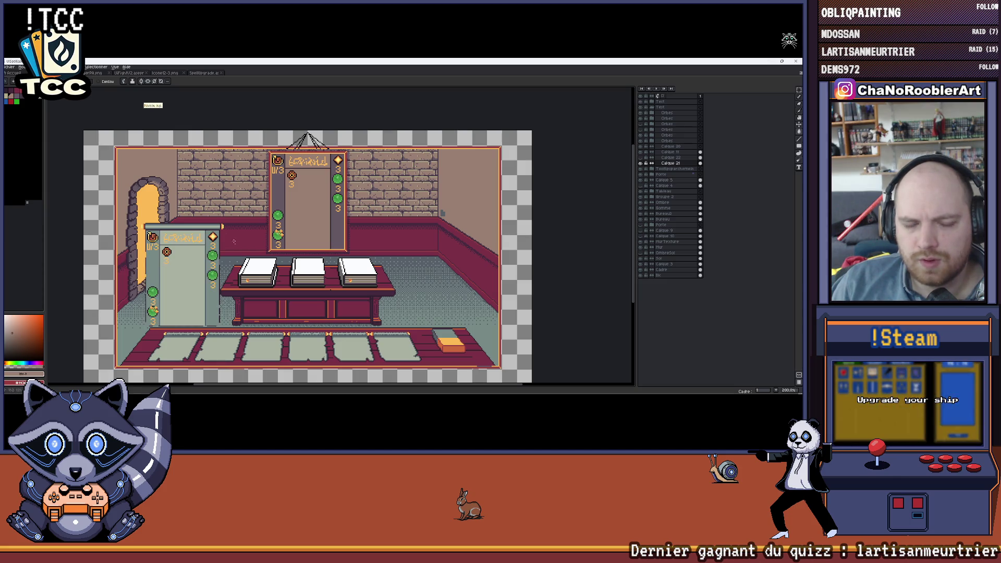
scroll(236, 246, "up", 1)
scroll(231, 231, "up", 1)
scroll(225, 211, "up", 1)
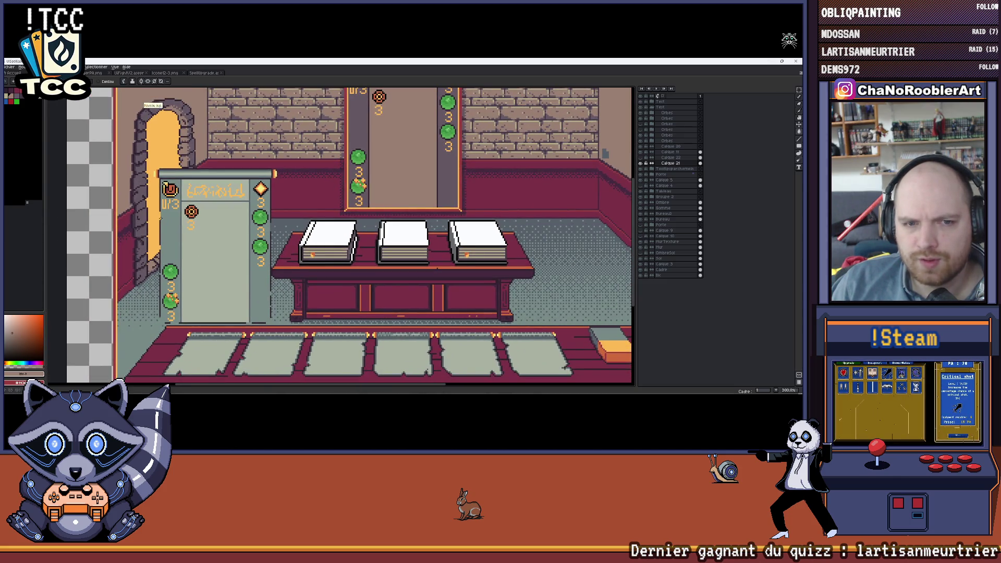
scroll(225, 205, "up", 1)
scroll(225, 206, "up", 1)
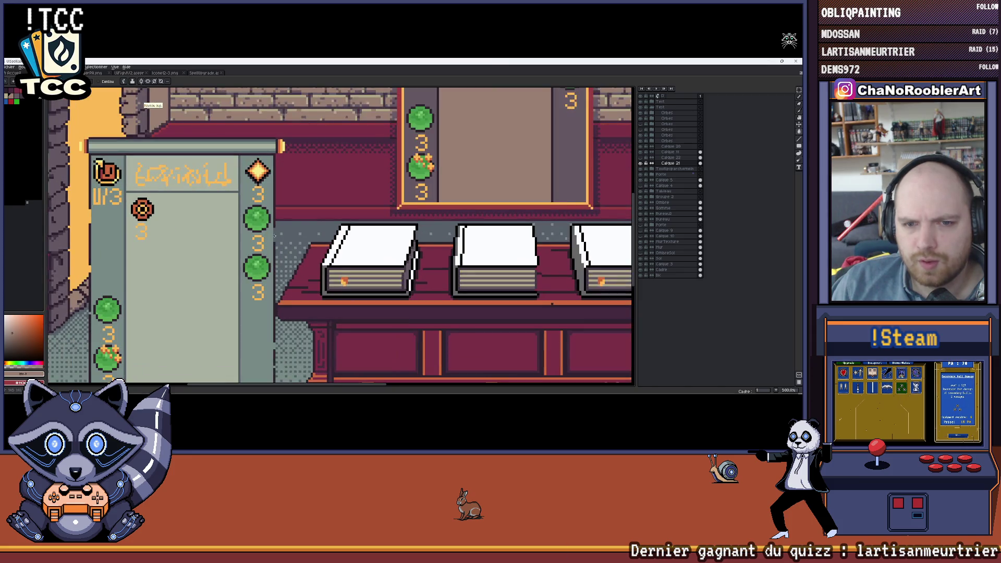
scroll(223, 205, "up", 2)
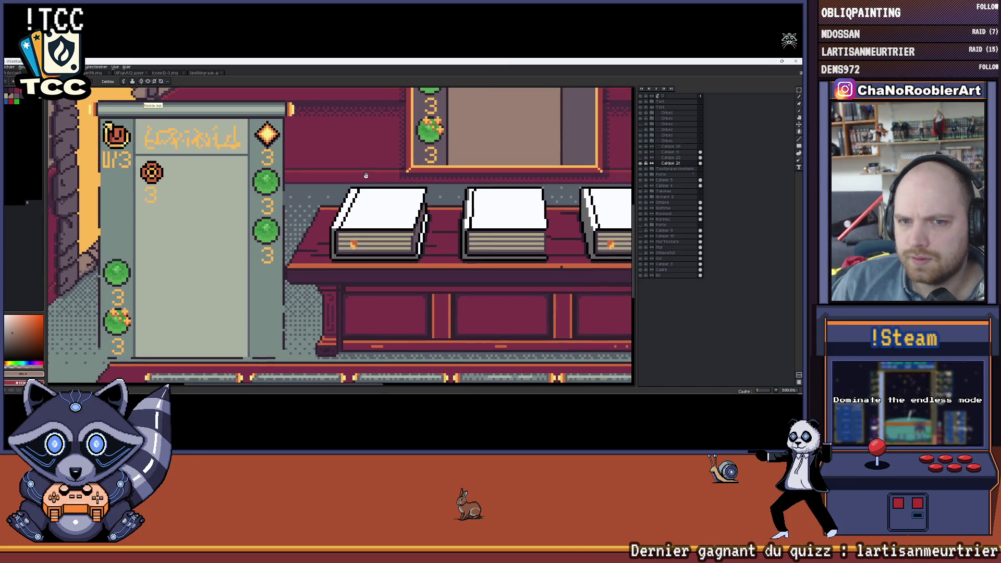
left_click(643, 163)
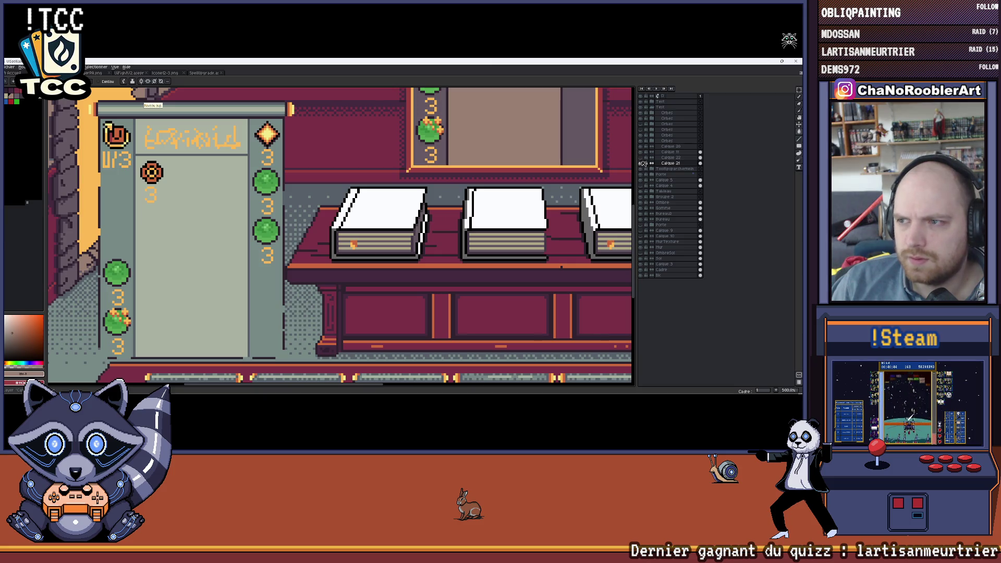
left_click(652, 109)
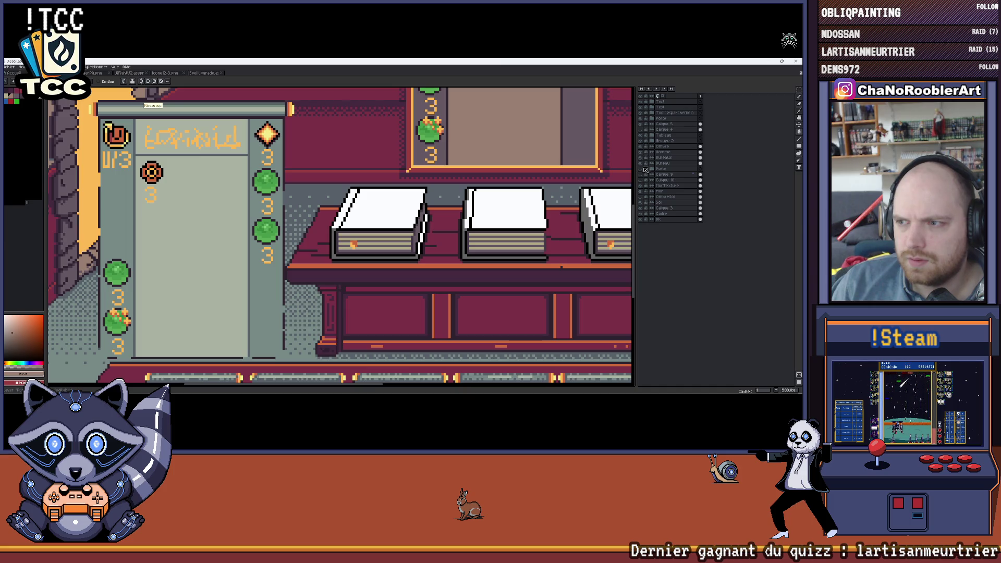
scroll(315, 224, "down", 3)
scroll(309, 236, "up", 1)
scroll(305, 239, "up", 1)
scroll(301, 243, "up", 1)
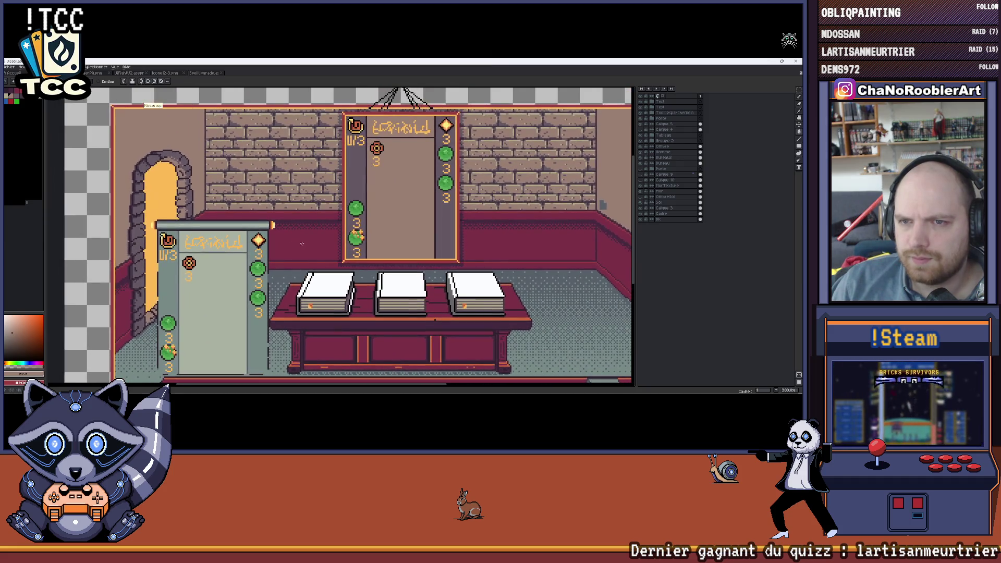
scroll(305, 247, "down", 1)
scroll(311, 250, "up", 1)
scroll(321, 242, "up", 1)
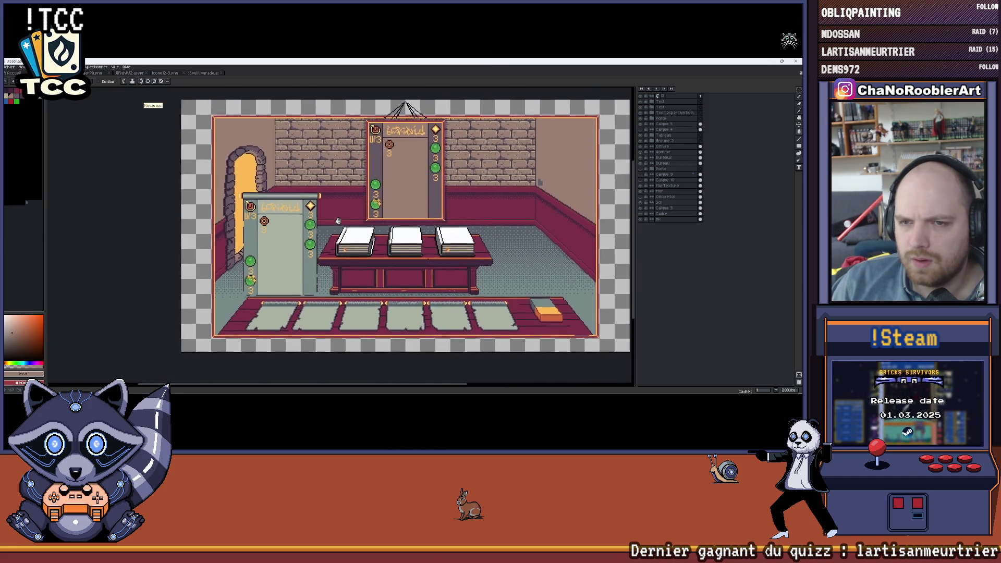
scroll(336, 231, "up", 1)
scroll(356, 219, "up", 1)
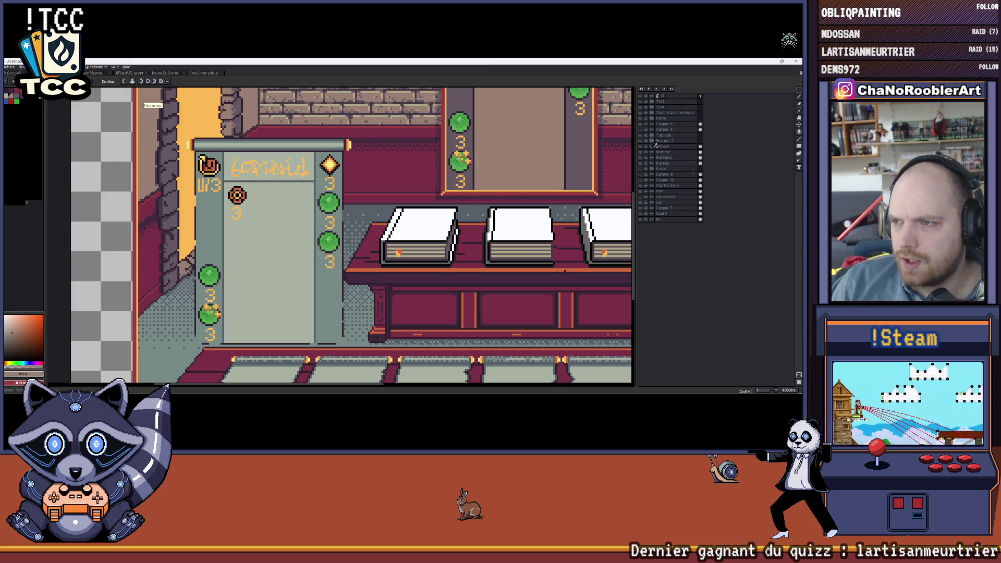
Expand Groupe 2 and the Parchemins group to reveal the book and parchment layers, collapsing Parchemins again.
left_click(651, 122)
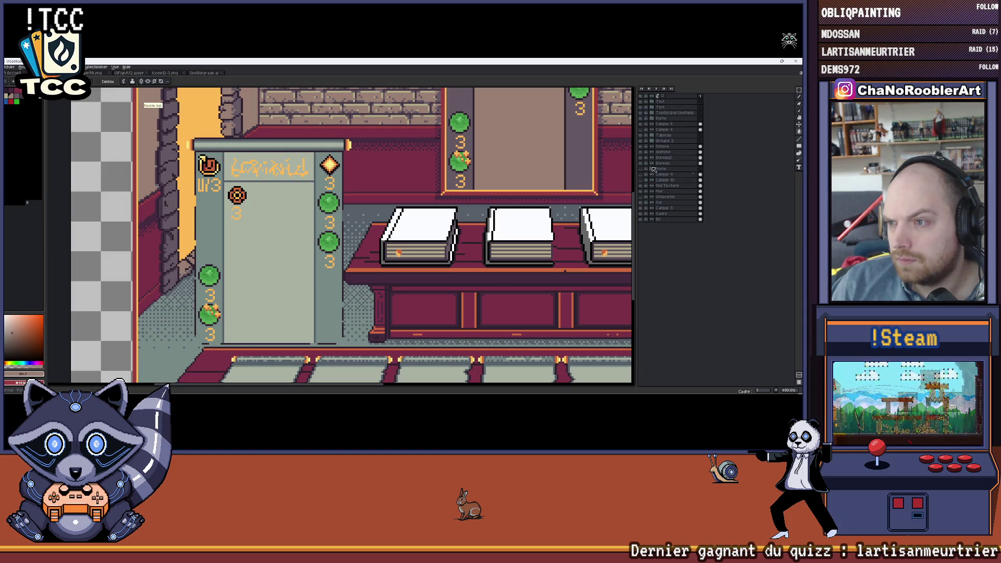
left_click(653, 143)
left_click(657, 169)
left_click(643, 169)
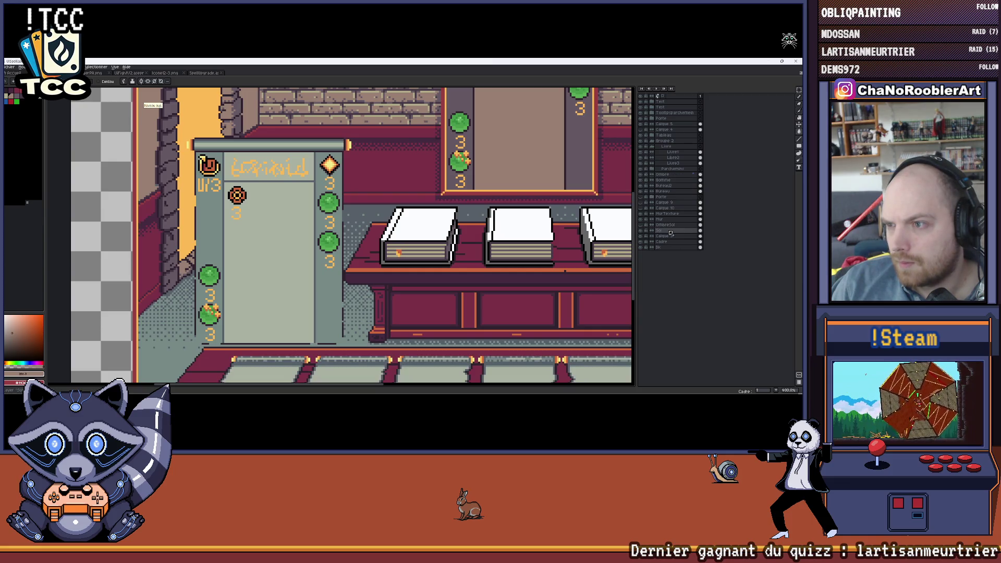
scroll(365, 235, "down", 3)
scroll(365, 235, "up", 1)
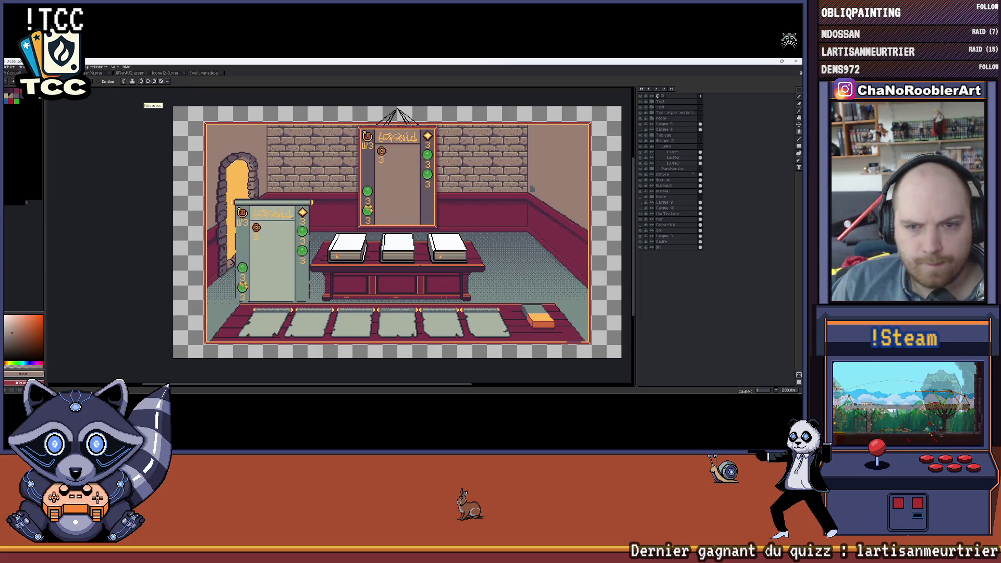
scroll(310, 189, "up", 1)
scroll(310, 190, "up", 1)
scroll(309, 190, "up", 1)
left_click_drag(309, 190, 314, 171)
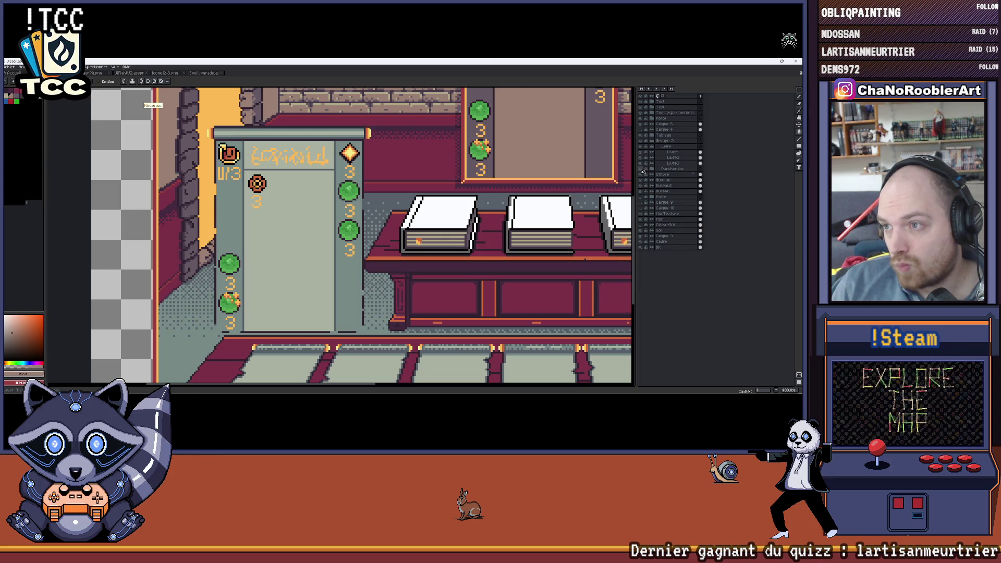
left_click(643, 113)
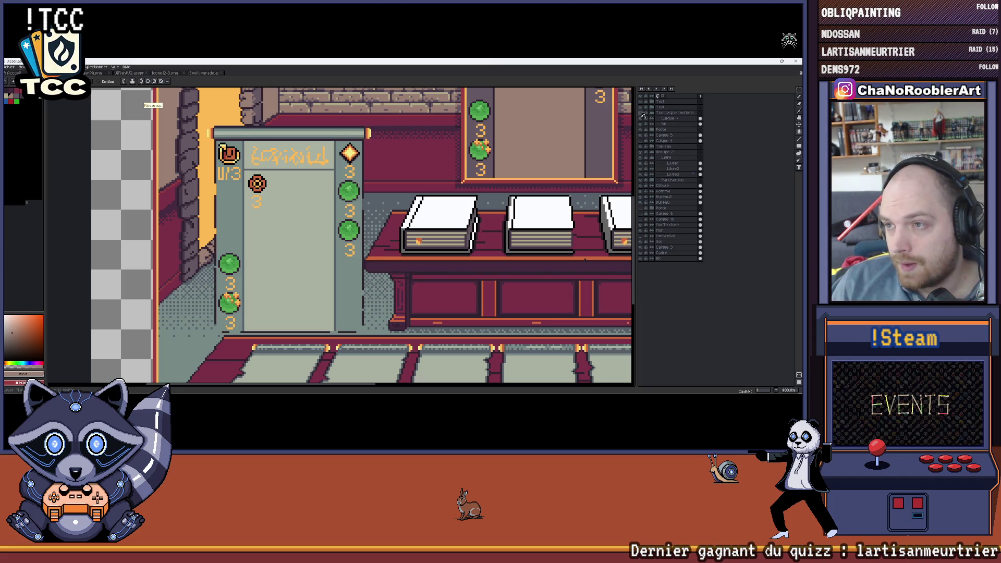
scroll(360, 236, "left", 2)
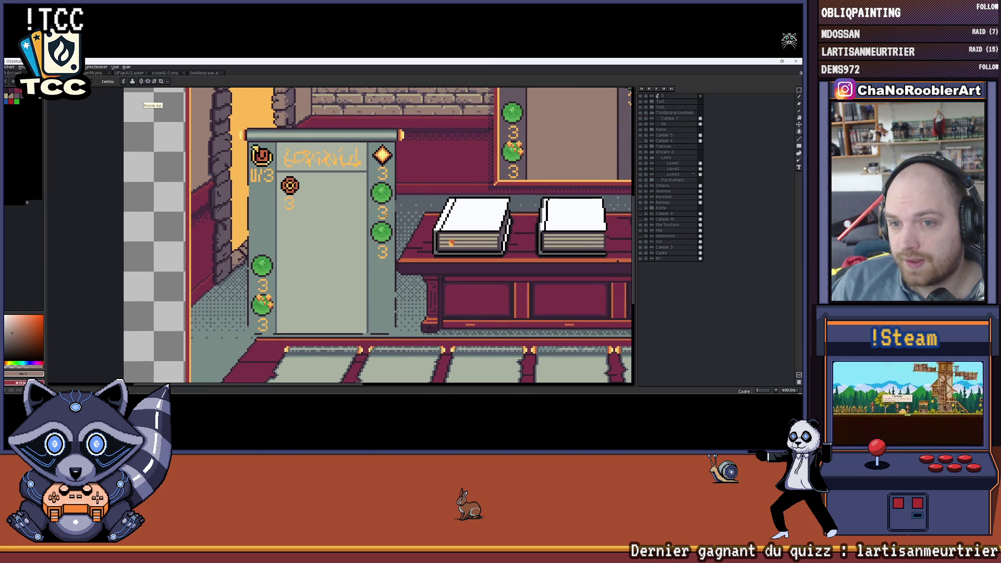
scroll(411, 203, "up", 1)
scroll(405, 196, "up", 1)
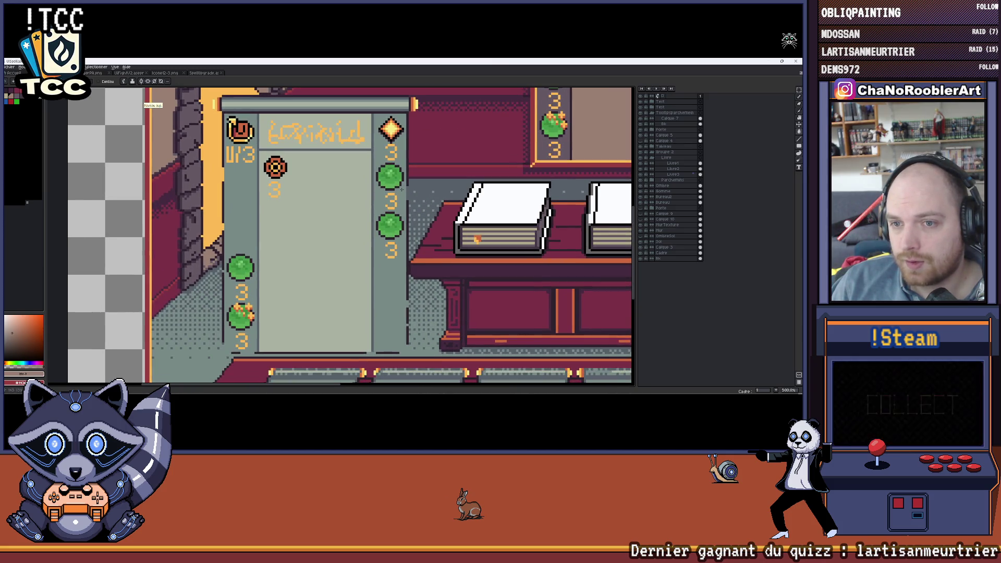
Expand the top group and toggle the scroll board's lighter inner panel layer off and on to identify it.
left_click(643, 103)
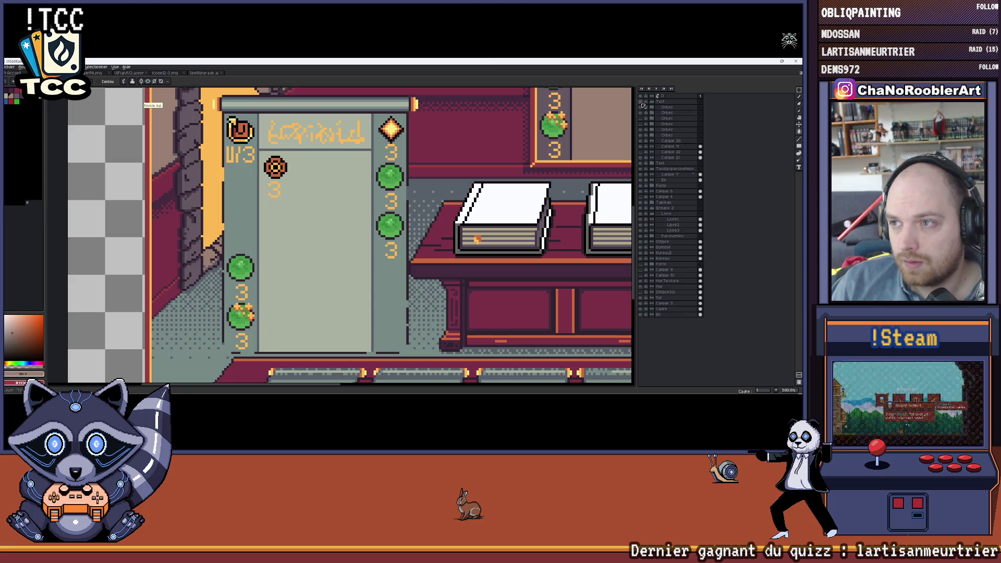
left_click(642, 159)
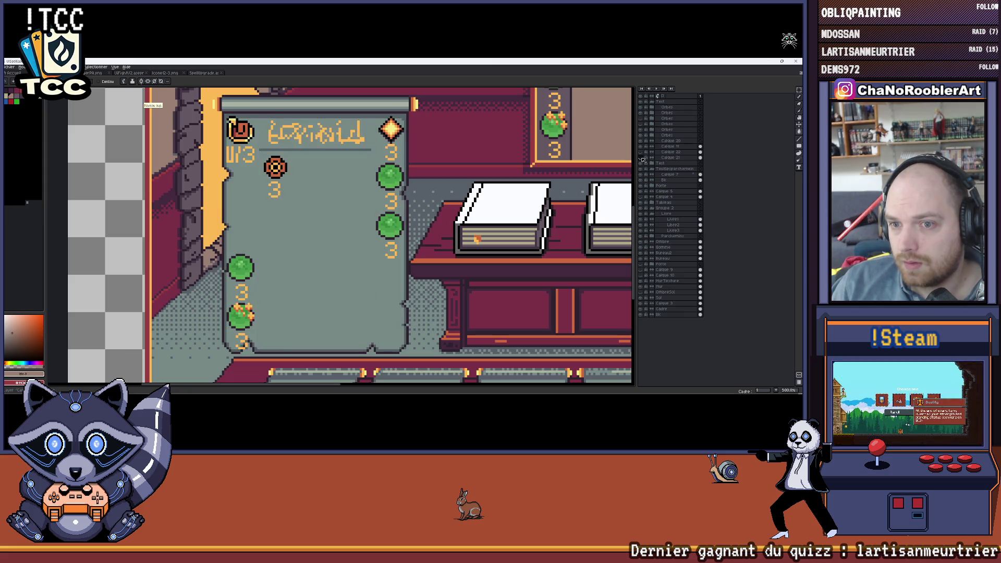
left_click(643, 159)
left_click(643, 159)
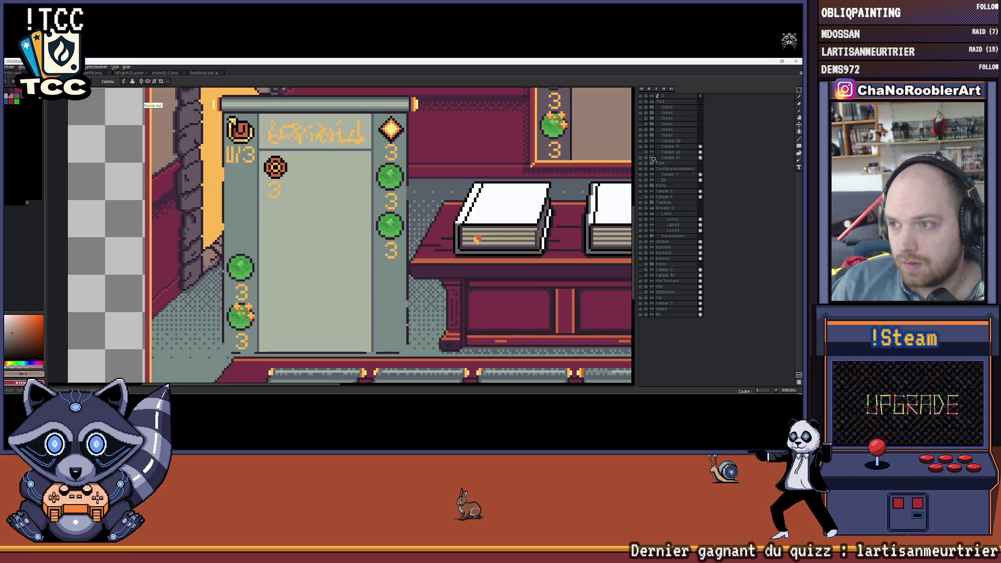
scroll(447, 182, "up", 2)
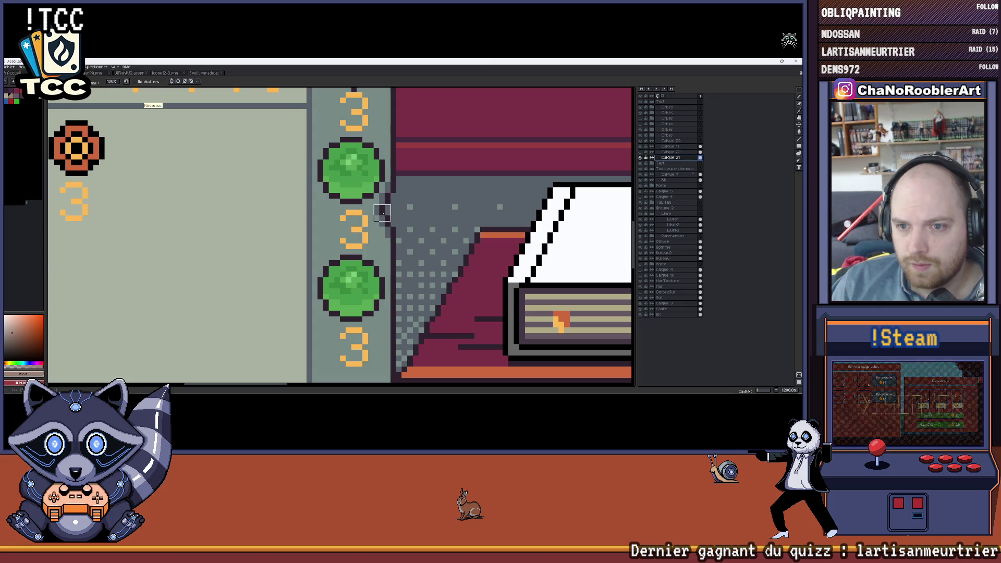
scroll(399, 258, "down", 1)
scroll(404, 270, "down", 1)
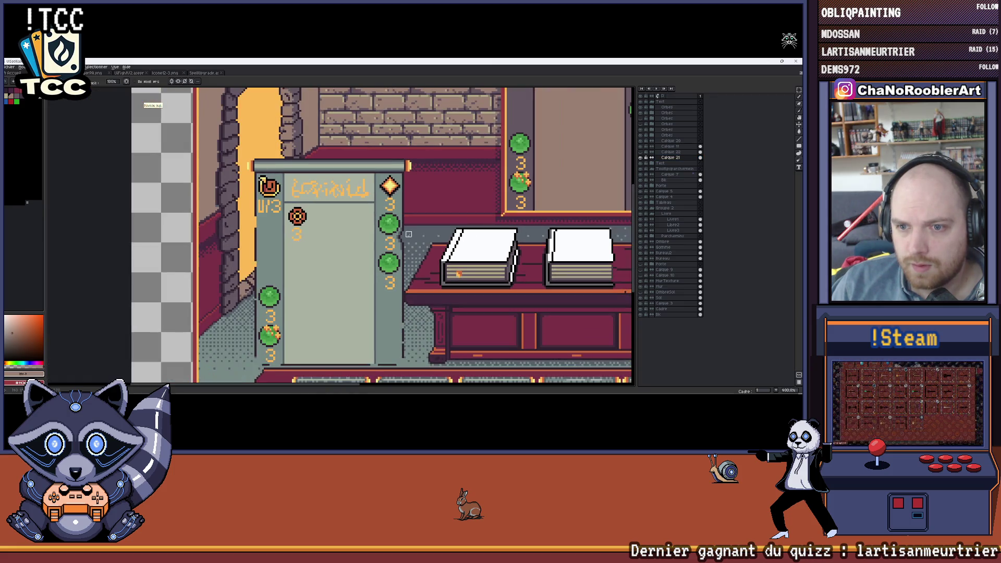
scroll(416, 294, "down", 1)
scroll(417, 296, "up", 2)
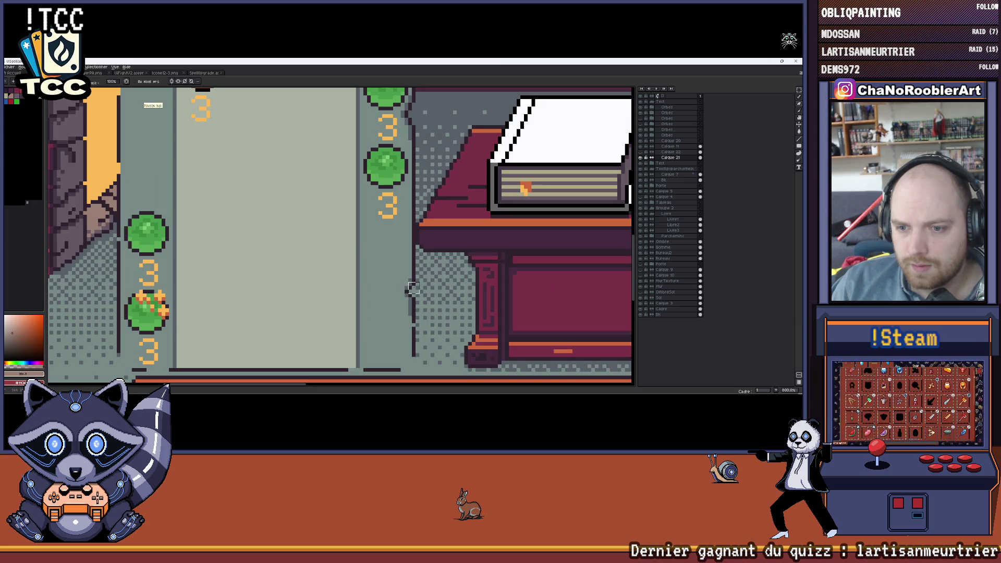
scroll(413, 292, "down", 2)
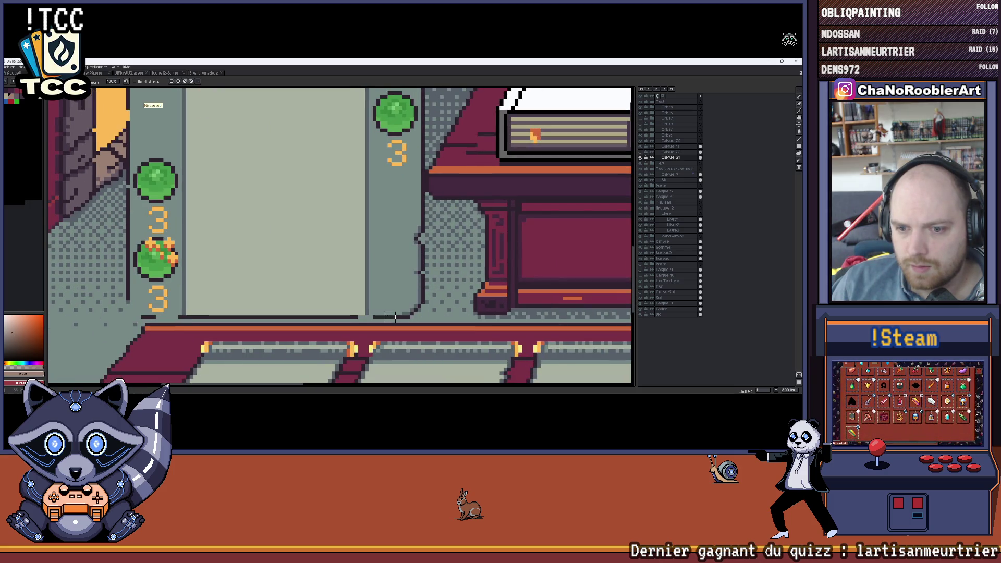
scroll(367, 302, "left", 5)
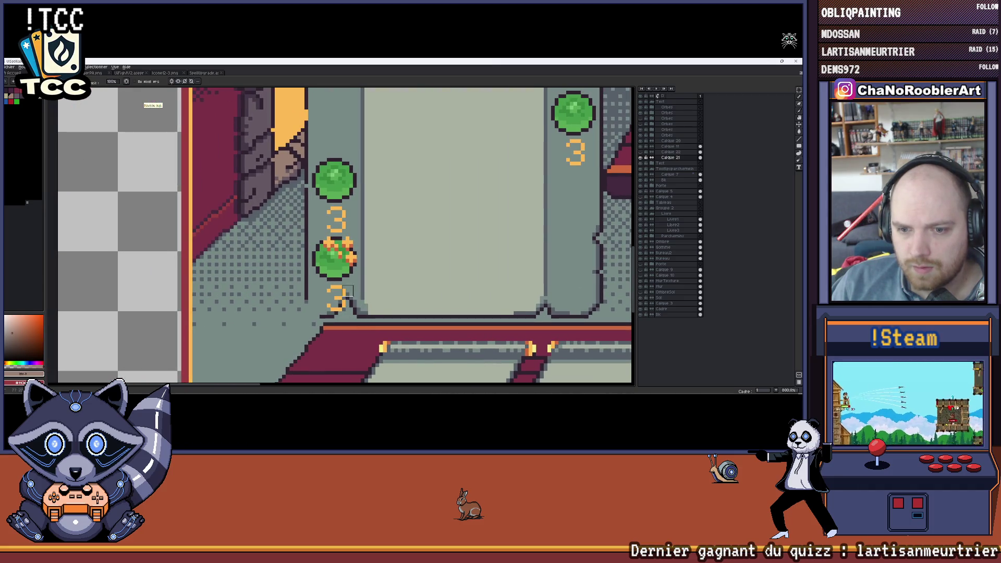
scroll(342, 301, "down", 3)
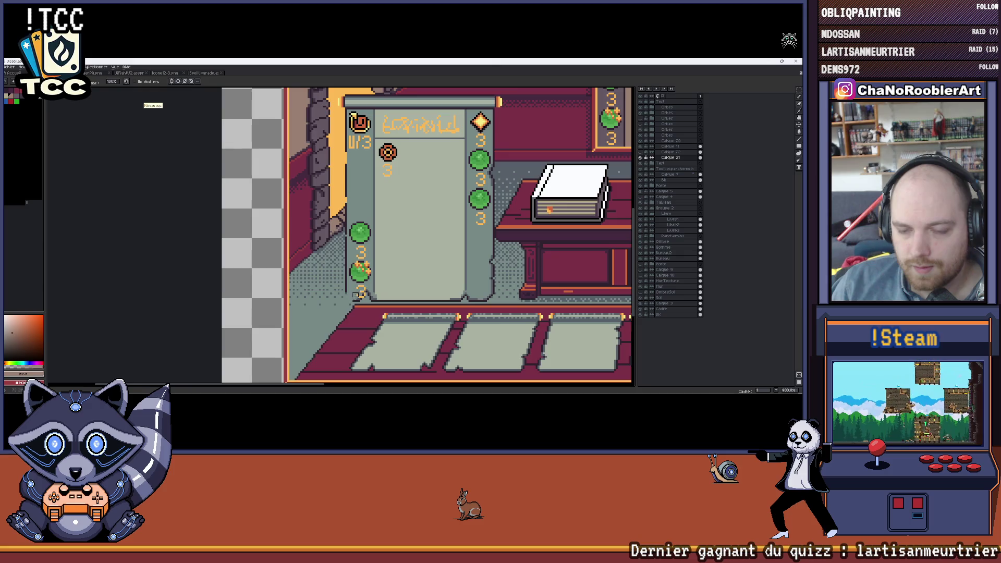
scroll(359, 294, "up", 4)
scroll(353, 301, "down", 3)
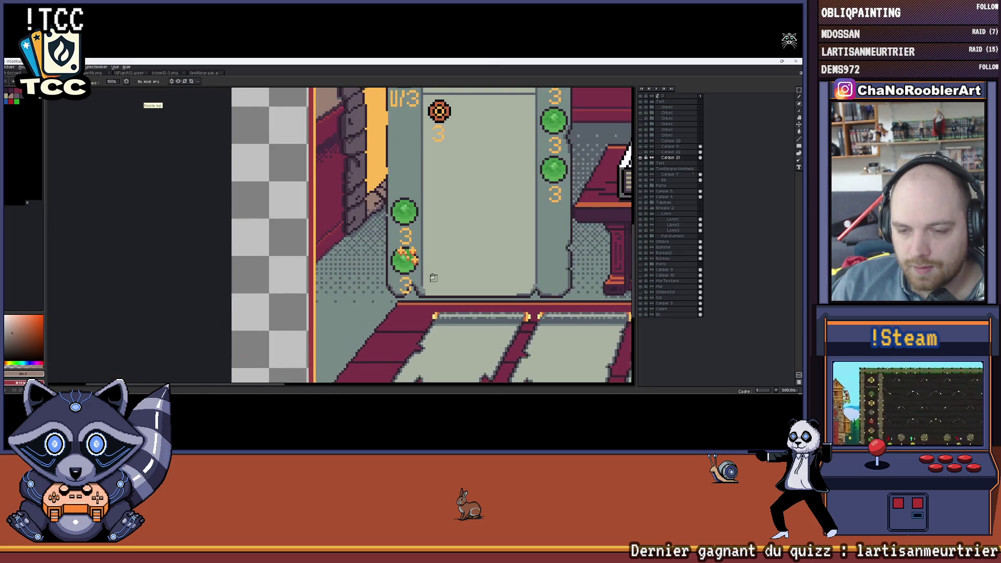
scroll(357, 296, "up", 1)
scroll(364, 289, "up", 3)
scroll(372, 284, "down", 1)
scroll(372, 284, "down", 2)
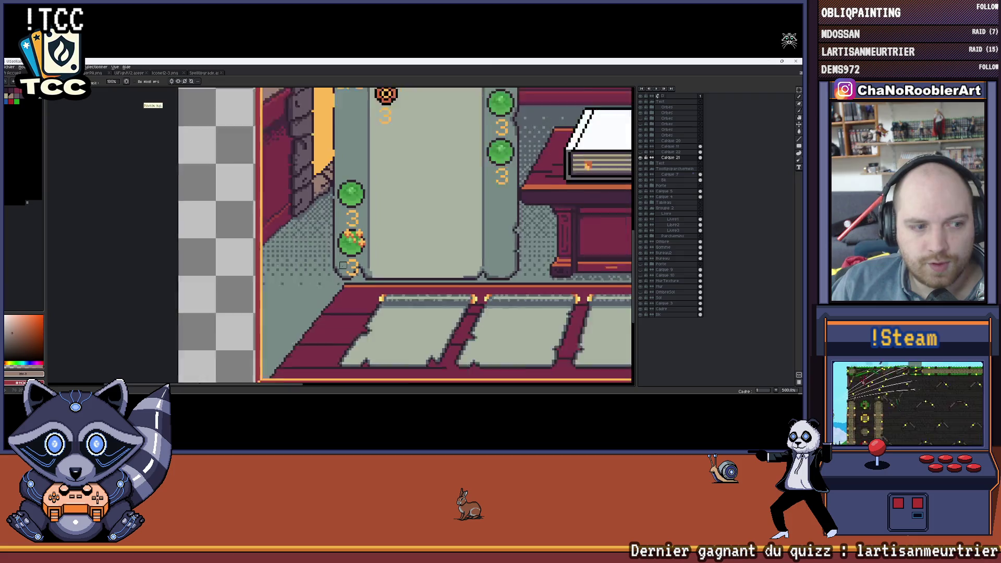
scroll(377, 242, "down", 1)
scroll(383, 204, "down", 1)
scroll(298, 197, "up", 1)
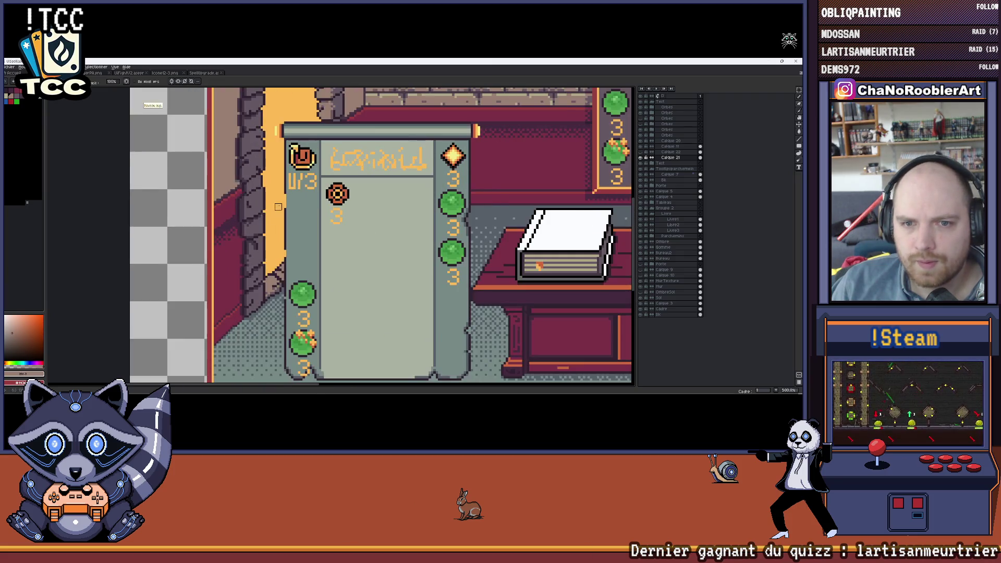
scroll(293, 207, "up", 1)
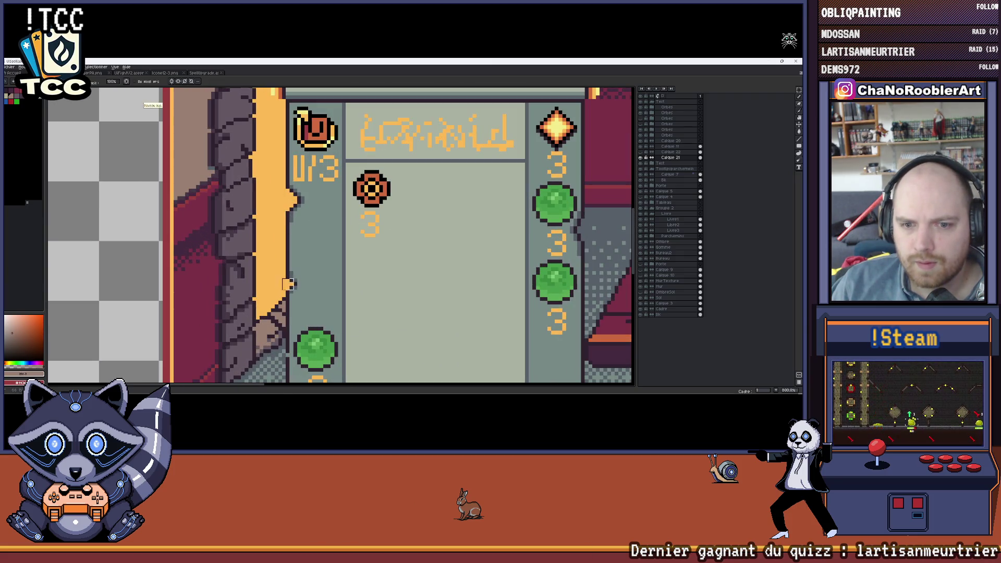
scroll(291, 239, "up", 1)
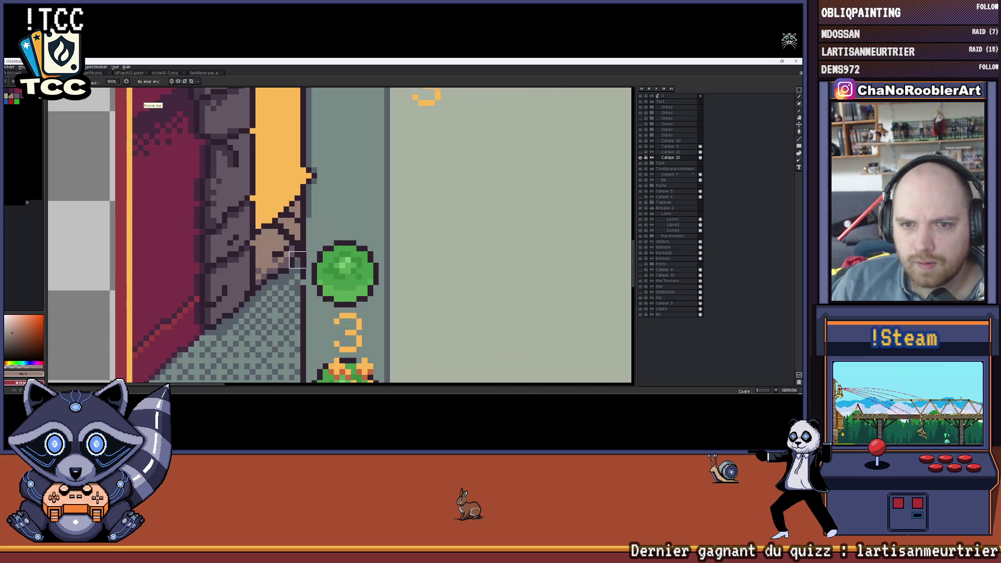
scroll(303, 322, "down", 2)
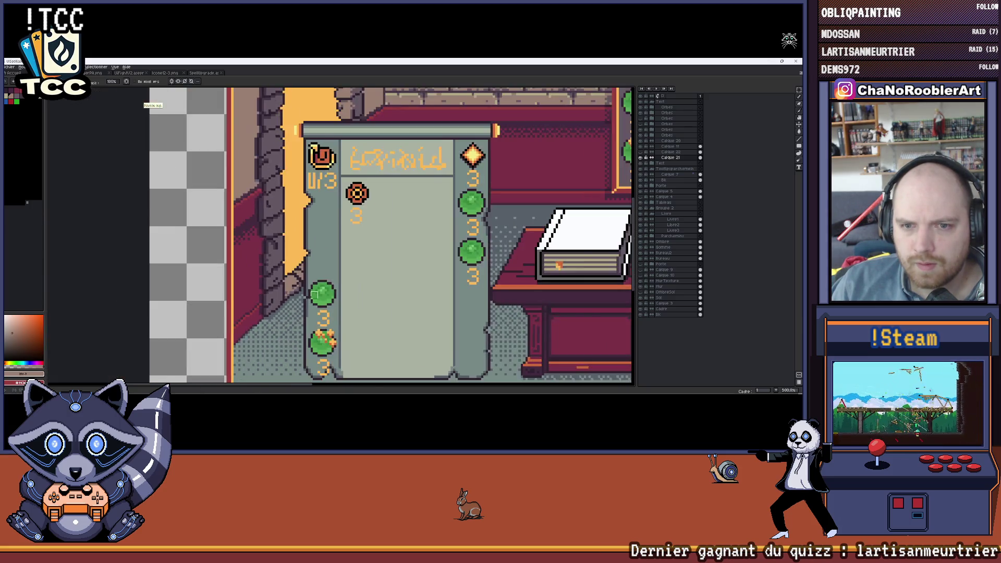
scroll(298, 326, "down", 1)
Zoom out to the whole room, back in on the board's top, and pick a magenta drawing colour.
left_click_drag(338, 274, 338, 227)
scroll(330, 291, "up", 1)
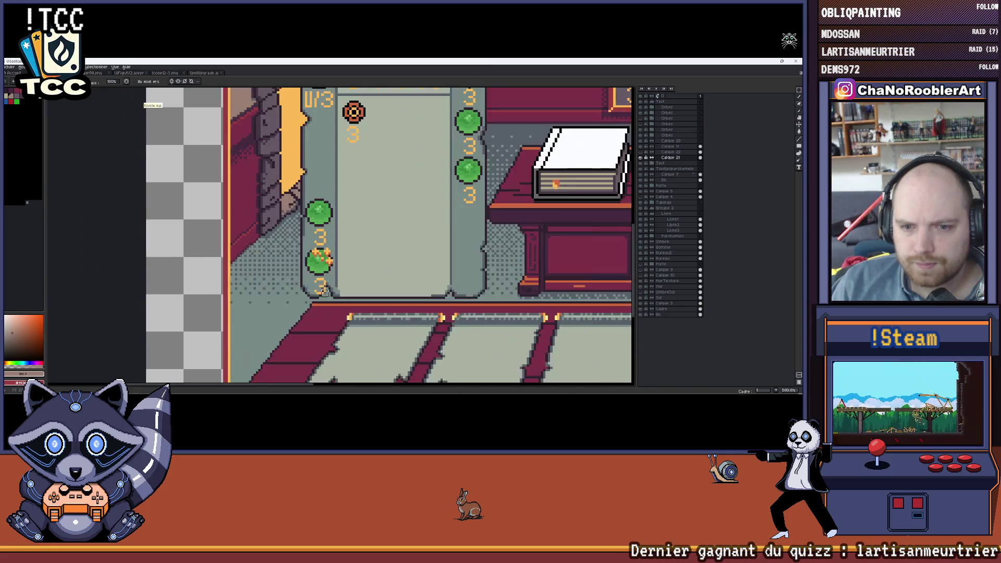
scroll(330, 292, "up", 1)
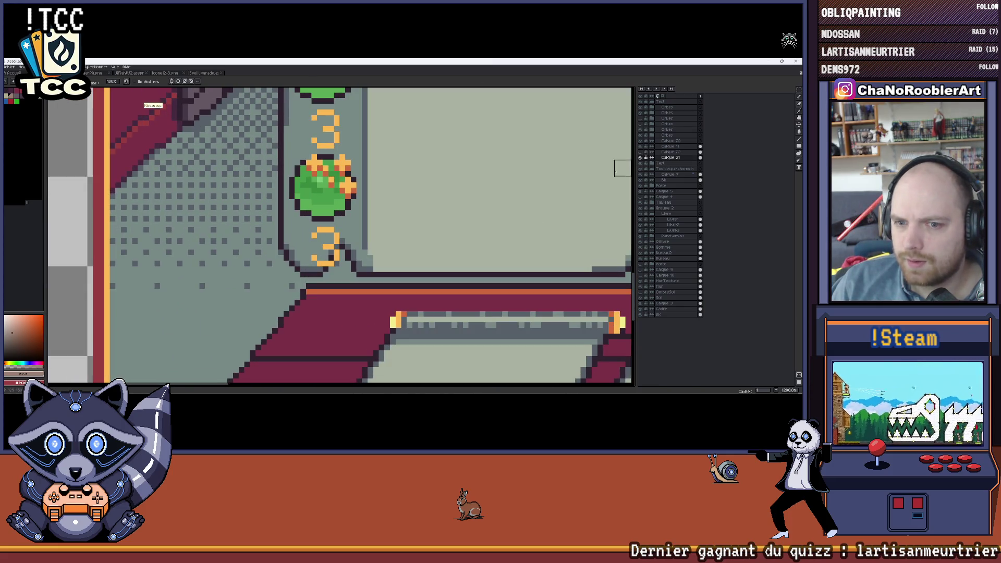
scroll(315, 253, "down", 1)
scroll(314, 252, "up", 1)
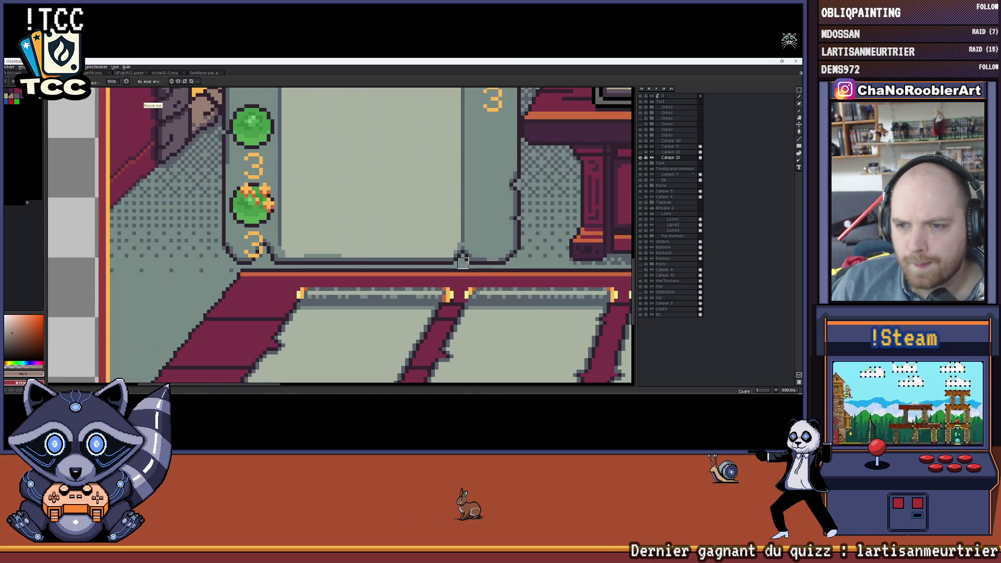
scroll(435, 263, "down", 1)
left_click_drag(469, 263, 368, 263)
scroll(381, 253, "down", 1)
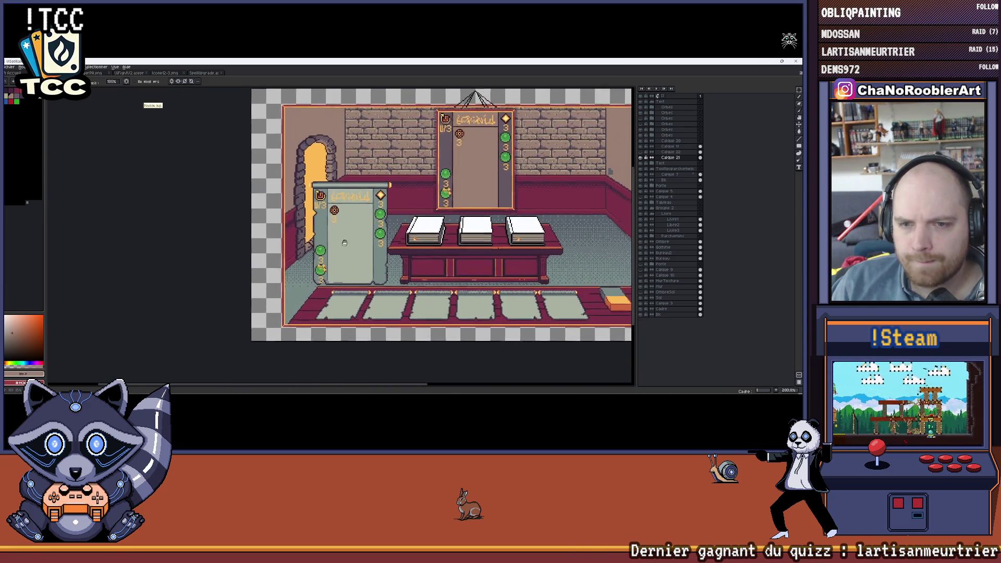
scroll(382, 253, "up", 1)
scroll(375, 192, "up", 1)
left_click_drag(374, 192, 423, 196)
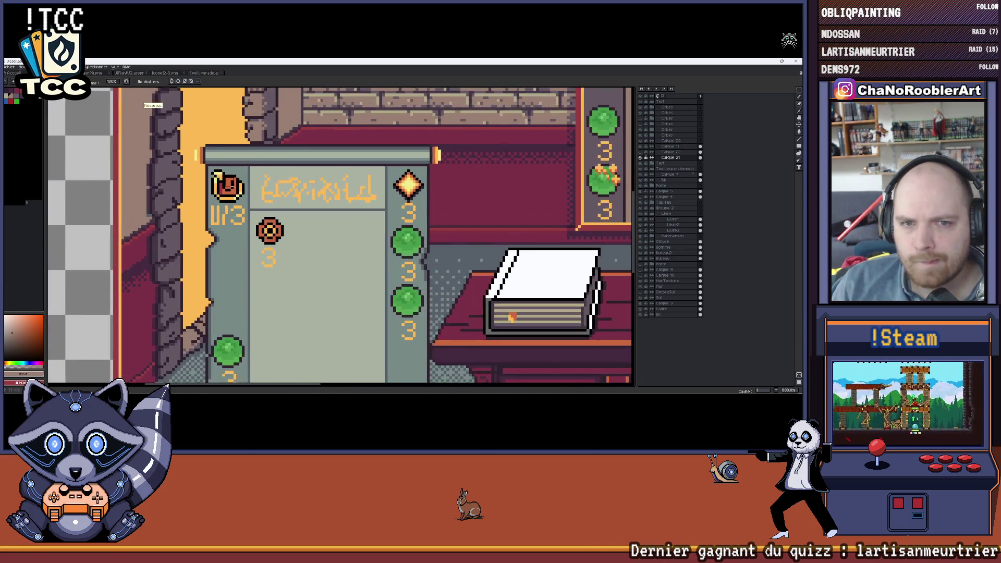
scroll(423, 195, "up", 1)
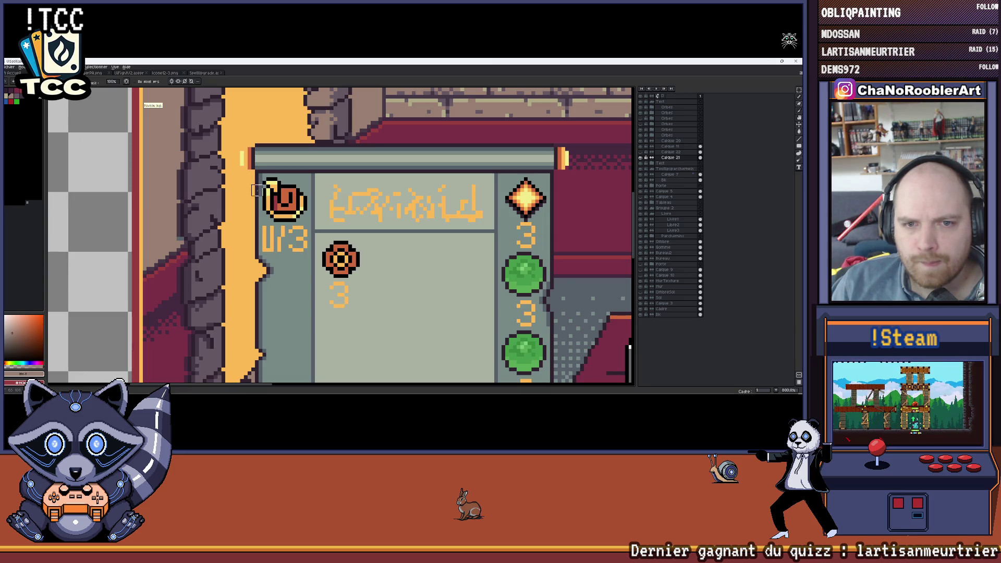
left_click(267, 174, "alt")
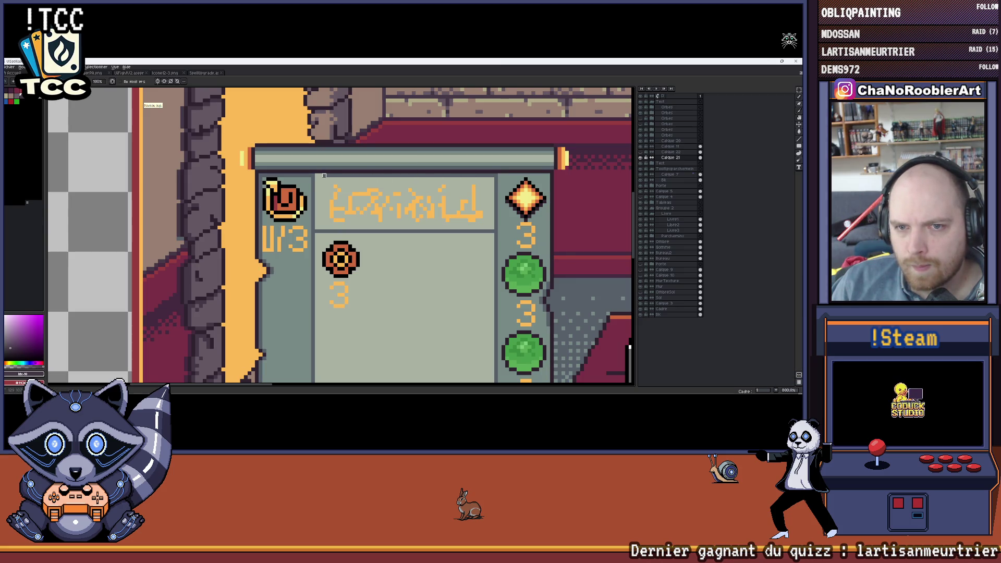
scroll(317, 176, "right", 2)
scroll(332, 172, "right", 3)
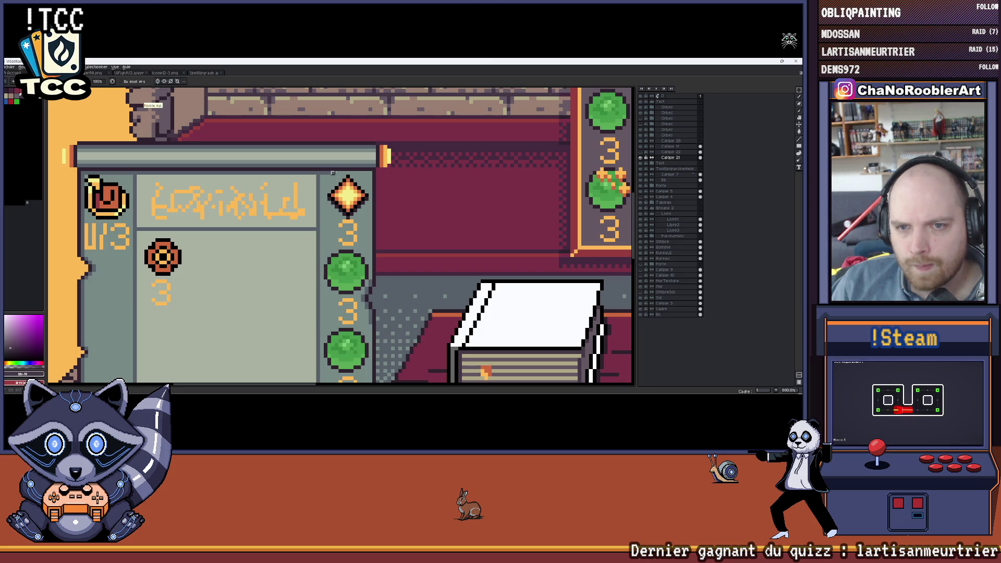
scroll(371, 173, "down", 2)
scroll(380, 157, "down", 1)
scroll(392, 137, "down", 1)
scroll(403, 116, "down", 1)
scroll(391, 129, "up", 3)
scroll(367, 141, "up", 2)
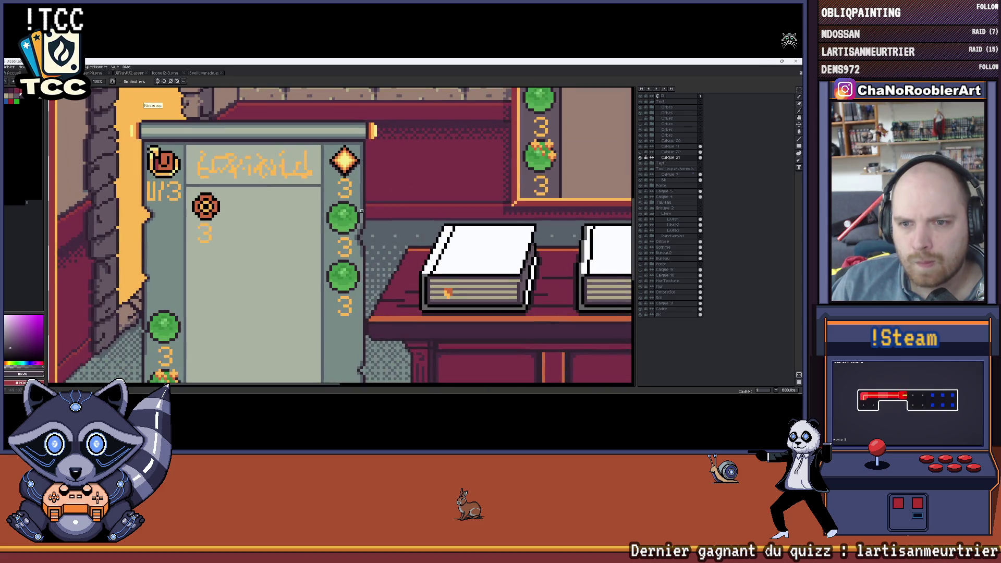
scroll(362, 225, "down", 4)
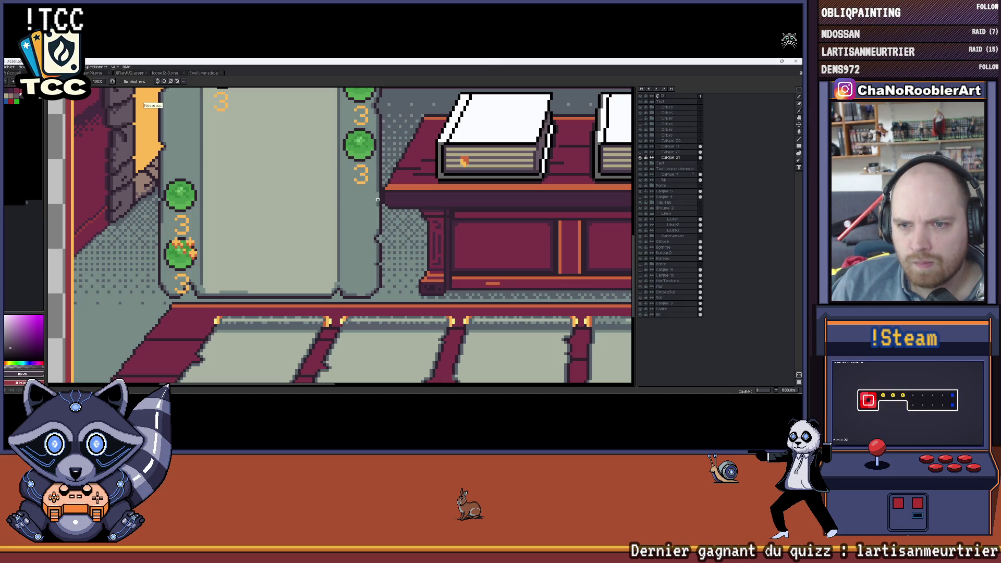
scroll(381, 216, "up", 1)
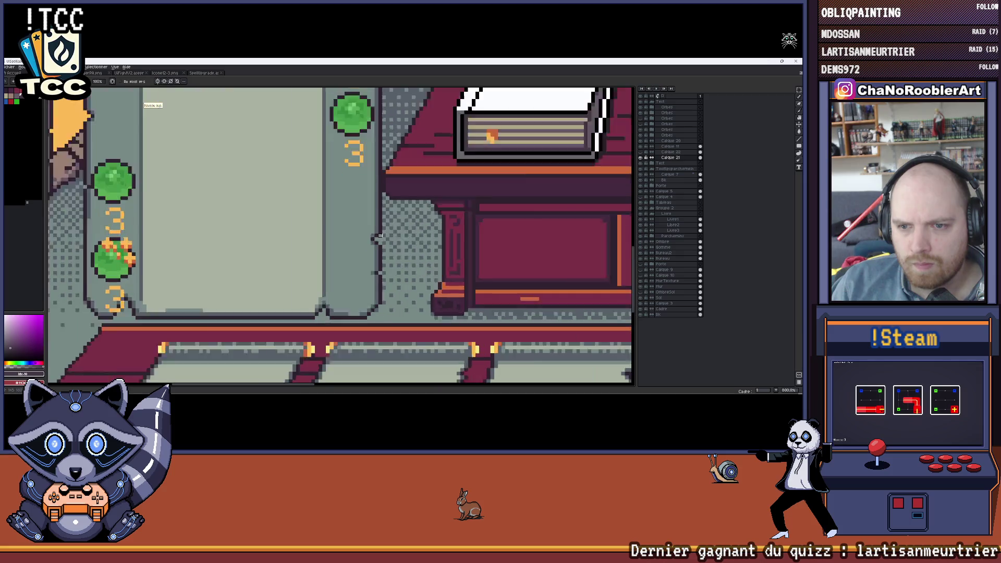
scroll(368, 222, "up", 2)
scroll(373, 236, "down", 2)
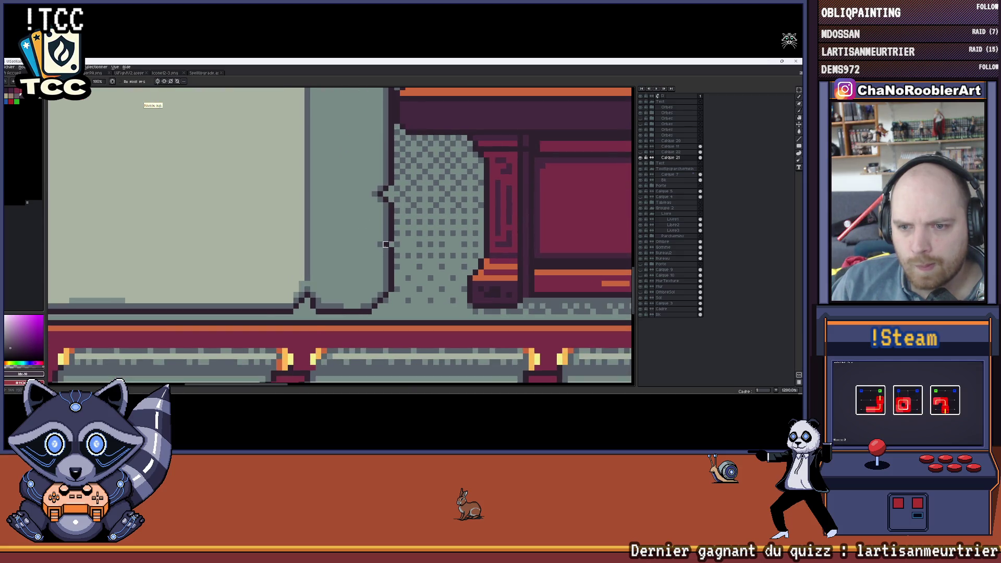
scroll(377, 266, "up", 1)
scroll(348, 295, "down", 2)
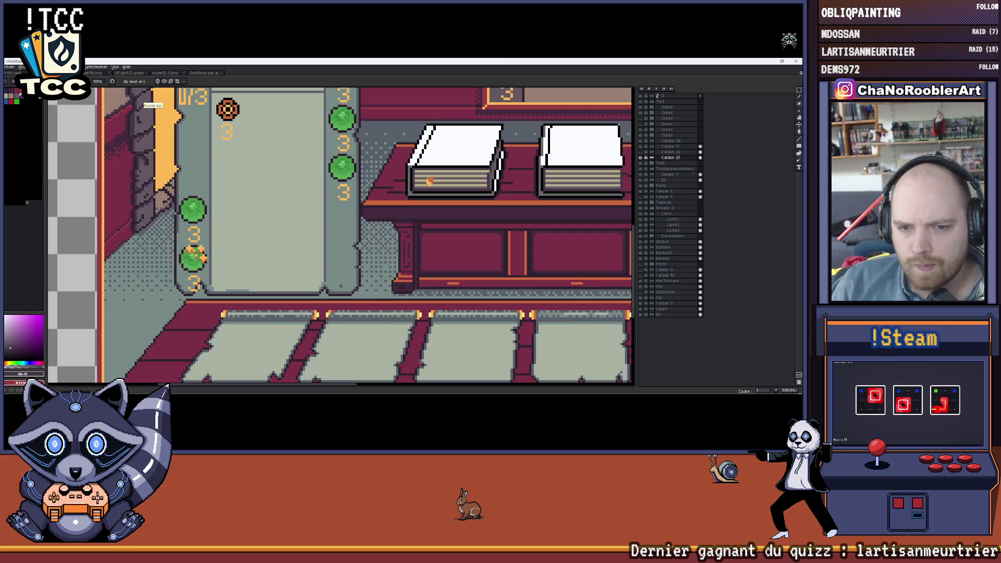
scroll(352, 295, "left", 1)
scroll(360, 298, "up", 2)
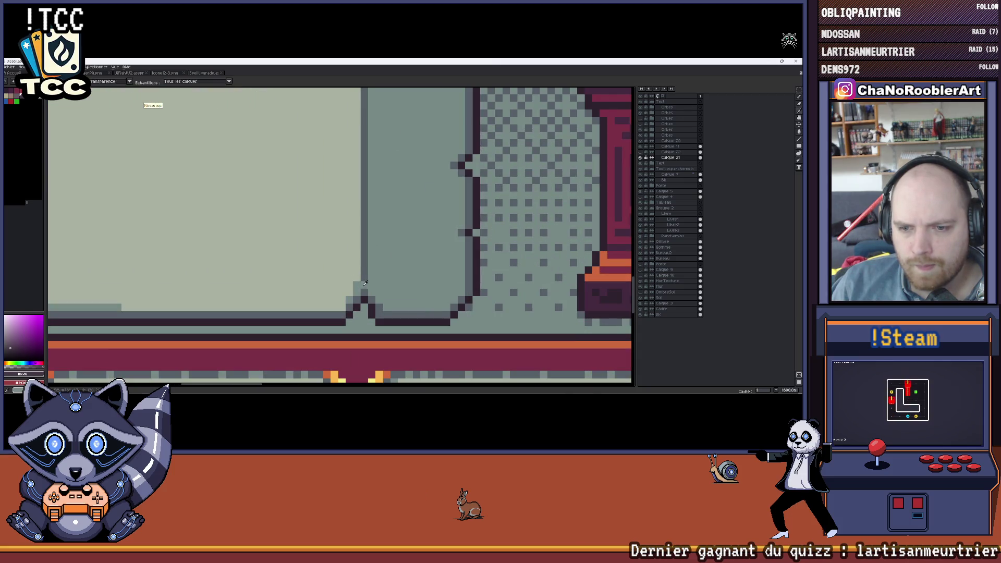
scroll(364, 301, "down", 2)
scroll(360, 285, "up", 2)
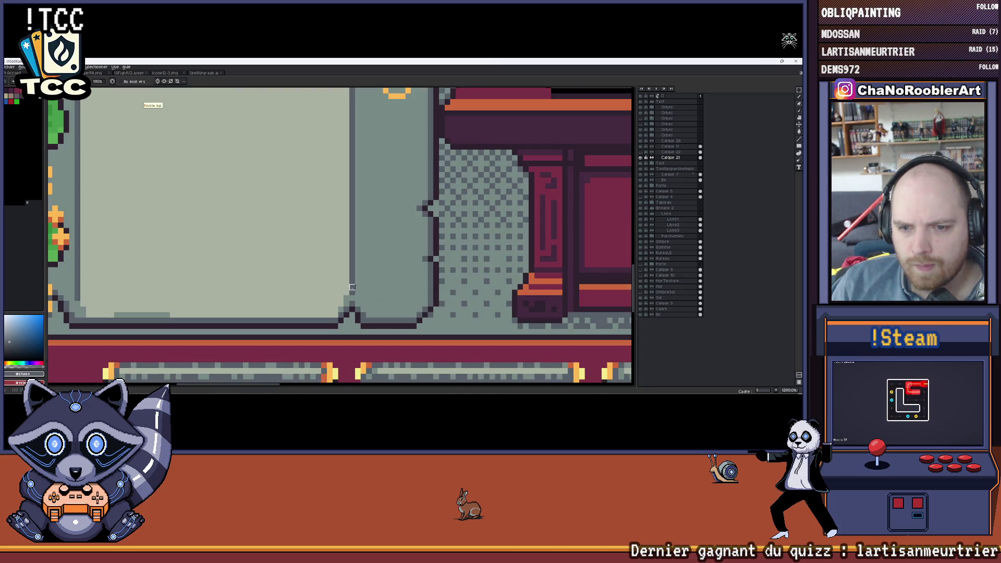
scroll(352, 299, "down", 2)
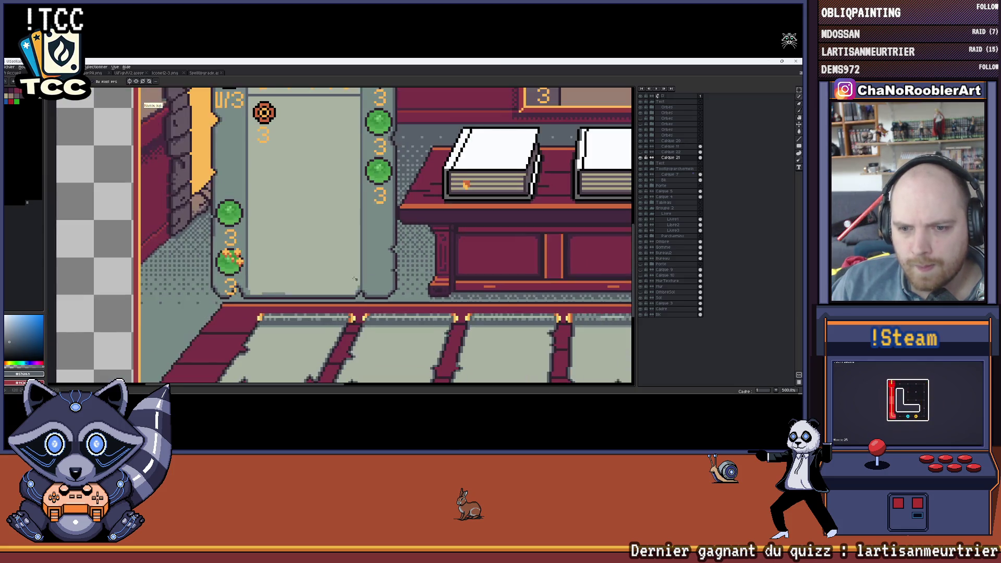
scroll(328, 257, "up", 2)
scroll(327, 257, "down", 2)
scroll(332, 249, "down", 1)
scroll(336, 243, "down", 1)
scroll(339, 241, "down", 1)
scroll(339, 241, "up", 1)
scroll(334, 231, "up", 1)
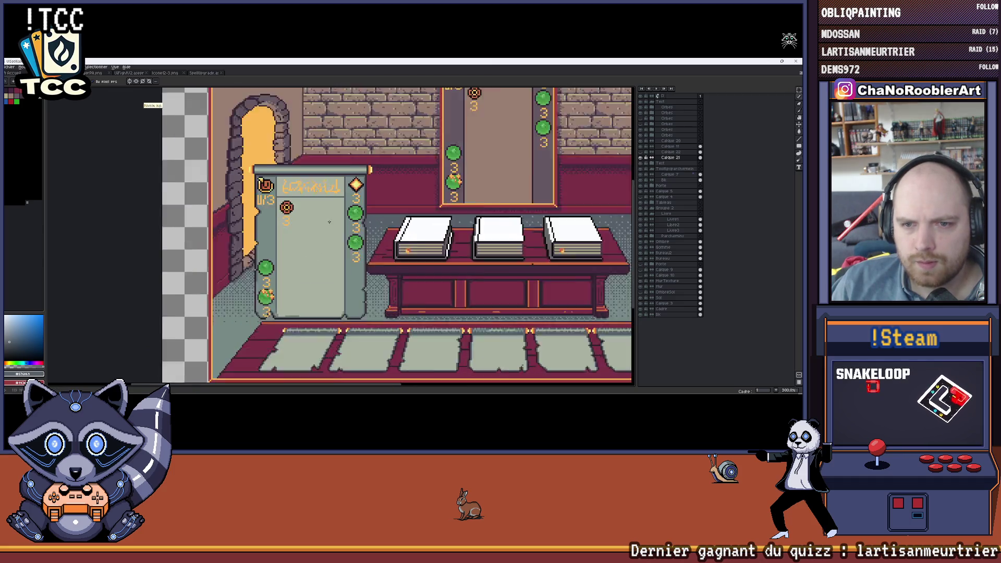
scroll(329, 220, "up", 1)
scroll(329, 220, "up", 1)
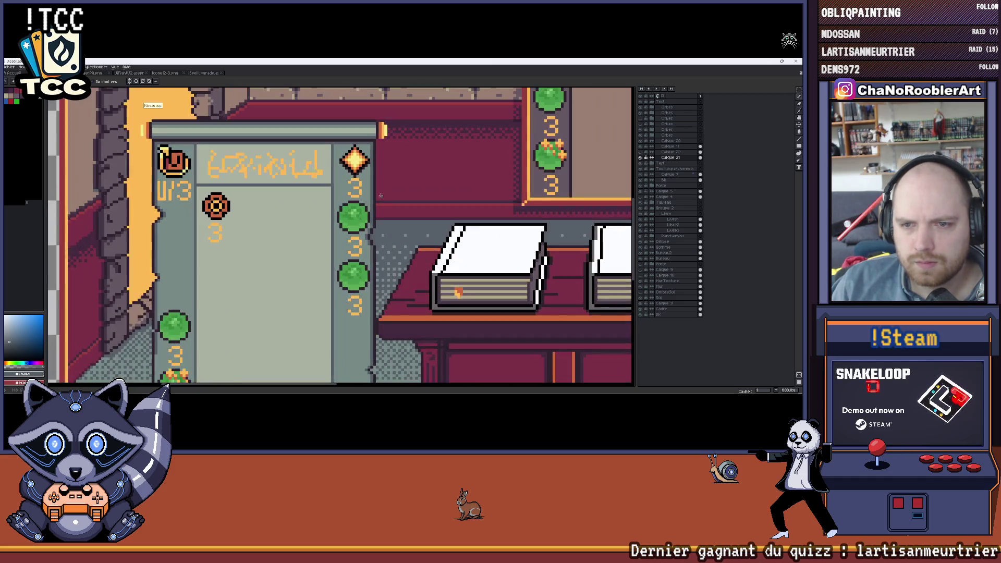
scroll(367, 237, "down", 2)
scroll(362, 219, "down", 1)
scroll(357, 203, "up", 1)
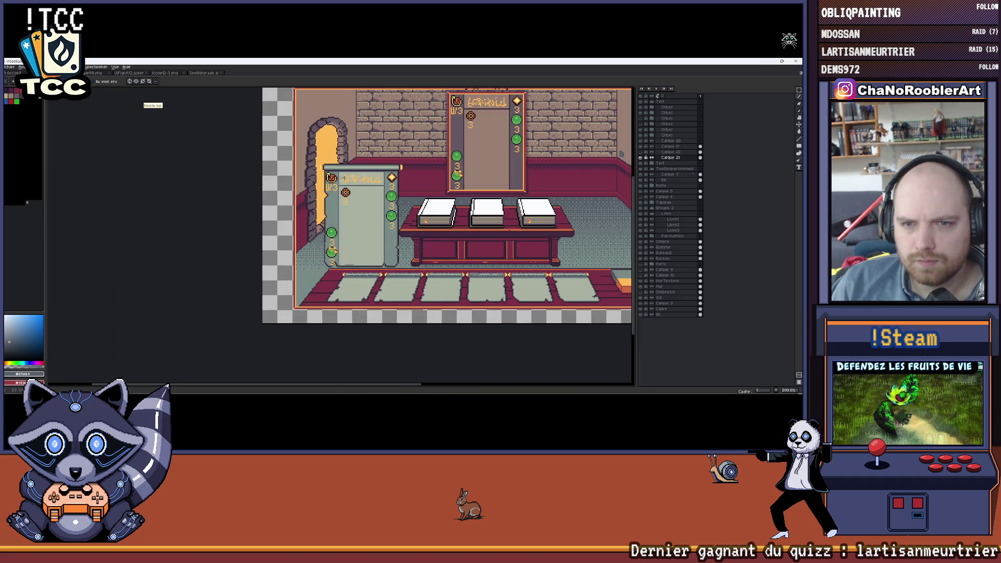
scroll(326, 230, "right", 1)
scroll(326, 230, "right", 1)
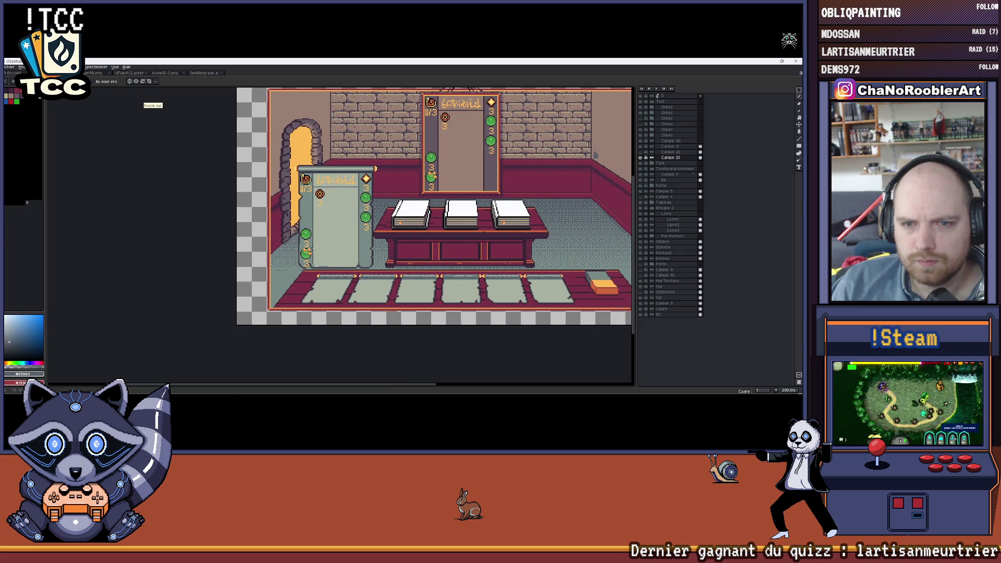
scroll(334, 223, "up", 1)
scroll(331, 227, "up", 1)
scroll(330, 239, "up", 1)
scroll(327, 254, "up", 1)
key("b")
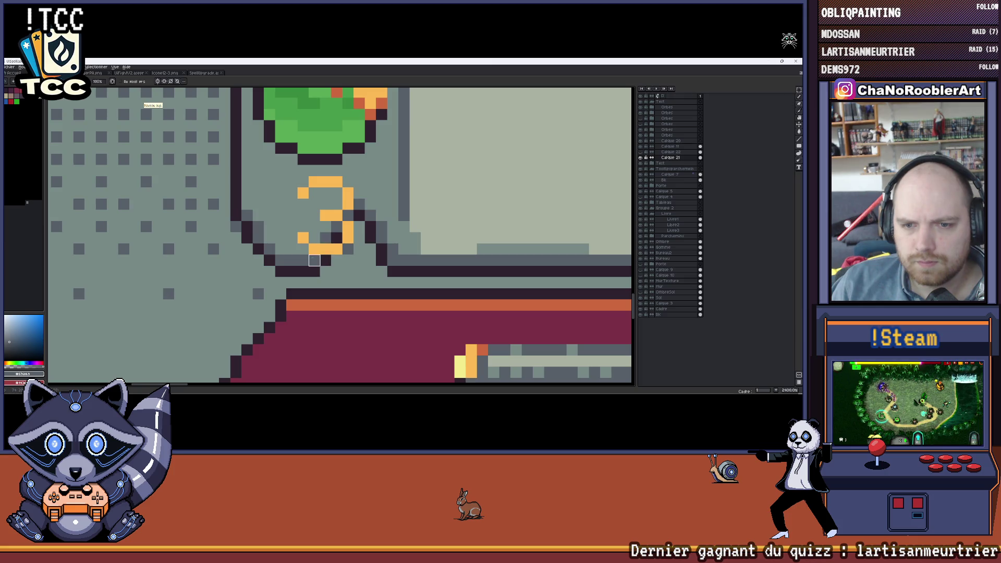
scroll(321, 244, "down", 2)
scroll(282, 222, "up", 1)
scroll(253, 206, "up", 1)
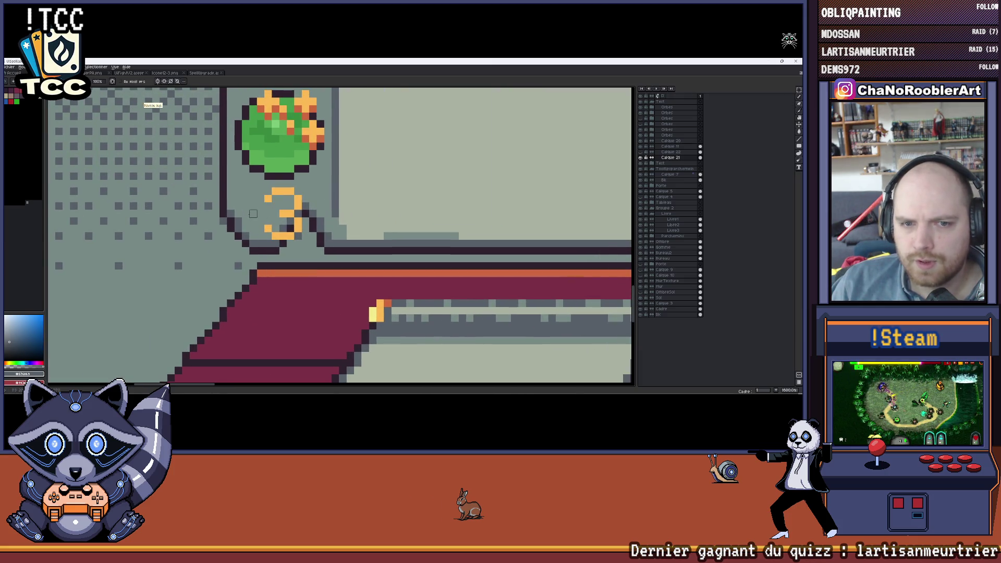
left_click_drag(230, 213, 289, 307)
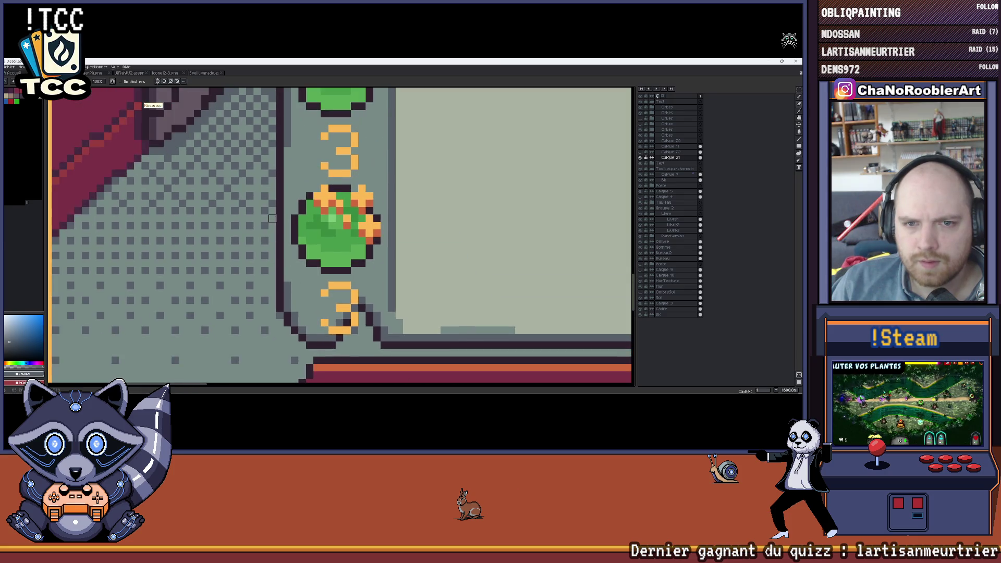
scroll(337, 317, "down", 1)
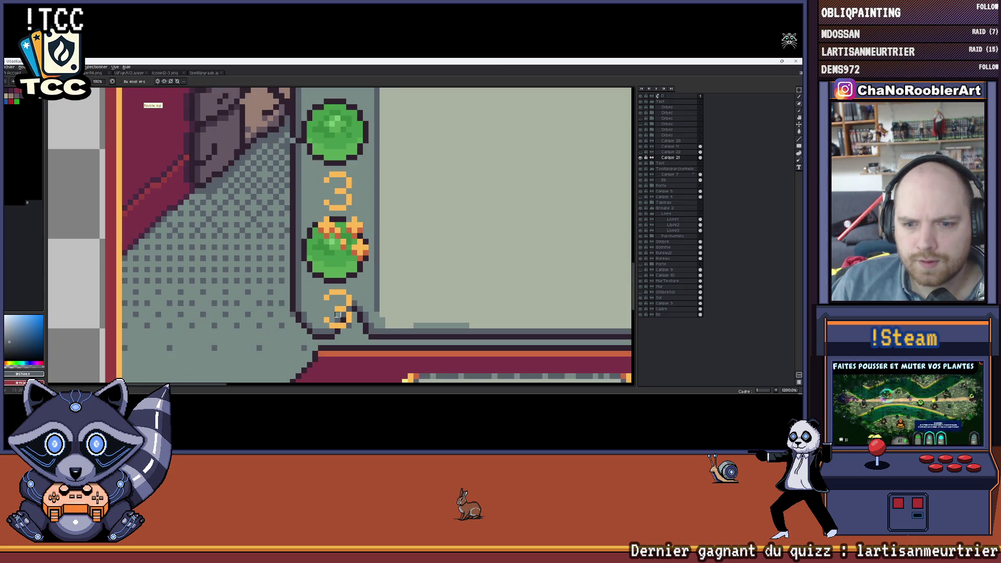
scroll(331, 331, "down", 3)
left_click_drag(376, 188, 259, 207)
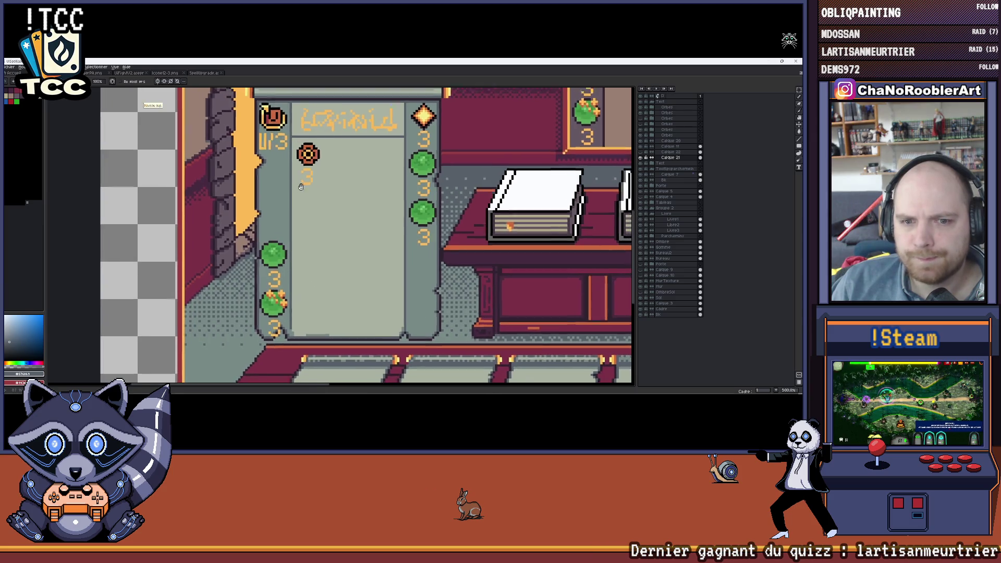
scroll(260, 209, "down", 2)
scroll(240, 249, "up", 3)
scroll(240, 249, "up", 2)
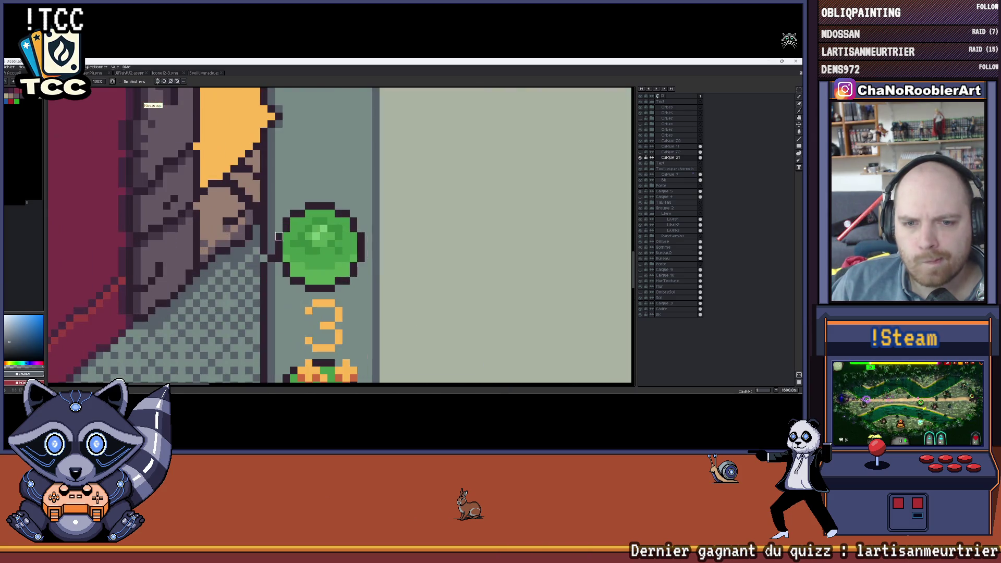
scroll(240, 249, "down", 5)
left_click_drag(305, 202, 275, 221)
scroll(275, 221, "up", 3)
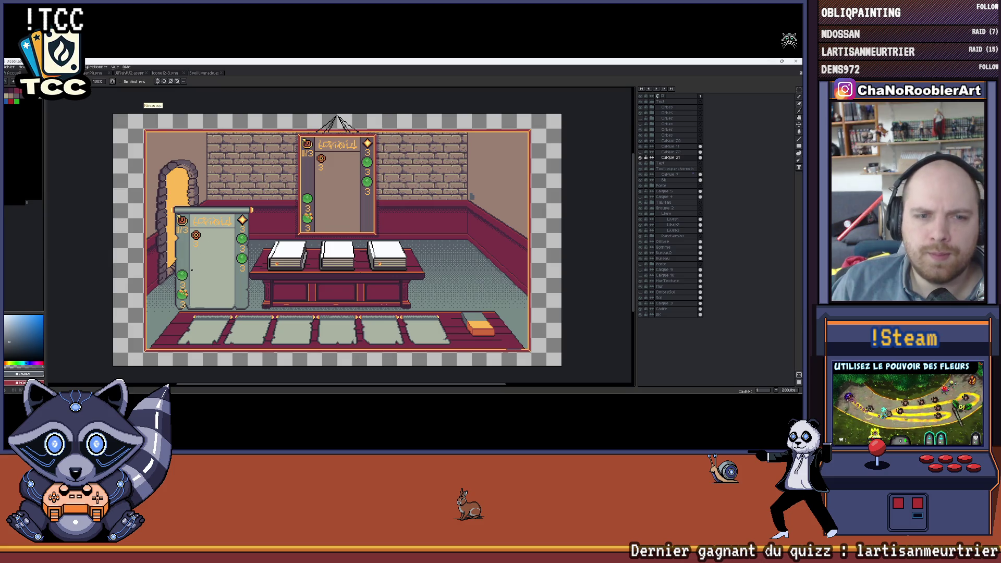
scroll(279, 222, "up", 3)
scroll(279, 222, "down", 3)
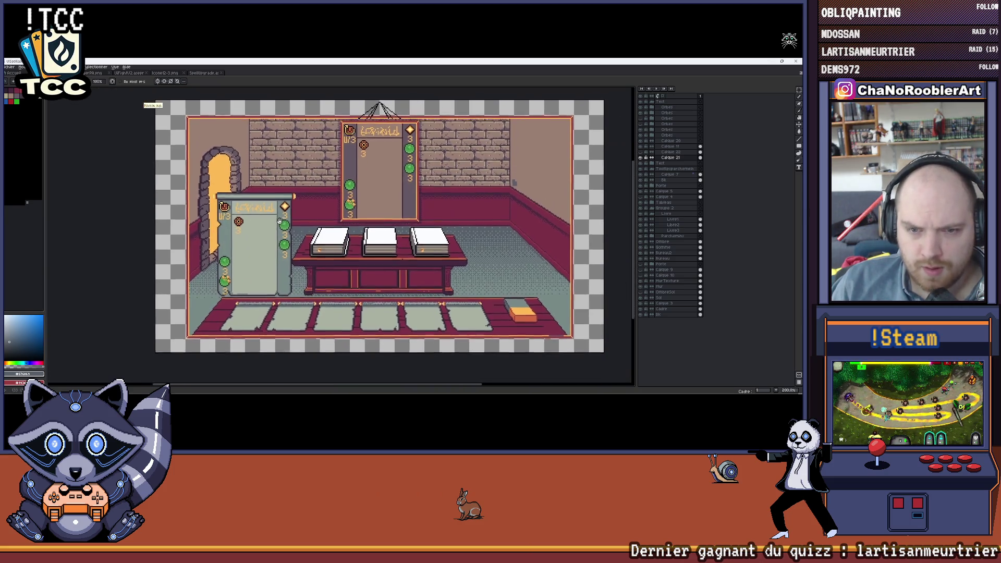
scroll(279, 223, "up", 2)
scroll(289, 210, "up", 1)
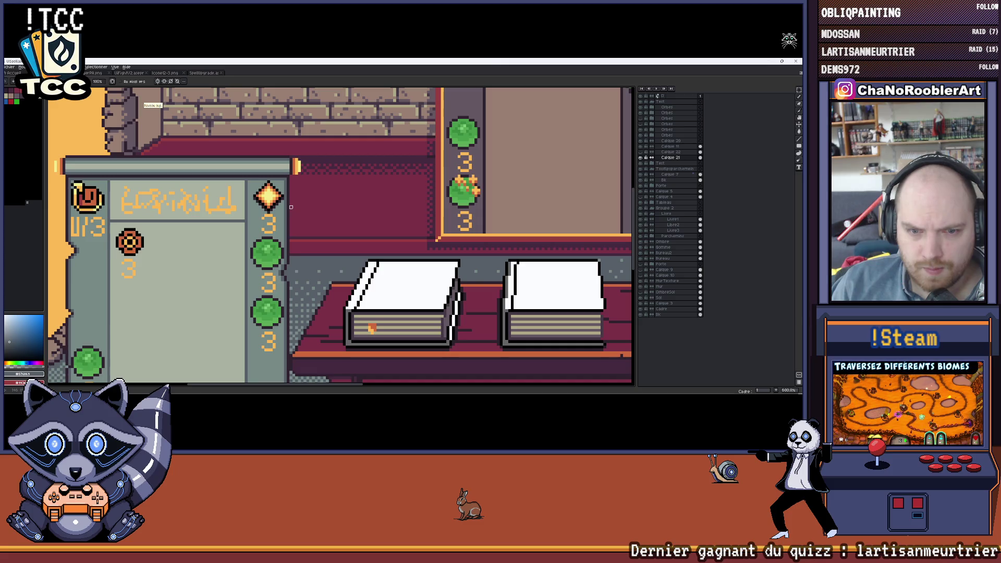
scroll(290, 206, "up", 2)
scroll(328, 220, "up", 1)
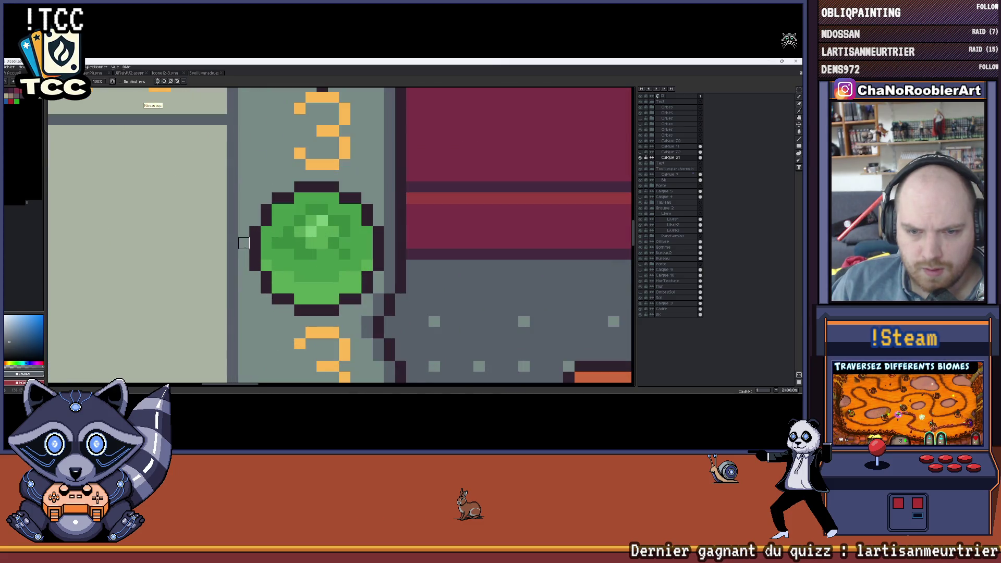
scroll(267, 255, "down", 2)
scroll(339, 259, "down", 1)
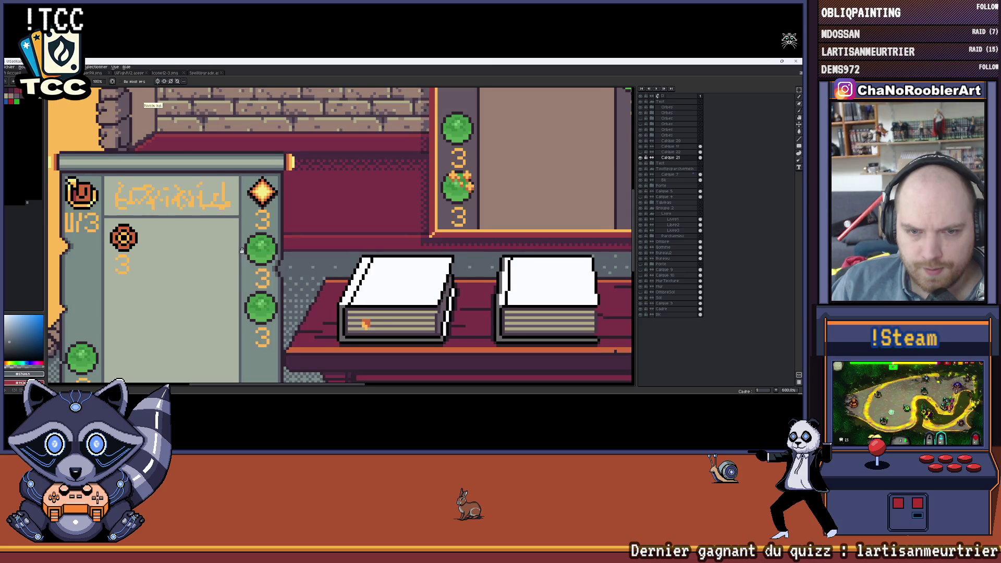
left_click_drag(339, 259, 353, 255)
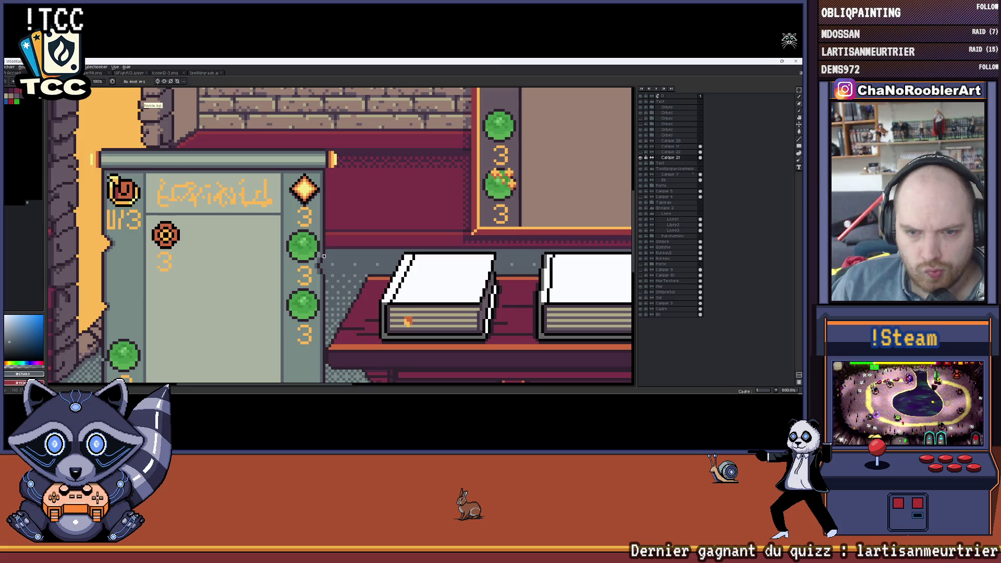
scroll(313, 248, "up", 2)
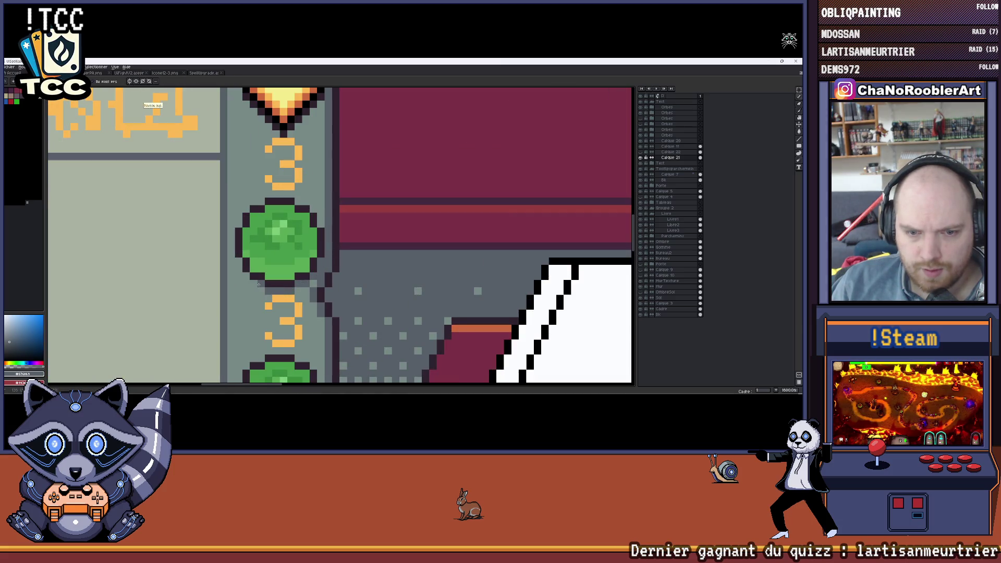
scroll(237, 262, "down", 3)
scroll(238, 261, "down", 1)
scroll(314, 259, "up", 2)
scroll(303, 258, "up", 1)
scroll(303, 258, "down", 2)
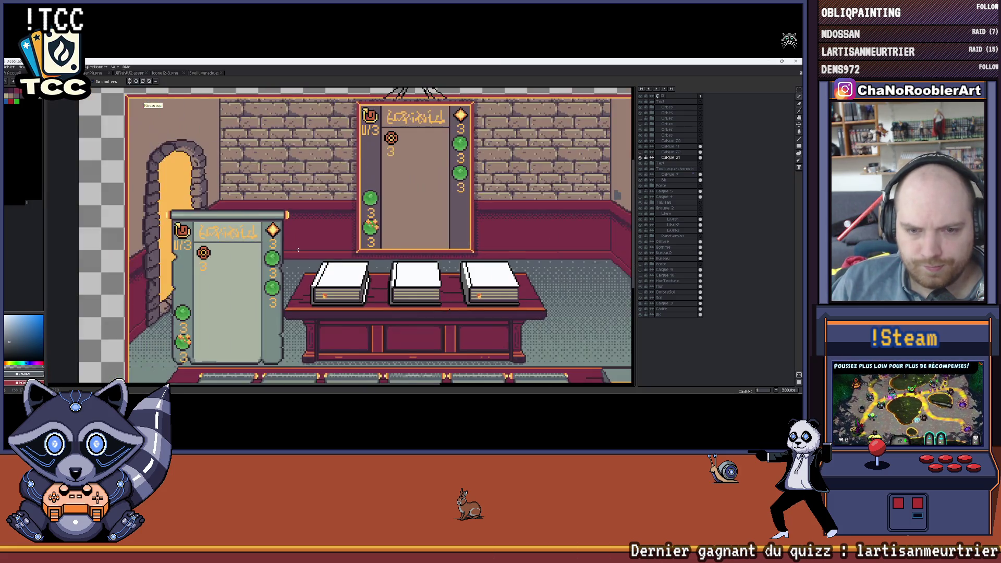
scroll(303, 258, "down", 1)
scroll(355, 260, "up", 2)
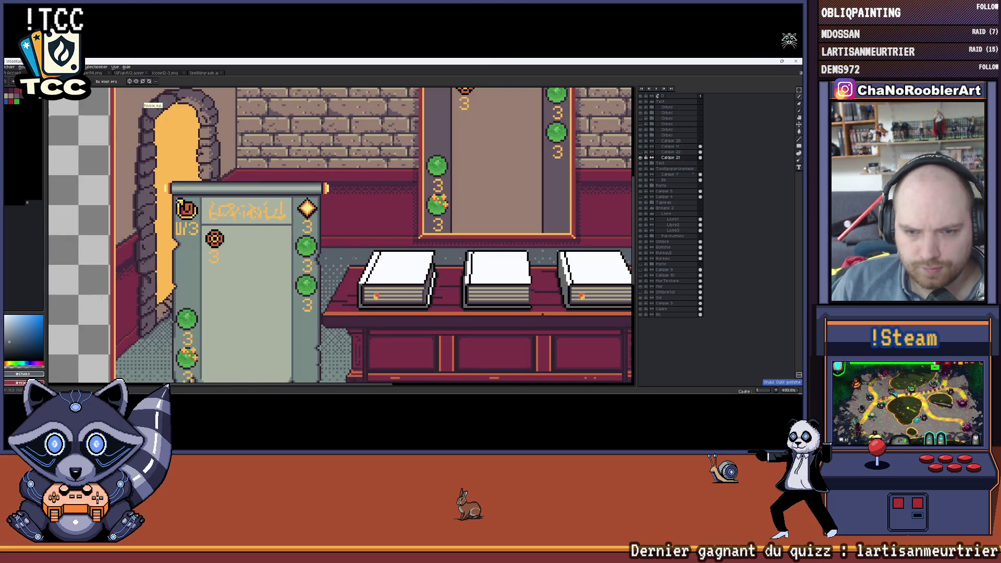
scroll(341, 255, "down", 1)
left_click_drag(341, 254, 343, 221)
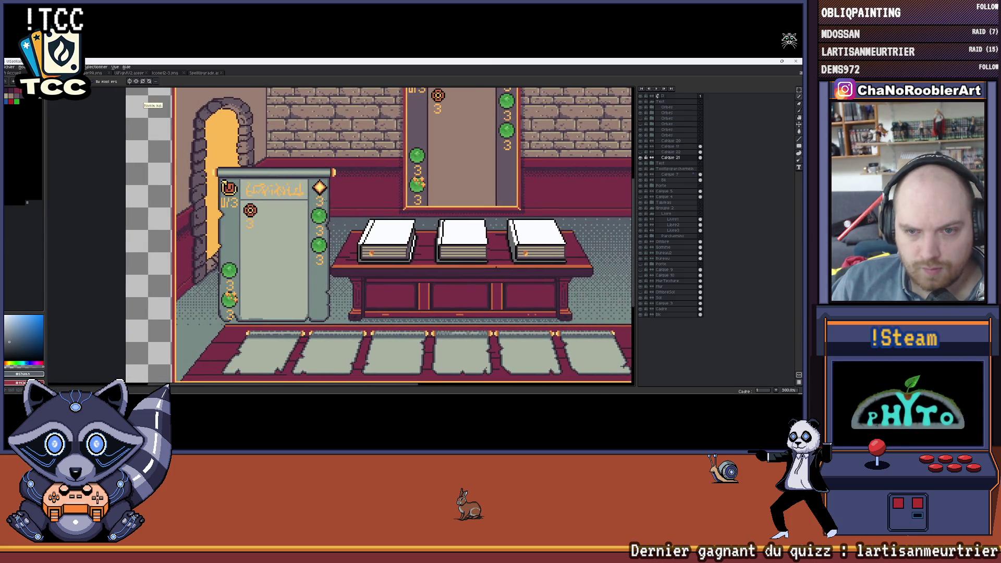
scroll(318, 215, "up", 2)
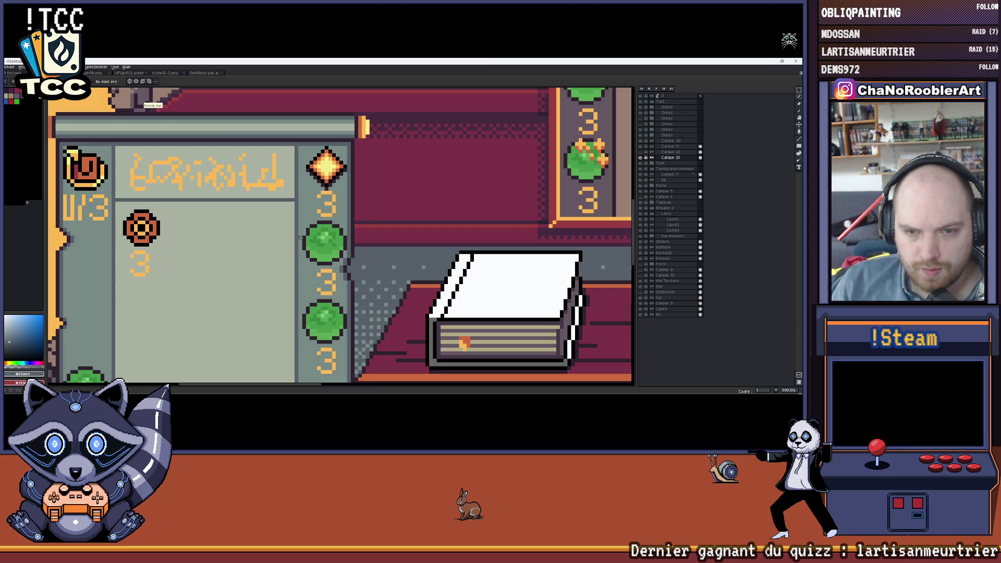
scroll(302, 237, "down", 1)
scroll(293, 234, "down", 2)
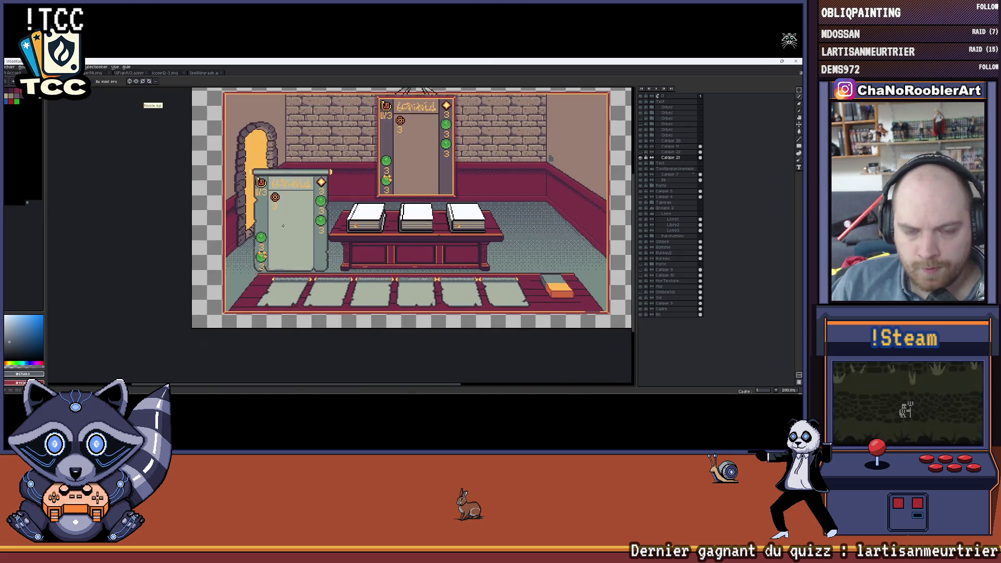
scroll(283, 228, "up", 1)
scroll(278, 239, "up", 1)
scroll(266, 262, "up", 1)
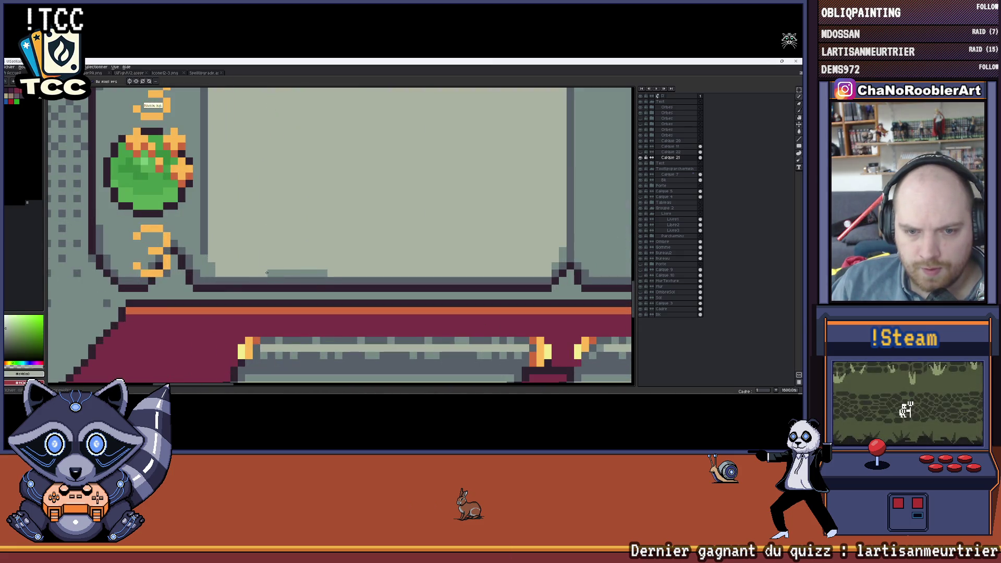
scroll(325, 273, "right", 1)
scroll(352, 261, "right", 3)
scroll(375, 249, "down", 1)
scroll(313, 251, "down", 1)
scroll(245, 253, "up", 2)
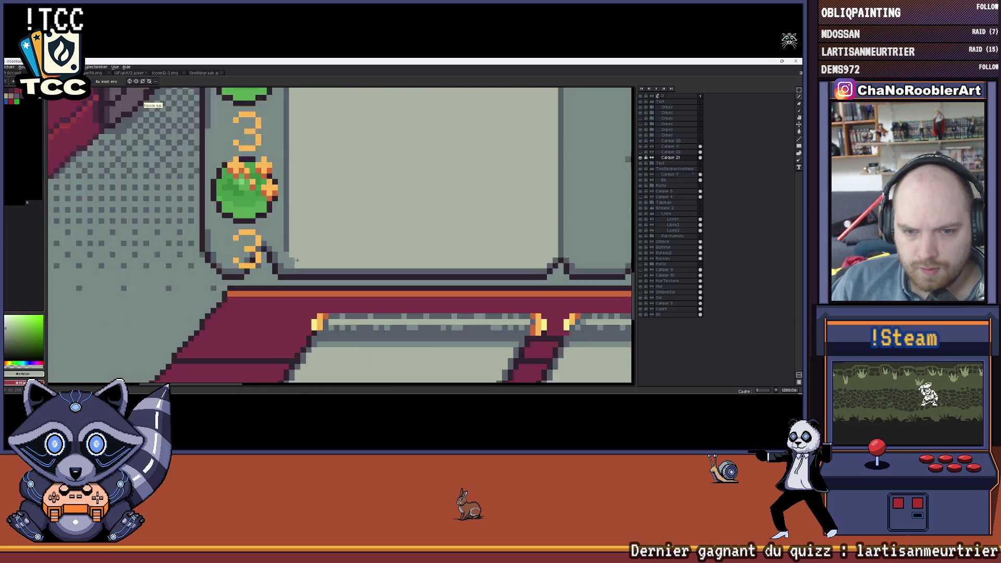
scroll(275, 247, "up", 2)
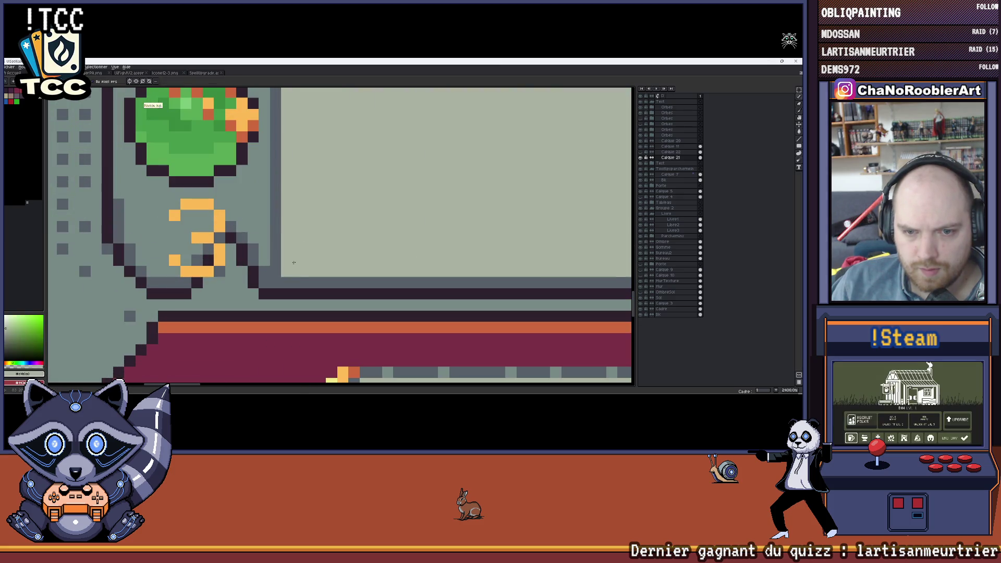
scroll(301, 241, "down", 2)
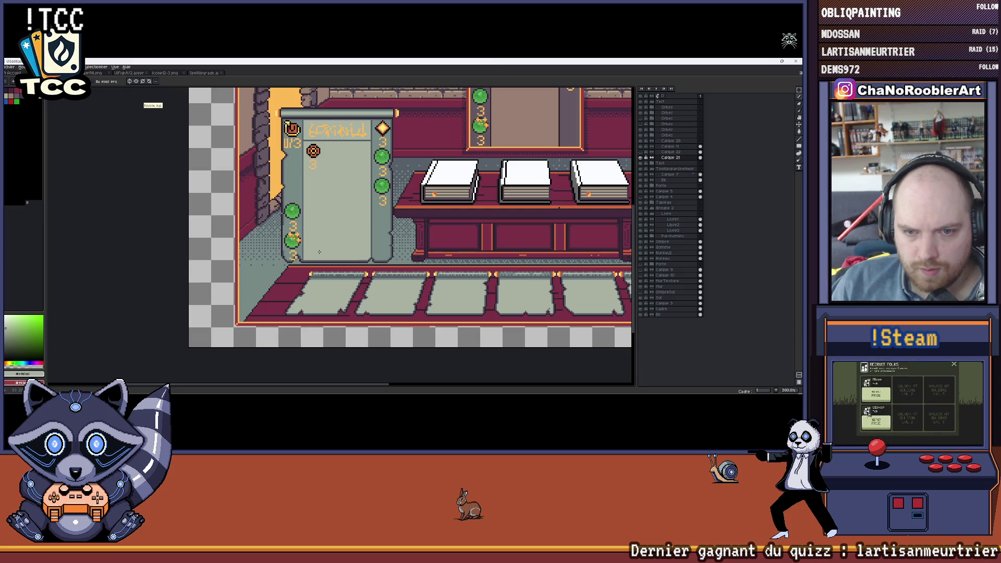
scroll(317, 209, "up", 2)
scroll(316, 209, "up", 2)
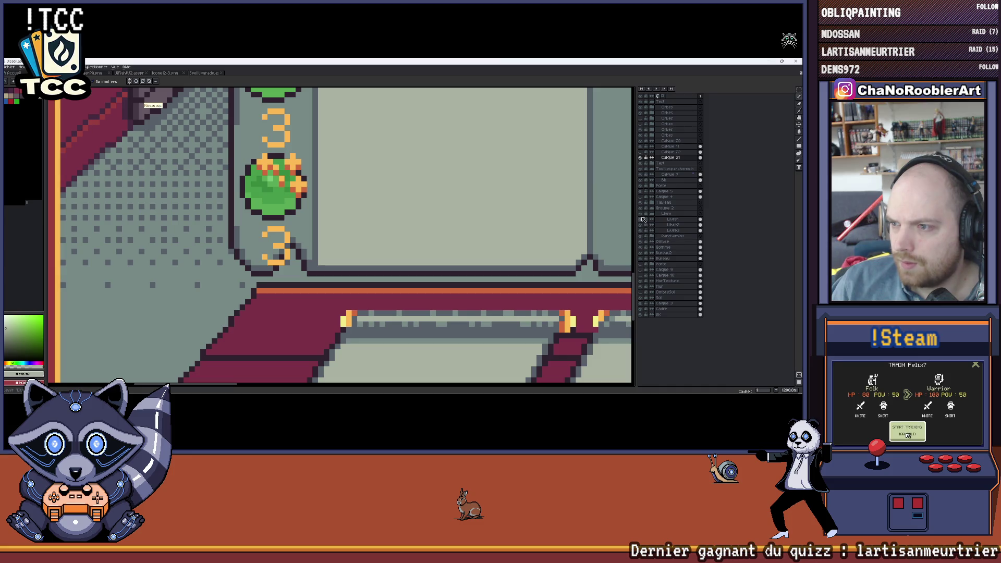
Browse the Parchemins groups and select Calque 7 as the layer holding the scroll numerals.
left_click(653, 236)
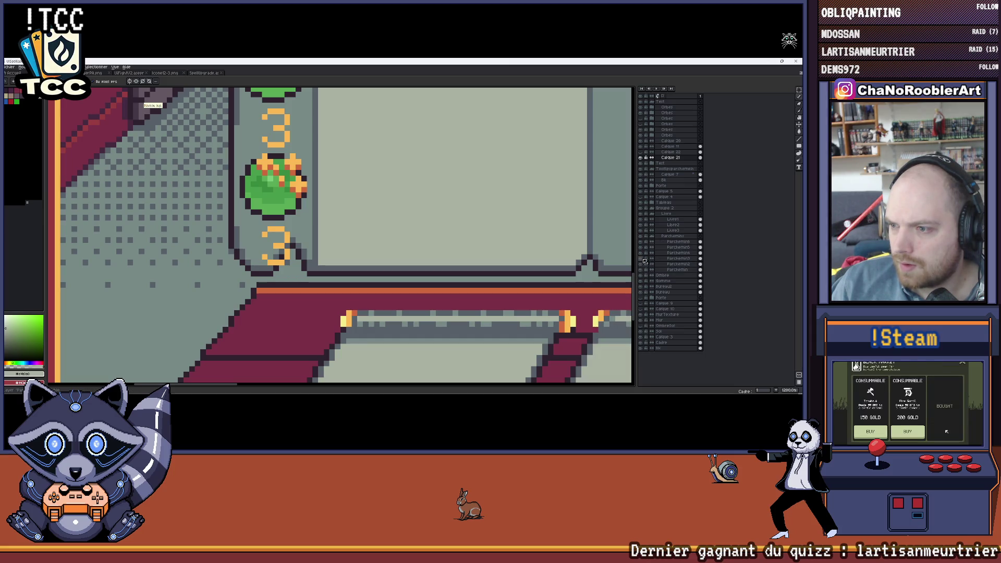
left_click(653, 237)
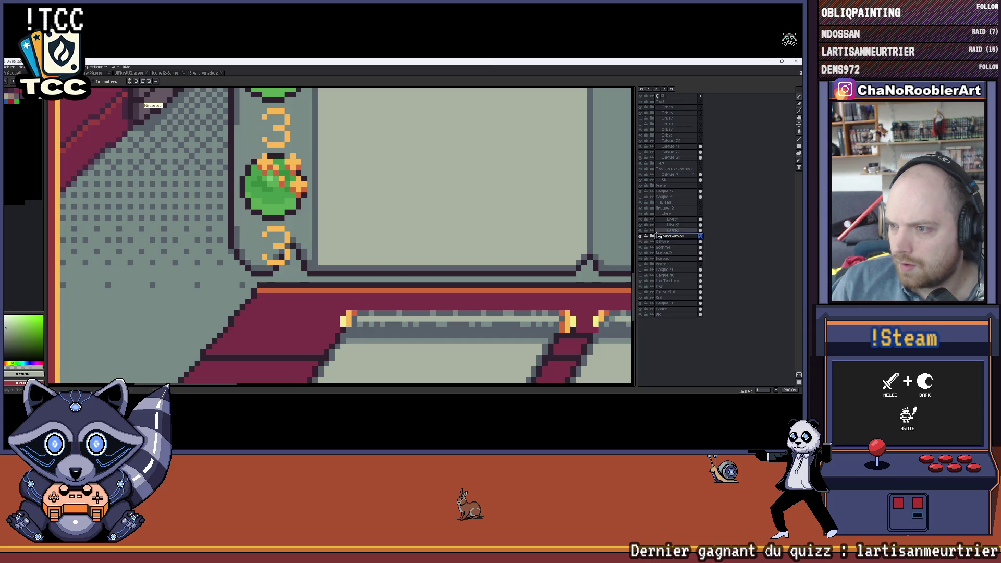
left_click(642, 182)
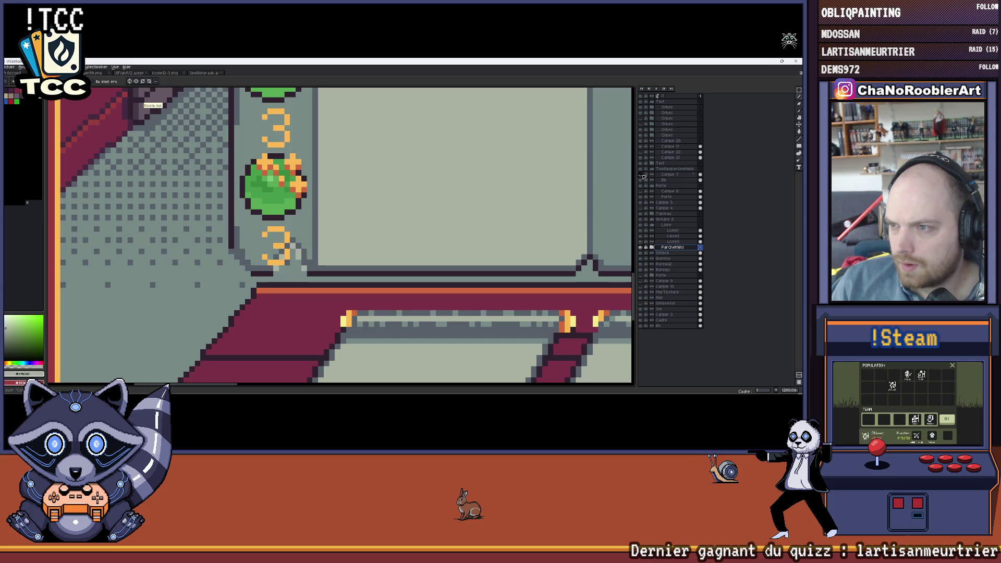
left_click(664, 175)
scroll(297, 258, "up", 2)
scroll(301, 285, "up", 1)
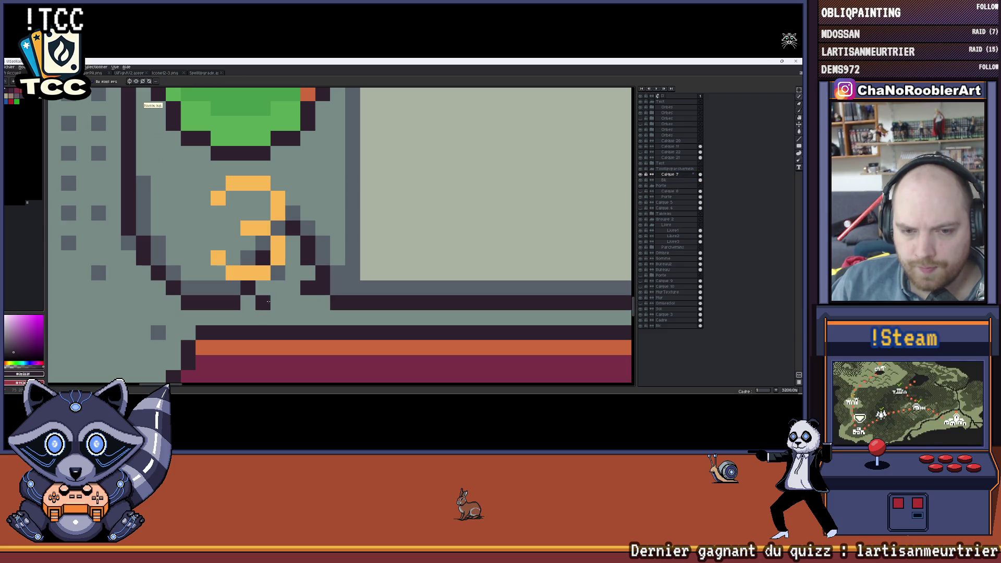
Add dark pixels on the panel's bottom edge and paint panel grey over stray pixels around the 3.
left_click(322, 303)
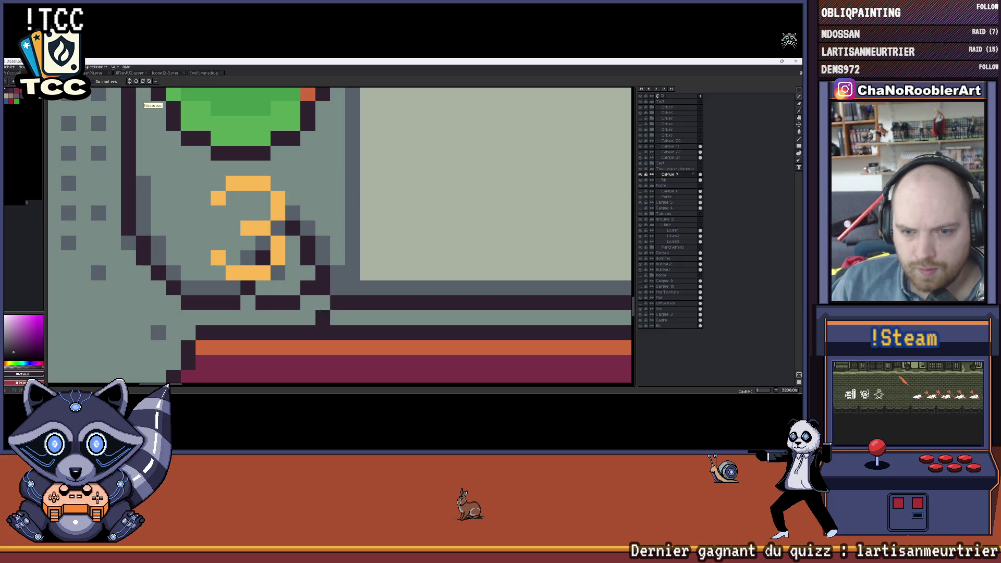
left_click(353, 288)
left_click_drag(330, 233, 395, 218)
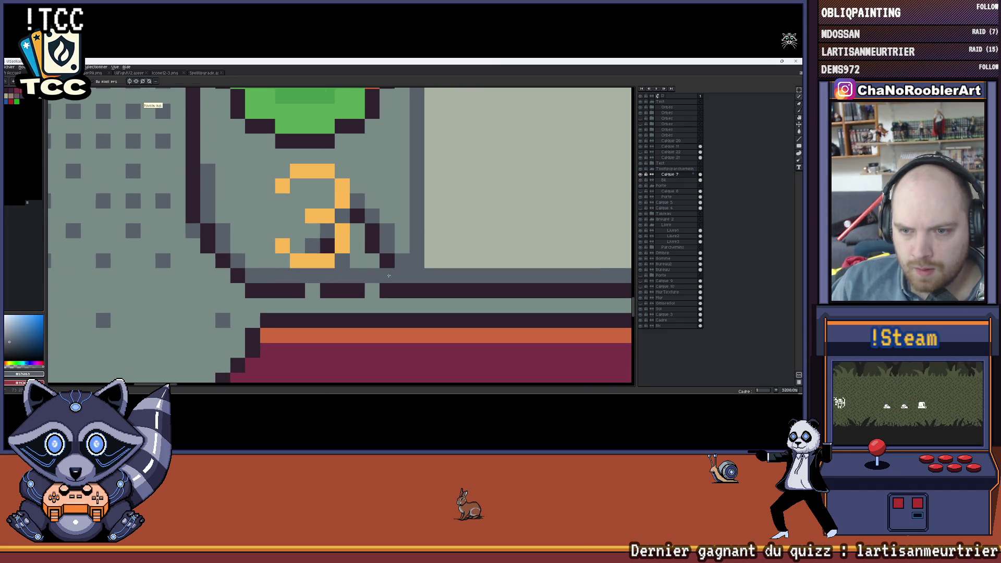
left_click(397, 263, "alt")
left_click(312, 246)
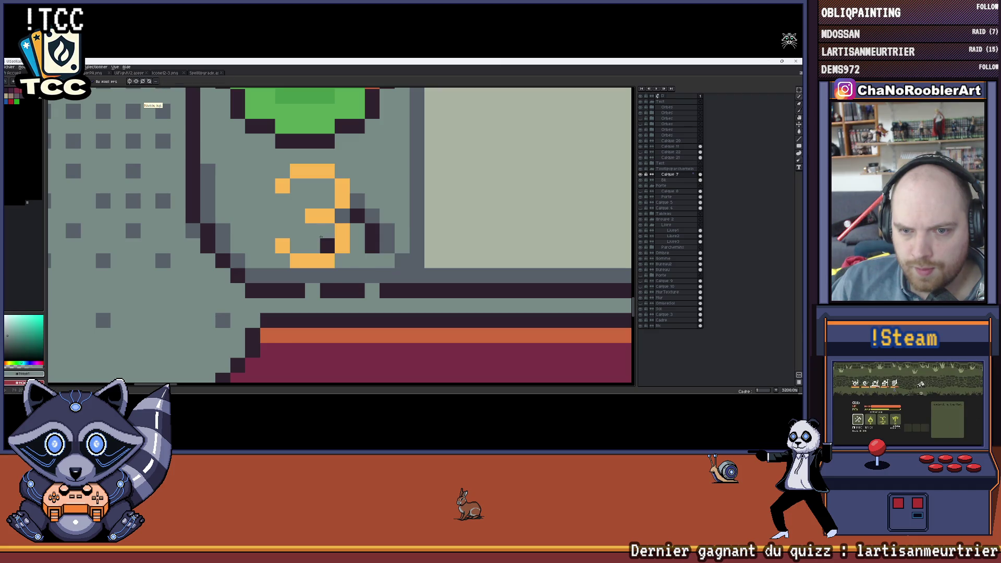
left_click_drag(342, 212, 386, 238)
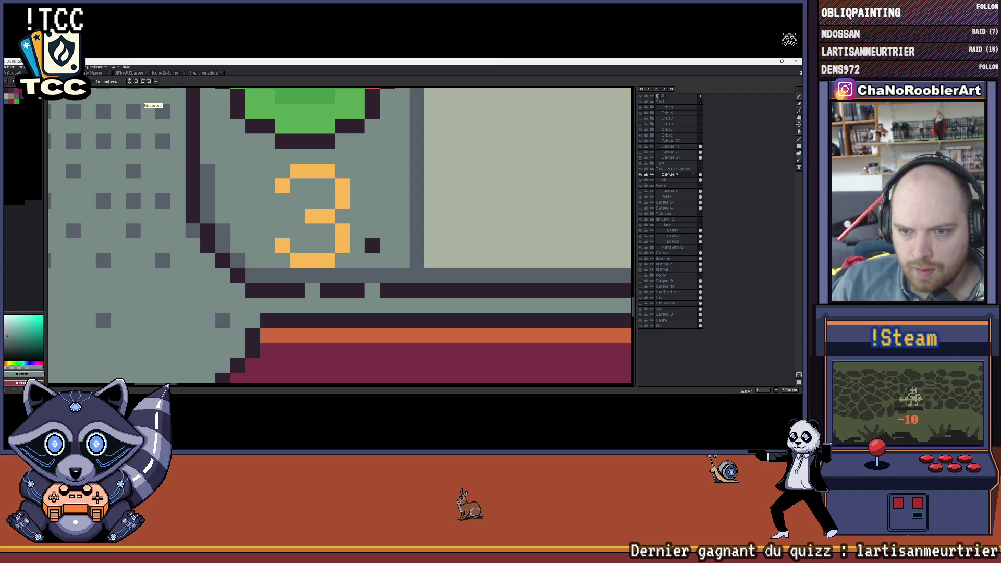
scroll(376, 240, "down", 3)
scroll(376, 240, "up", 3)
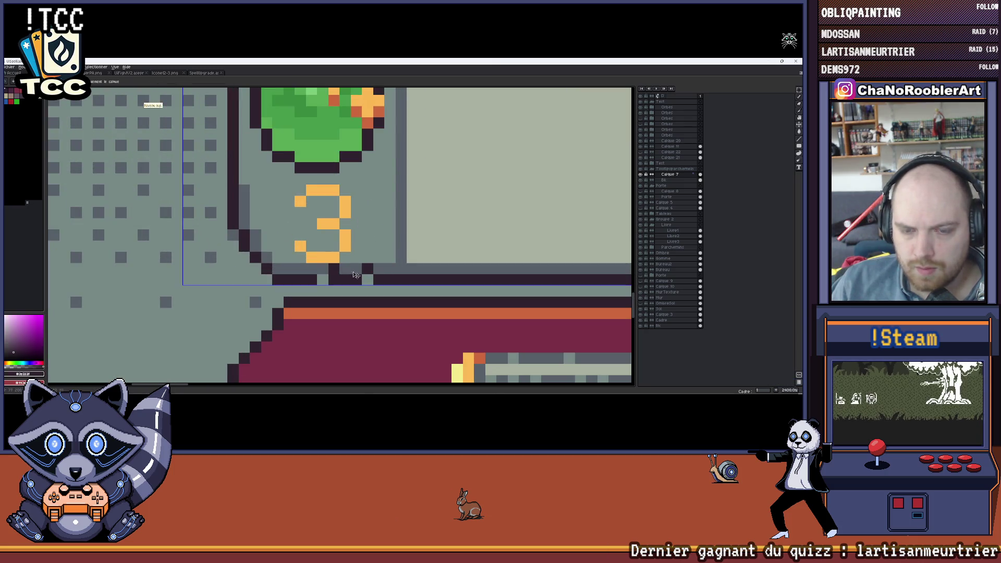
scroll(325, 271, "down", 3)
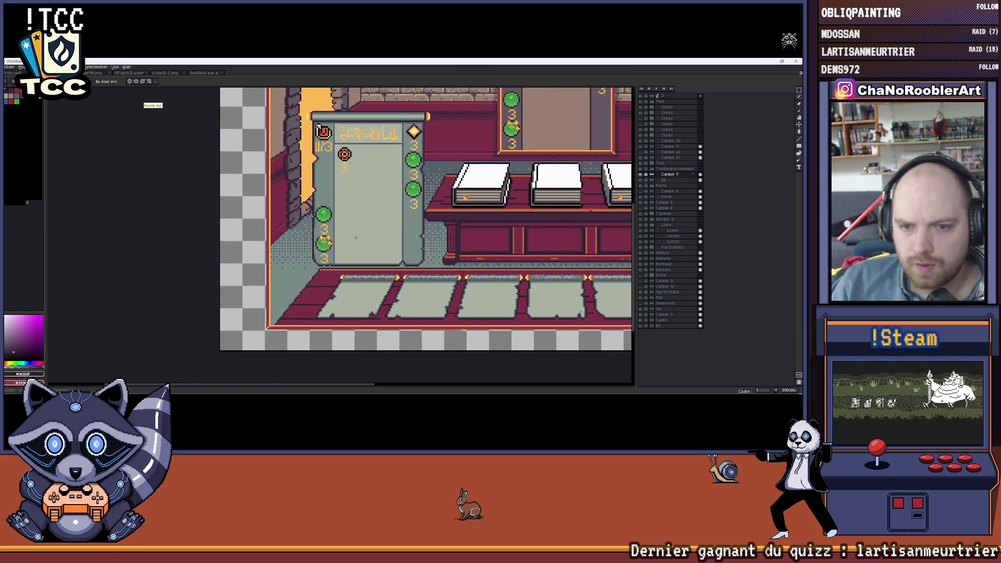
scroll(330, 269, "up", 2)
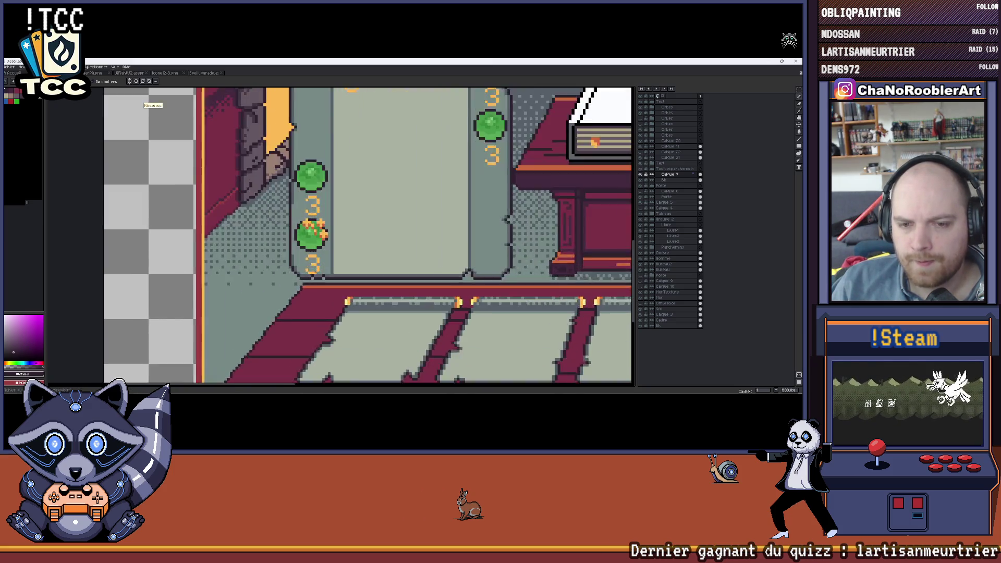
scroll(330, 268, "up", 3)
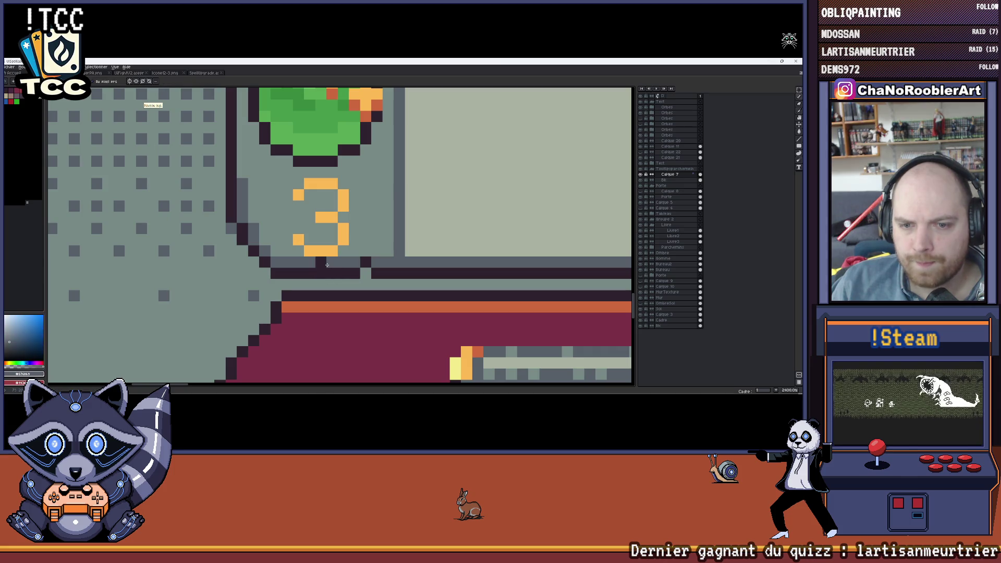
scroll(353, 267, "right", 2)
Re-pick the dark outline colour, place a border pixel, and bring the orbs and numerals into view.
left_click(344, 278, "alt")
left_click(339, 258)
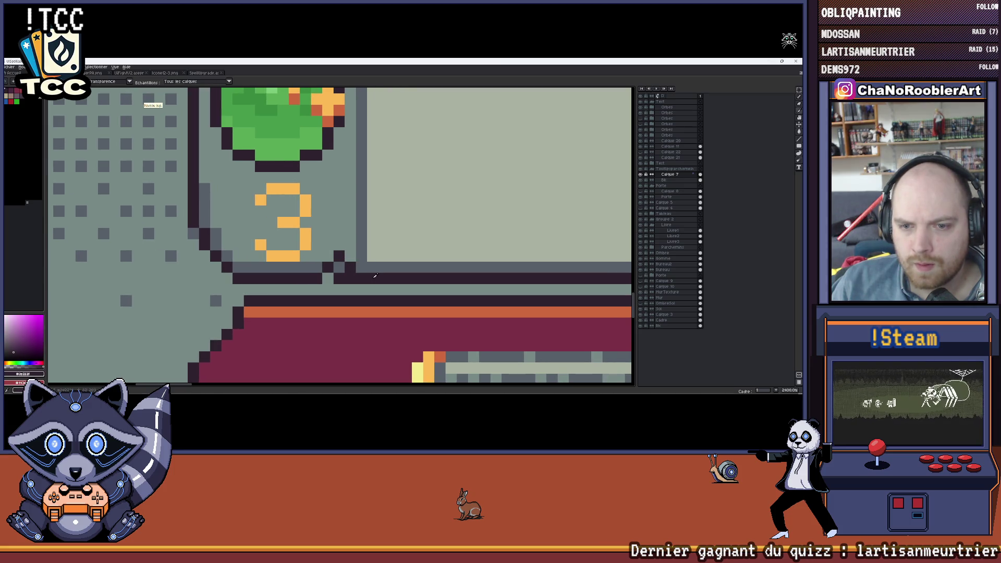
left_click(350, 278, "alt")
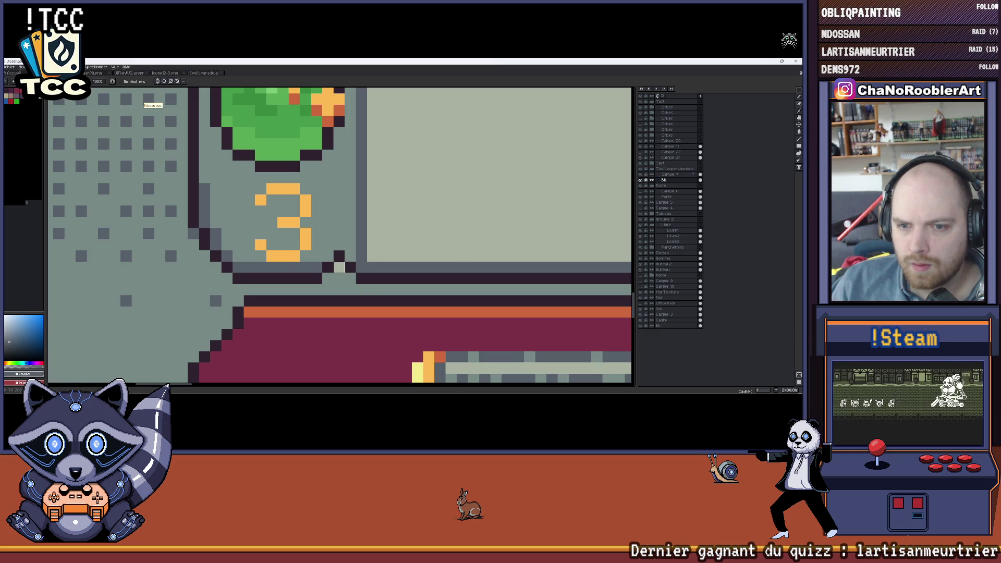
scroll(339, 268, "down", 3)
scroll(325, 259, "up", 1)
scroll(316, 255, "up", 1)
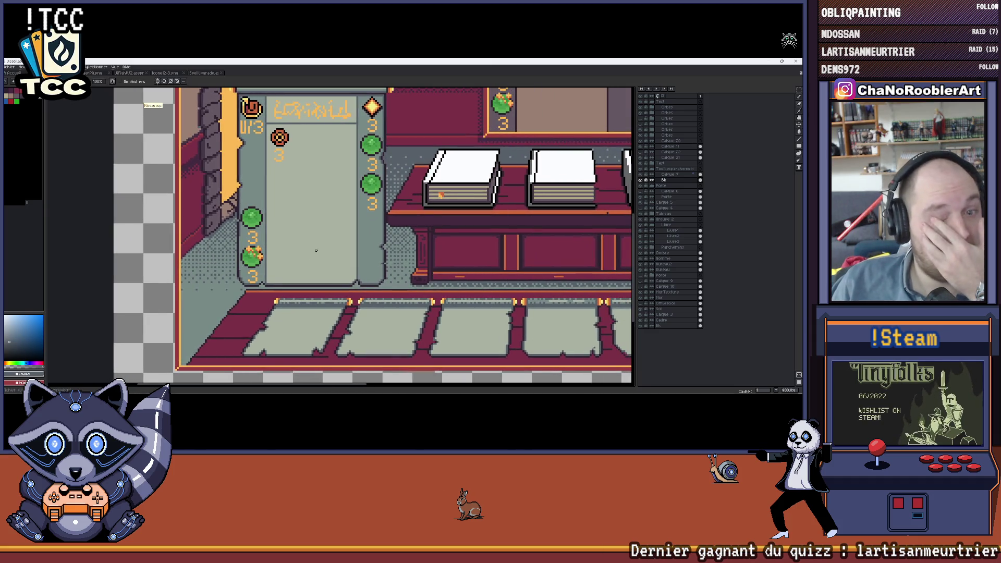
scroll(316, 251, "up", 1)
scroll(408, 182, "up", 1)
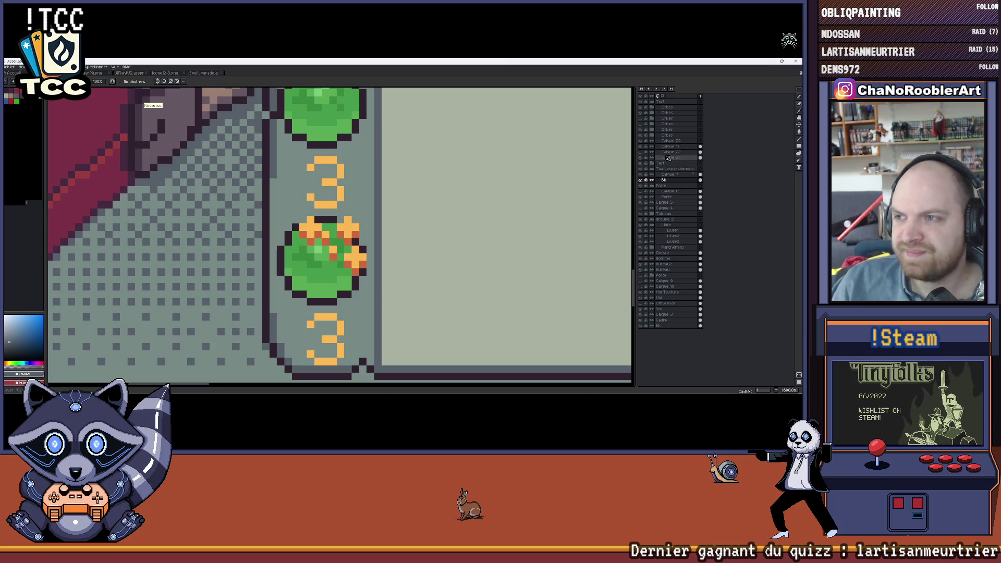
left_click_drag(274, 176, 298, 164)
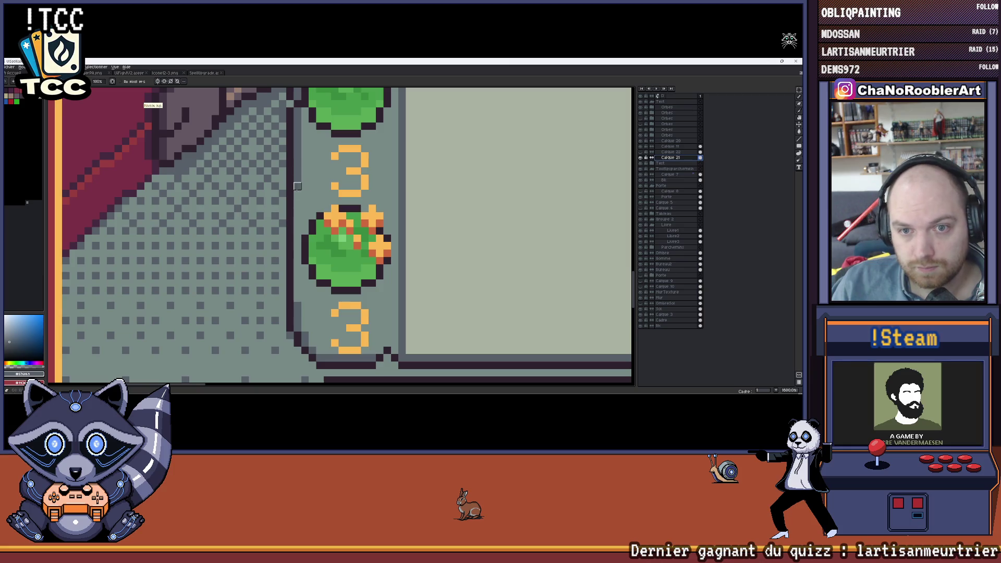
scroll(297, 238, "down", 1)
scroll(290, 258, "down", 1)
scroll(291, 259, "up", 1)
scroll(283, 254, "up", 1)
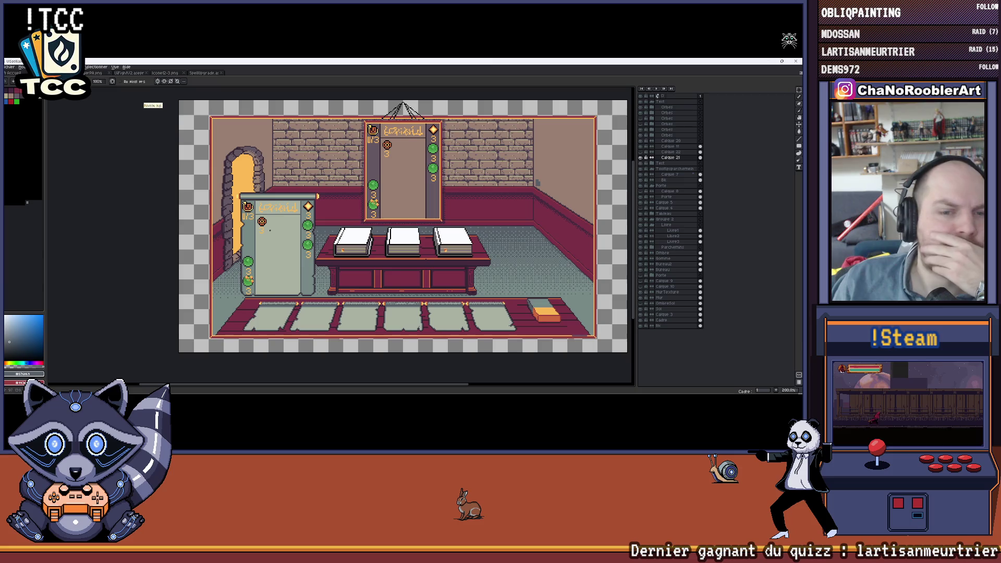
scroll(258, 227, "up", 2)
scroll(258, 227, "down", 1)
scroll(258, 228, "up", 1)
Bring the left cabinet into view and dismiss the File menu without choosing anything.
mouse_move(341, 250)
left_mouse_down()
mouse_move(364, 224)
mouse_move(332, 228)
left_mouse_up()
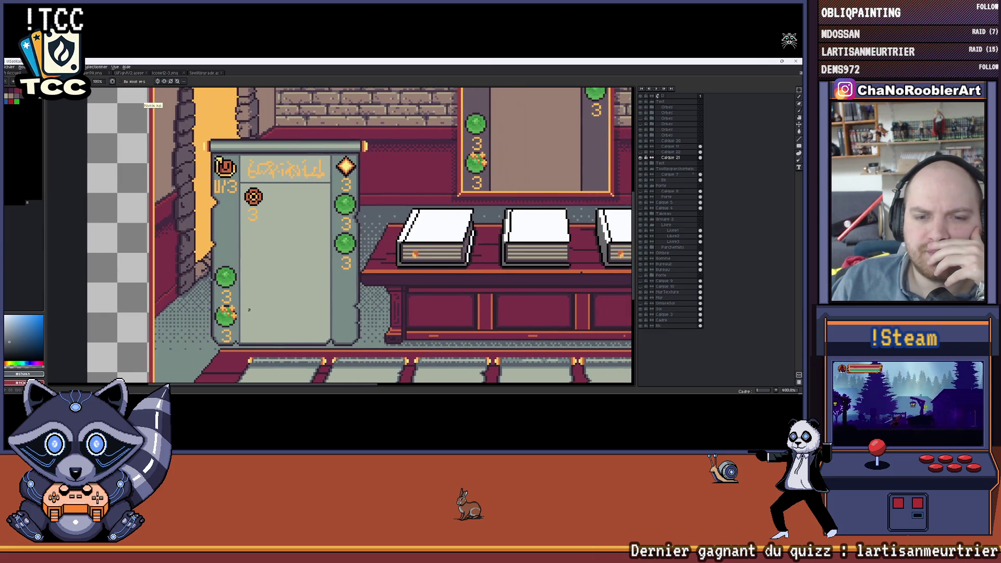
scroll(332, 229, "down", 2)
scroll(332, 229, "up", 1)
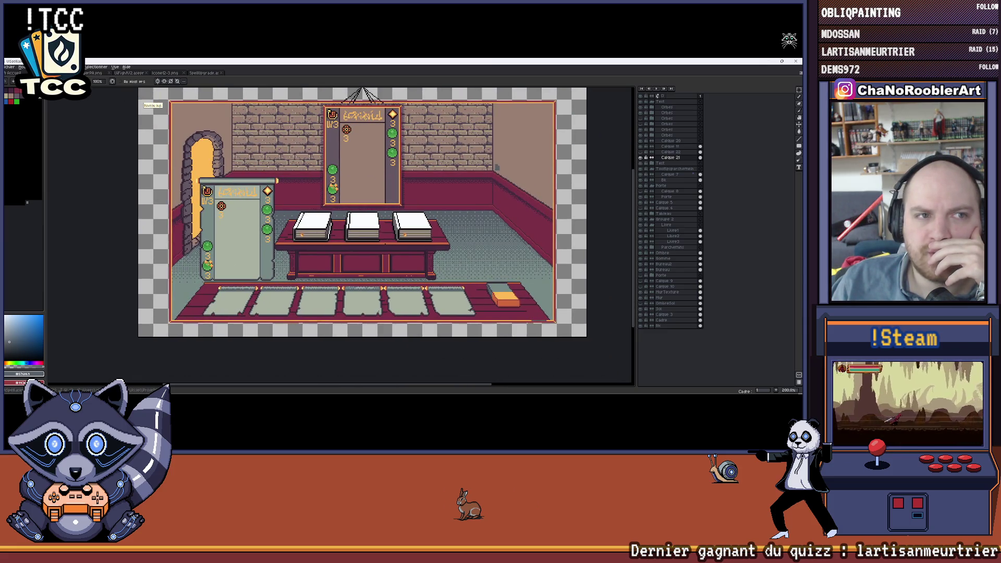
left_click(9, 66)
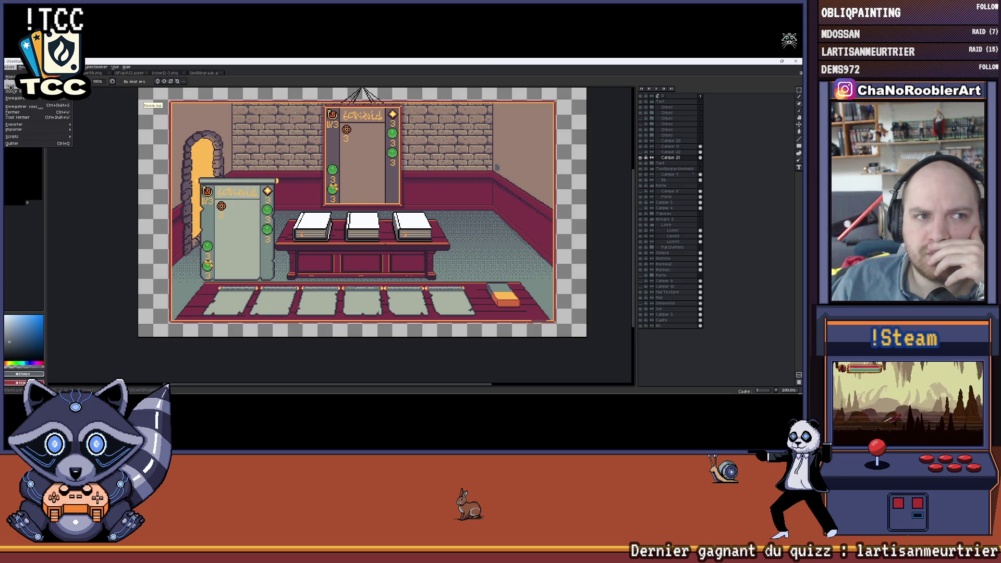
left_click(402, 228)
Hide the layer holding the cabinet scroll's green orb markers and numbers.
left_click(641, 145)
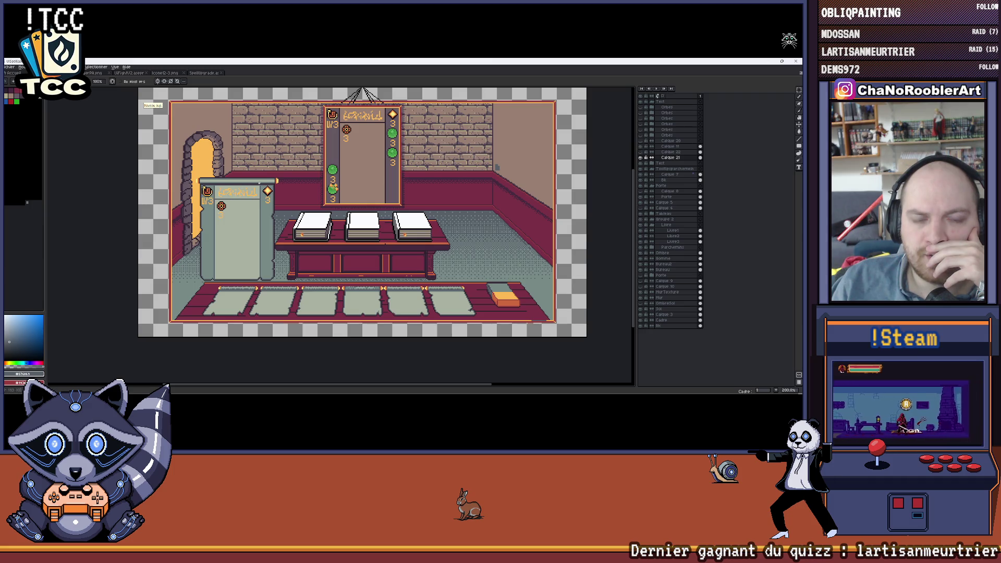
scroll(360, 212, "up", 3)
scroll(359, 212, "down", 1)
scroll(360, 211, "down", 2)
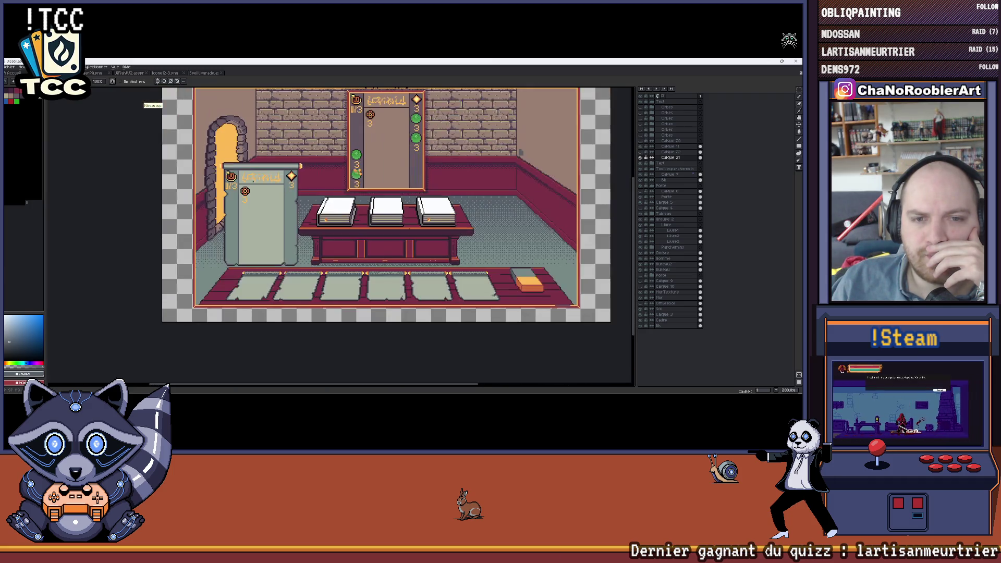
left_click_drag(521, 153, 498, 163)
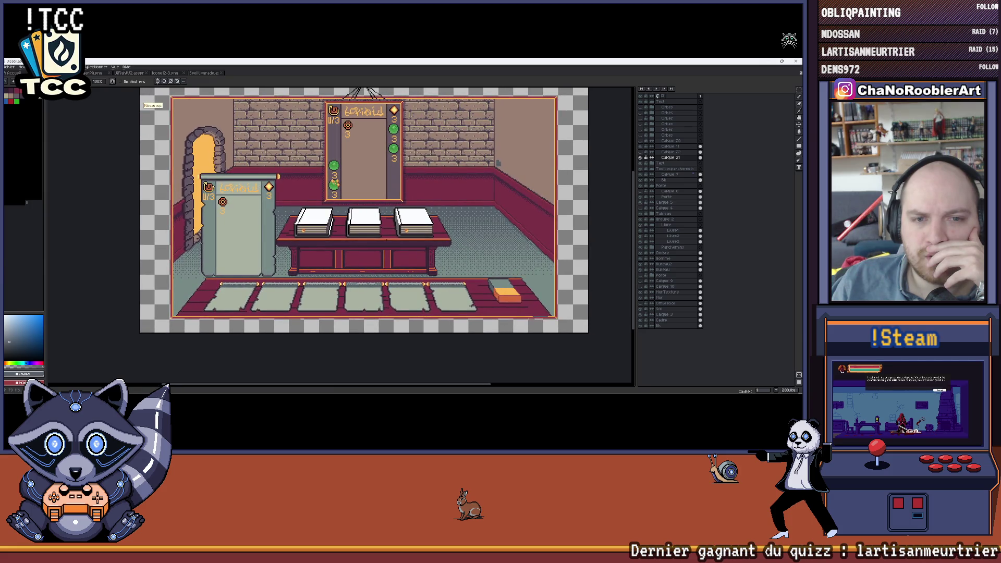
scroll(225, 174, "up", 3)
scroll(221, 201, "down", 2)
scroll(283, 211, "down", 2)
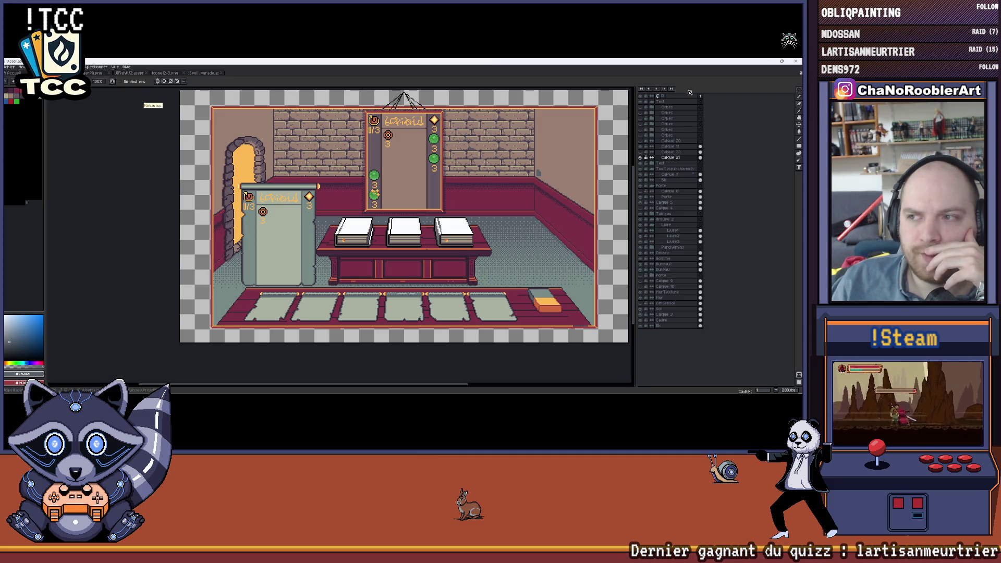
left_click_drag(537, 172, 519, 173)
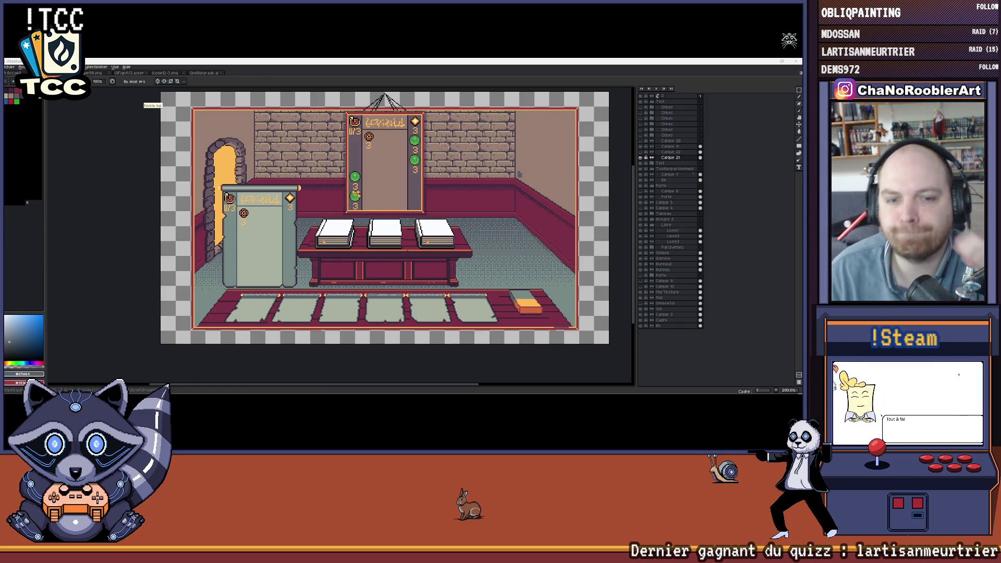
scroll(255, 173, "up", 2)
scroll(256, 173, "up", 2)
scroll(255, 173, "up", 1)
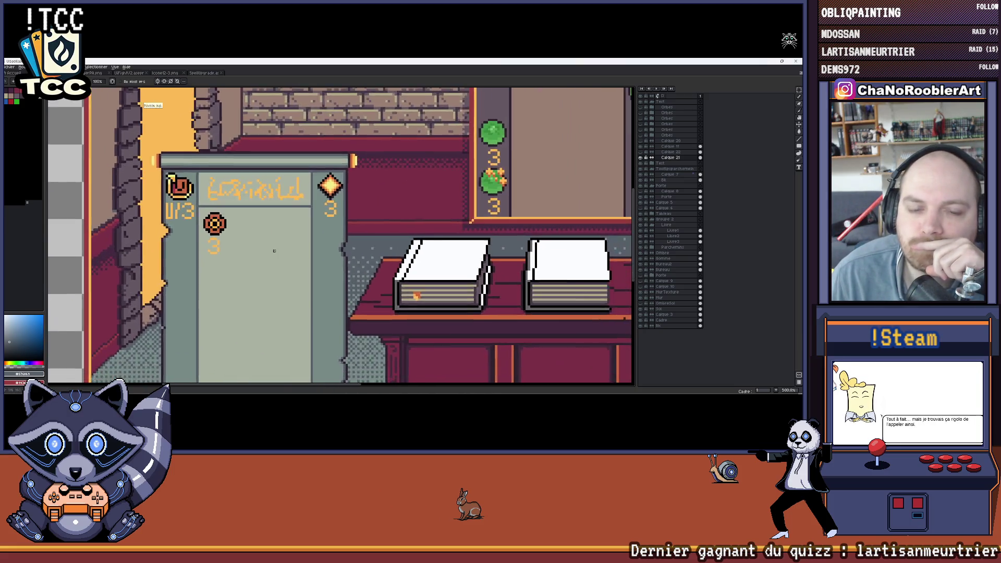
scroll(255, 173, "down", 2)
scroll(268, 251, "down", 1)
scroll(258, 244, "down", 1)
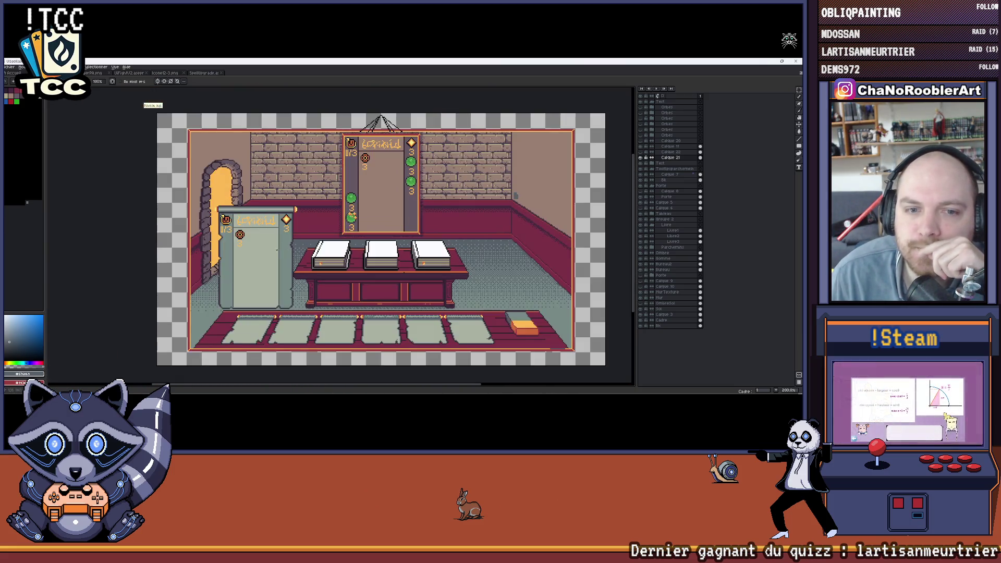
mouse_move(258, 244)
left_mouse_down()
mouse_move(303, 205)
mouse_move(294, 207)
left_mouse_up()
scroll(274, 222, "up", 2)
scroll(305, 204, "down", 2)
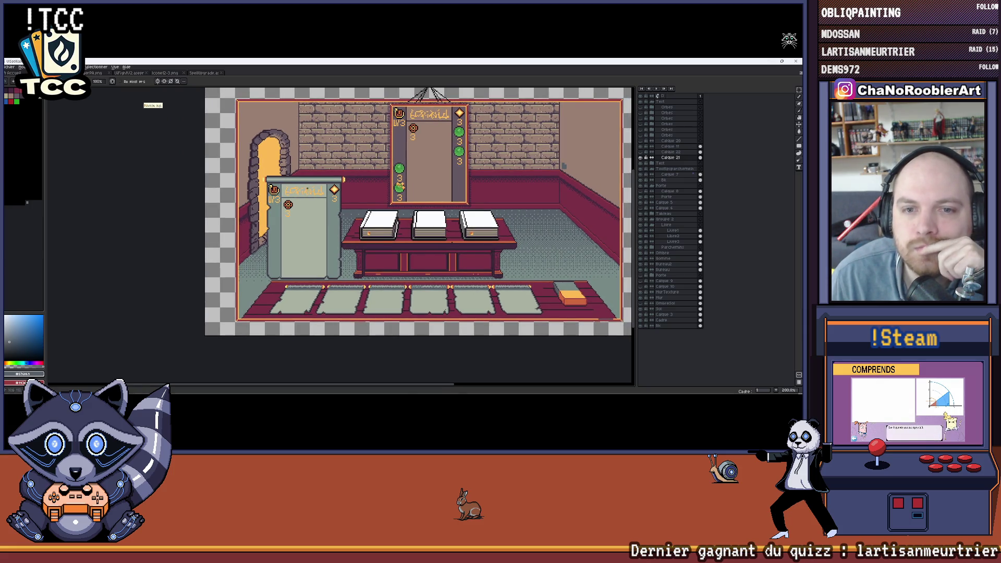
scroll(284, 190, "up", 3)
scroll(282, 189, "up", 1)
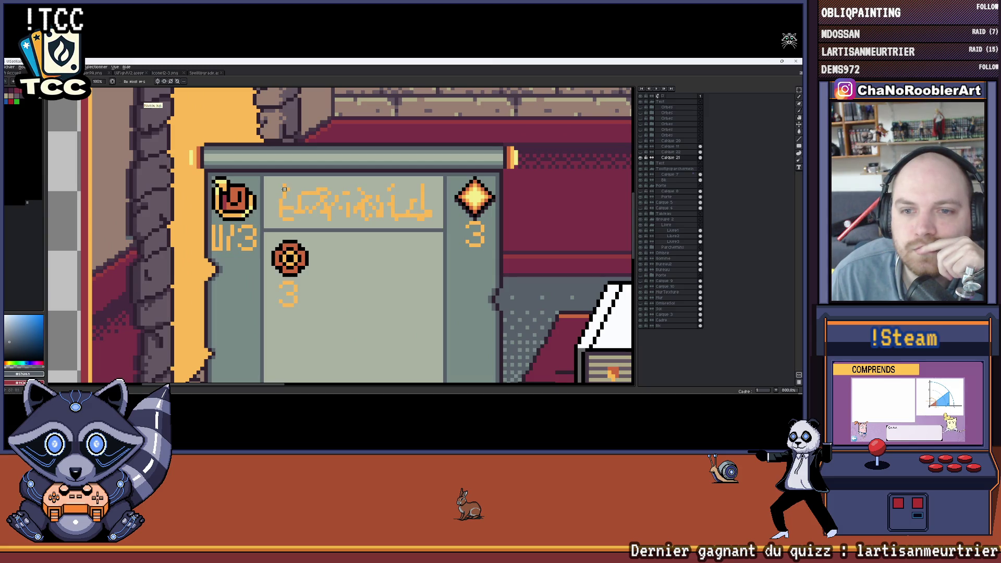
scroll(397, 219, "down", 2)
left_click_drag(392, 211, 318, 203)
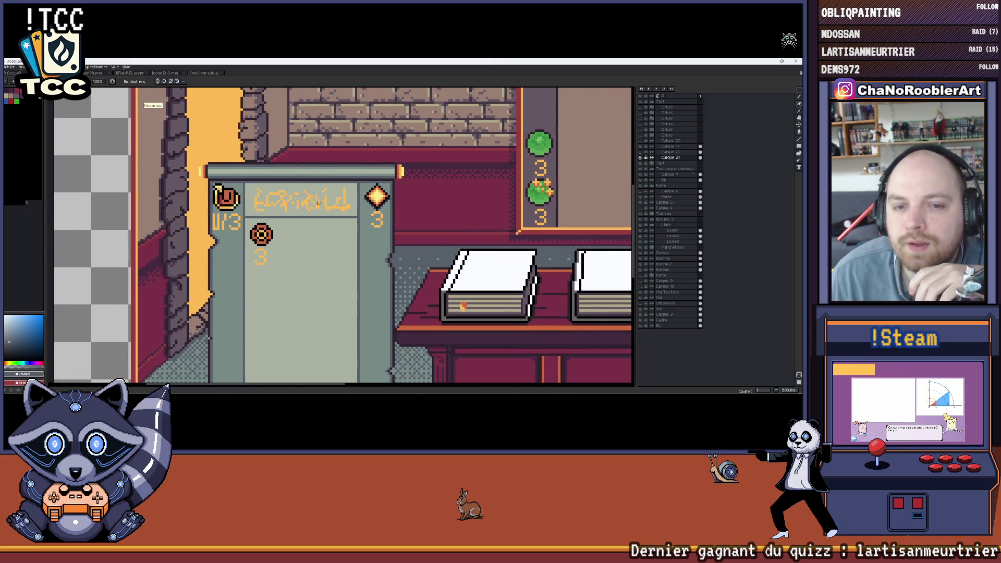
scroll(319, 202, "down", 2)
scroll(317, 202, "up", 1)
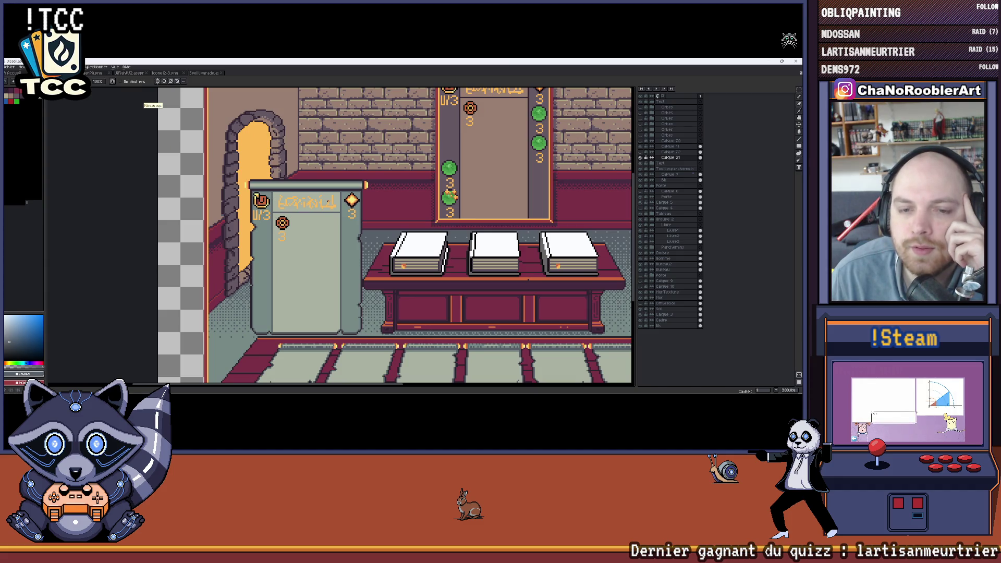
scroll(326, 201, "down", 2)
scroll(300, 206, "up", 2)
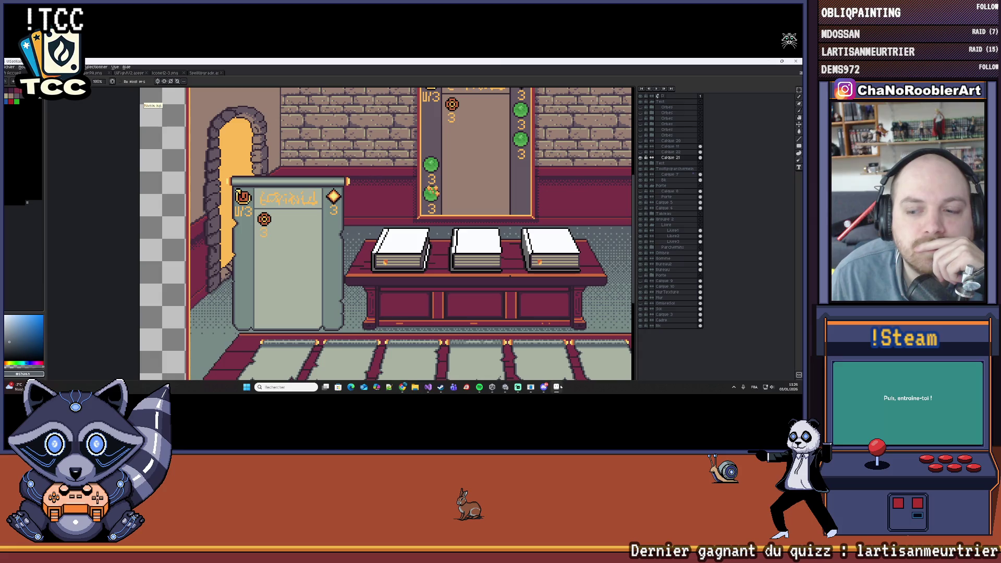
left_click(504, 388)
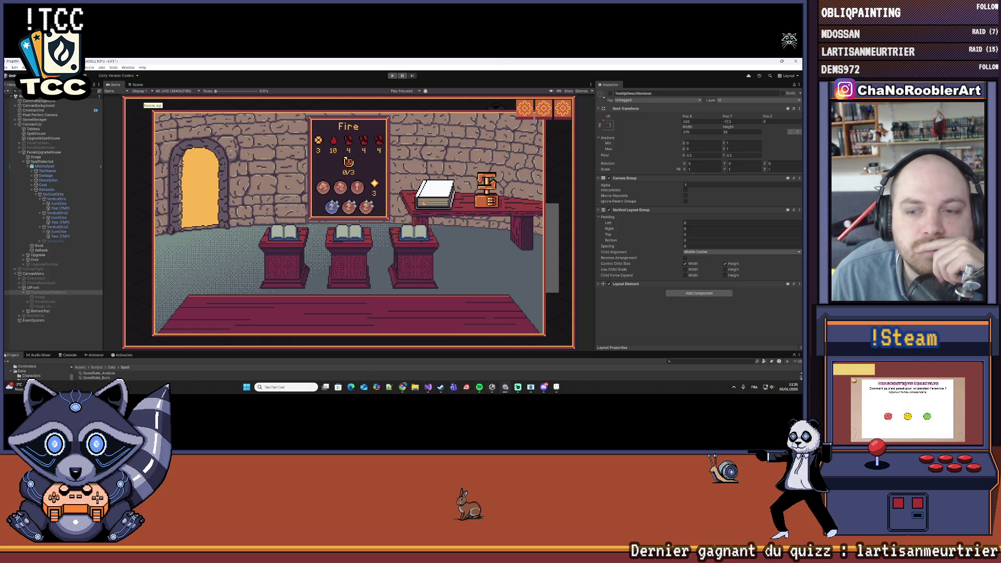
left_click(506, 388)
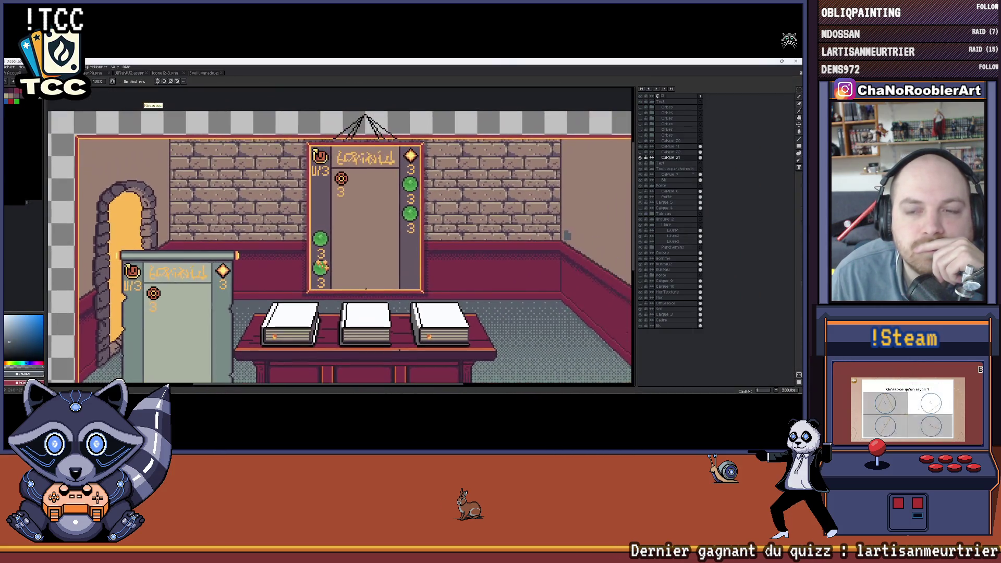
scroll(567, 235, "up", 1)
scroll(559, 227, "down", 1)
scroll(548, 211, "down", 2)
scroll(537, 190, "up", 1)
scroll(368, 181, "up", 1)
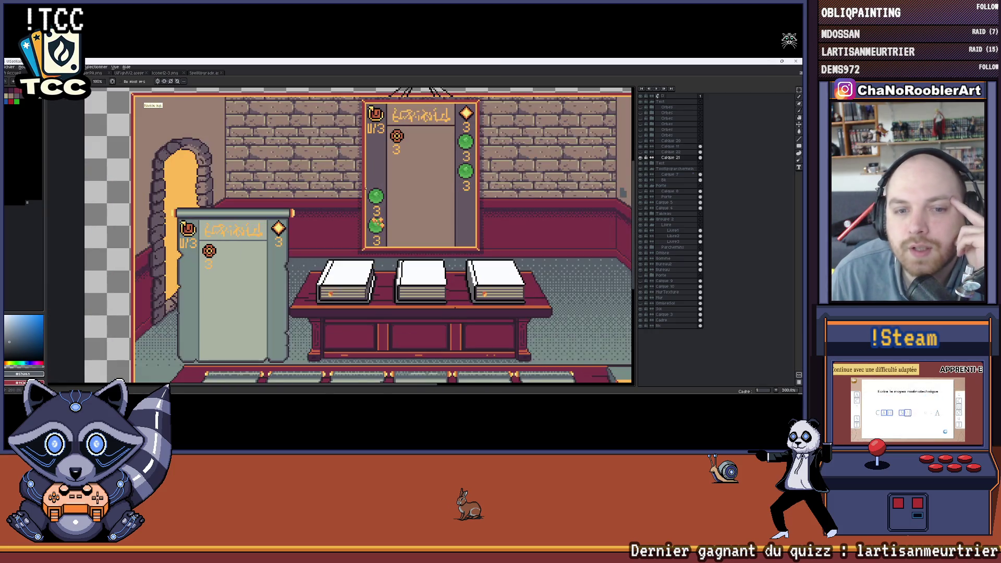
Collapse and re-expand the layer group, then select the hanging board's layer for editing.
left_click_drag(425, 180, 358, 186)
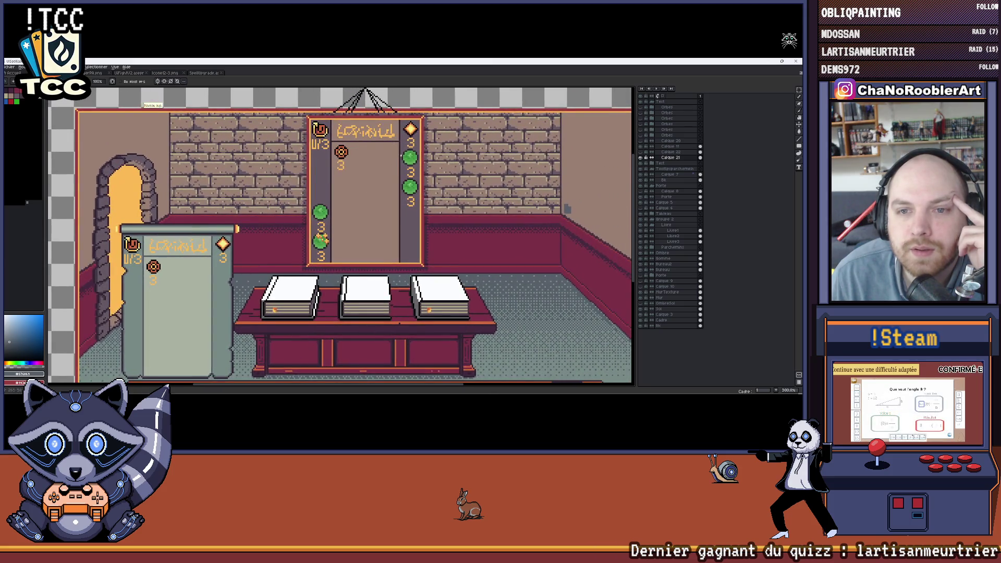
scroll(312, 212, "down", 1)
scroll(329, 200, "down", 1)
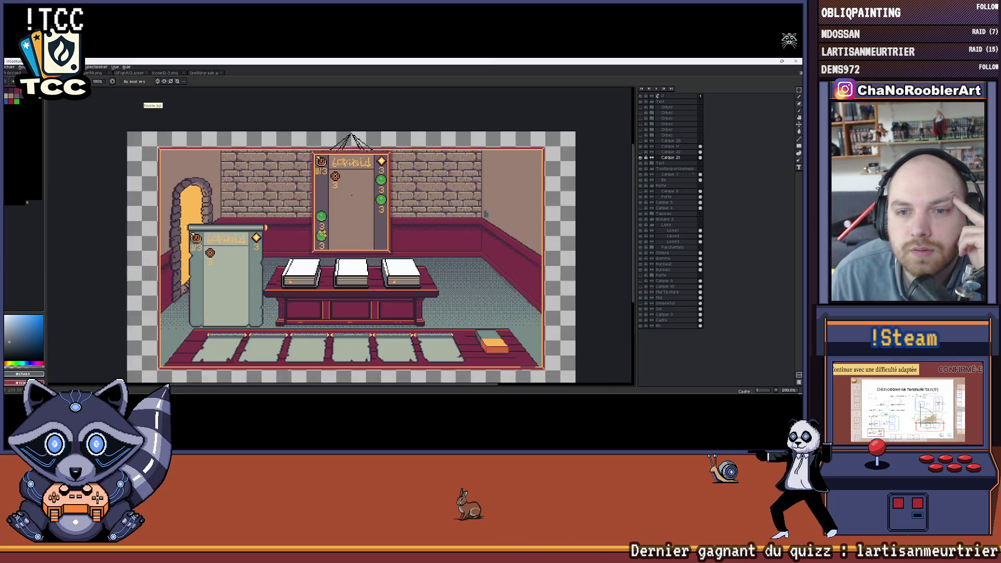
scroll(351, 180, "up", 2)
left_click_drag(351, 180, 356, 181)
left_click(653, 105)
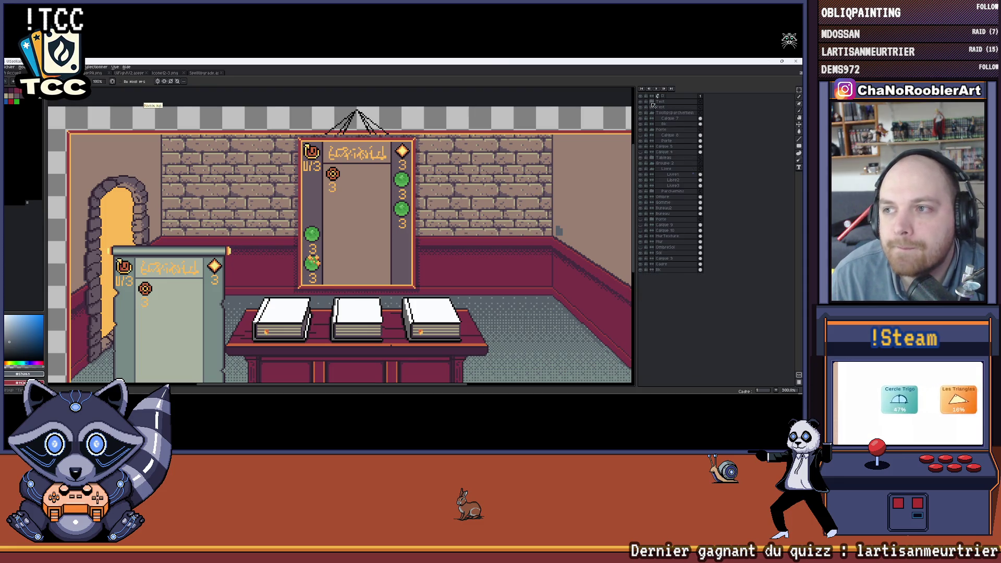
left_click(654, 111)
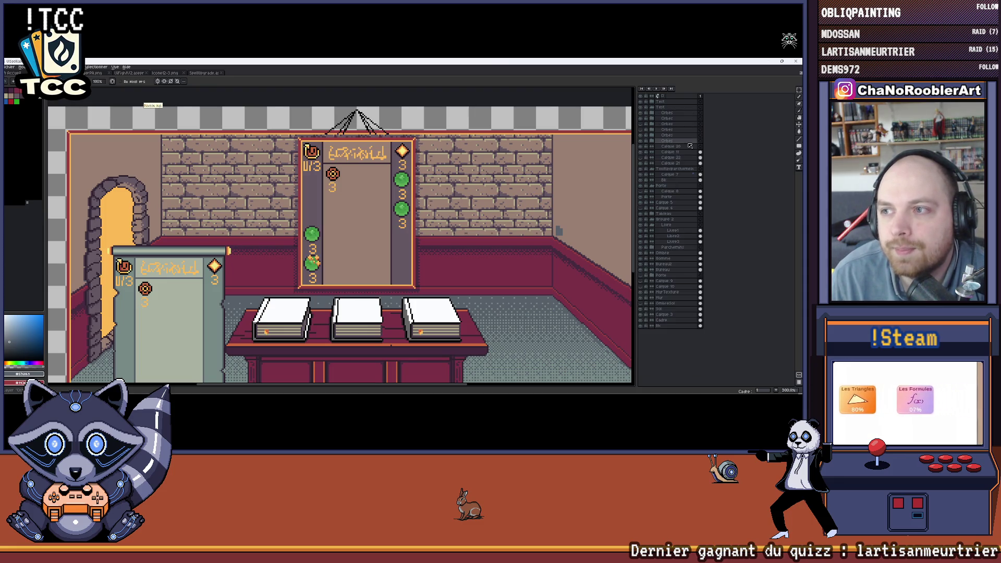
left_click(665, 161)
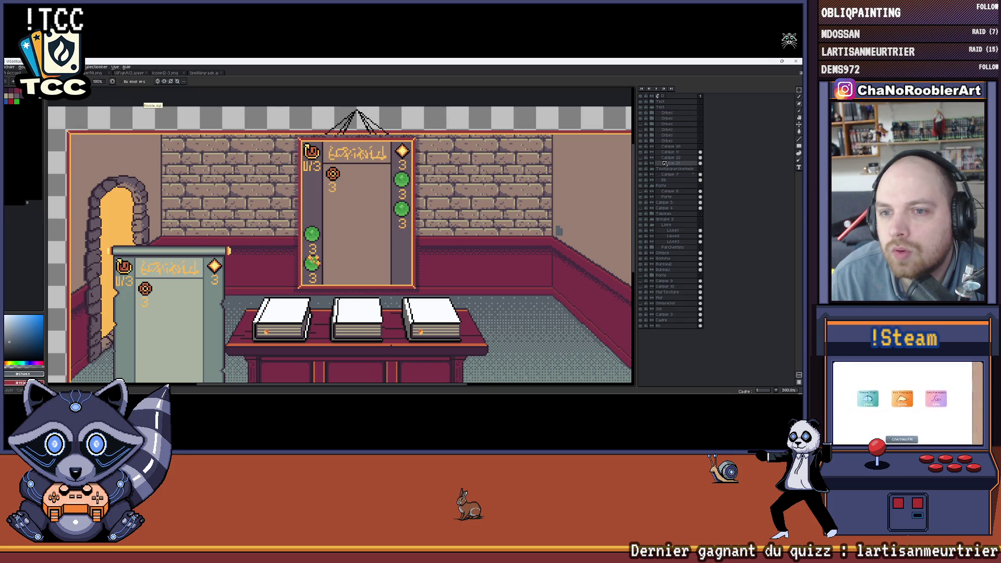
left_click_drag(172, 291, 180, 285)
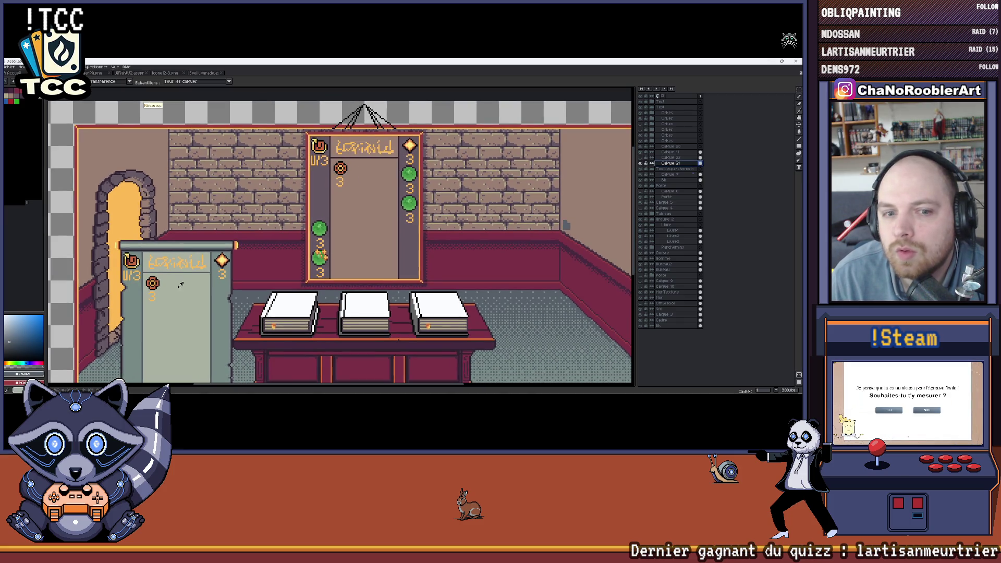
Fill the board's side columns and centre panel light grey-green, undoing and redoing to compare.
left_click(399, 226)
left_click(337, 222)
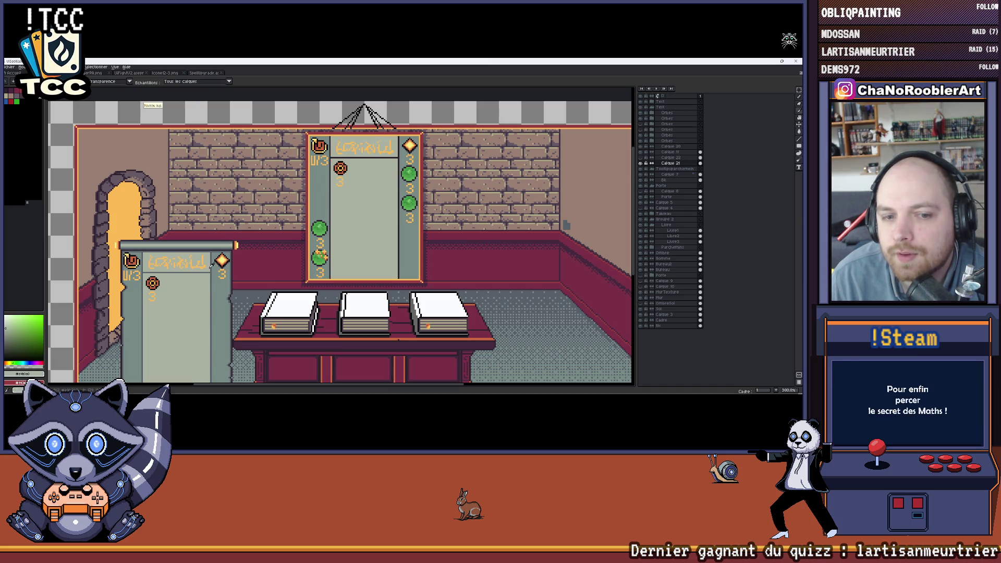
key("ctrl+z")
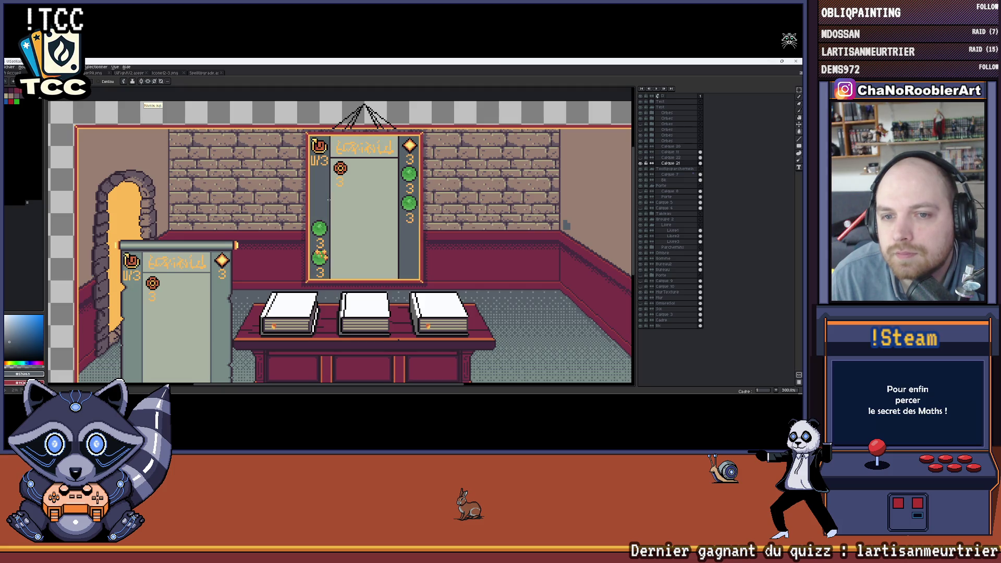
key("ctrl+z")
key("ctrl+y")
key("ctrl+y")
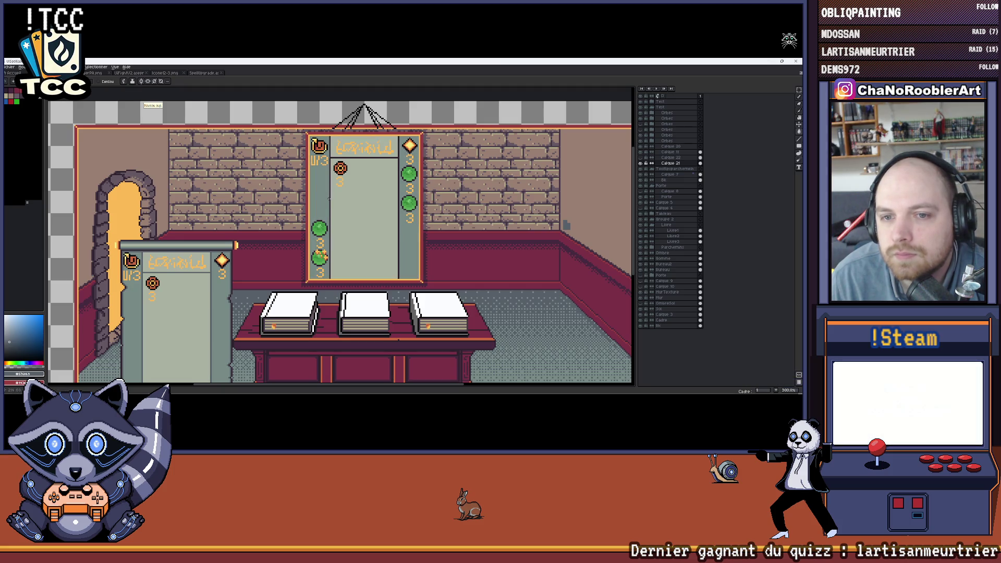
key("ctrl+z")
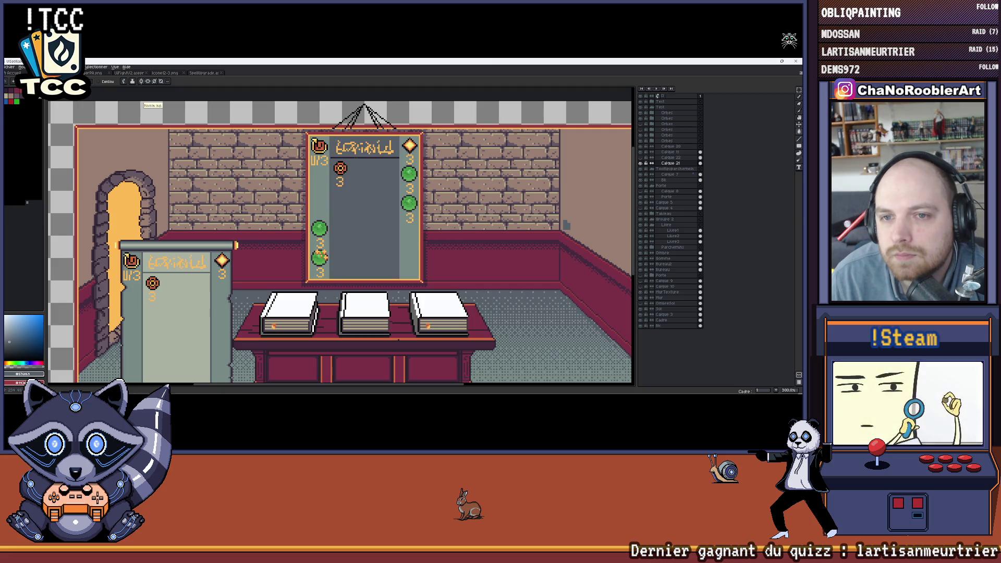
key("ctrl+y")
scroll(364, 157, "up", 3)
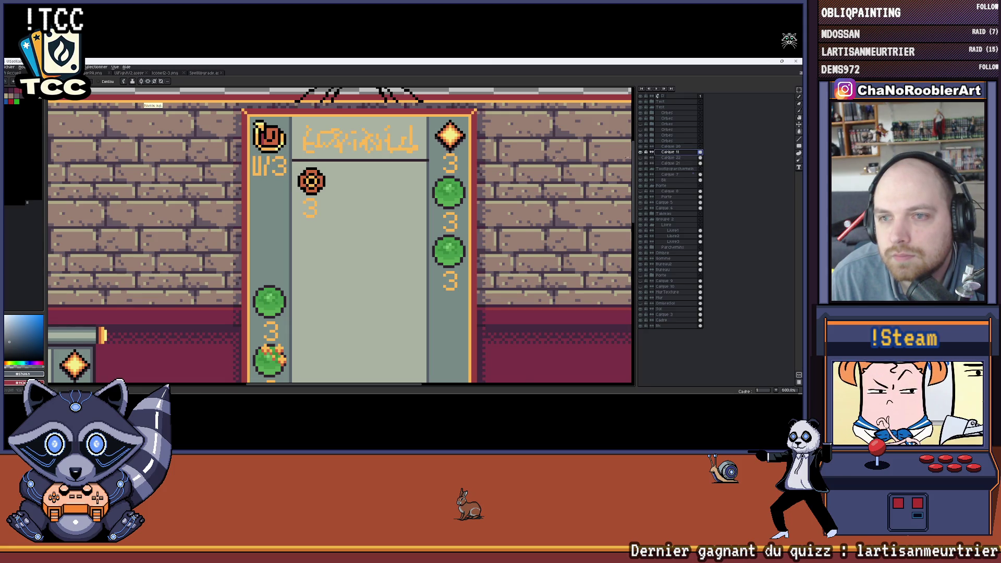
scroll(301, 156, "up", 1)
left_click(302, 162, "shift")
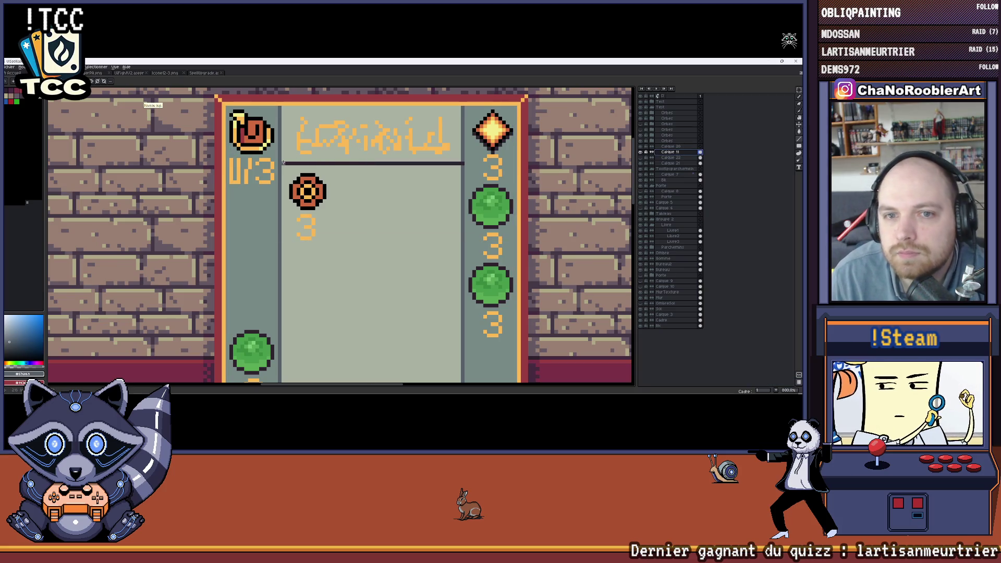
key("ctrl+z")
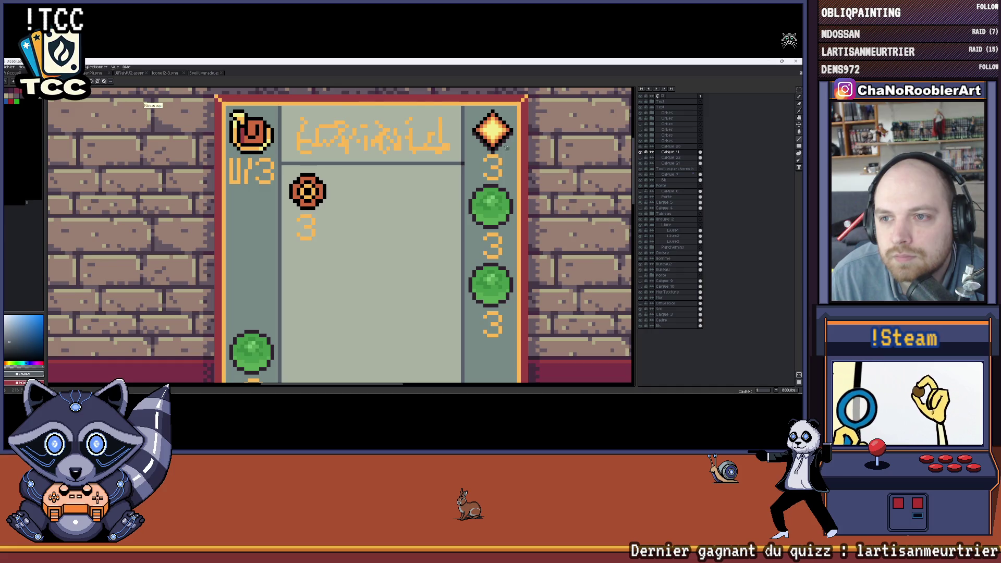
scroll(464, 165, "up", 1)
scroll(505, 180, "up", 3)
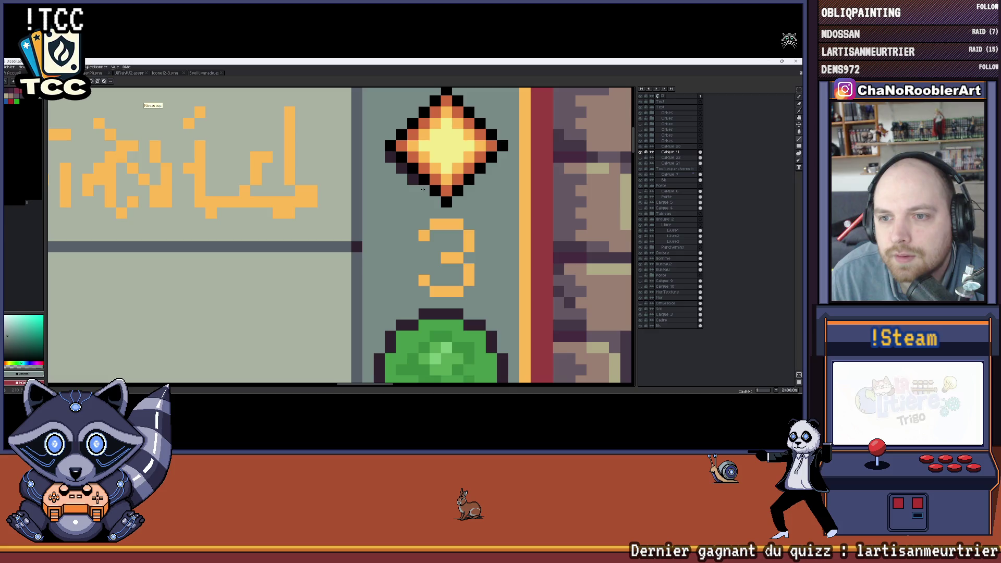
scroll(385, 160, "down", 3)
scroll(406, 161, "down", 1)
scroll(423, 163, "down", 1)
scroll(433, 163, "down", 1)
scroll(450, 178, "up", 2)
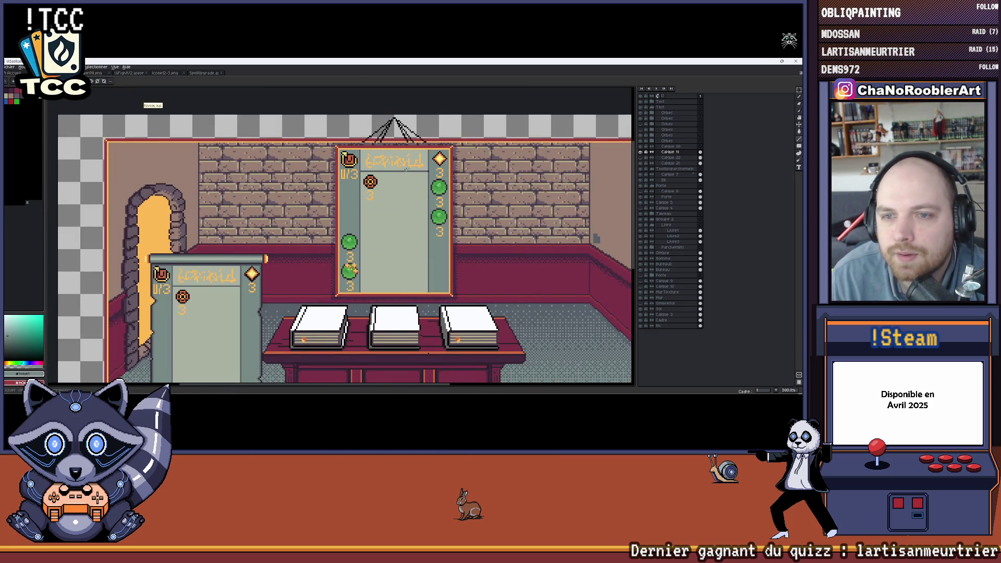
scroll(411, 164, "down", 1)
scroll(301, 243, "up", 4)
scroll(302, 244, "up", 2)
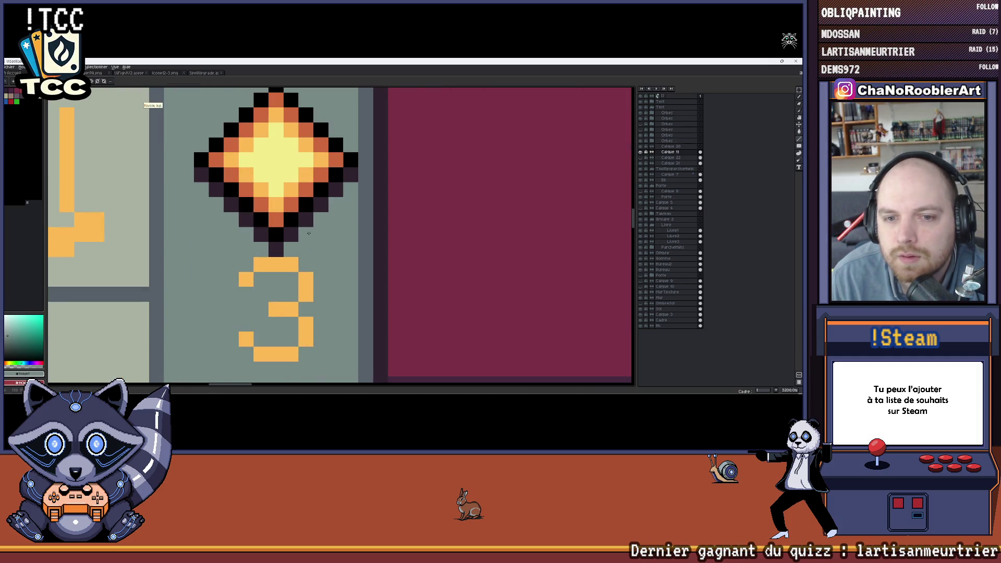
scroll(302, 235, "down", 4)
scroll(311, 223, "down", 1)
scroll(387, 214, "up", 2)
scroll(394, 203, "up", 2)
scroll(375, 203, "up", 1)
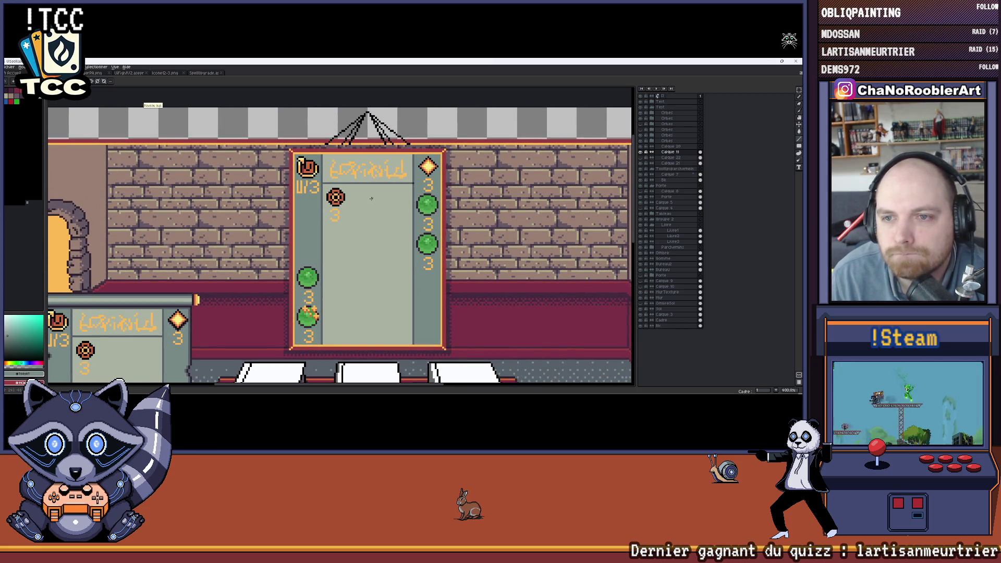
scroll(441, 160, "down", 2)
scroll(469, 203, "down", 1)
scroll(509, 228, "down", 1)
scroll(548, 245, "down", 1)
scroll(485, 227, "up", 2)
scroll(454, 216, "up", 1)
scroll(436, 205, "up", 1)
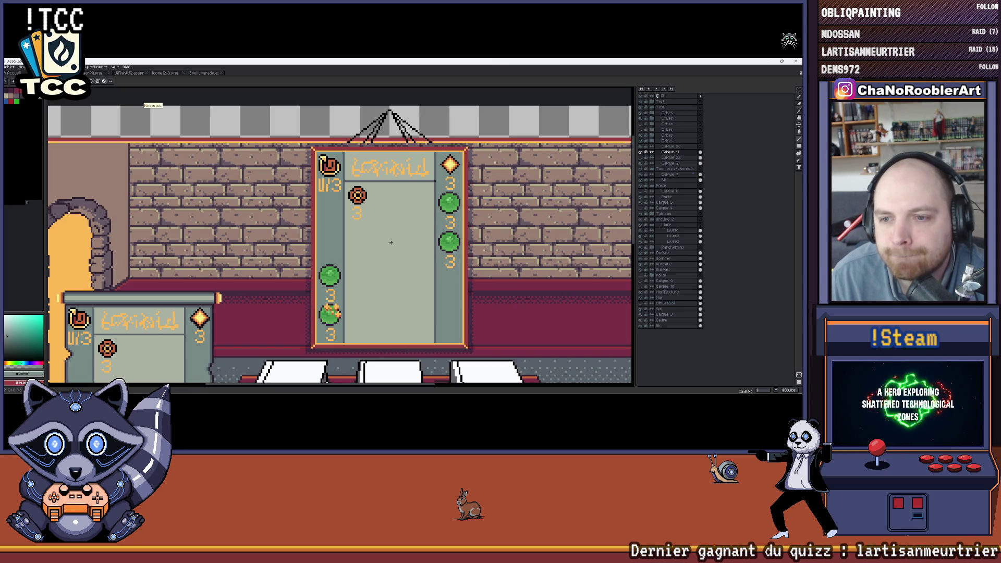
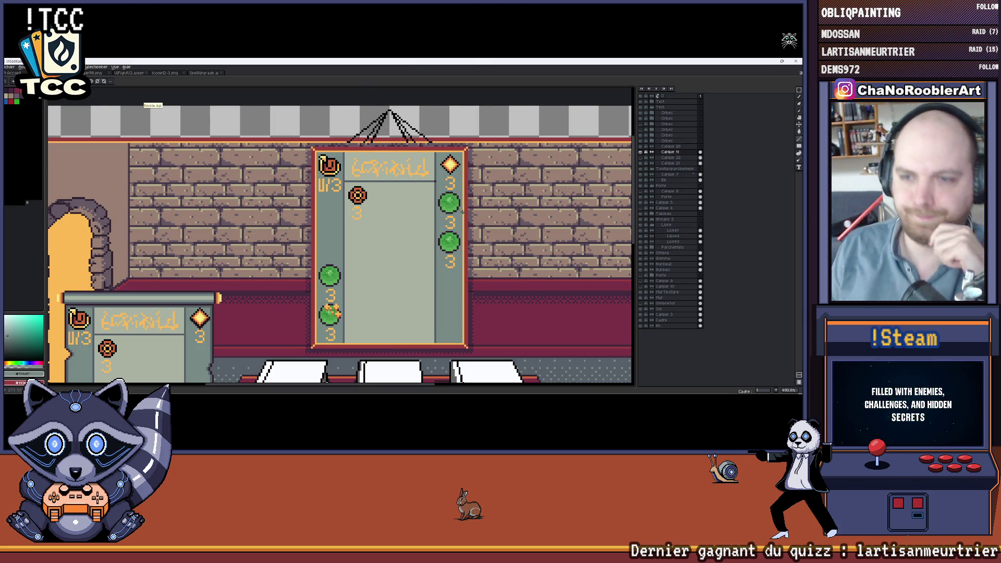
scroll(463, 213, "up", 1)
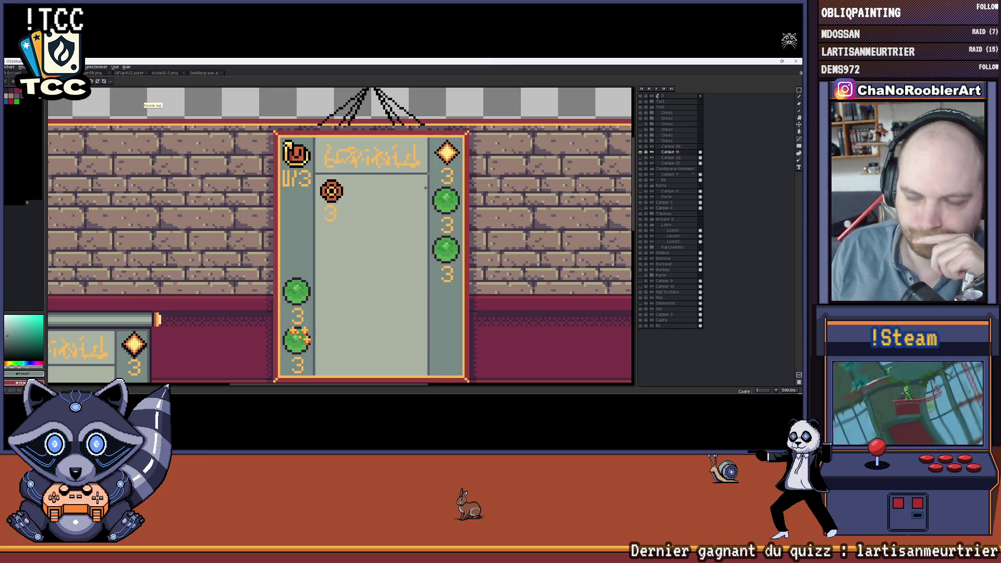
scroll(425, 188, "up", 1)
scroll(425, 188, "up", 1)
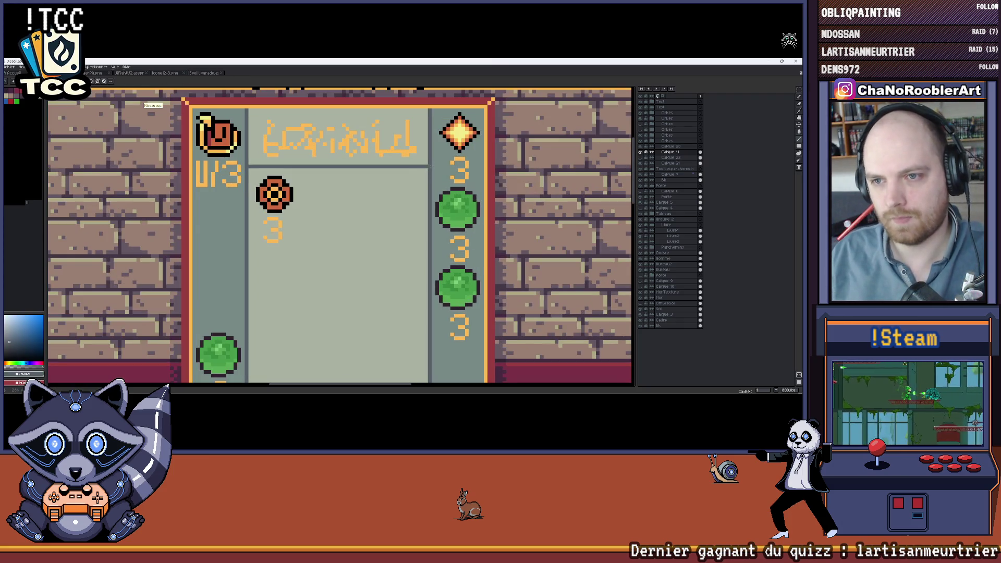
scroll(410, 191, "down", 4)
scroll(403, 195, "up", 2)
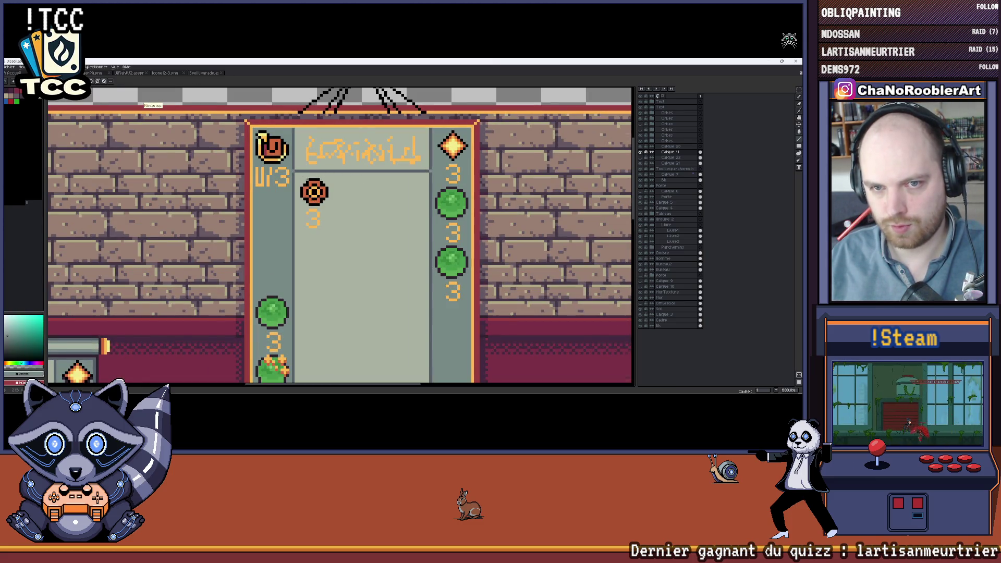
scroll(305, 176, "down", 3)
scroll(337, 171, "up", 2)
scroll(369, 165, "down", 2)
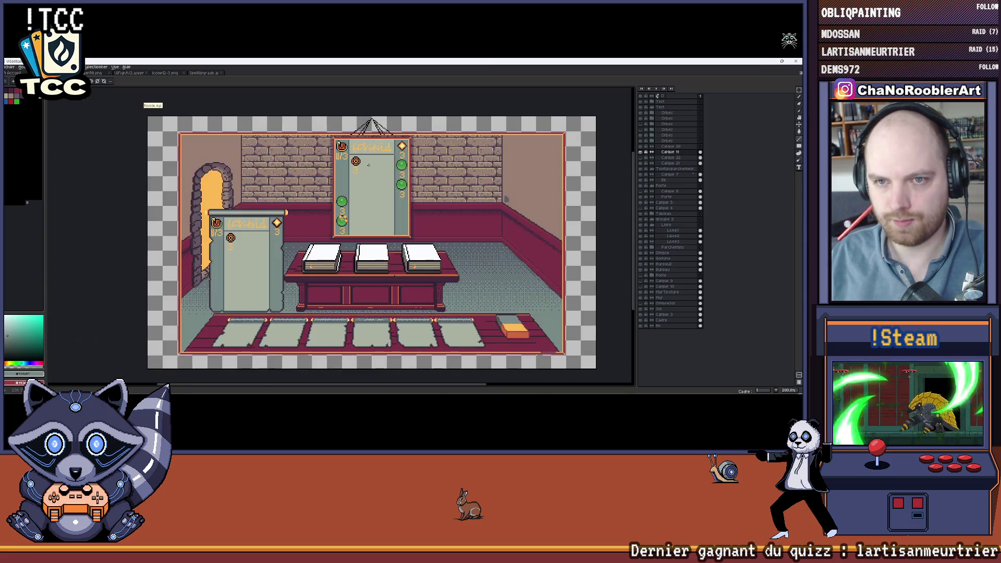
Select the hanging mission board and frame the whole room scene in view.
left_click(373, 176)
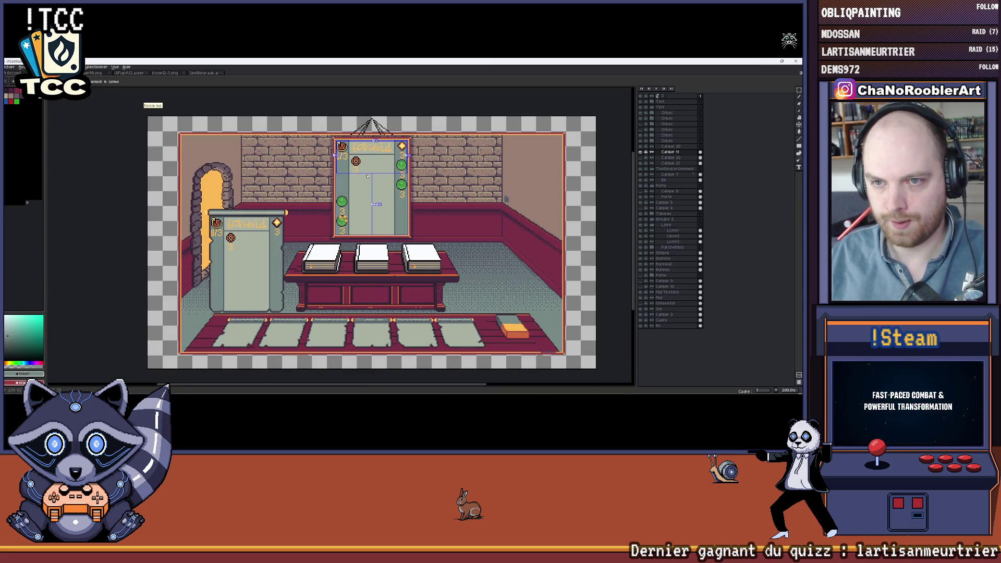
scroll(369, 178, "up", 2)
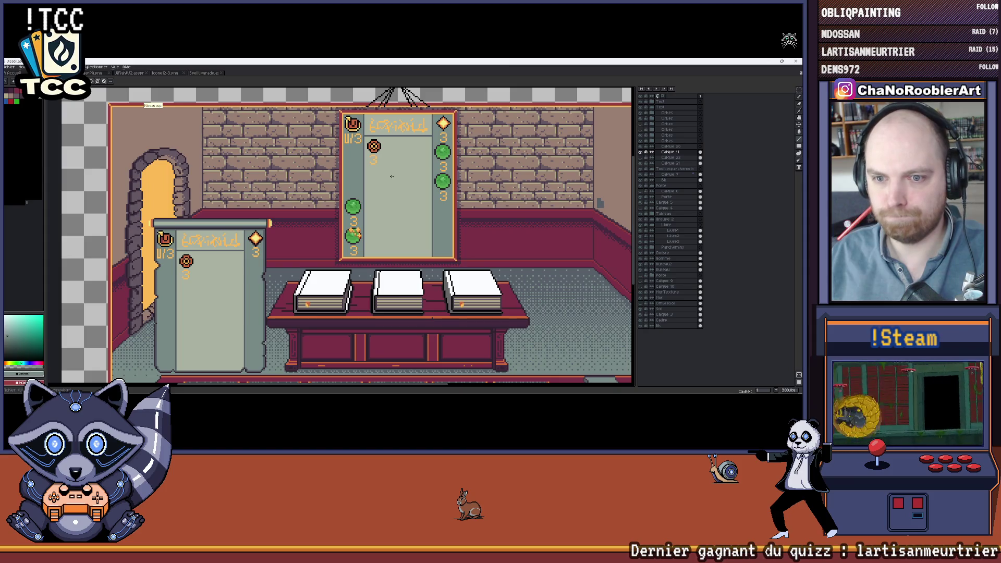
left_click_drag(387, 177, 378, 199)
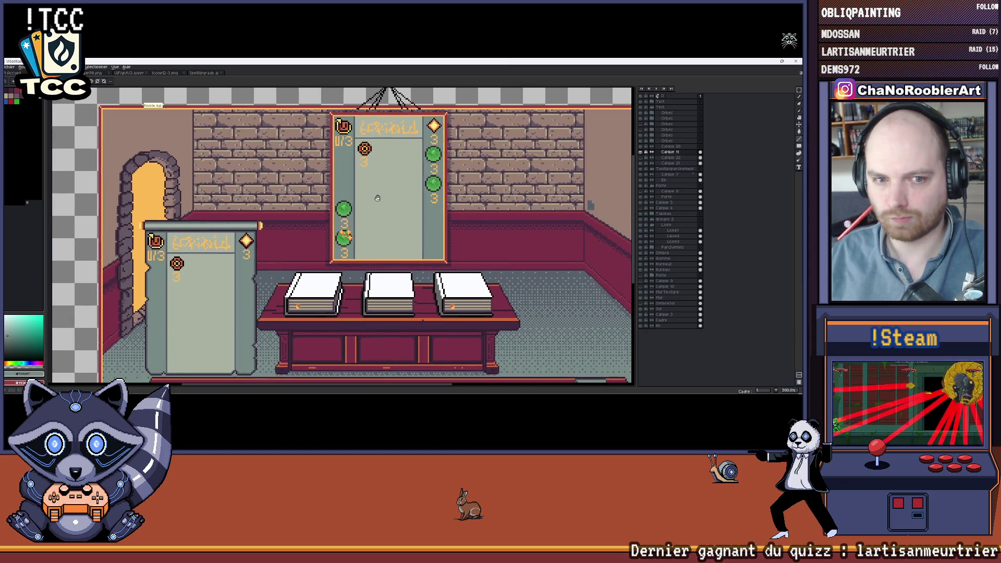
scroll(377, 198, "down", 1)
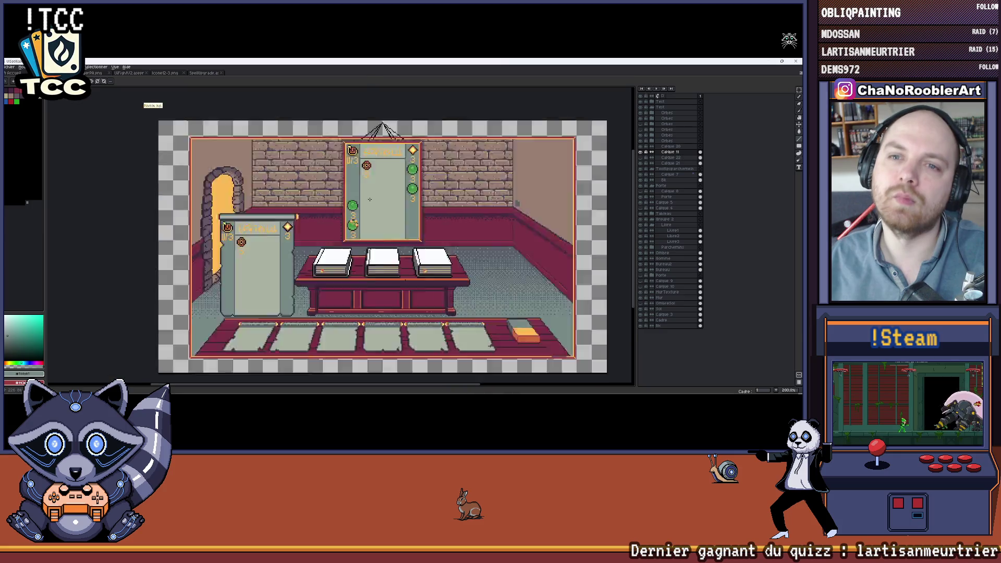
left_click_drag(404, 195, 380, 188)
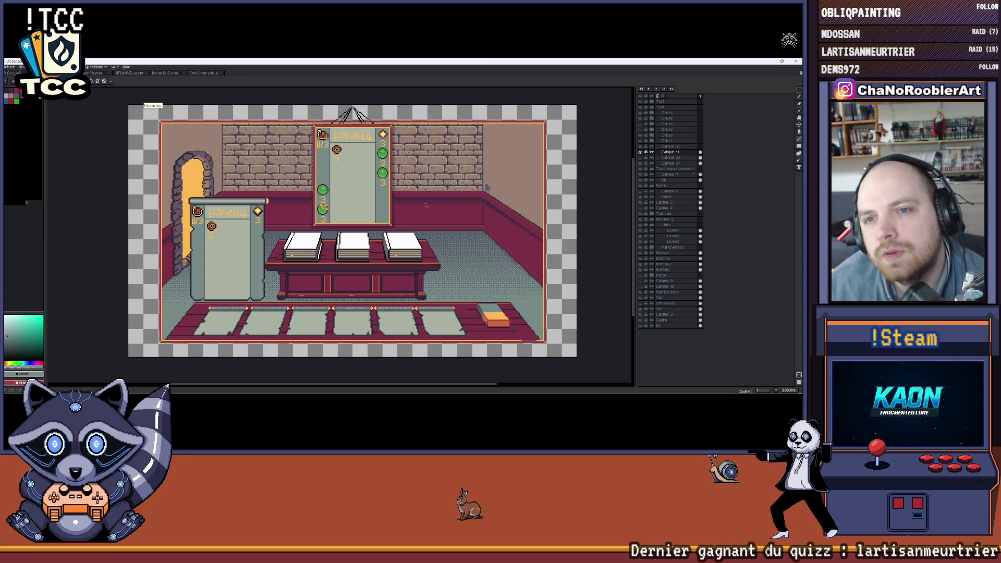
scroll(392, 202, "up", 1)
scroll(391, 202, "up", 1)
scroll(393, 200, "up", 1)
scroll(392, 201, "up", 1)
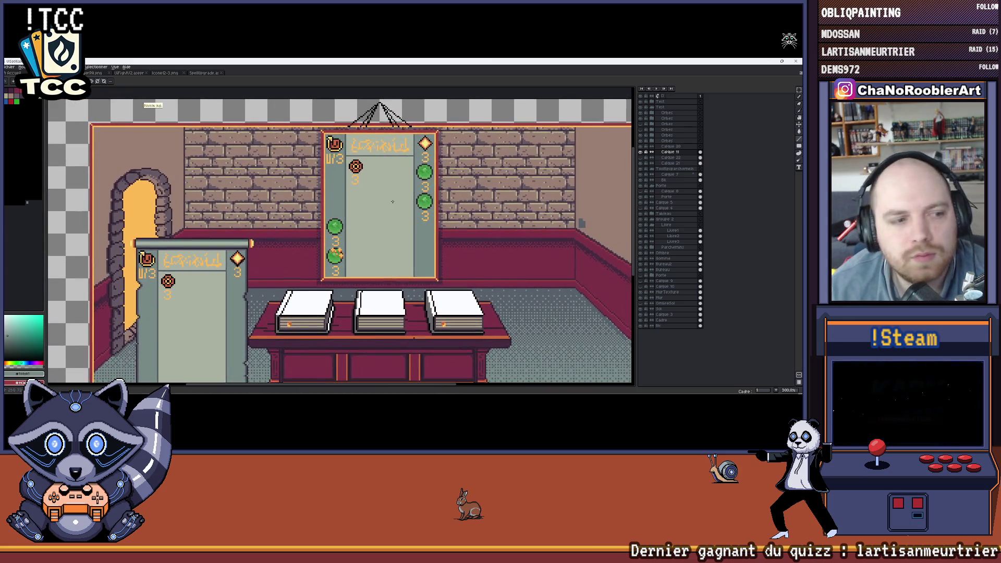
scroll(375, 228, "right", 1)
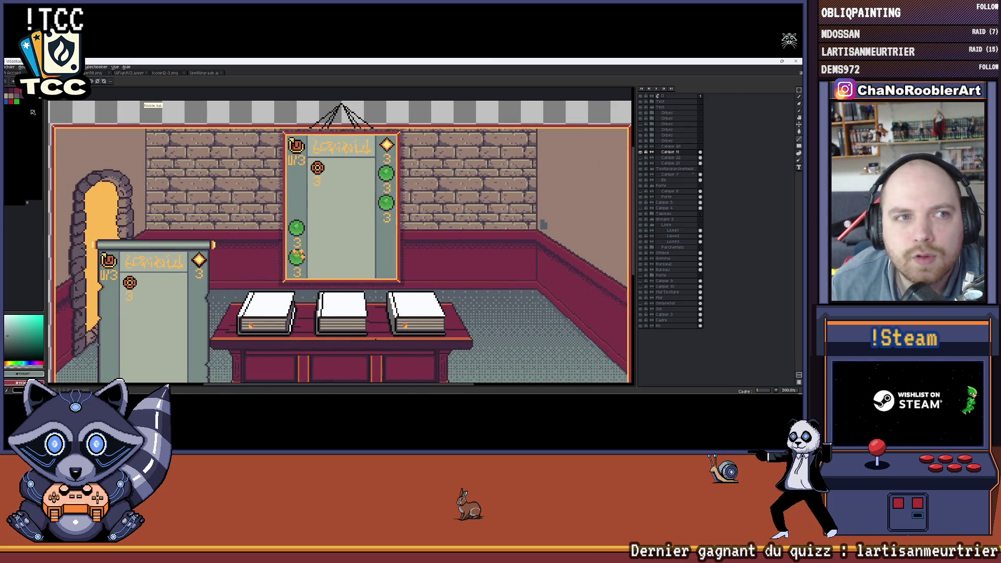
On the board's interior layer, bucket-fill the light grey interior with the dark colour.
left_click(653, 163, "alt")
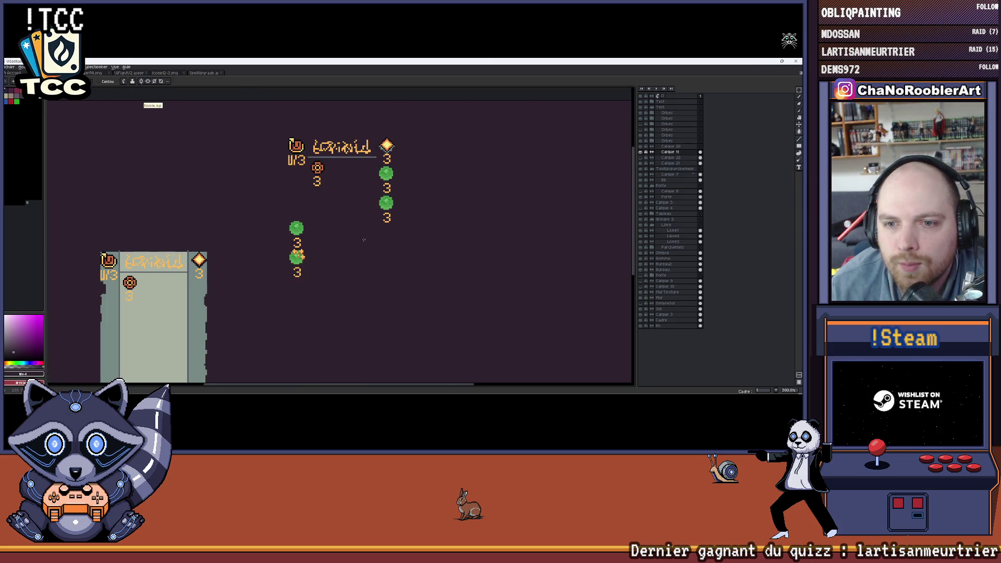
left_click(644, 163)
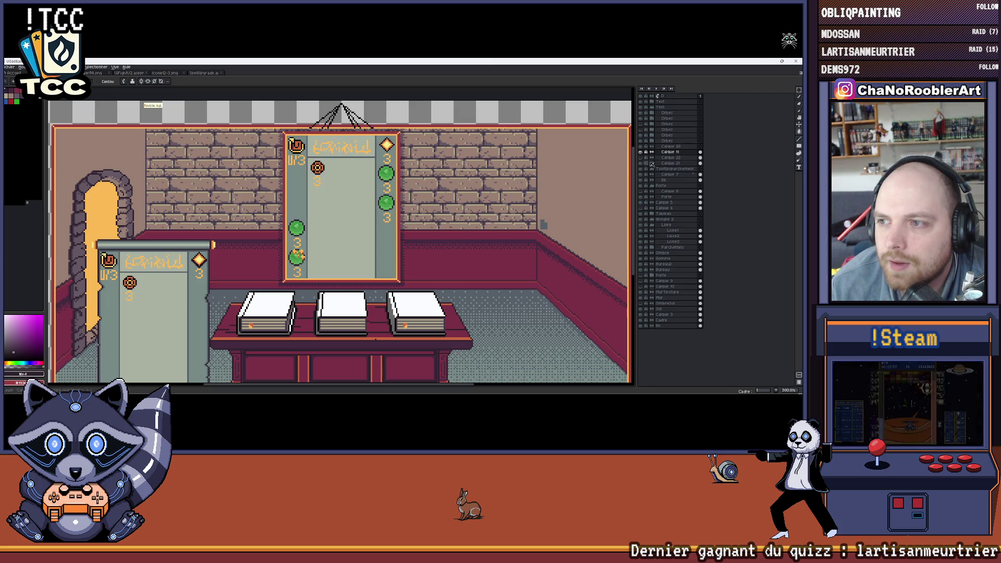
left_click(379, 227)
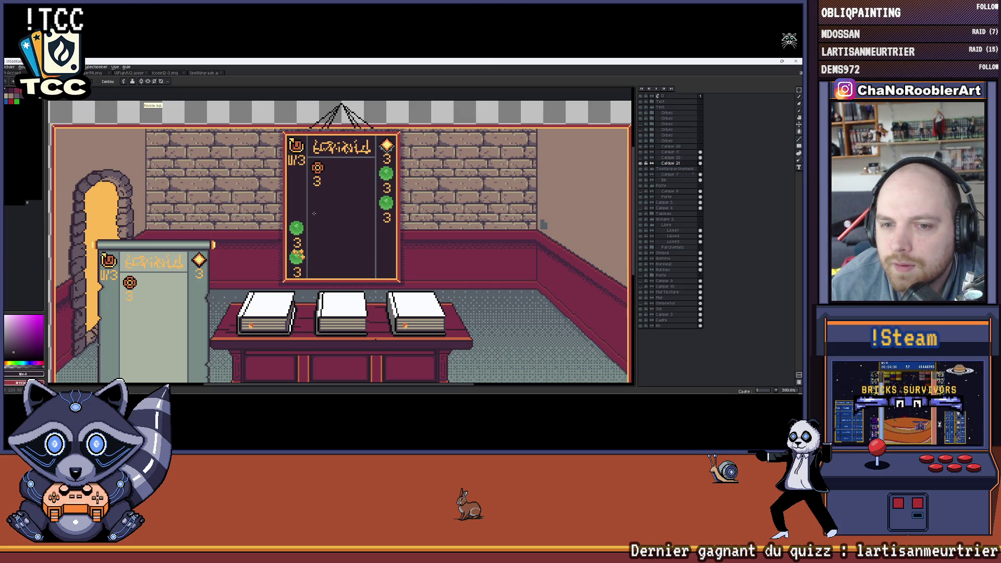
scroll(297, 197, "up", 1)
scroll(313, 200, "down", 1)
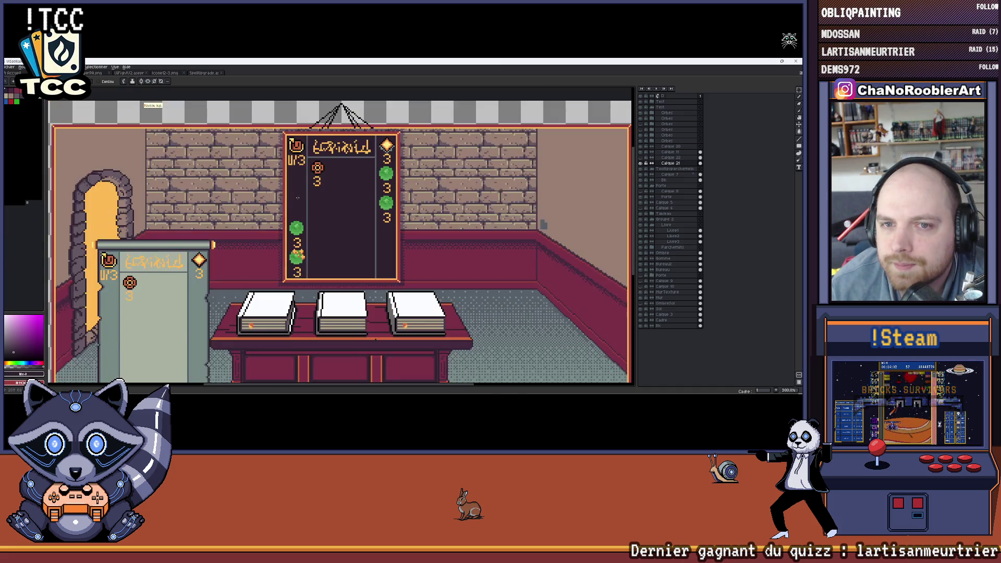
scroll(328, 202, "down", 1)
scroll(334, 200, "up", 2)
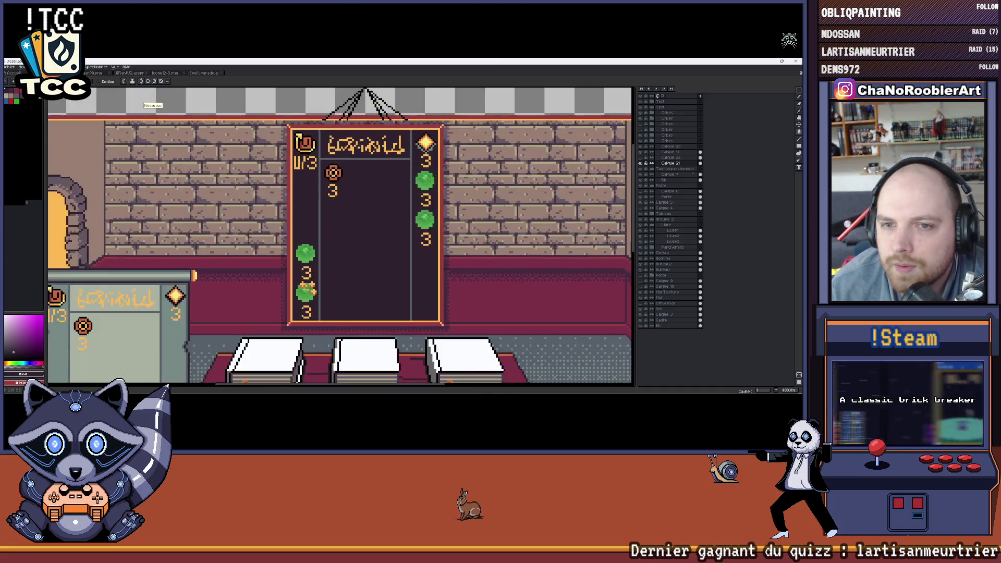
scroll(323, 182, "up", 1)
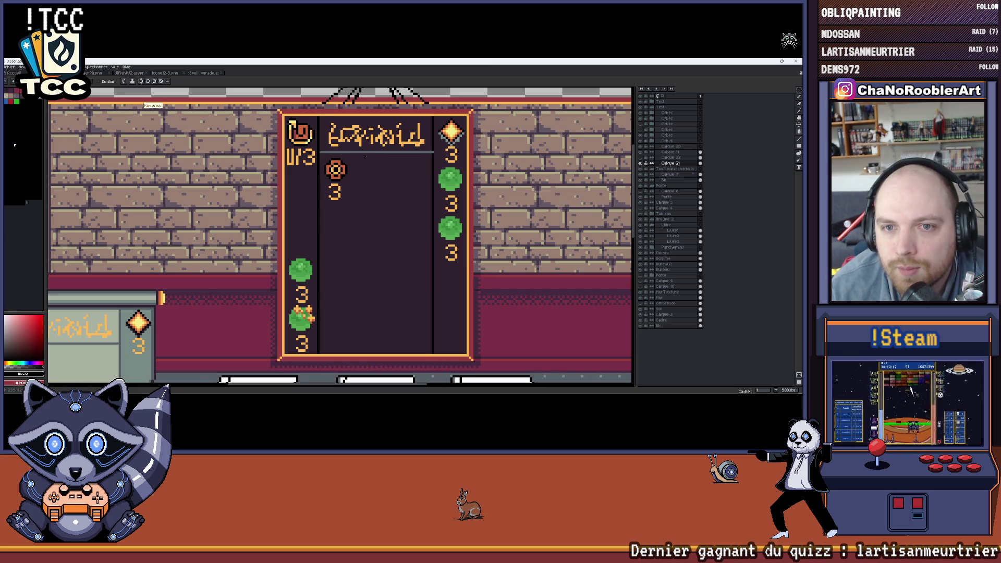
scroll(318, 169, "down", 2)
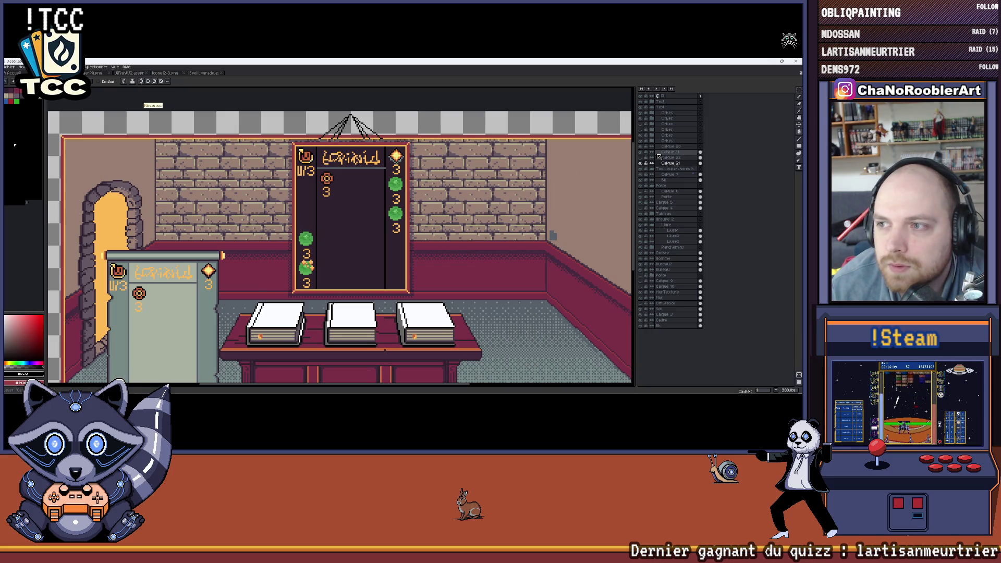
scroll(318, 161, "up", 2)
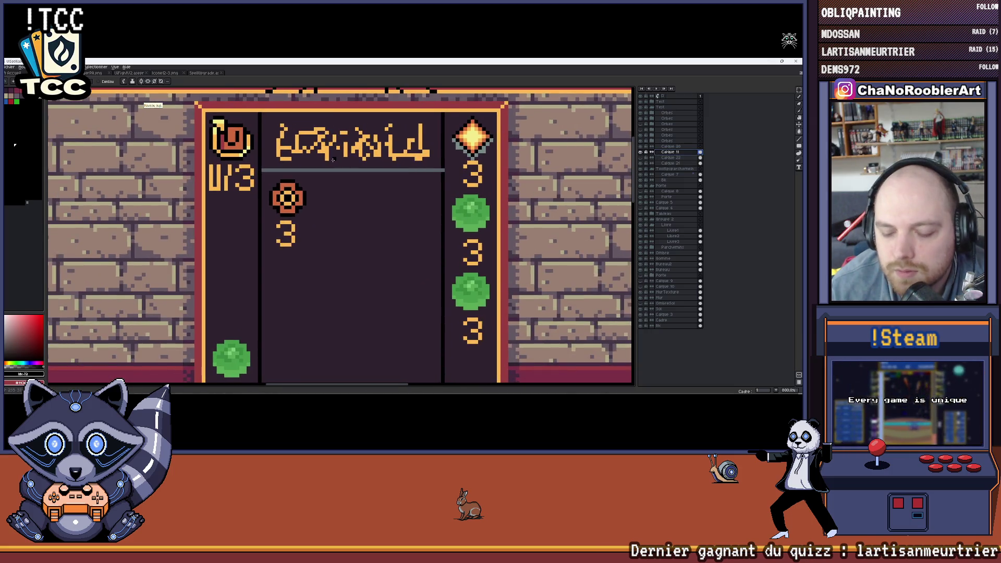
Darken the grey divider line under the title and pick the board's dark purple.
left_click_drag(319, 161, 432, 173)
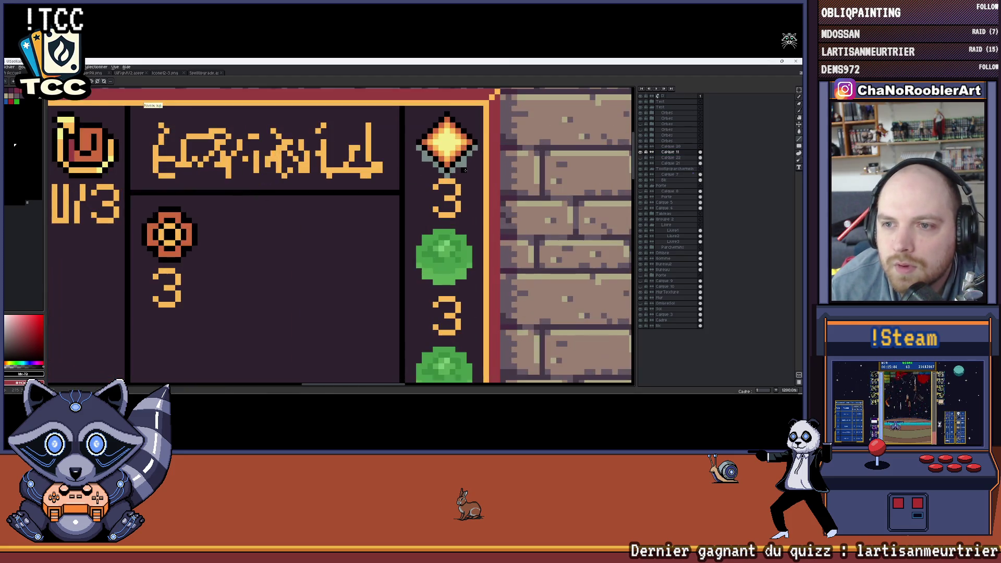
scroll(469, 165, "up", 2)
left_click(470, 178, "alt")
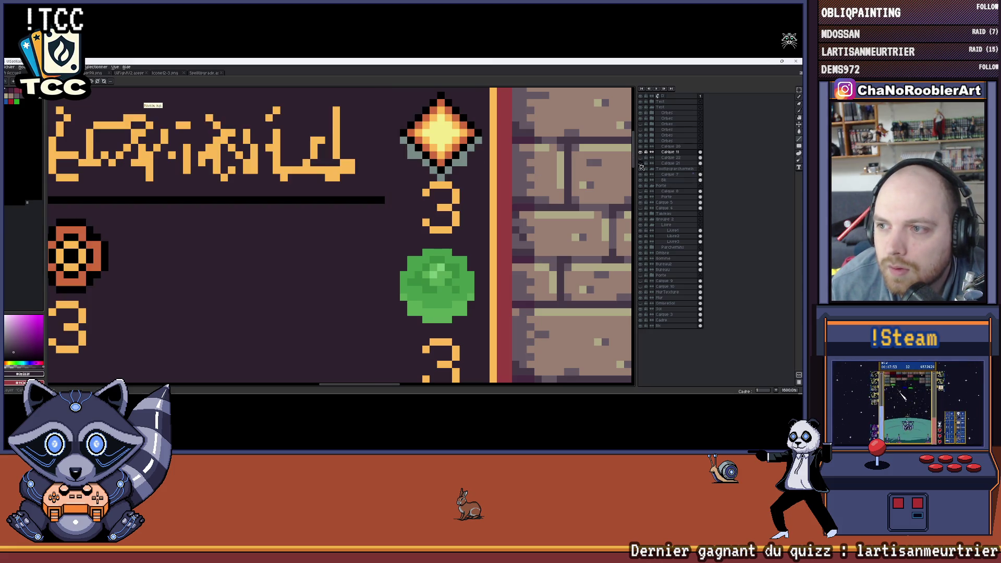
left_click(662, 162)
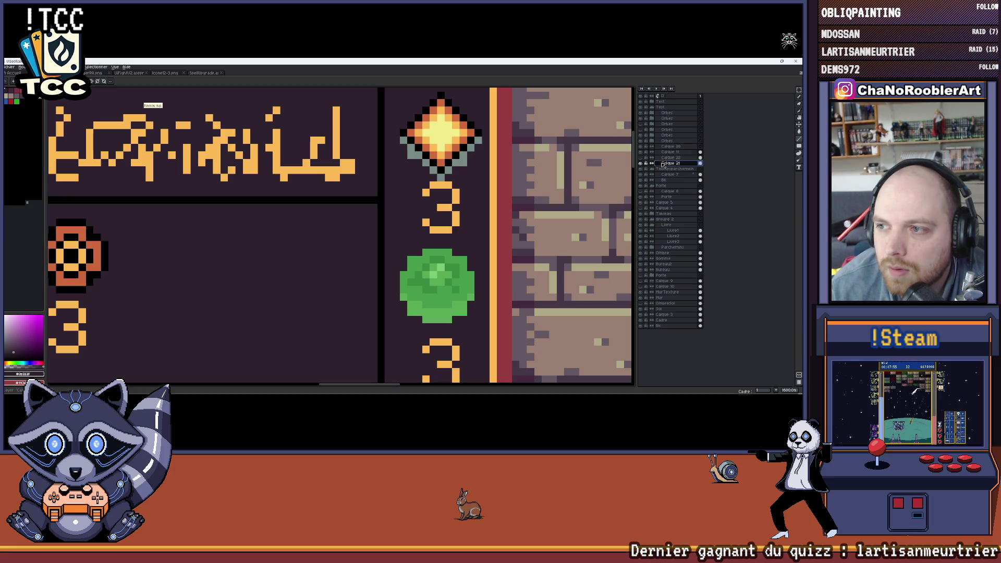
On the panel layer, paint the grey pixels beside the orange diamond dark purple.
key("g")
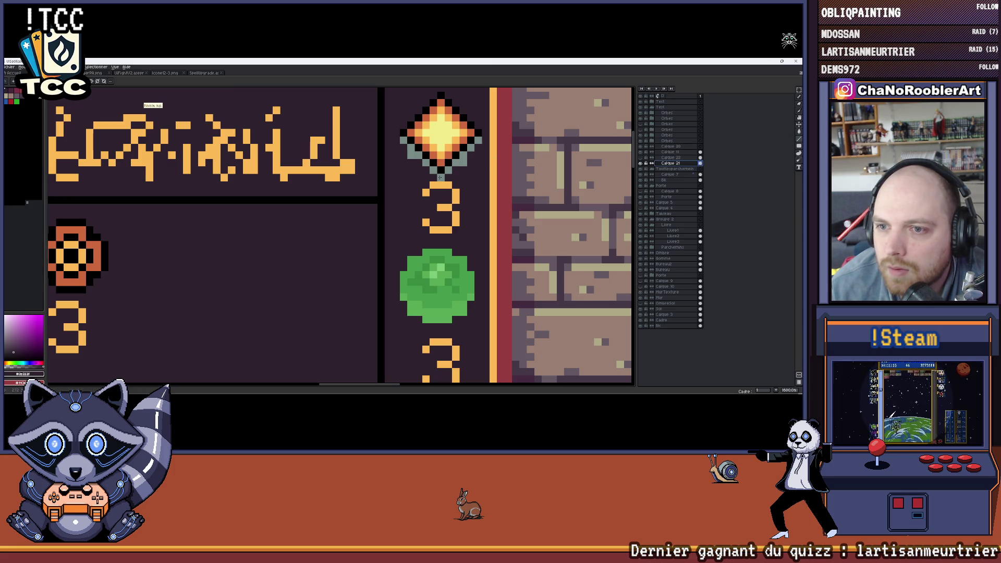
scroll(441, 179, "down", 1)
scroll(441, 178, "down", 2)
left_click(643, 157)
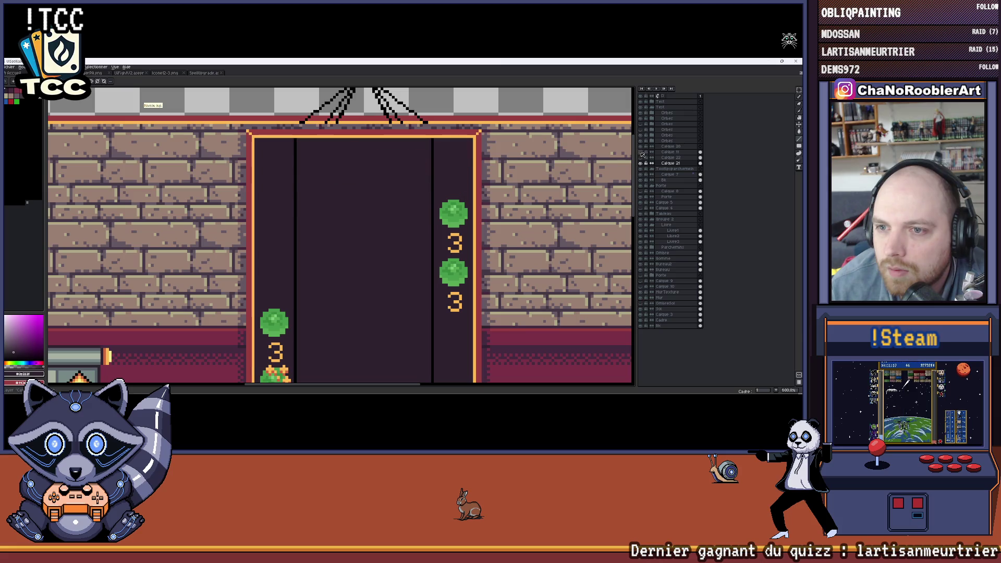
scroll(501, 168, "up", 2)
scroll(501, 168, "up", 1)
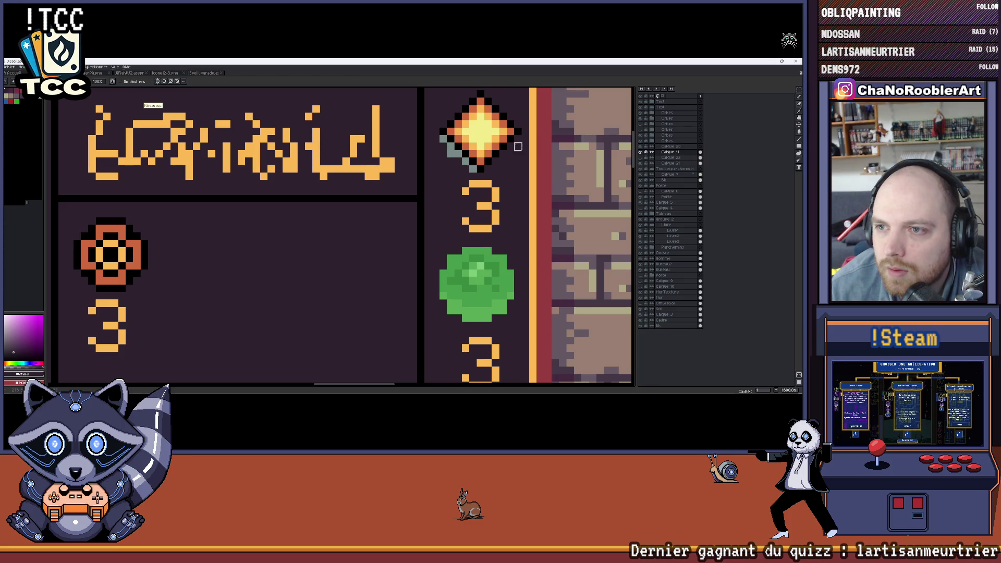
left_click_drag(469, 168, 448, 152)
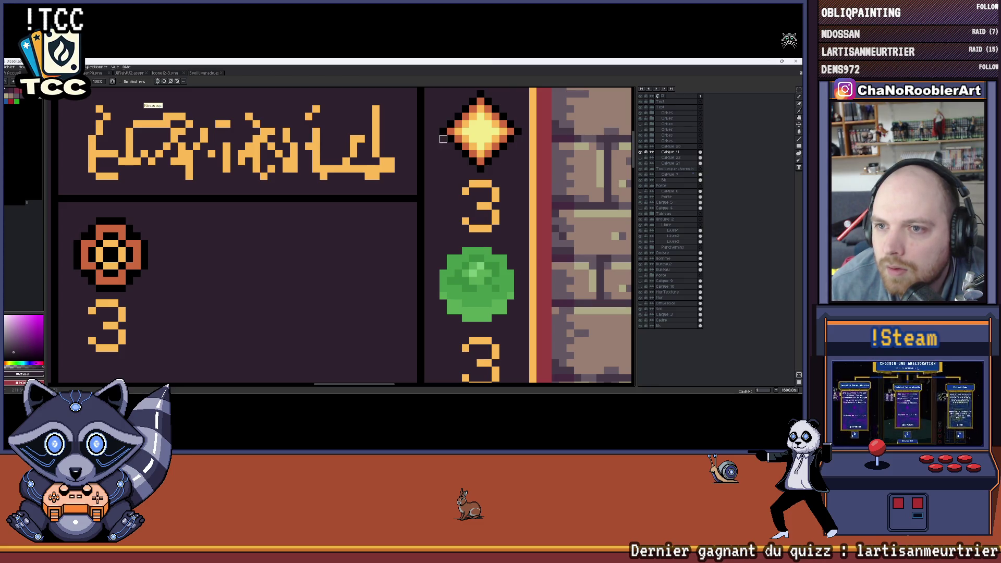
scroll(443, 139, "down", 2)
scroll(584, 250, "down", 1)
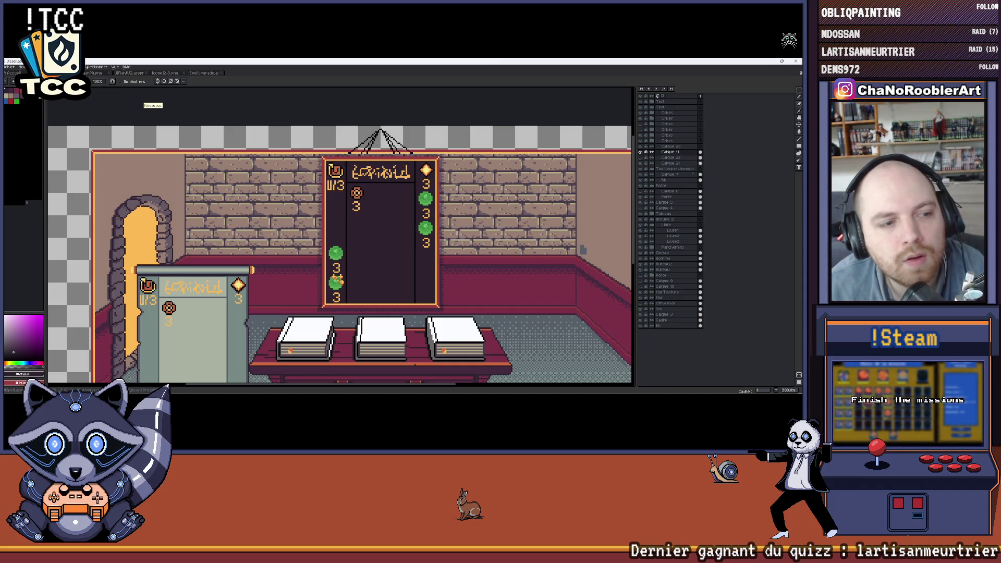
scroll(583, 249, "down", 1)
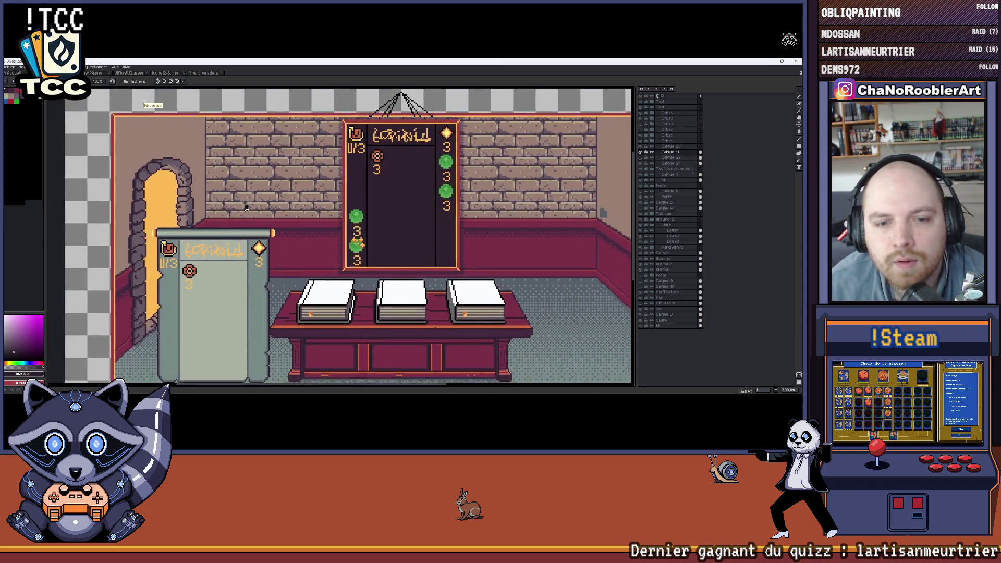
scroll(493, 210, "down", 1)
scroll(392, 194, "up", 1)
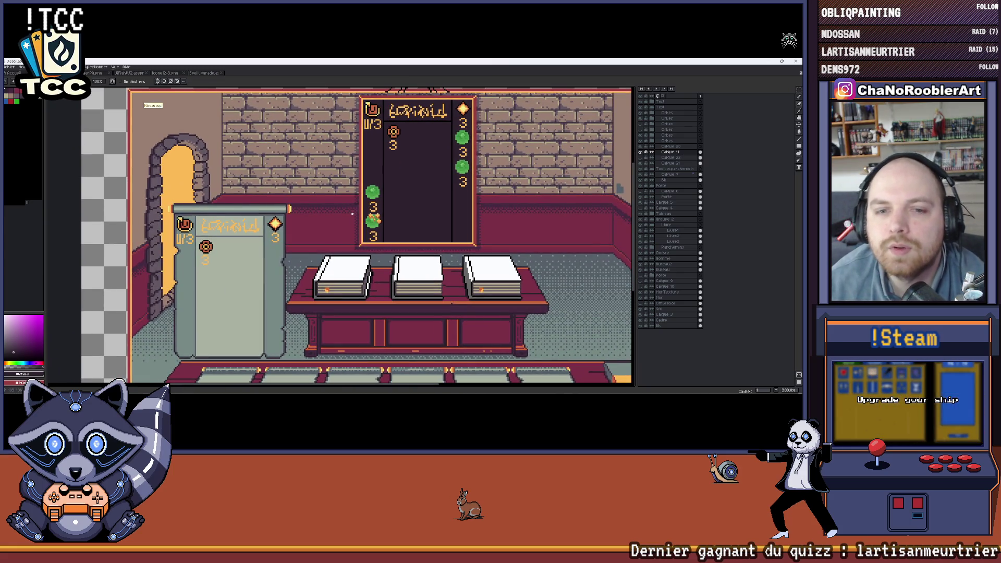
scroll(201, 251, "up", 1)
scroll(197, 247, "up", 1)
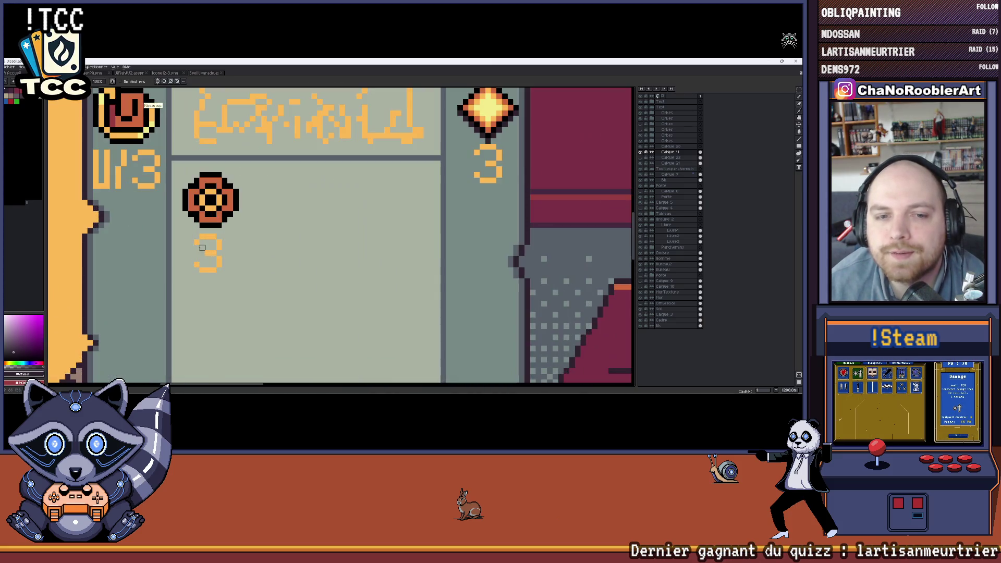
scroll(219, 237, "down", 2)
scroll(251, 231, "down", 1)
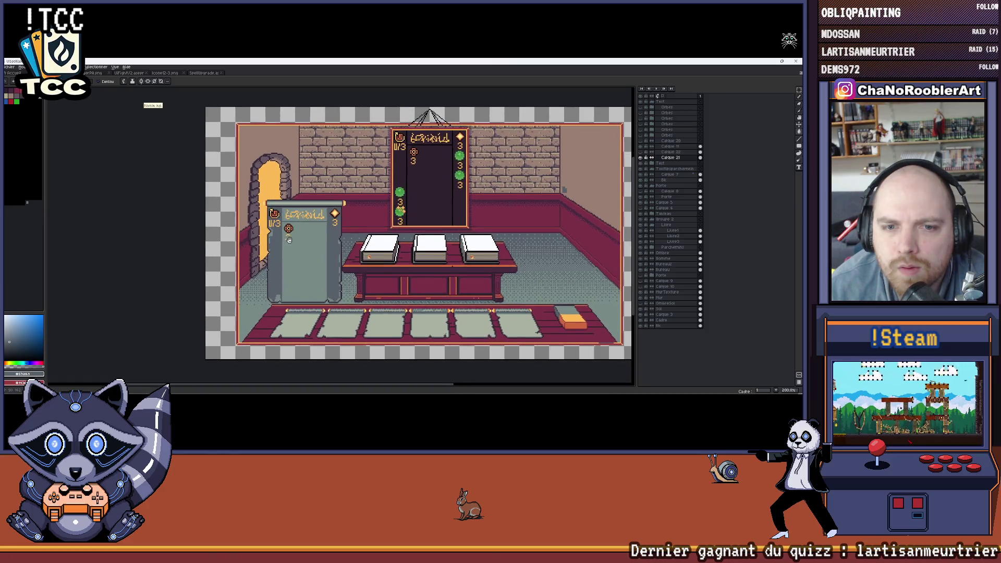
scroll(278, 227, "up", 1)
scroll(282, 229, "up", 2)
scroll(285, 233, "up", 2)
scroll(291, 240, "down", 2)
scroll(298, 246, "down", 1)
scroll(299, 248, "up", 2)
scroll(295, 227, "up", 2)
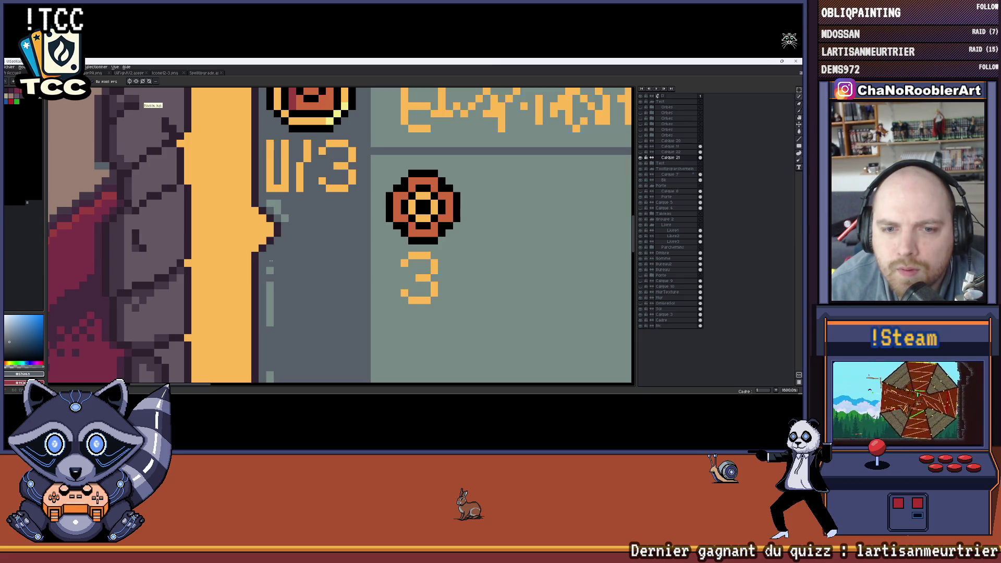
scroll(274, 205, "down", 3)
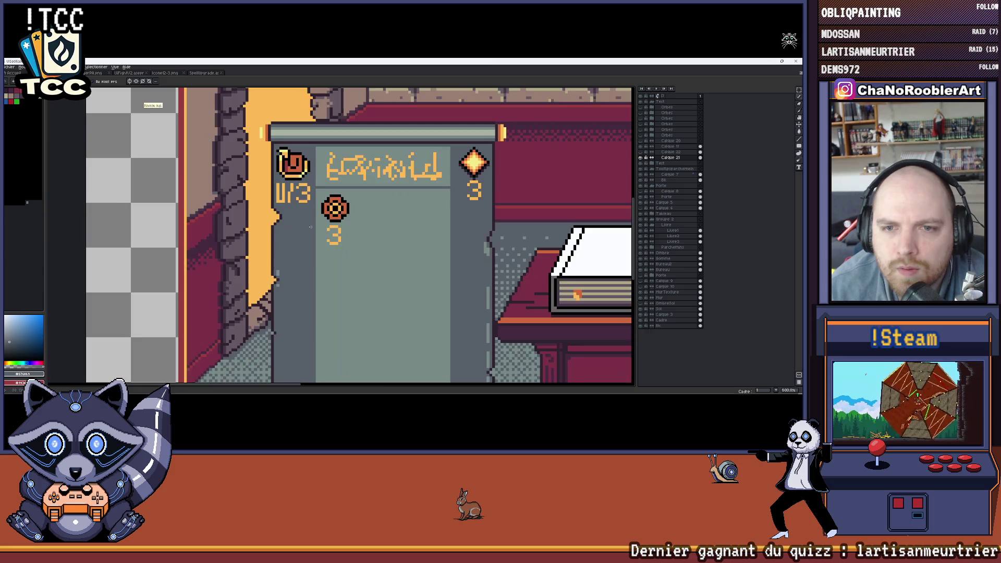
scroll(317, 232, "up", 1)
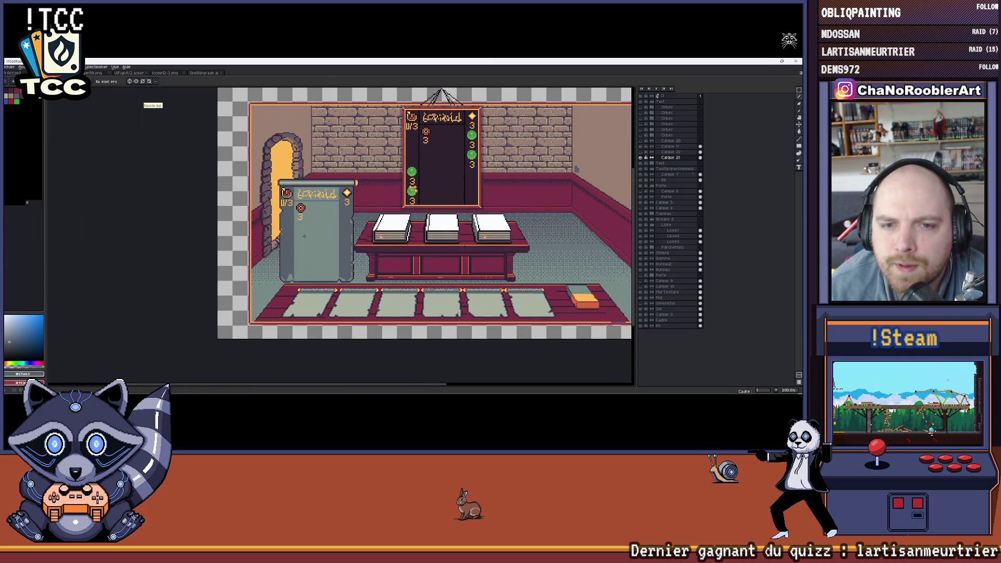
key("ctrl+z")
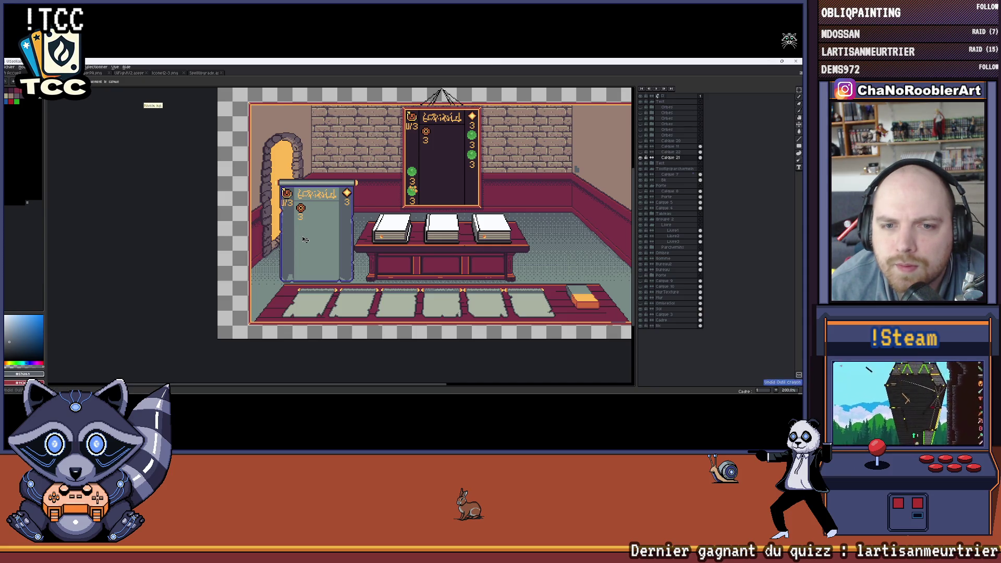
Undo a stroke on the lectern sign and zoom in on the lectern and books.
key("ctrl+z")
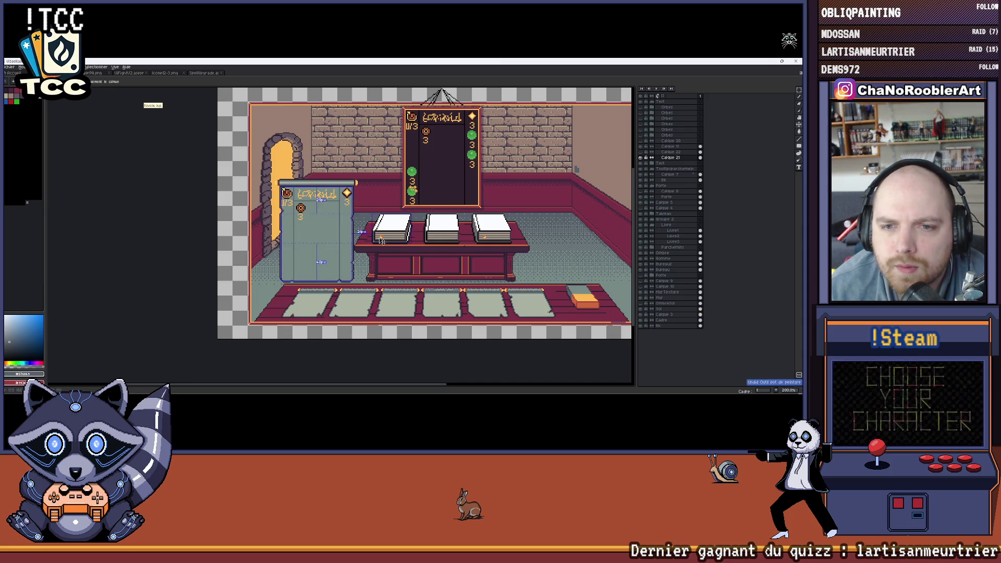
scroll(319, 229, "up", 2)
scroll(325, 227, "down", 2)
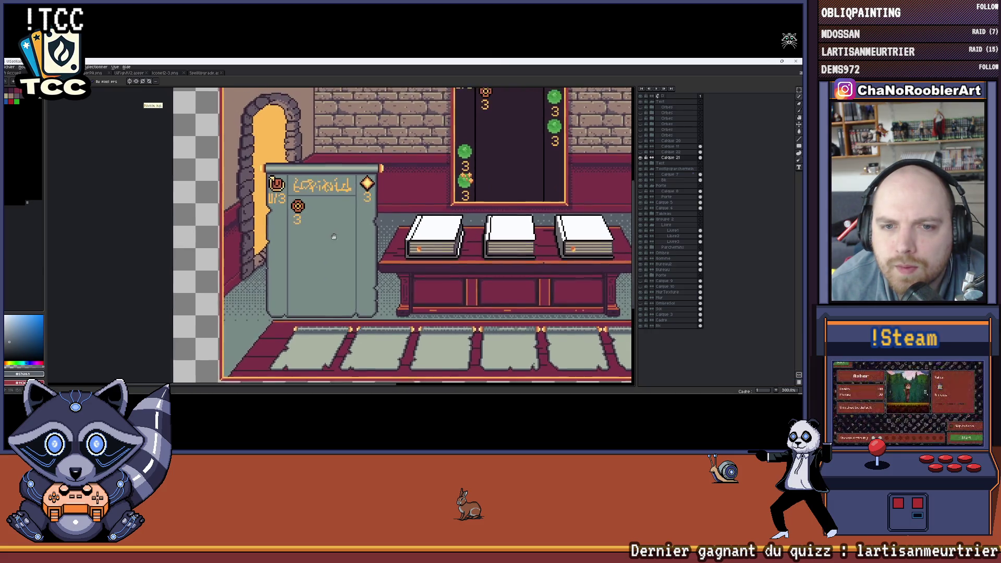
scroll(342, 229, "up", 2)
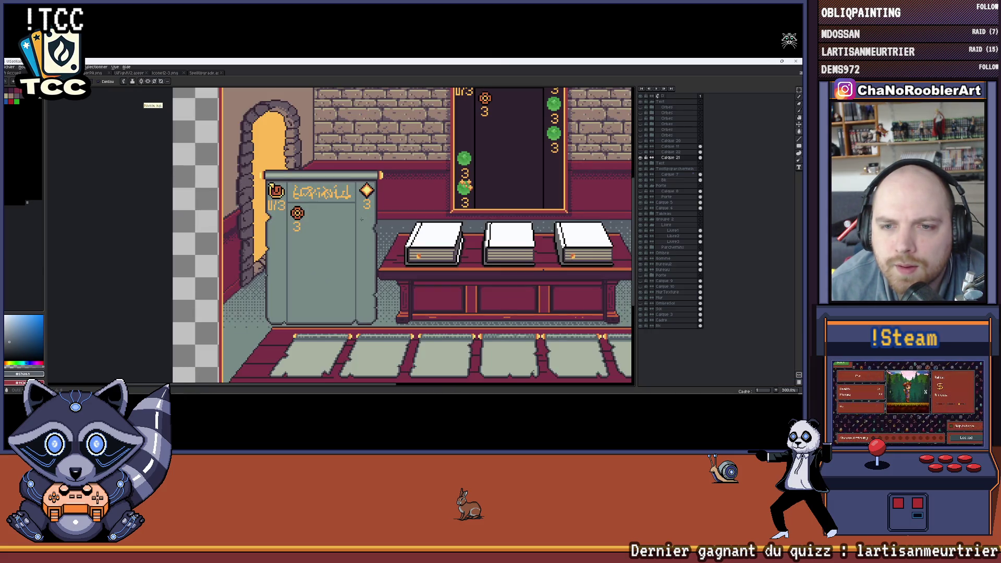
scroll(364, 234, "down", 3)
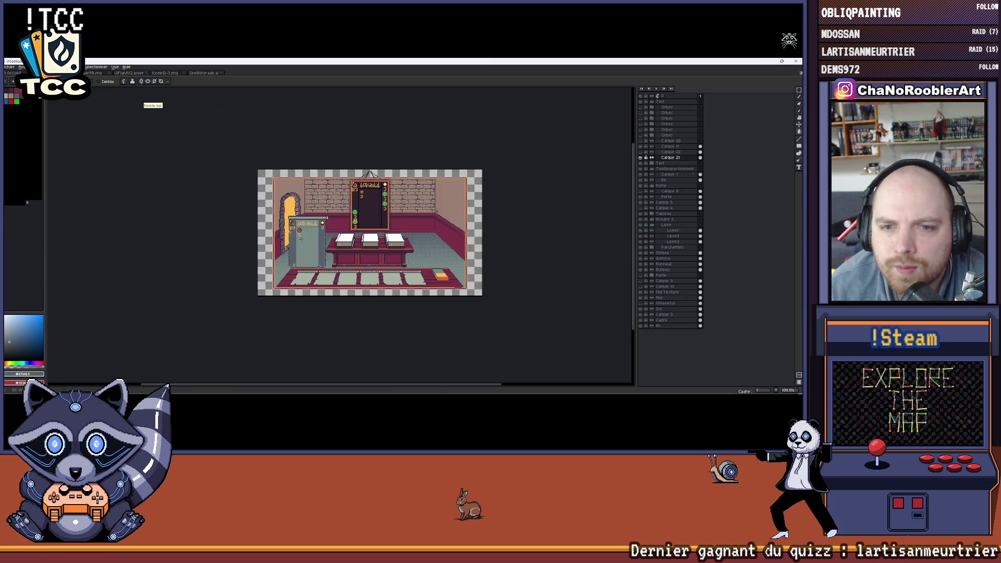
scroll(365, 235, "up", 3)
scroll(365, 234, "up", 1)
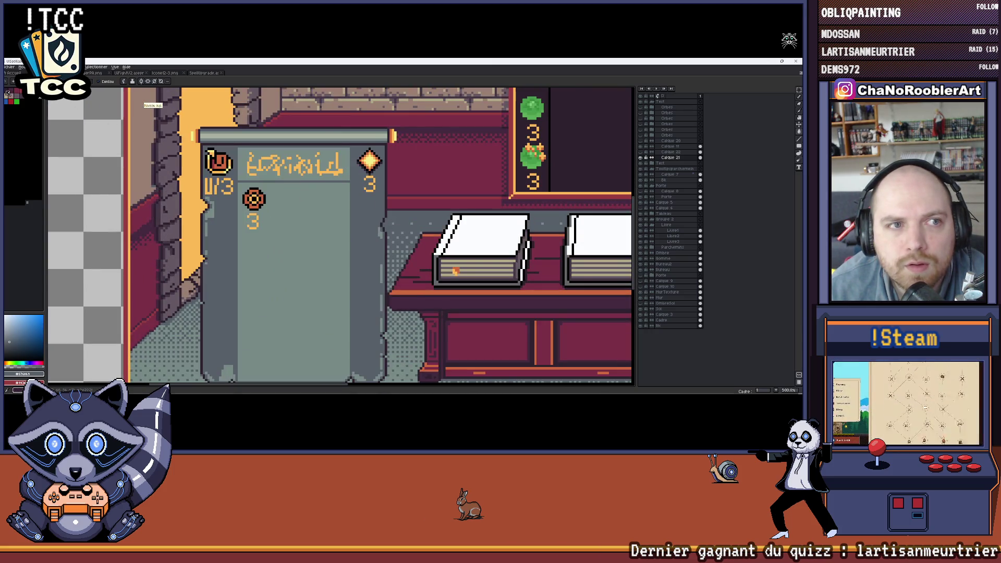
scroll(312, 199, "up", 1)
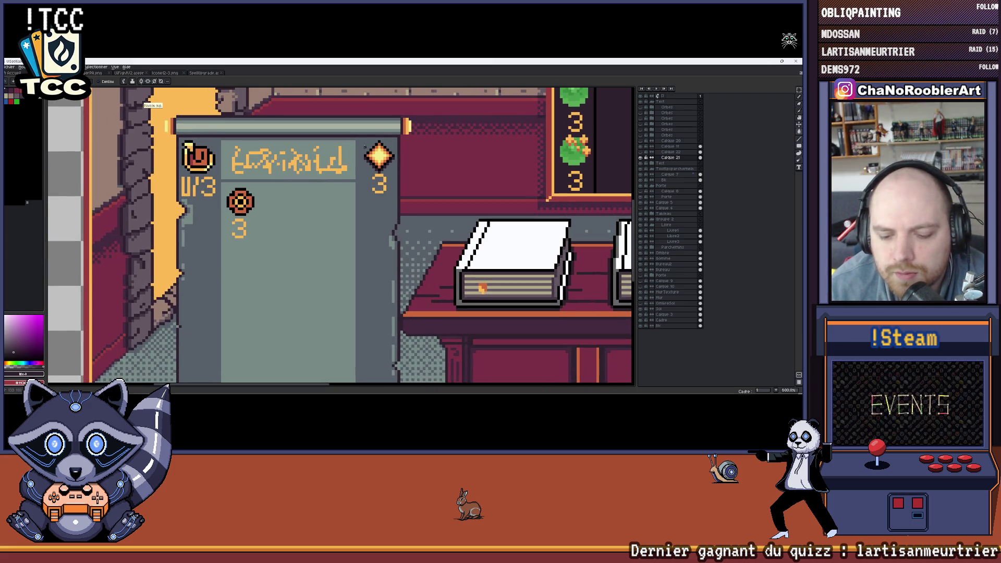
scroll(154, 104, "down", 3)
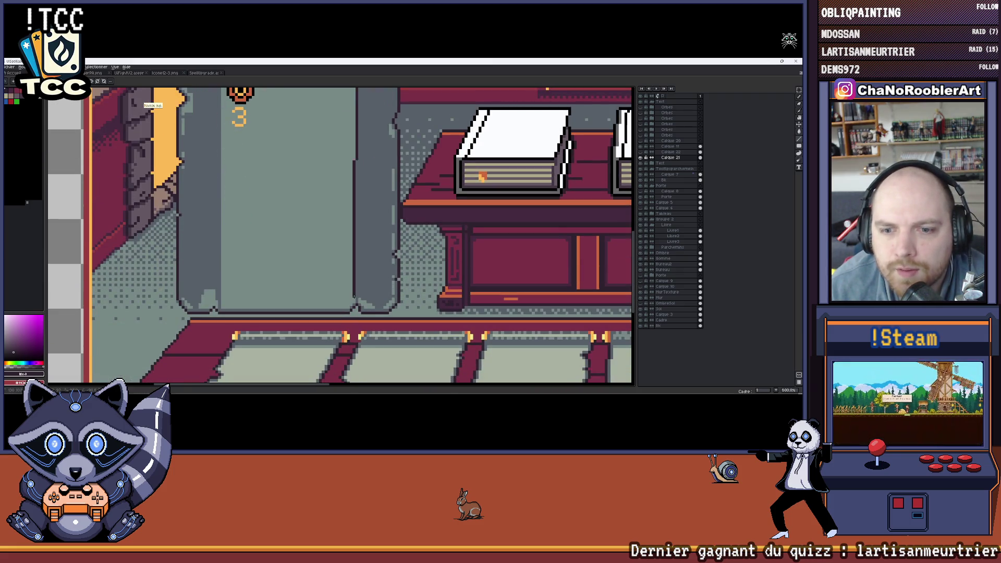
scroll(153, 104, "left", 1)
scroll(154, 104, "up", 1)
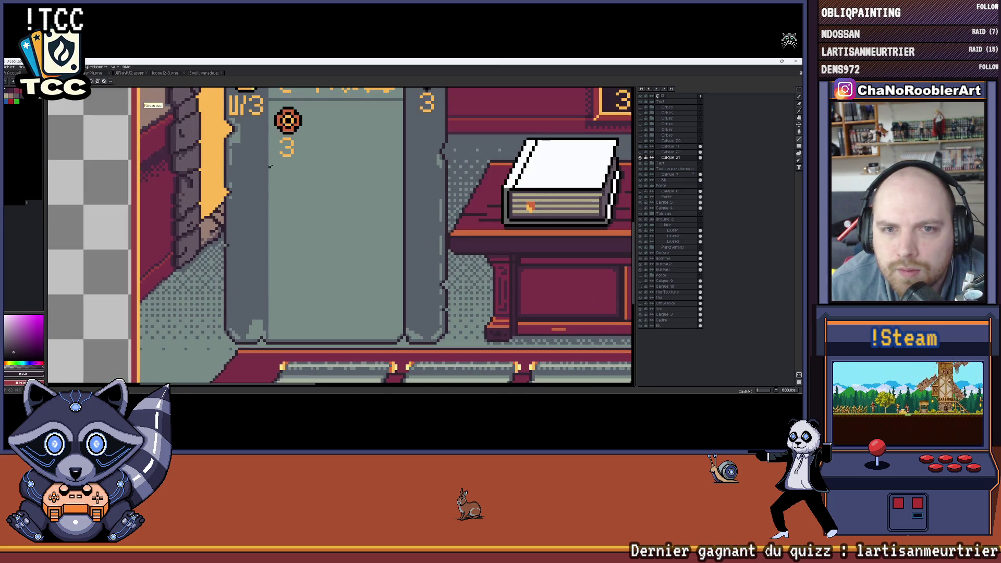
scroll(269, 167, "up", 2)
scroll(260, 293, "down", 4)
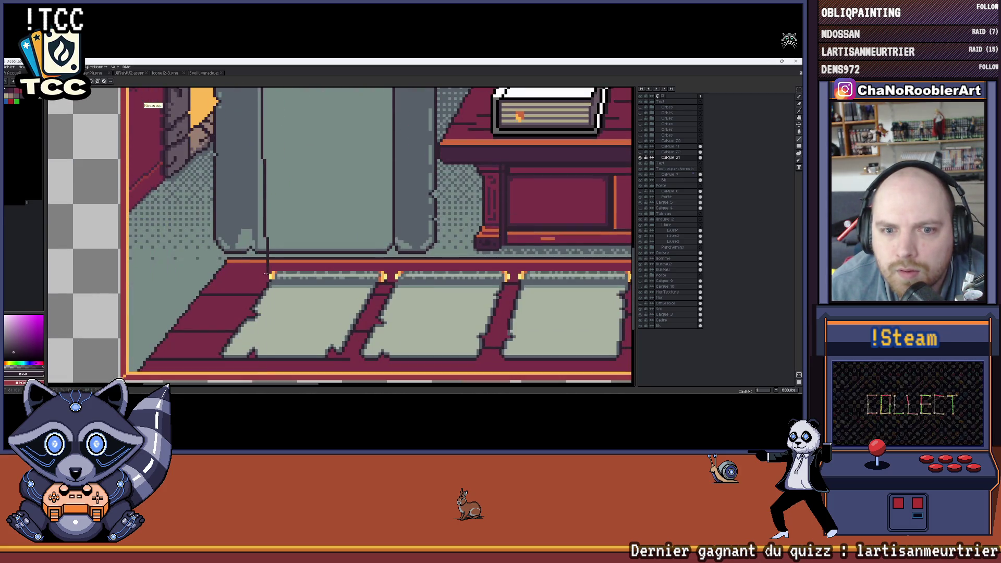
scroll(260, 293, "up", 4)
scroll(260, 293, "right", 1)
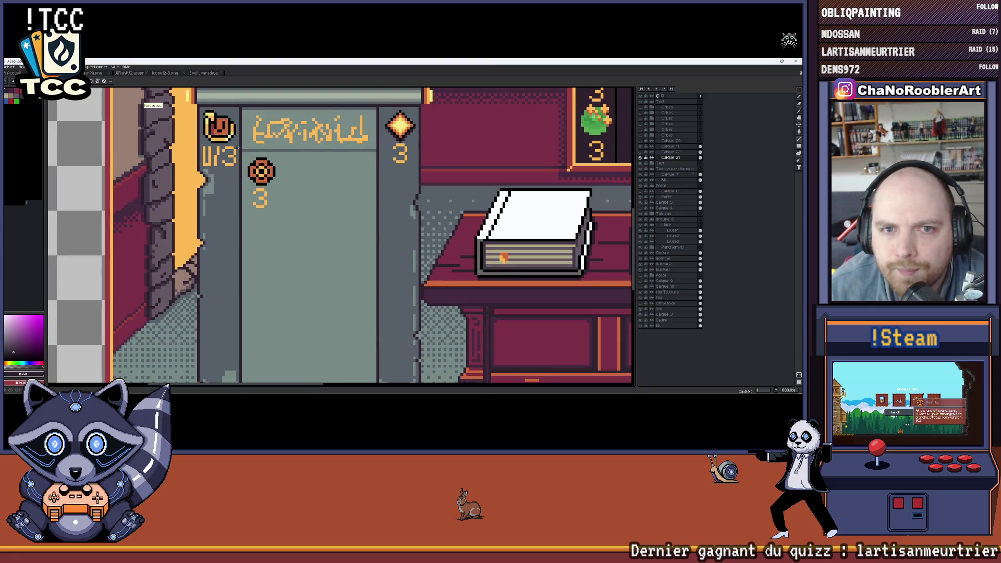
scroll(478, 178, "up", 1)
scroll(478, 178, "left", 1)
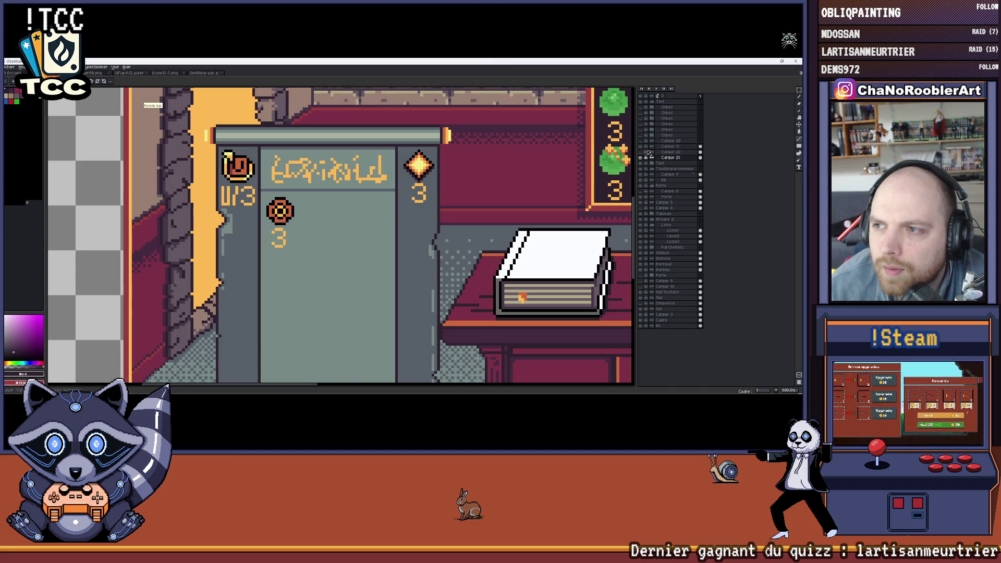
scroll(327, 225, "up", 1)
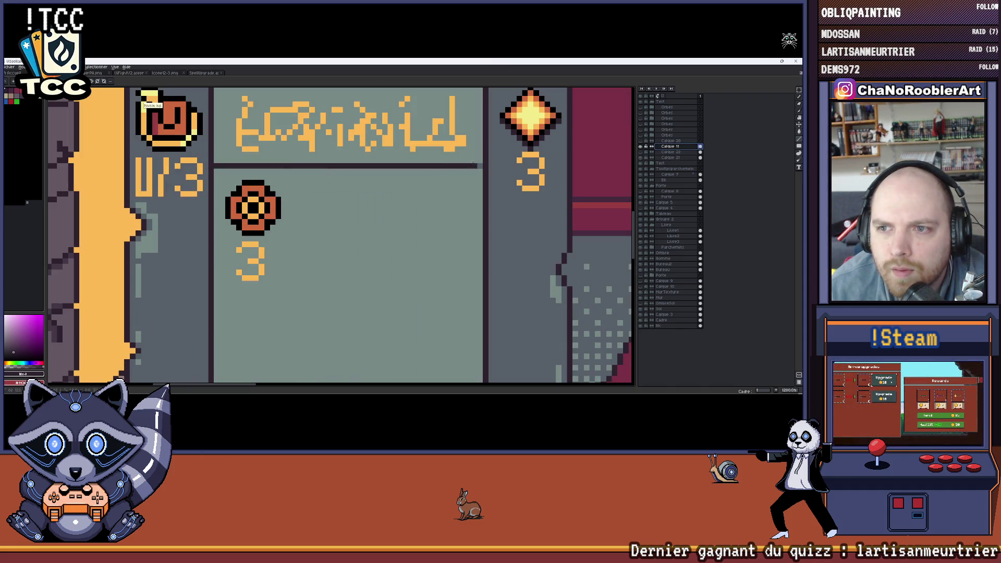
scroll(277, 164, "down", 2)
scroll(269, 213, "down", 2)
scroll(268, 213, "up", 1)
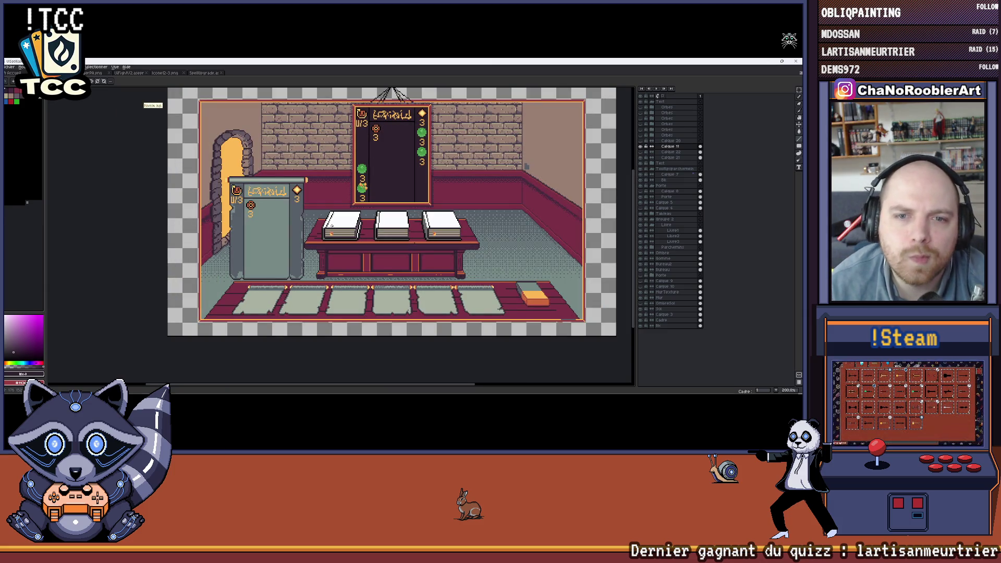
scroll(263, 207, "up", 1)
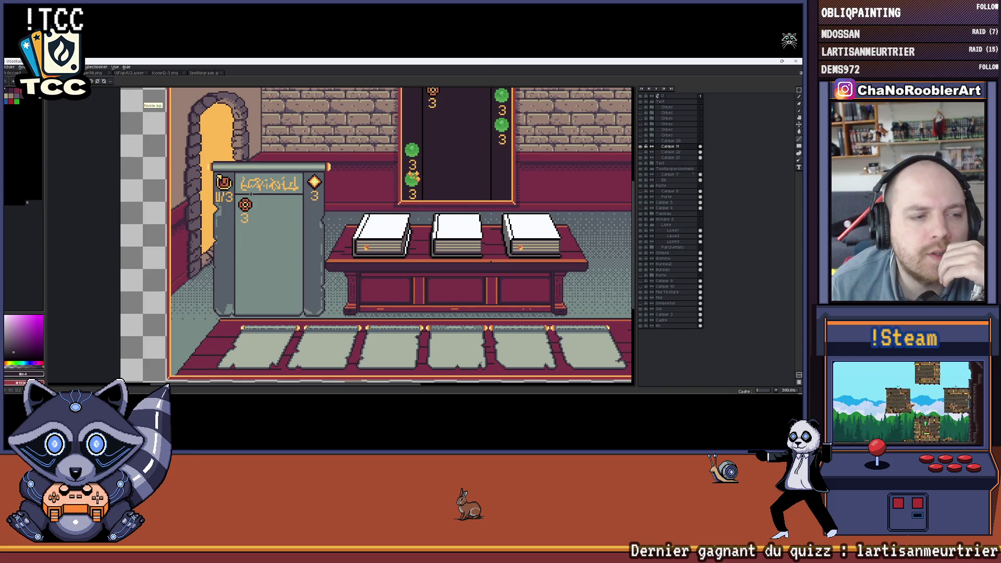
left_click_drag(370, 201, 307, 219)
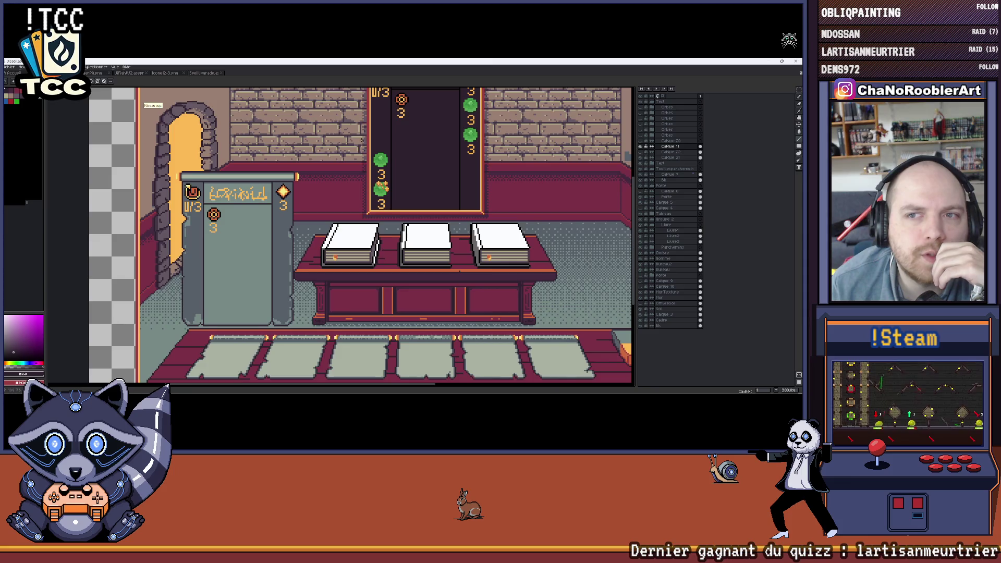
left_click_drag(301, 219, 305, 232)
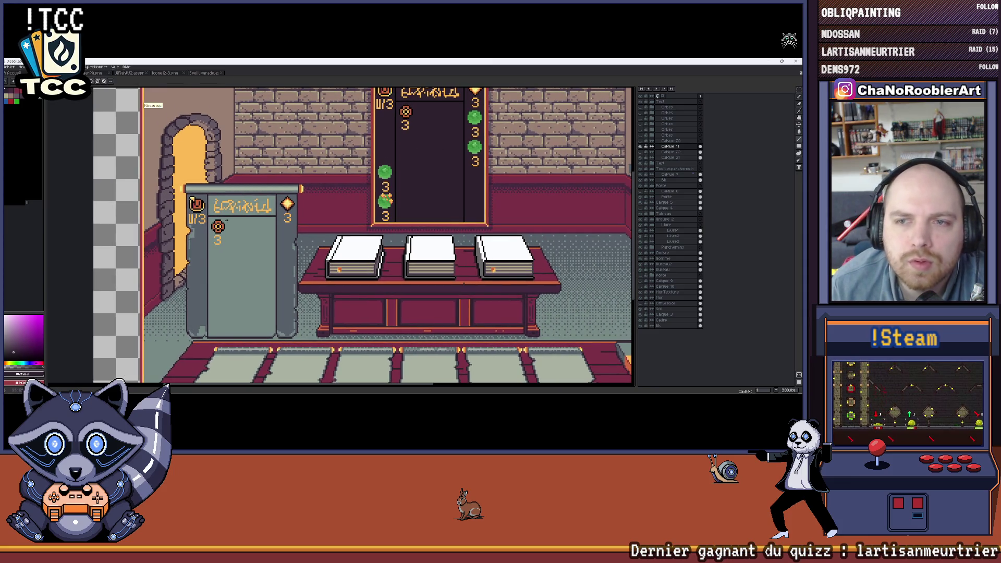
scroll(385, 199, "up", 2)
left_click_drag(452, 166, 458, 154)
Fill the lectern sign's left and right edge strips with dark purple.
left_click(661, 158)
left_click(323, 215)
left_click(209, 235)
scroll(281, 235, "down", 3)
scroll(276, 243, "down", 1)
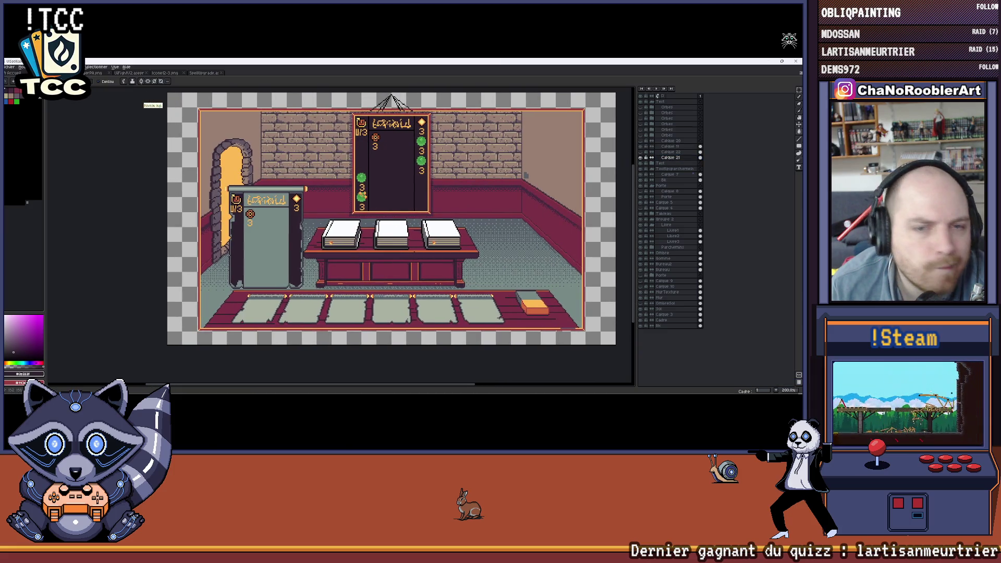
scroll(301, 233, "up", 2)
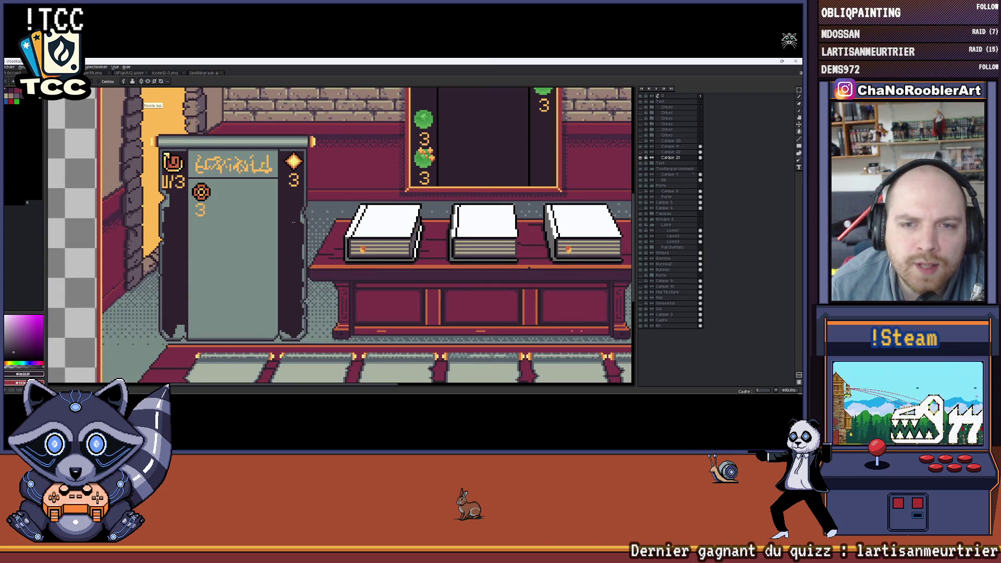
scroll(294, 222, "down", 2)
mouse_move(295, 223)
left_mouse_down()
mouse_move(274, 229)
mouse_move(316, 225)
left_mouse_up()
scroll(279, 235, "up", 1)
scroll(279, 235, "up", 1)
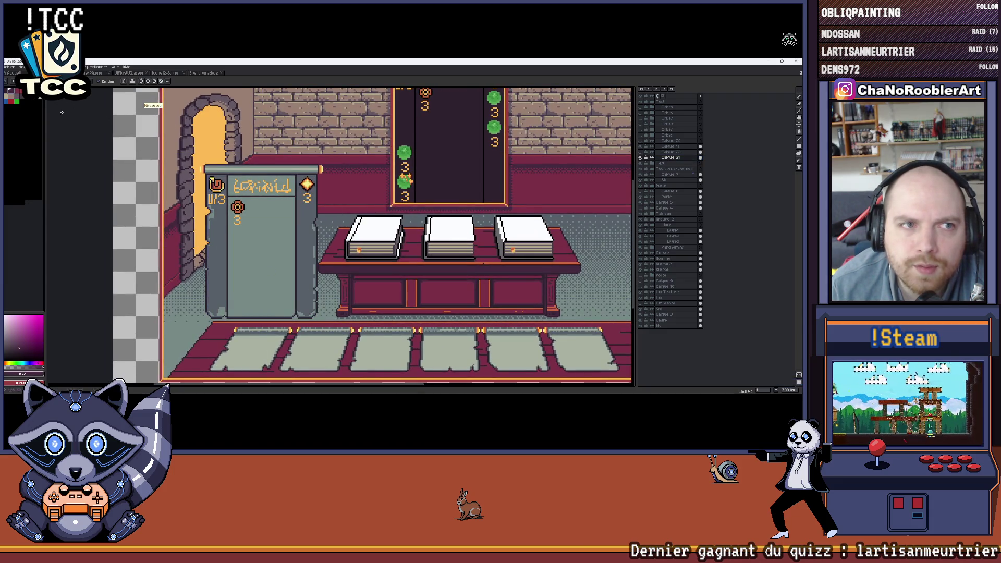
left_click_drag(335, 248, 325, 254)
scroll(325, 256, "up", 1)
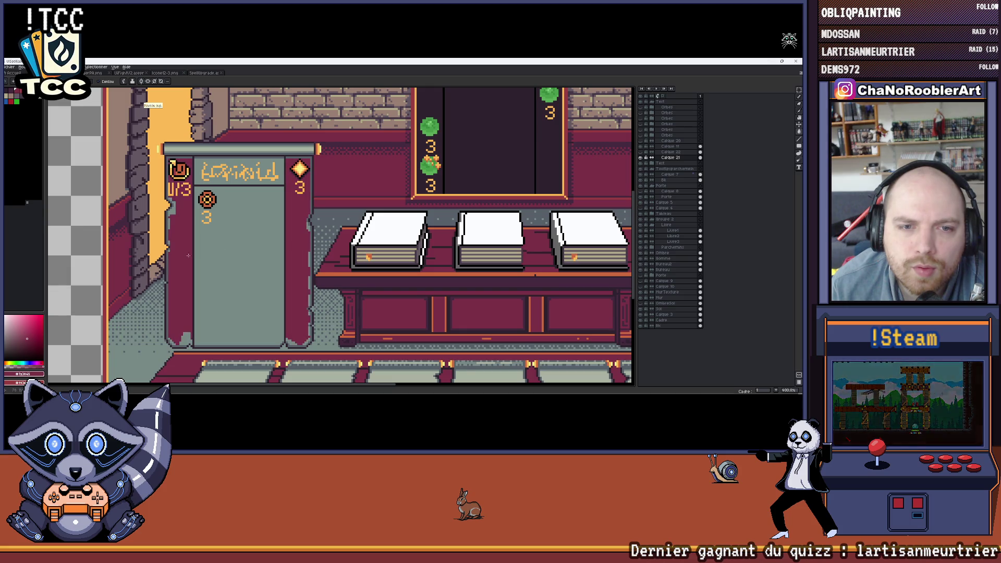
scroll(342, 242, "down", 3)
scroll(342, 241, "up", 2)
left_click_drag(342, 241, 373, 235)
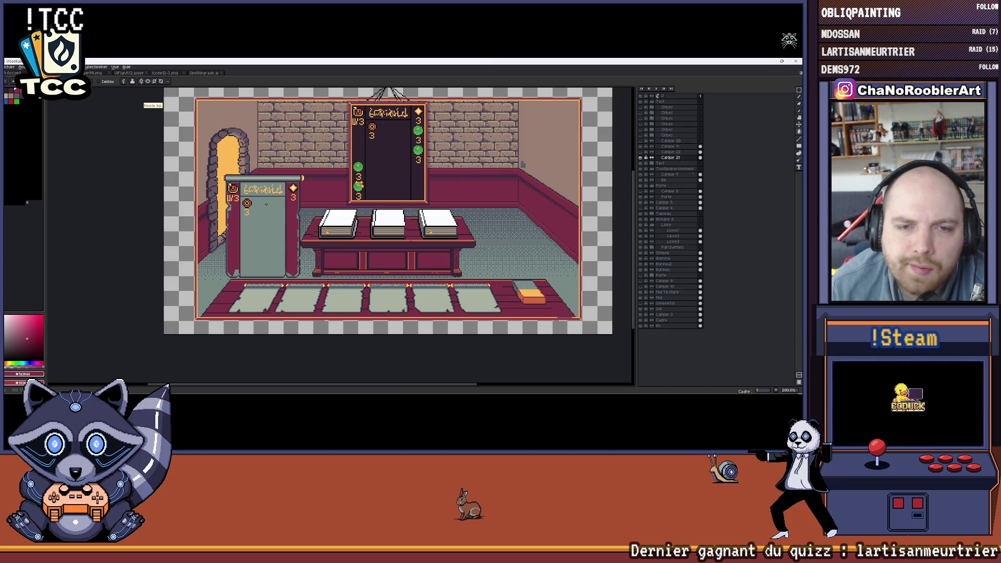
scroll(266, 204, "up", 2)
scroll(294, 203, "down", 1)
scroll(335, 215, "down", 1)
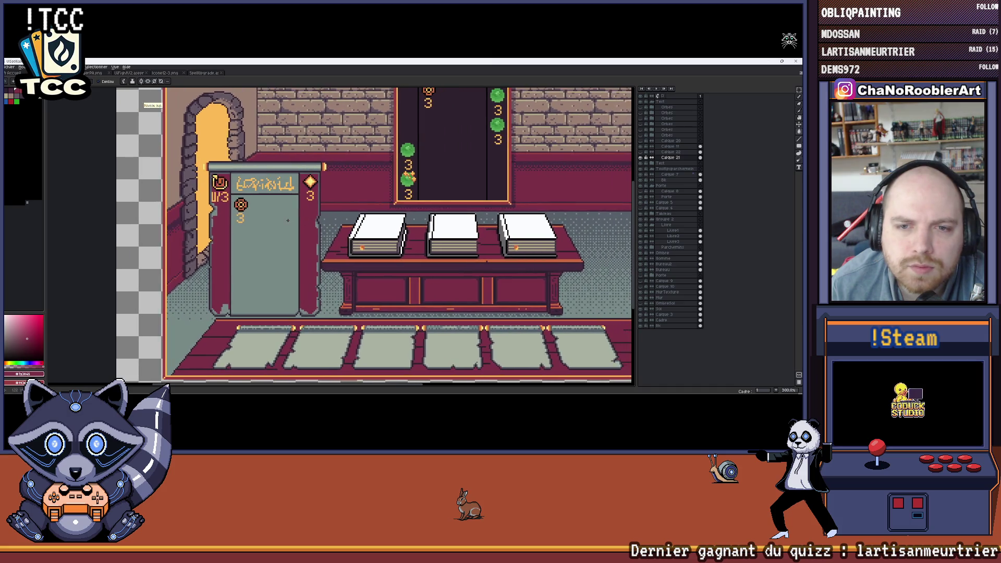
scroll(284, 219, "down", 1)
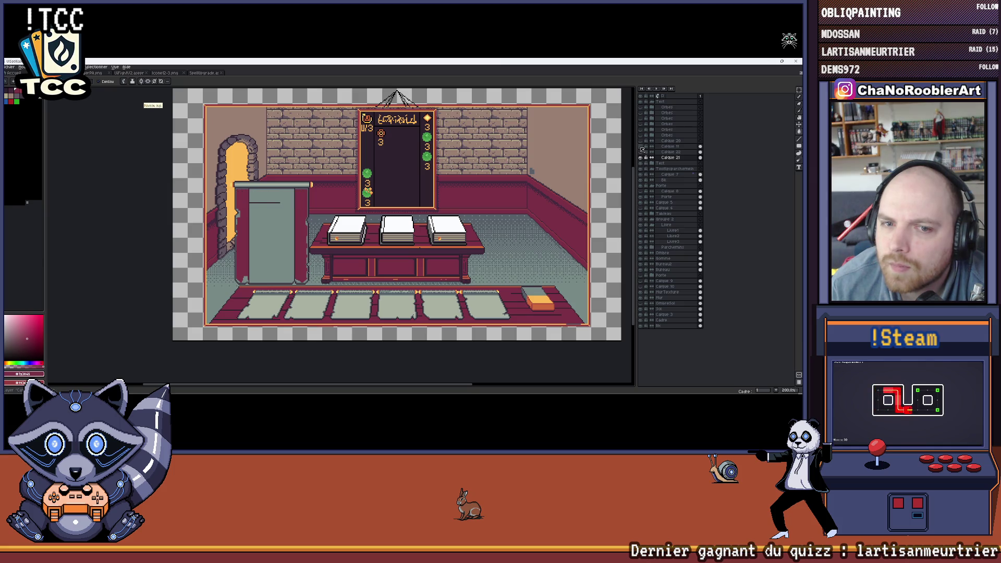
Show the lectern sign's icons and lettering again and zoom in on the lectern.
left_click(642, 159)
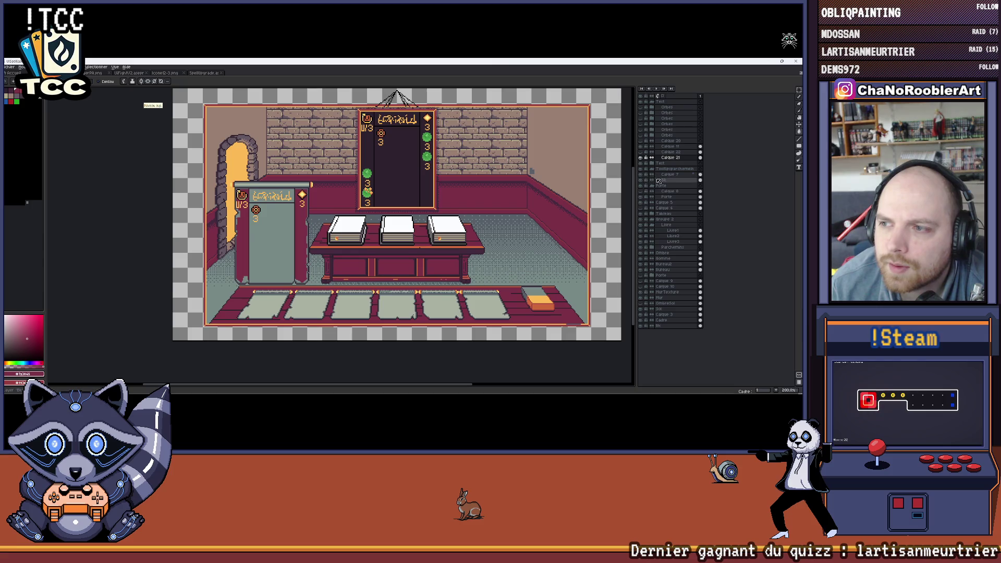
key("plus")
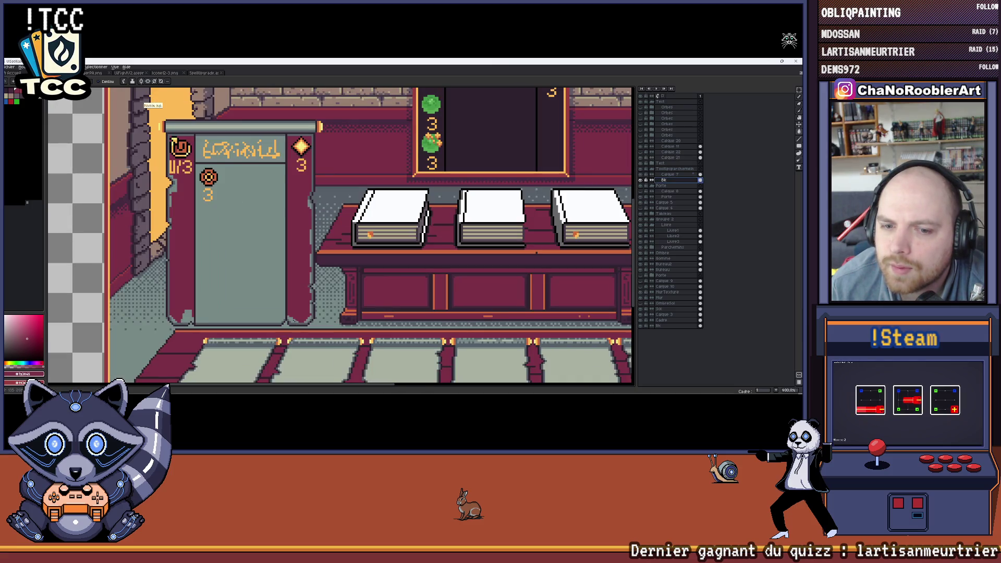
key("minus")
key("plus")
key("plus")
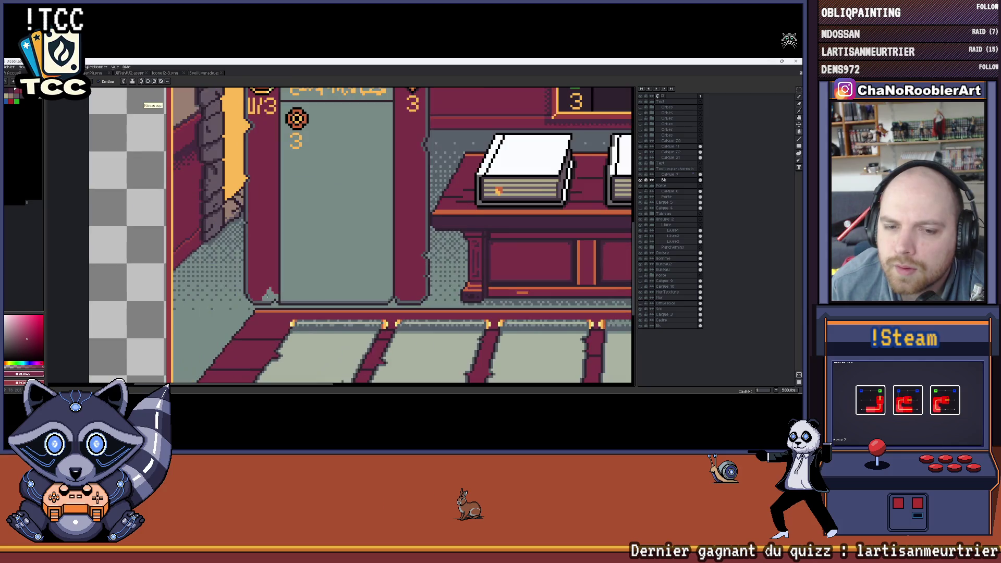
key("minus")
key("plus")
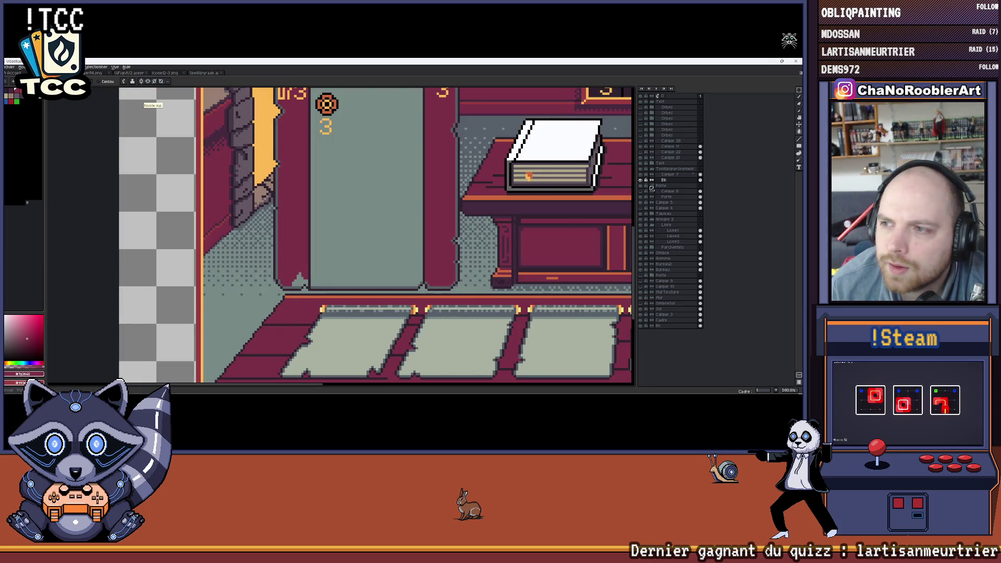
On Calque 7, draw a dark line along the yellow doorway's right edge.
left_click(671, 176)
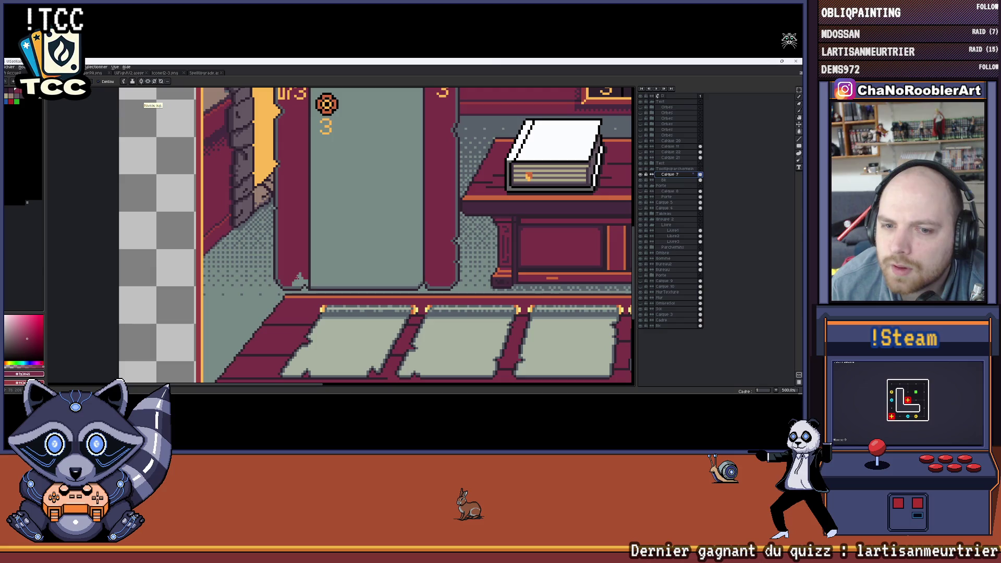
scroll(298, 282, "up", 1)
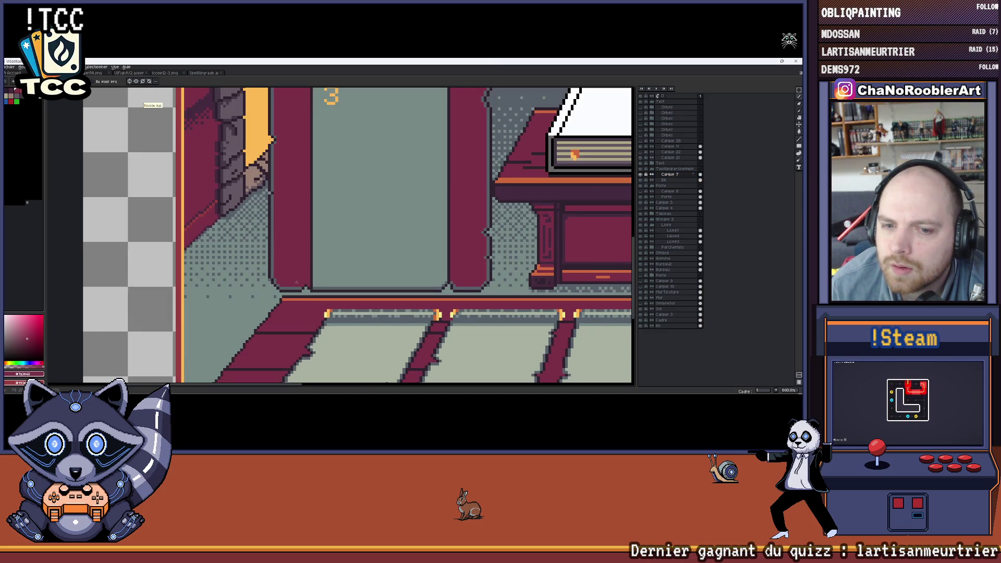
scroll(297, 282, "down", 3)
scroll(306, 205, "up", 2)
scroll(305, 205, "up", 1)
scroll(305, 205, "up", 2)
scroll(305, 205, "up", 1)
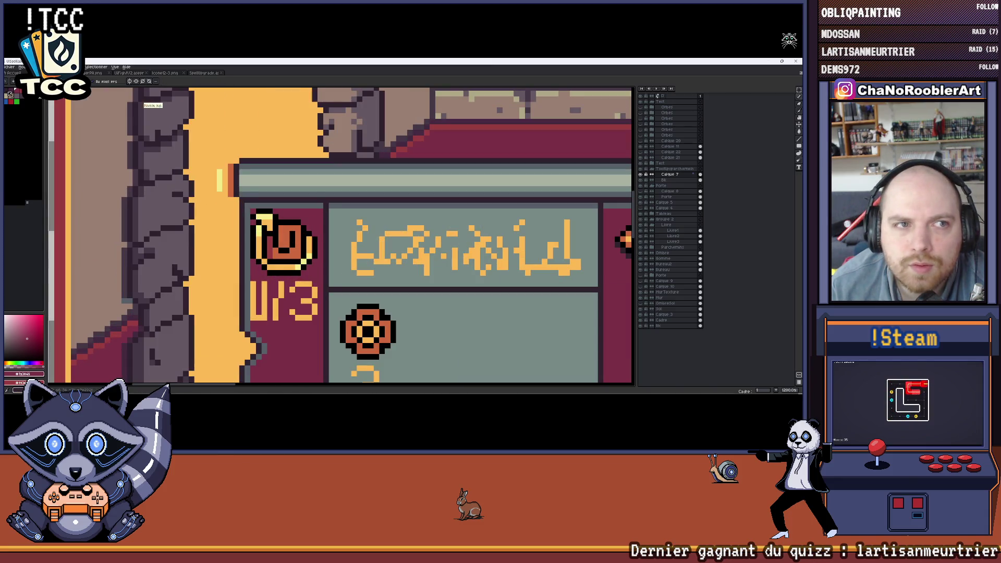
scroll(264, 177, "up", 1)
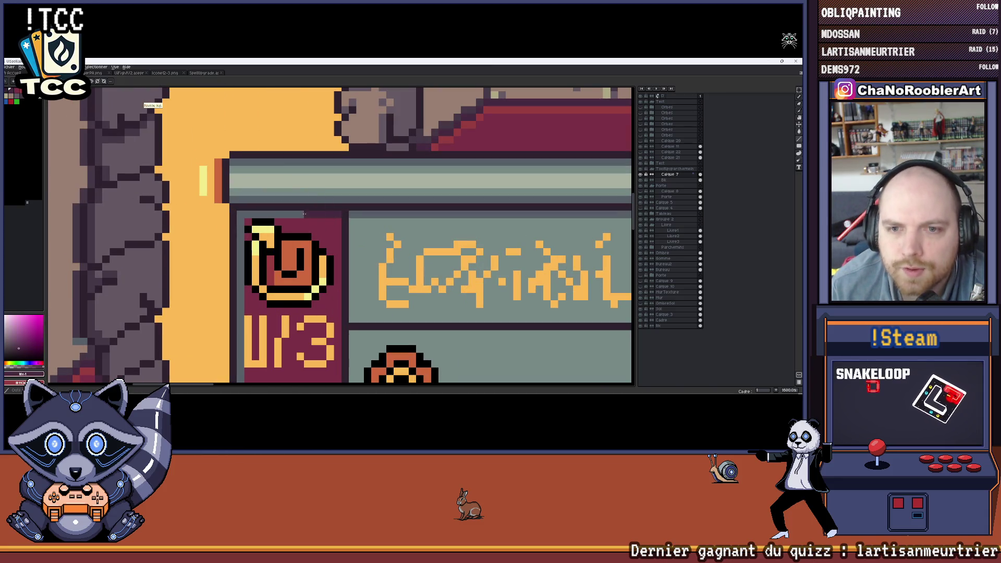
scroll(243, 213, "down", 3)
scroll(275, 192, "up", 1)
scroll(275, 191, "up", 1)
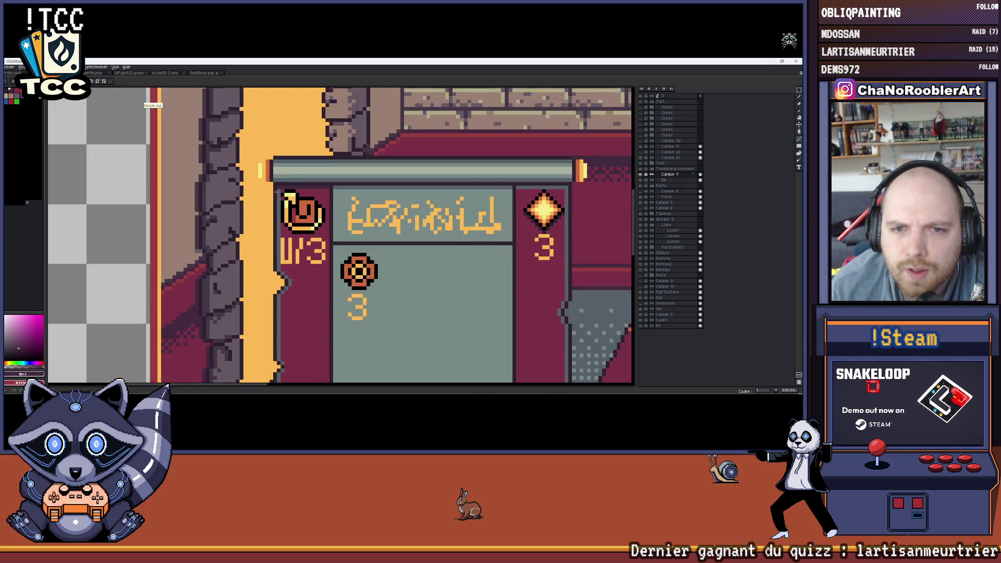
scroll(287, 282, "up", 3)
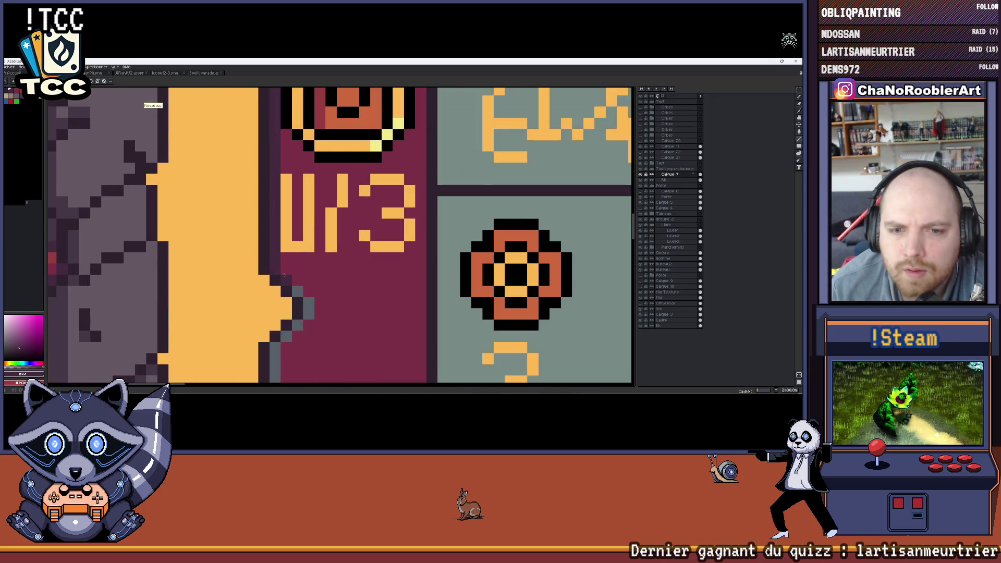
scroll(301, 324, "down", 1)
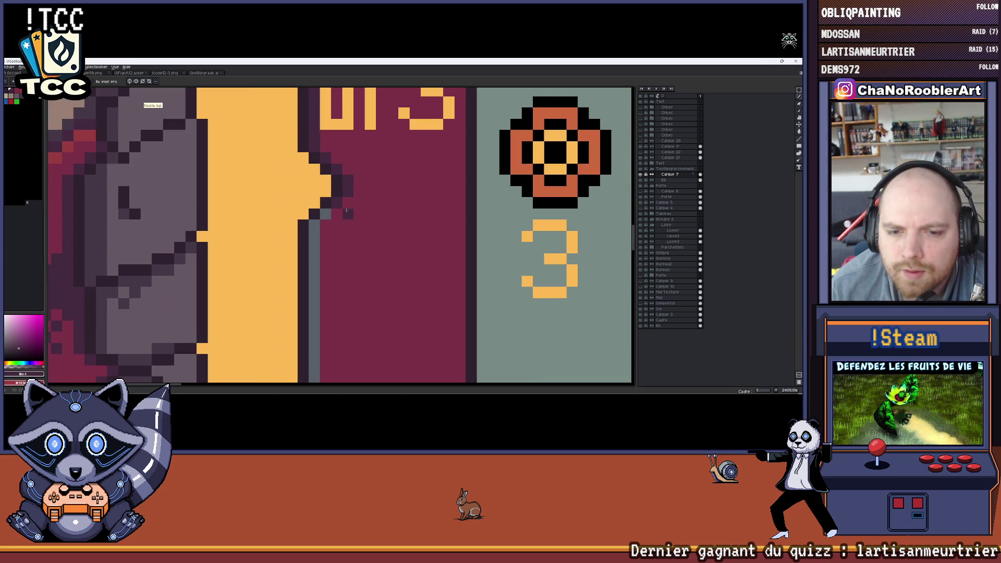
scroll(331, 182, "down", 3)
left_click_drag(330, 182, 332, 245)
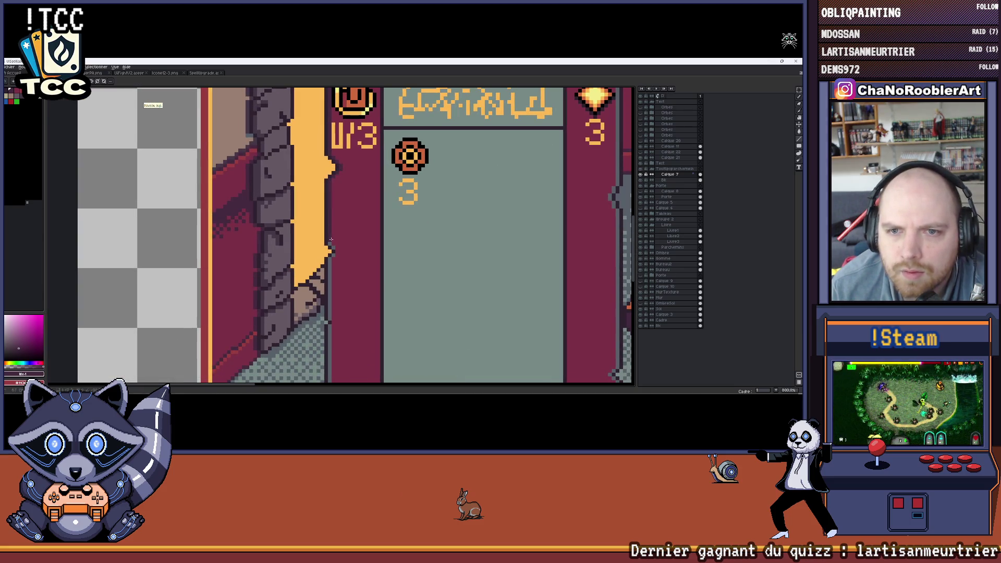
scroll(332, 255, "down", 1)
scroll(331, 255, "down", 2)
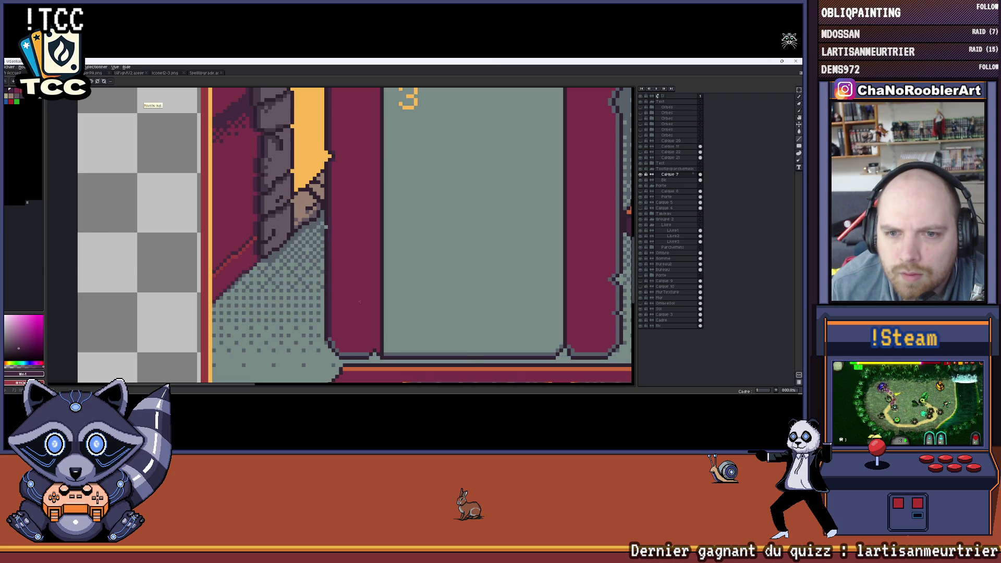
Undo the doorway line and discard two trial dark magenta fills.
key("ctrl+z")
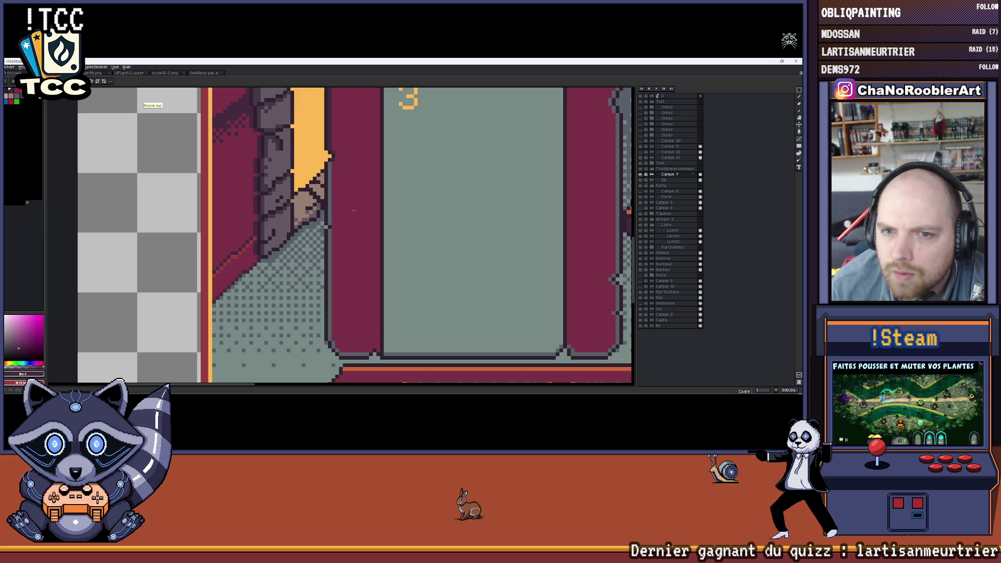
key("g")
left_click(355, 200)
key("ctrl+z")
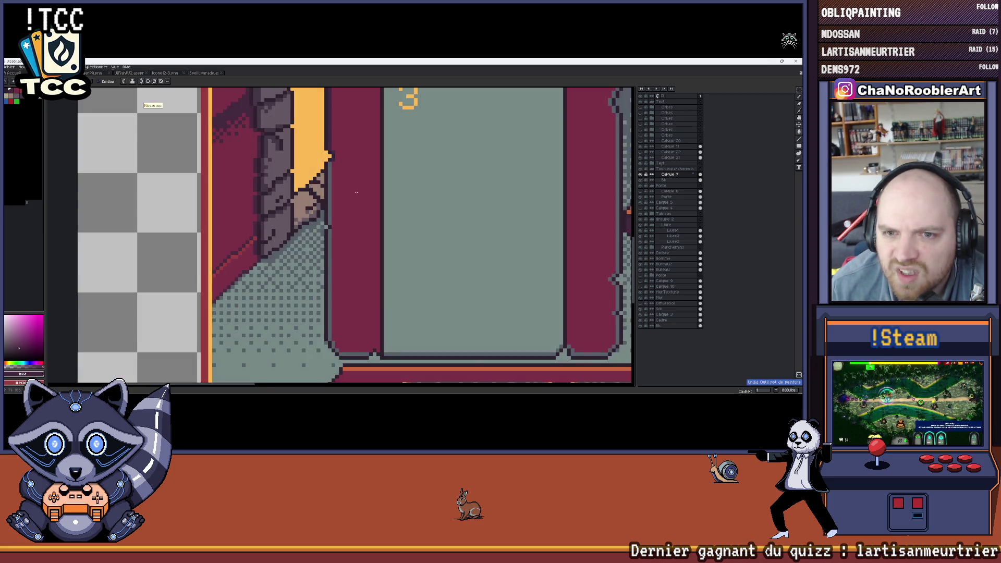
left_click_drag(356, 193, 287, 183)
left_click(283, 185)
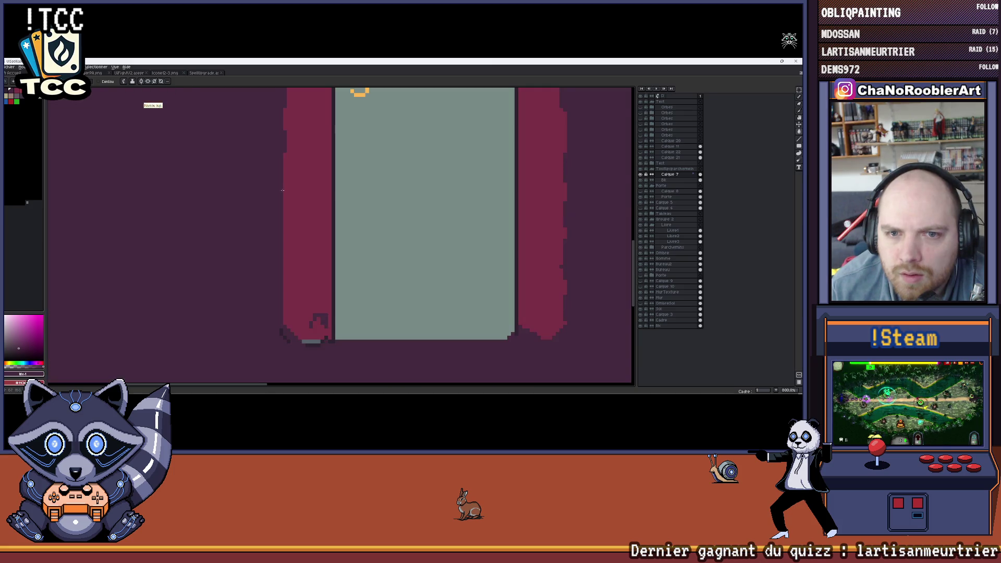
key("ctrl+z")
Toggle a layer to check it, reselect Calque 7 and bring the lectern back into view.
double_click(642, 181)
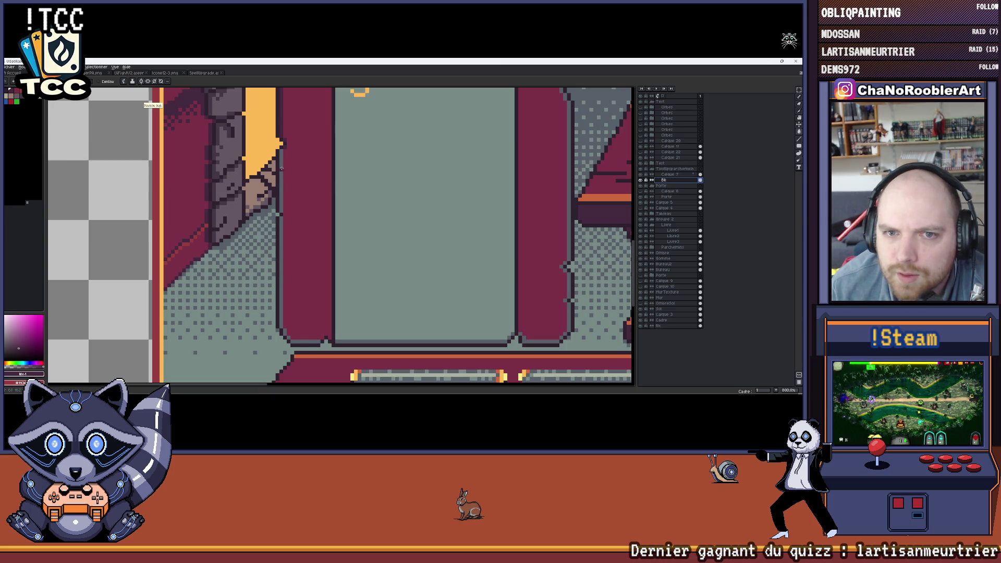
scroll(282, 167, "down", 2)
left_click_drag(381, 269, 396, 193)
left_click_drag(383, 306, 382, 234)
scroll(285, 268, "up", 2)
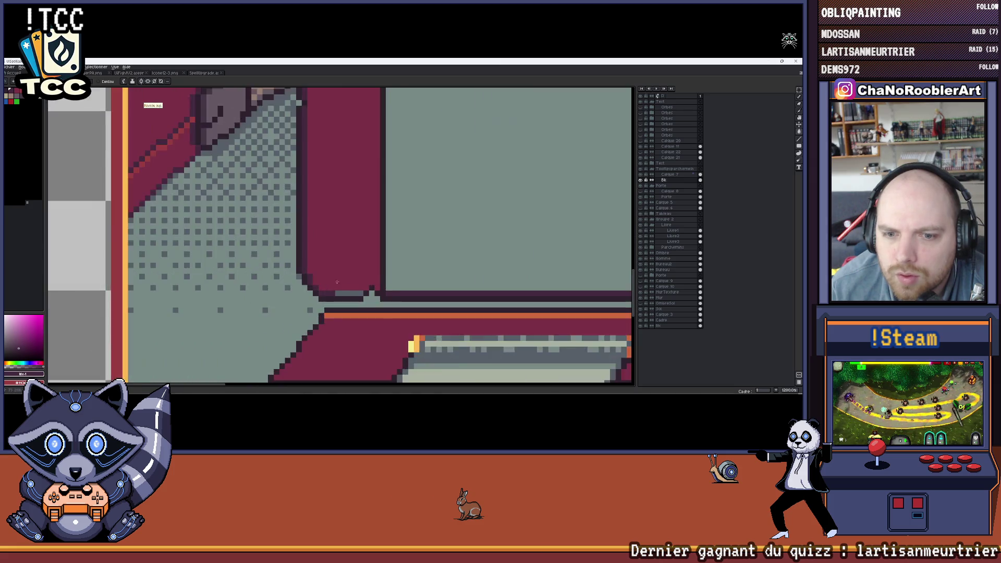
scroll(285, 268, "up", 1)
left_click(666, 174)
scroll(273, 286, "down", 3)
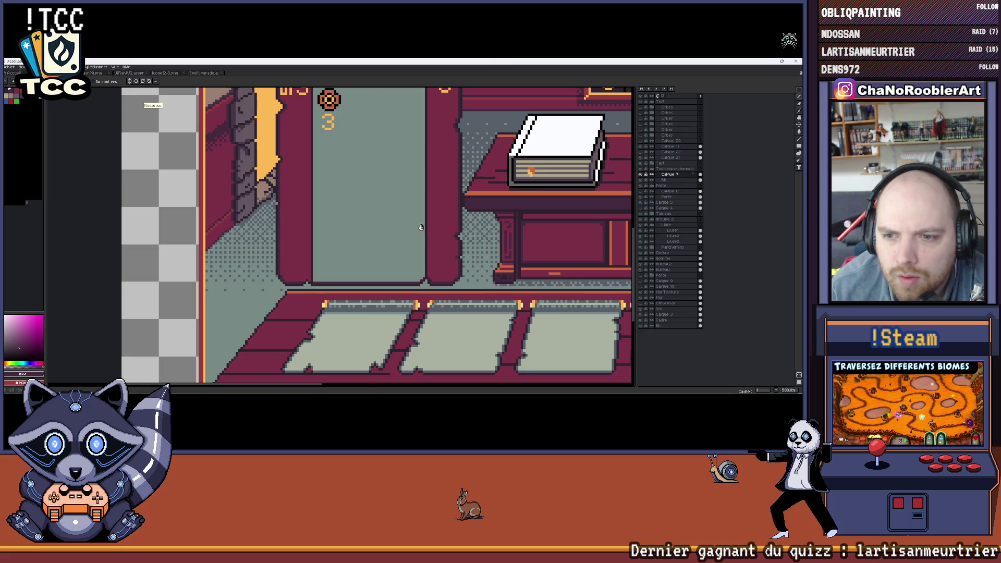
left_click_drag(421, 224, 422, 279)
scroll(388, 179, "up", 1)
scroll(389, 179, "up", 1)
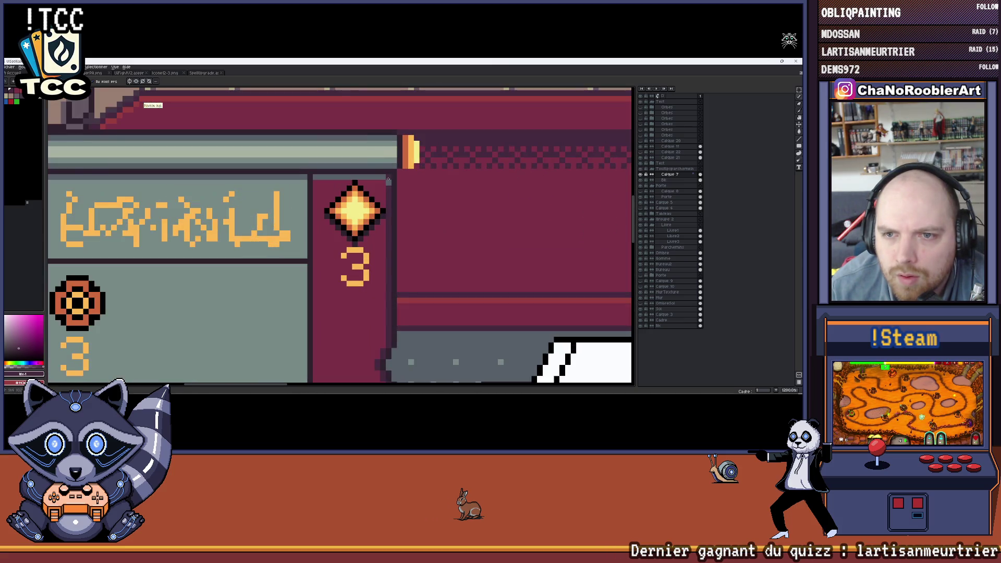
scroll(314, 178, "down", 2)
scroll(314, 177, "down", 1)
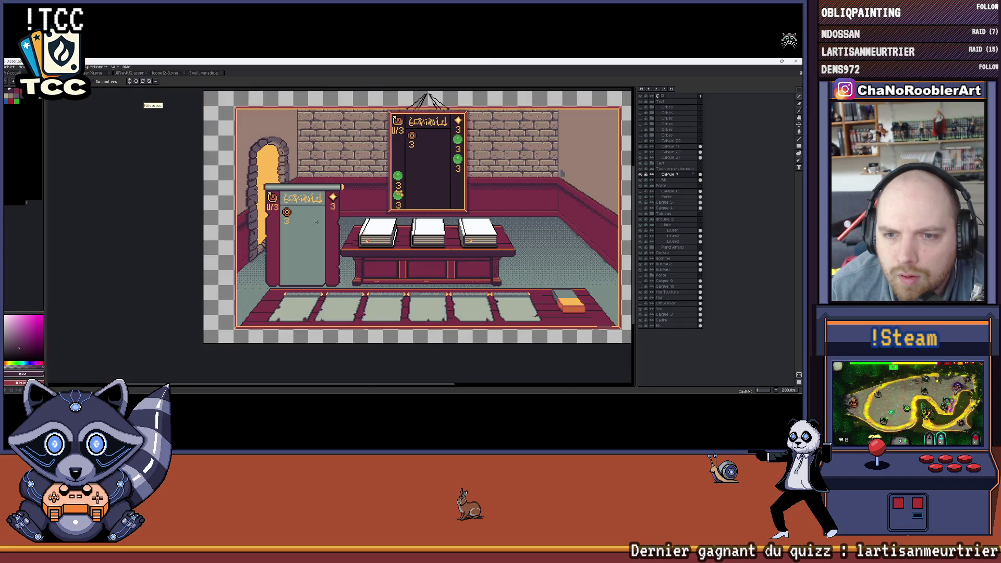
Repaint the bottom pixel row of the lectern sign's panel for a clean lower edge.
left_click_drag(309, 239, 347, 231)
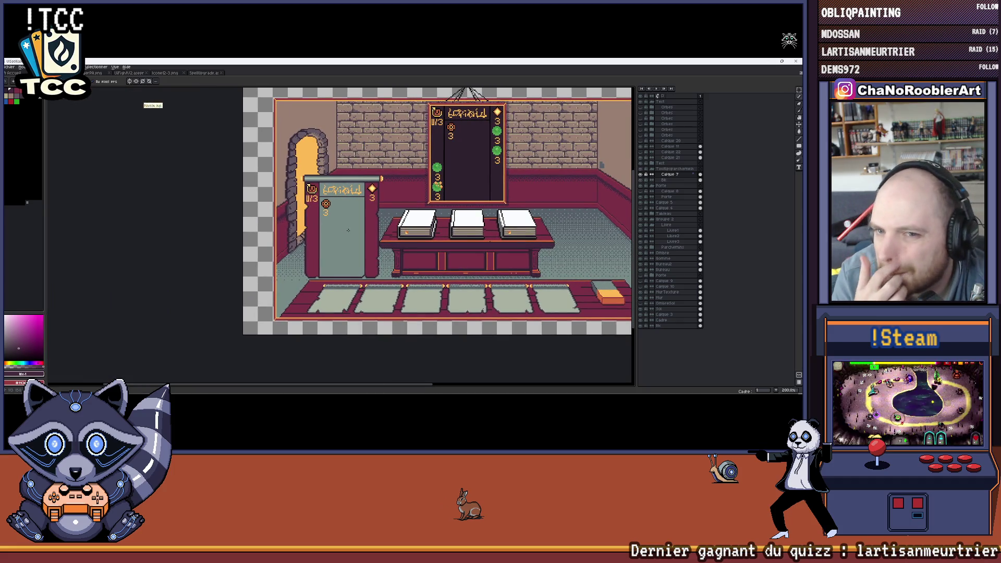
scroll(349, 230, "up", 3)
scroll(313, 267, "up", 1)
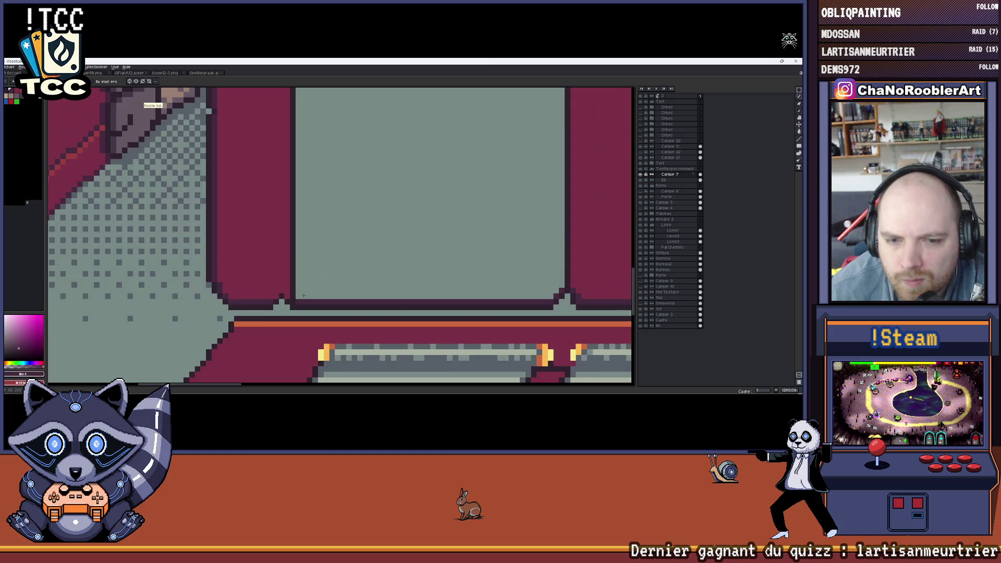
scroll(280, 296, "up", 1)
scroll(266, 288, "down", 2)
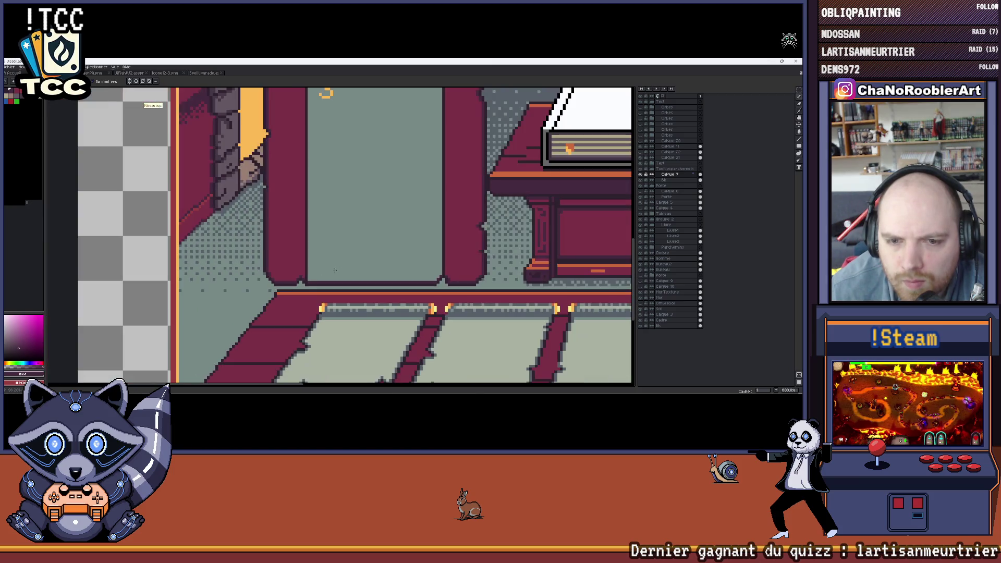
scroll(368, 273, "down", 1)
scroll(369, 273, "down", 1)
scroll(326, 131, "up", 2)
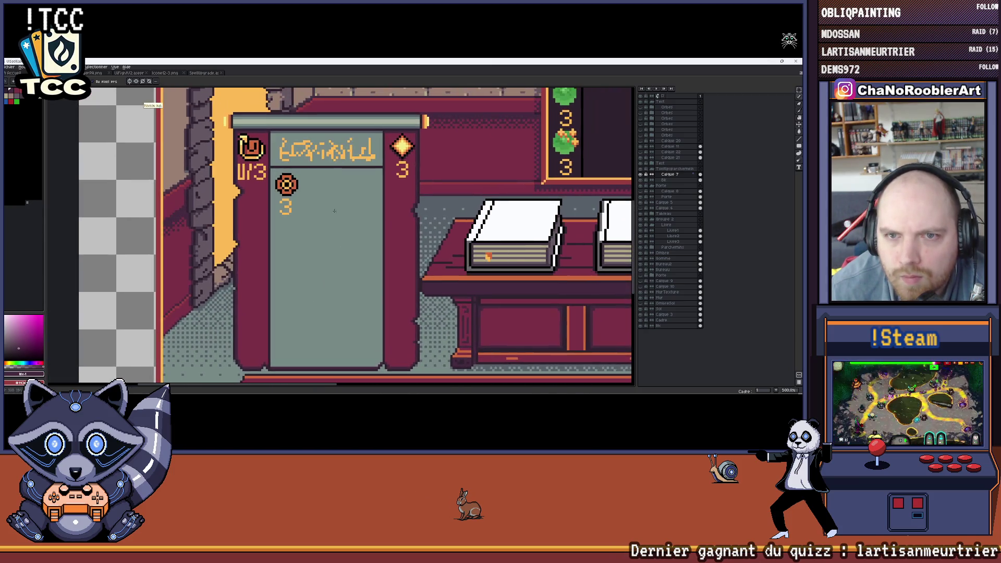
scroll(305, 203, "down", 2)
scroll(287, 277, "up", 3)
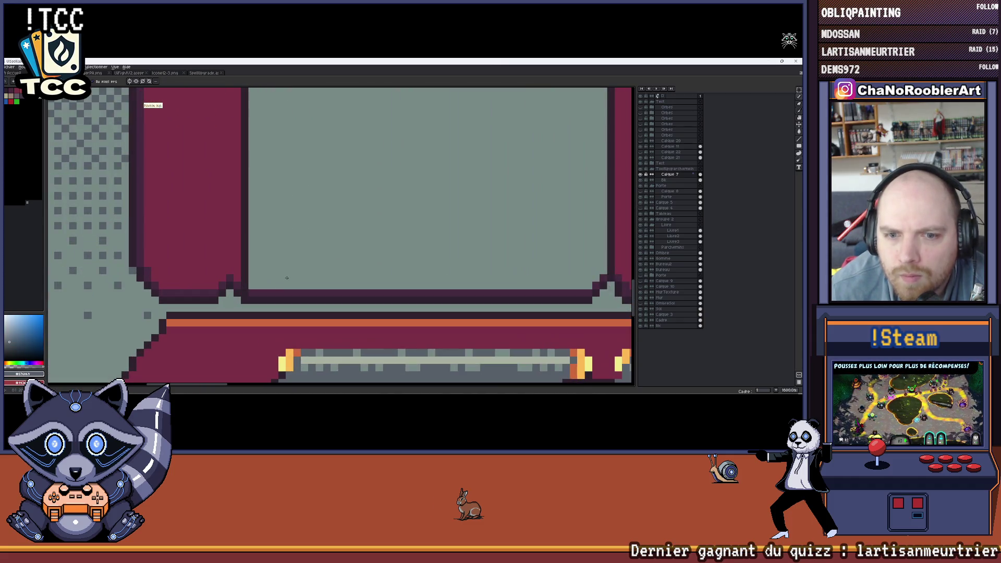
left_click_drag(253, 293, 586, 293)
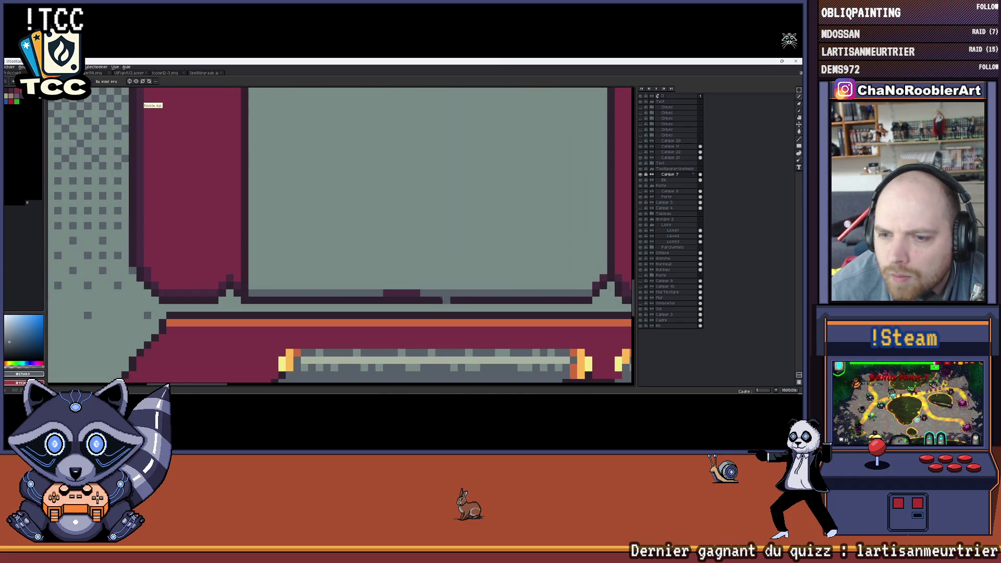
scroll(391, 283, "right", 3)
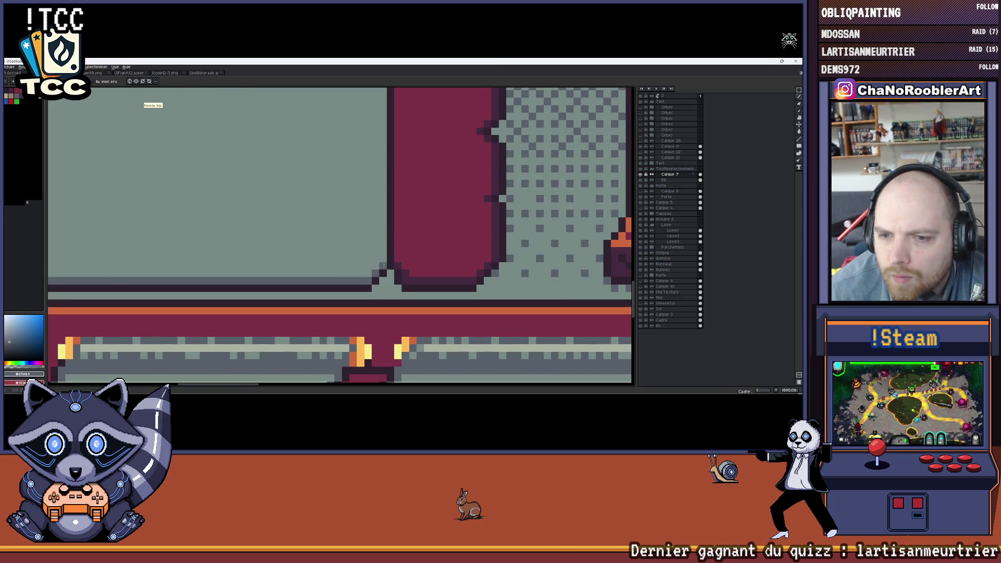
scroll(384, 265, "down", 3)
scroll(360, 250, "left", 2)
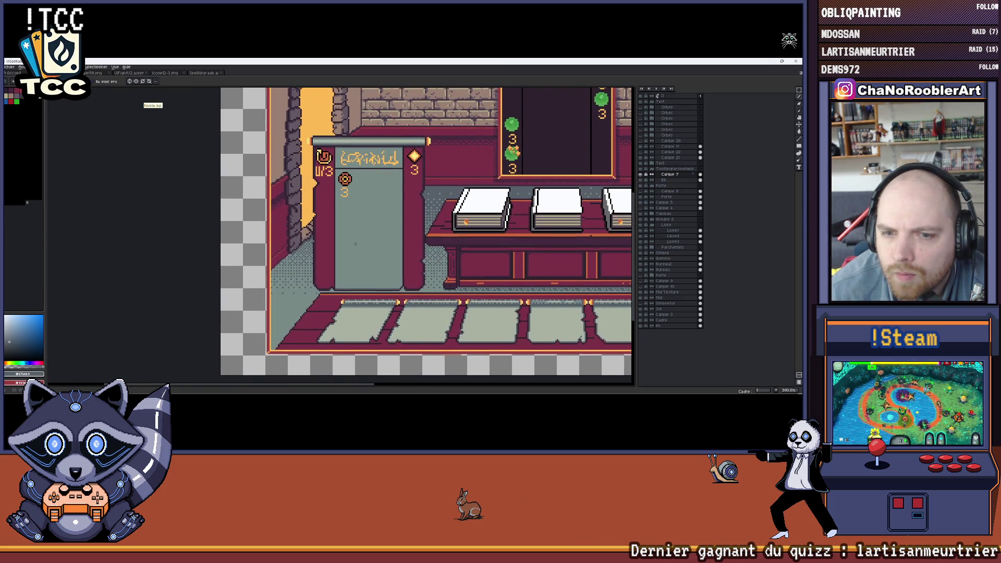
scroll(355, 248, "down", 2)
scroll(356, 243, "up", 1)
scroll(357, 235, "up", 2)
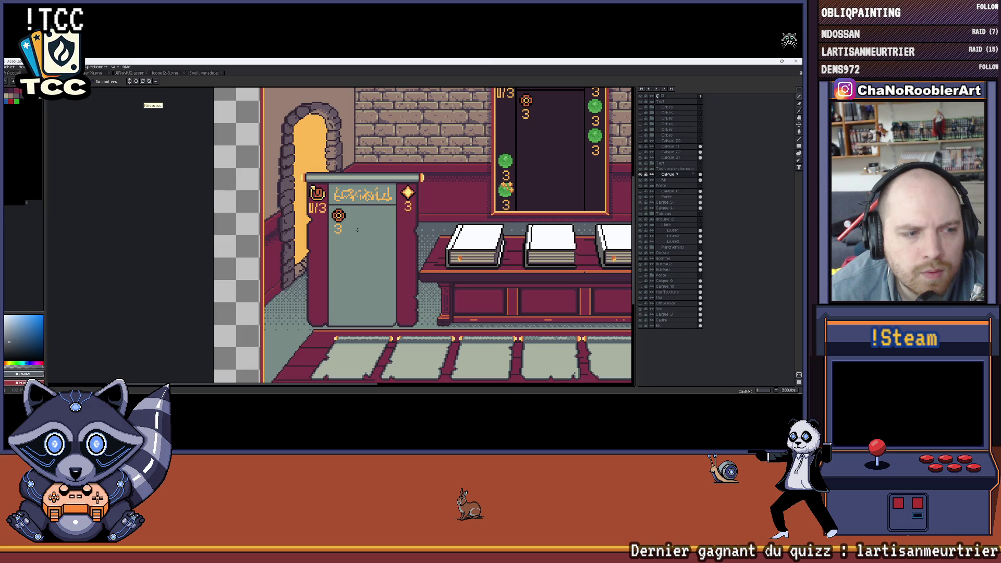
left_click_drag(364, 229, 321, 248)
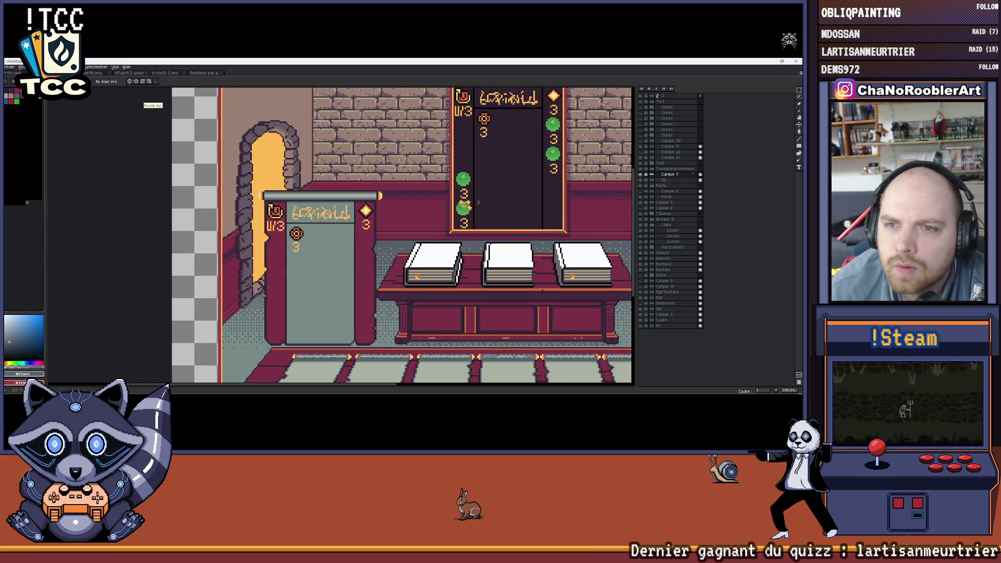
Sample a dark colour and the sign's grey-teal with the eyedropper.
left_click(520, 181)
scroll(304, 244, "up", 2)
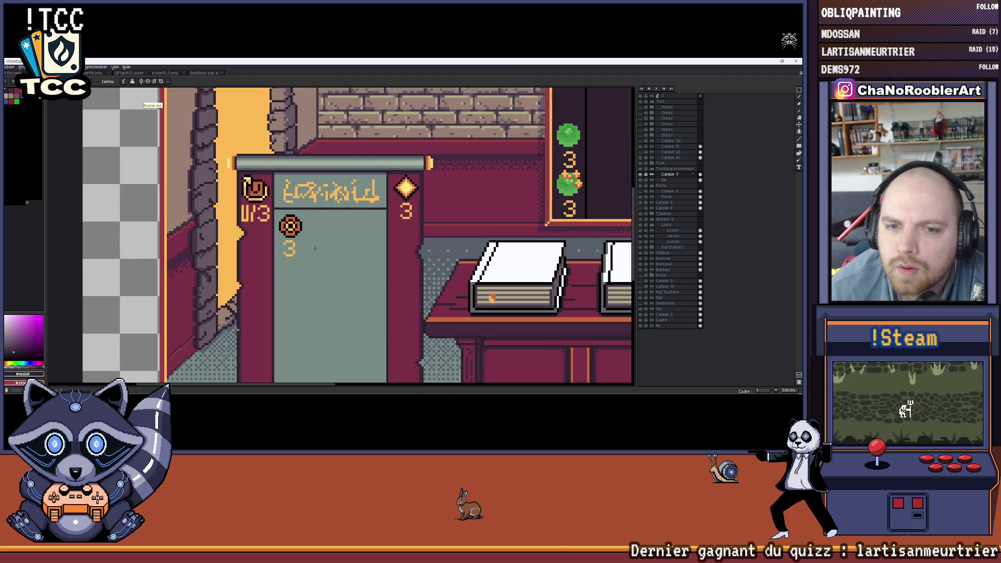
scroll(304, 244, "down", 3)
scroll(305, 245, "up", 1)
scroll(331, 237, "down", 1)
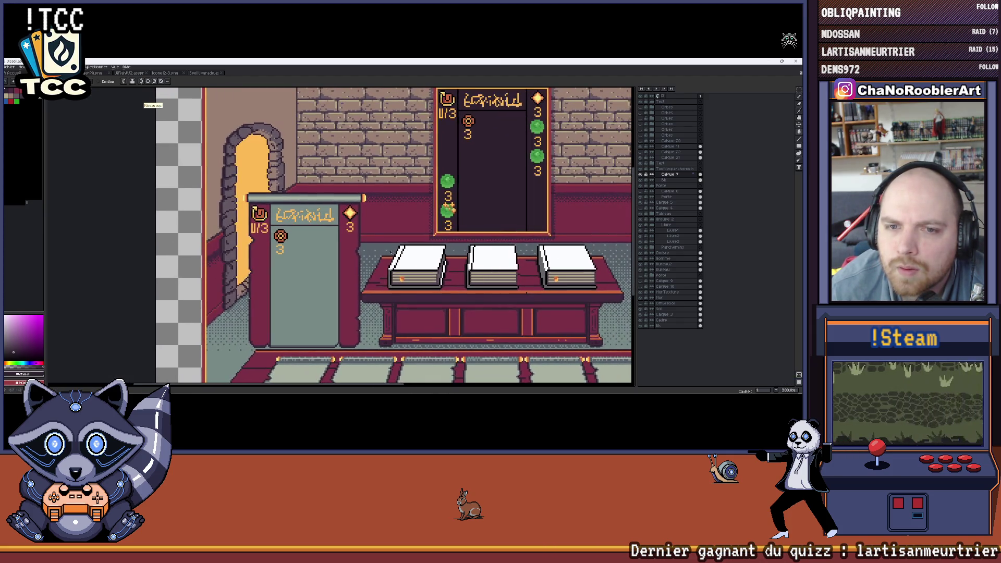
scroll(331, 238, "down", 2)
scroll(331, 238, "up", 2)
scroll(331, 238, "up", 1)
scroll(331, 237, "up", 1)
scroll(331, 237, "up", 1)
scroll(344, 196, "up", 2)
scroll(349, 162, "up", 1)
scroll(350, 162, "down", 3)
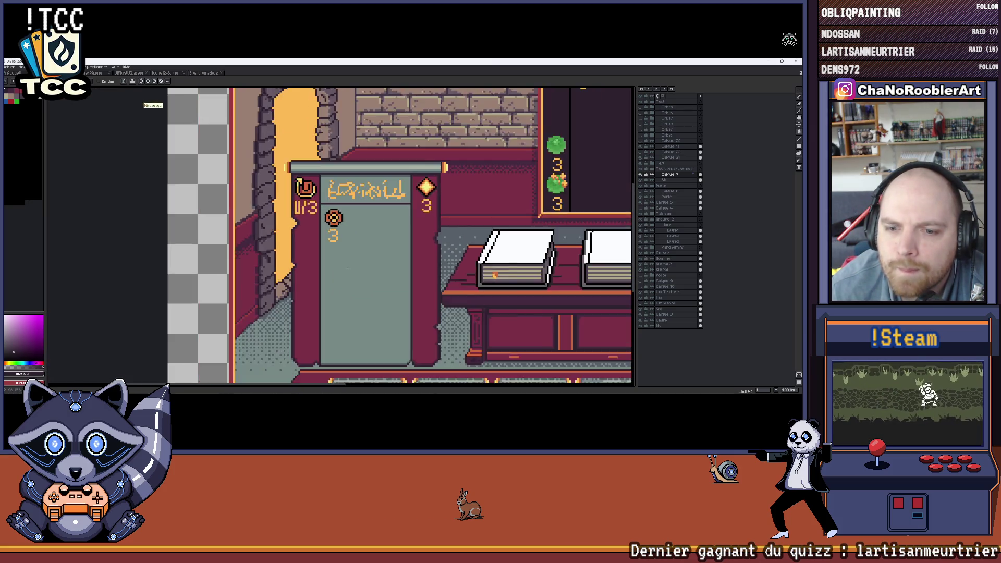
scroll(366, 294, "up", 2)
left_click(326, 327)
scroll(327, 327, "up", 1)
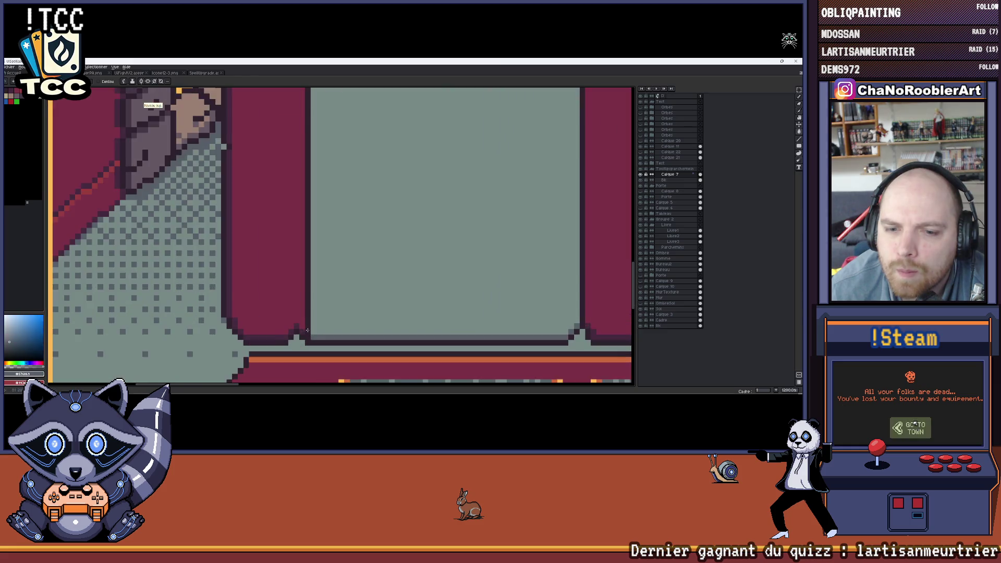
scroll(328, 326, "up", 1)
scroll(341, 325, "down", 2)
left_click_drag(340, 326, 280, 324)
key("i")
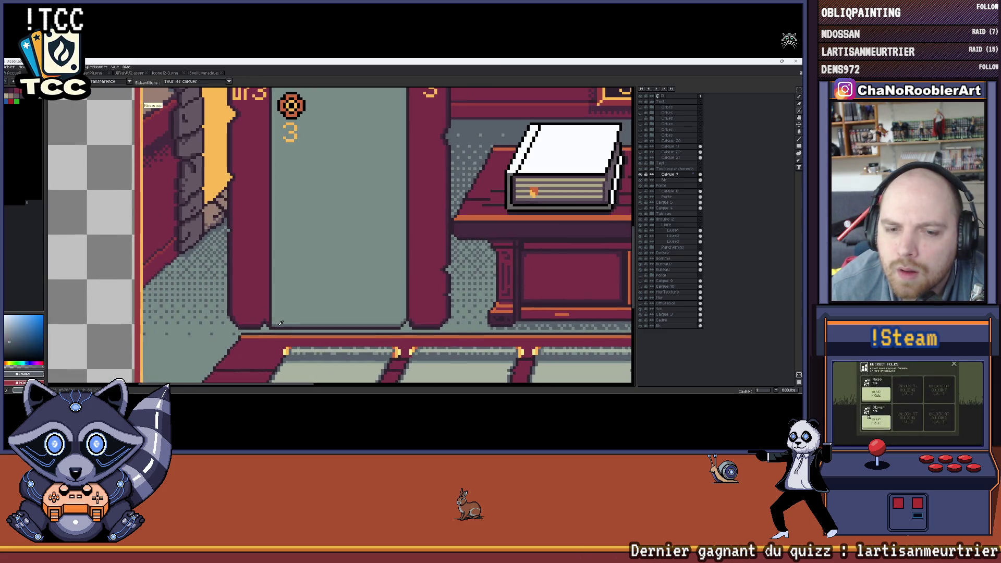
scroll(283, 322, "up", 1)
scroll(290, 250, "up", 1)
scroll(270, 164, "up", 1)
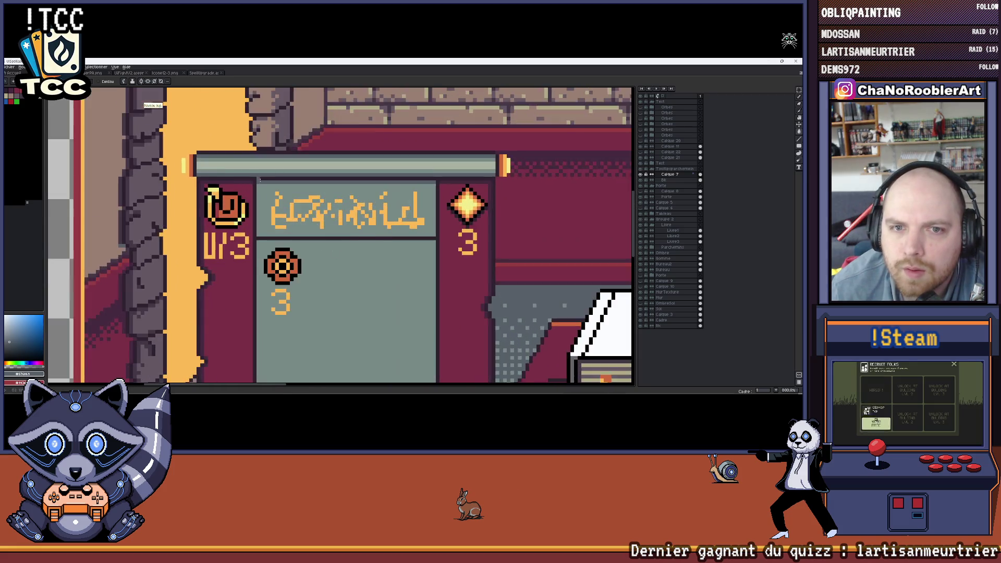
scroll(257, 183, "up", 1)
scroll(257, 184, "down", 3)
scroll(318, 259, "down", 2)
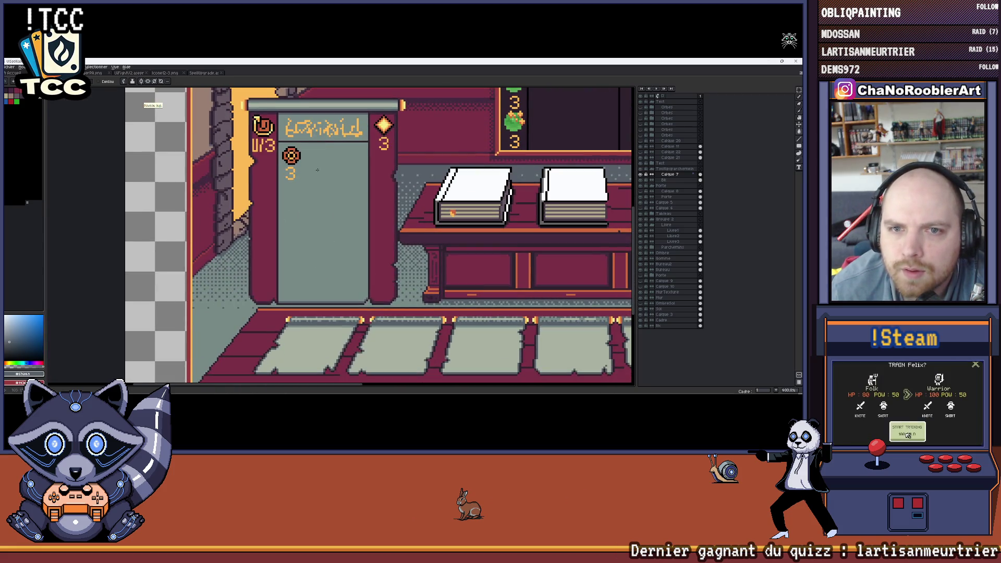
left_click_drag(317, 170, 314, 214)
scroll(273, 212, "up", 2)
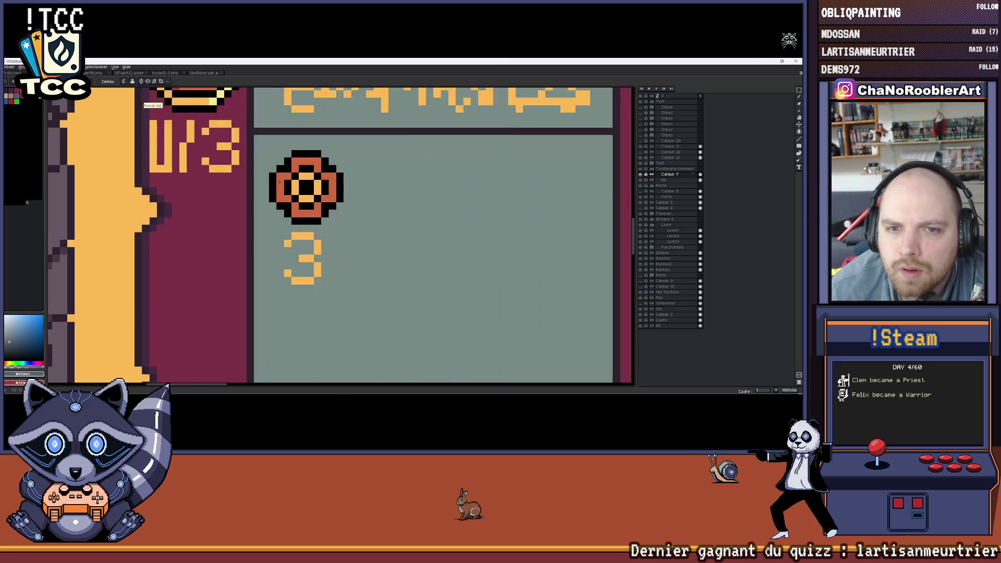
scroll(294, 213, "up", 1)
scroll(323, 211, "down", 2)
scroll(322, 212, "down", 2)
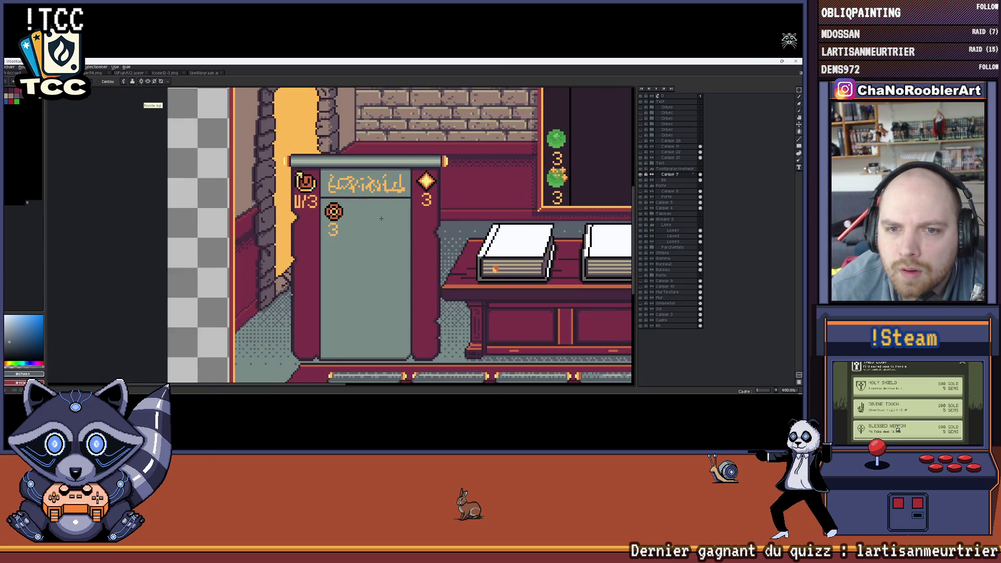
scroll(302, 215, "down", 1)
scroll(302, 214, "down", 1)
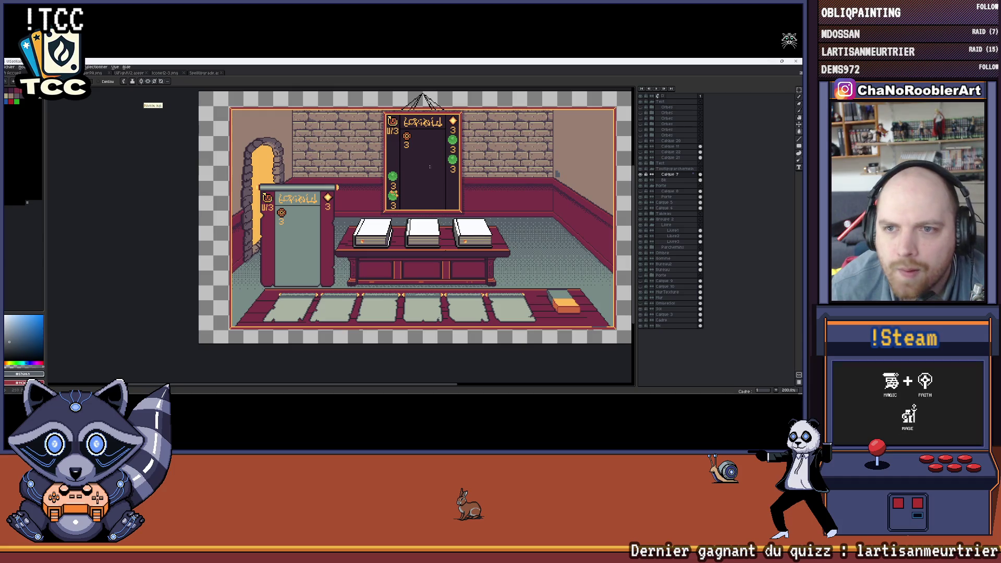
Choose a dark maroon and switch to the sign body's layer to fill the panel dark.
left_click(579, 187, "alt")
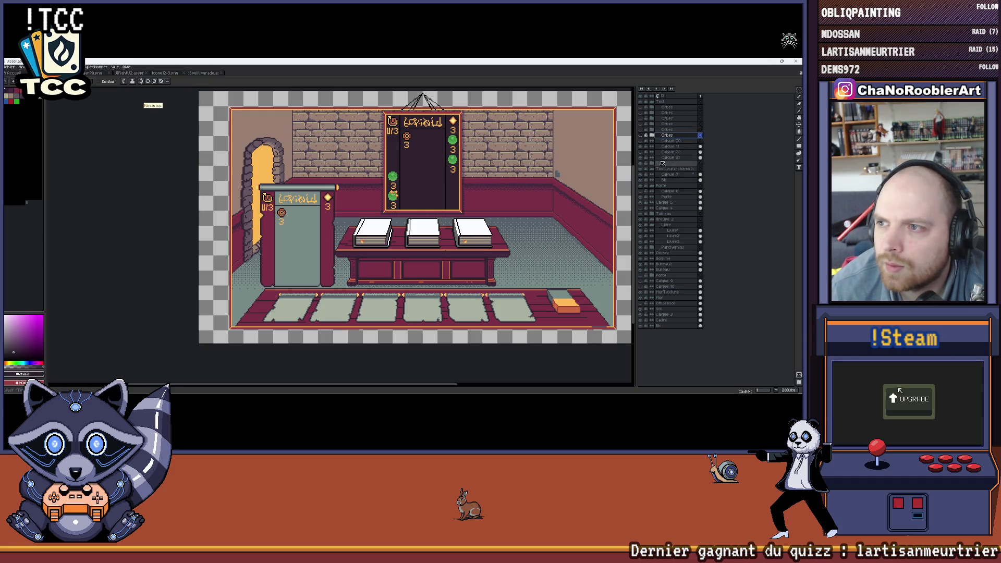
left_click(663, 181)
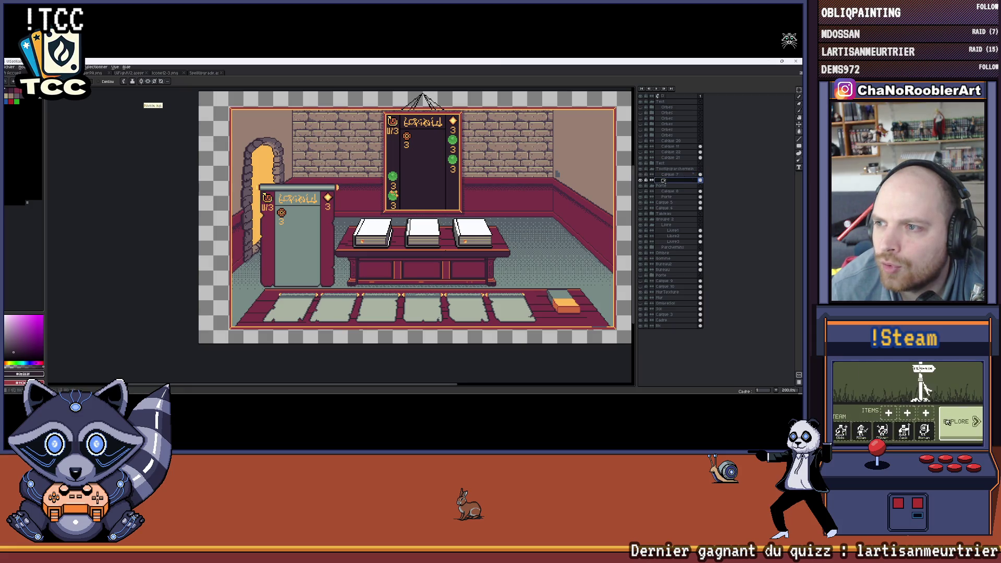
left_click(642, 158)
scroll(328, 237, "up", 2)
scroll(328, 237, "up", 1)
scroll(329, 237, "up", 1)
scroll(328, 237, "down", 3)
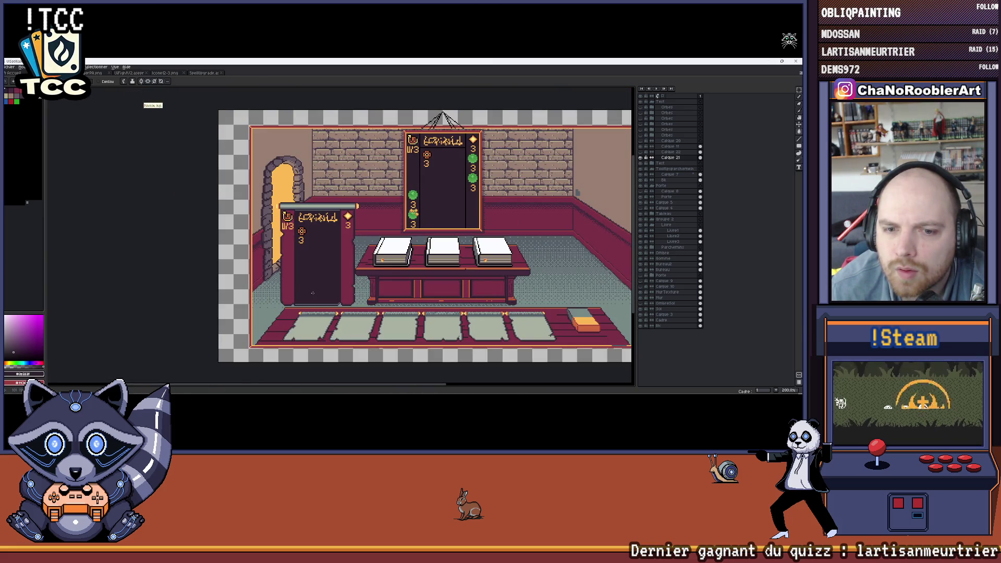
scroll(319, 232, "up", 2)
left_click_drag(312, 240, 305, 257)
scroll(305, 258, "up", 1)
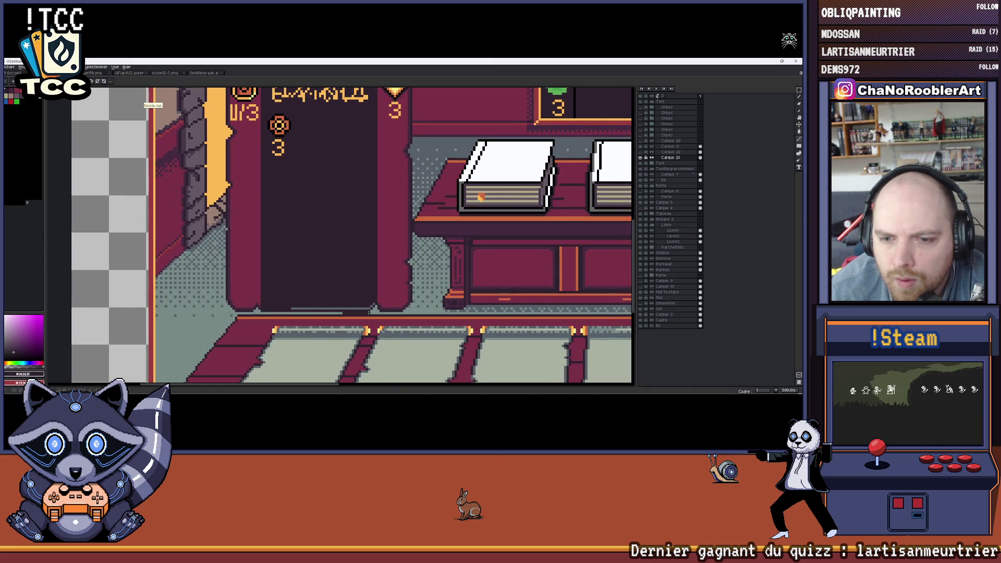
scroll(373, 304, "up", 3)
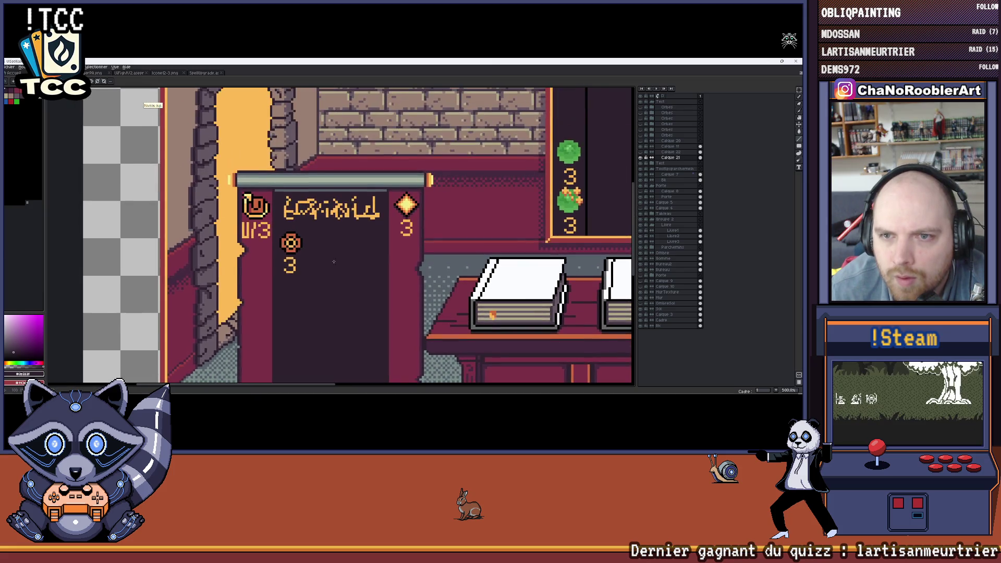
scroll(268, 185, "up", 1)
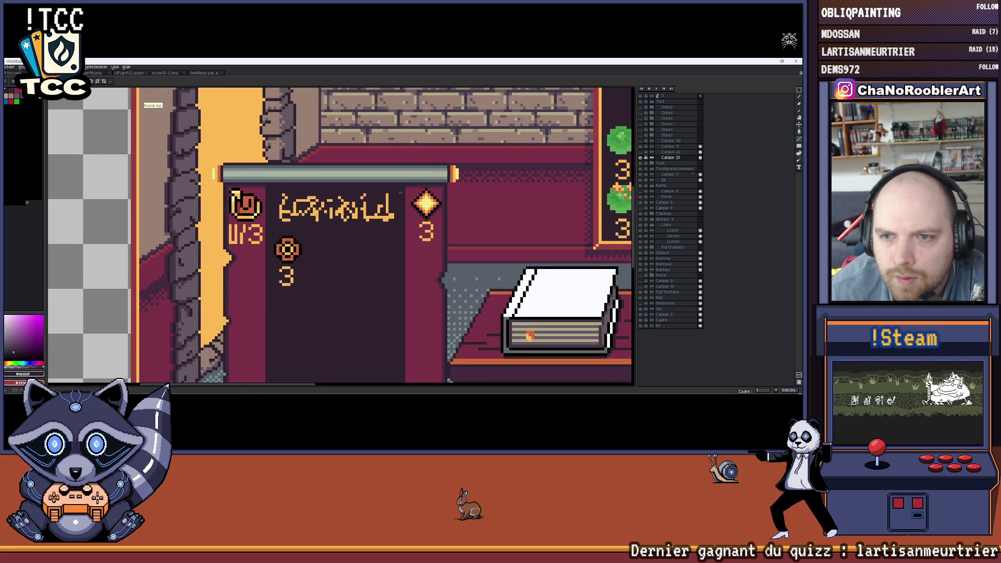
scroll(402, 191, "down", 2)
scroll(402, 191, "down", 1)
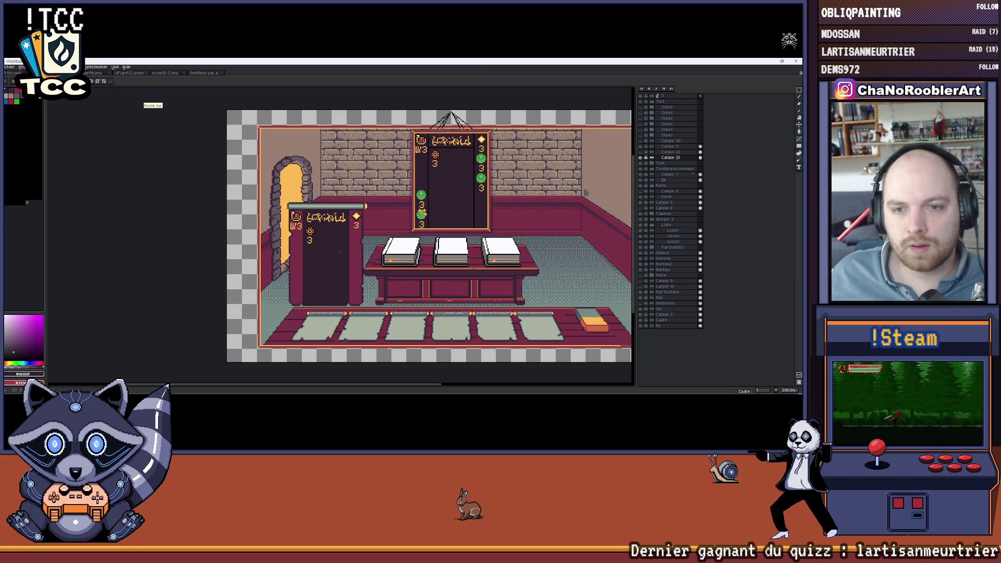
left_click_drag(566, 387, 357, 291)
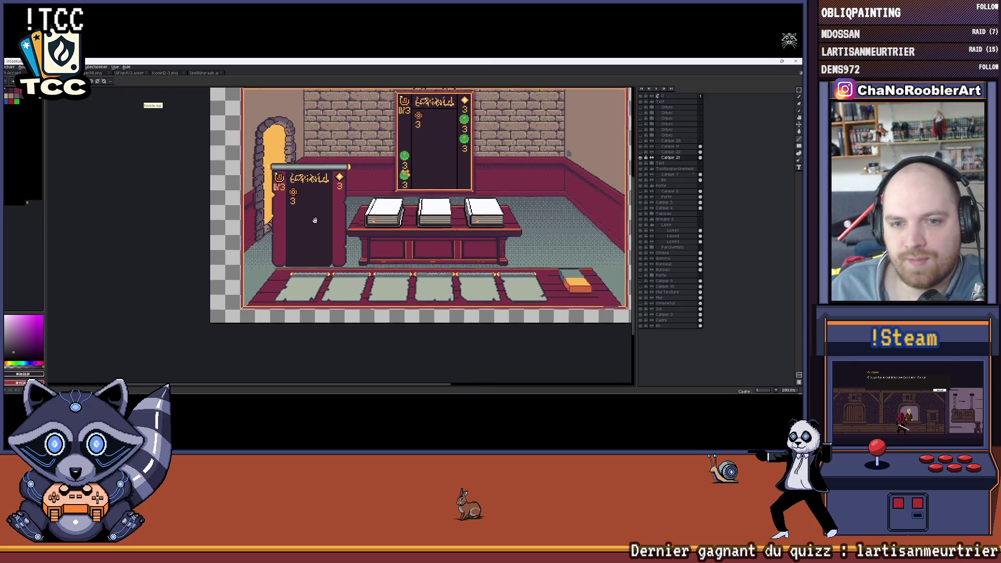
scroll(279, 274, "up", 2)
scroll(281, 274, "down", 2)
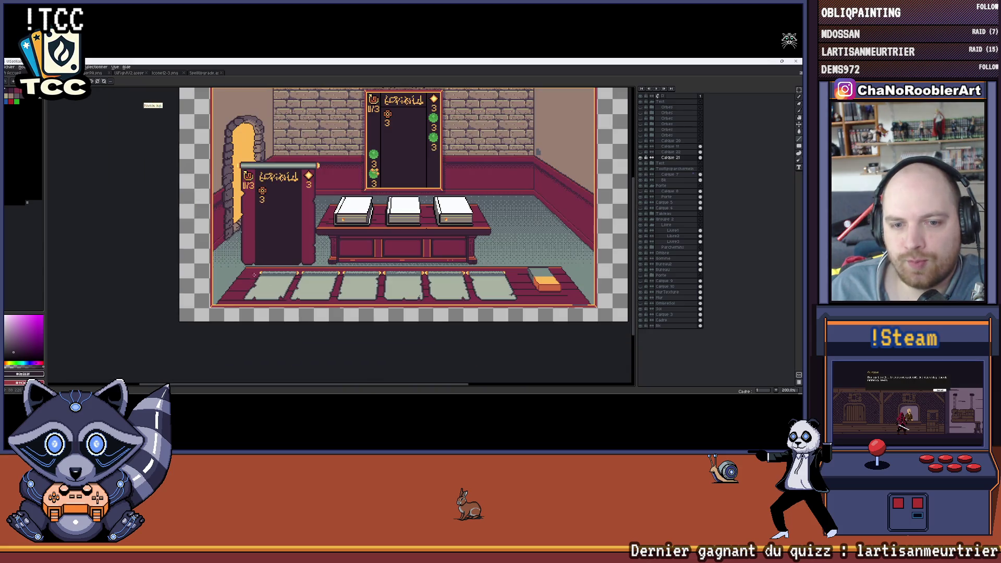
left_click_drag(291, 270, 301, 272)
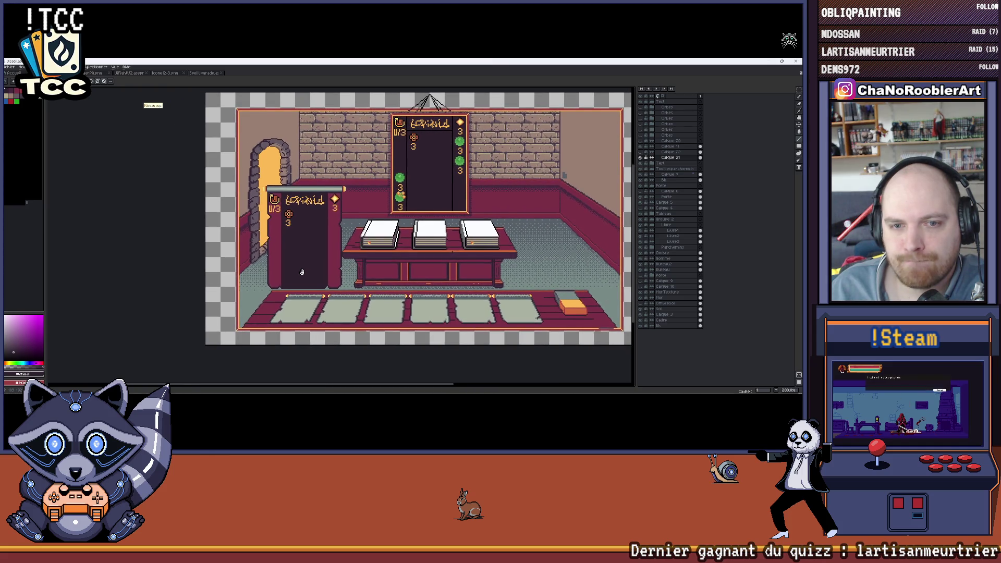
left_click_drag(302, 272, 298, 275)
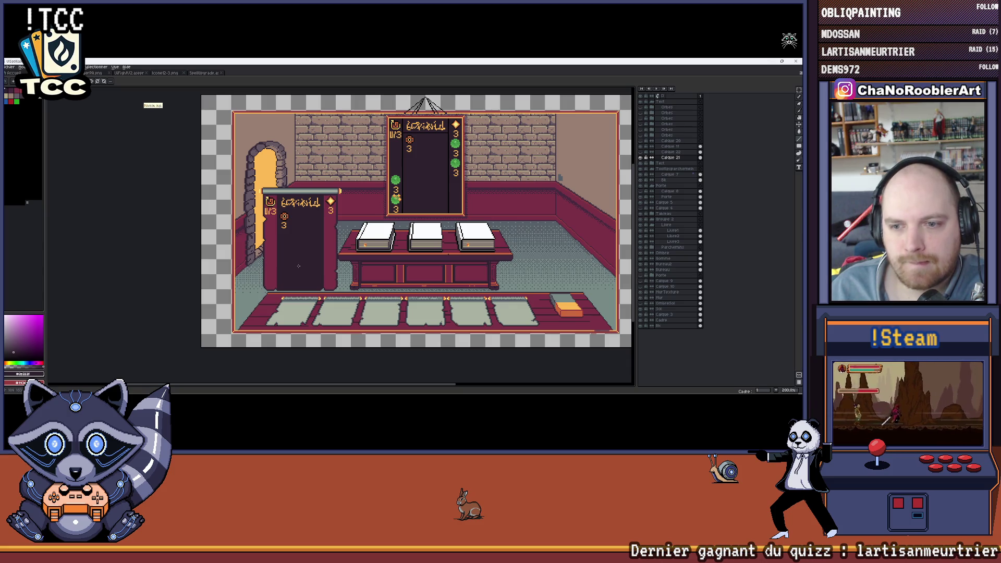
scroll(280, 211, "up", 3)
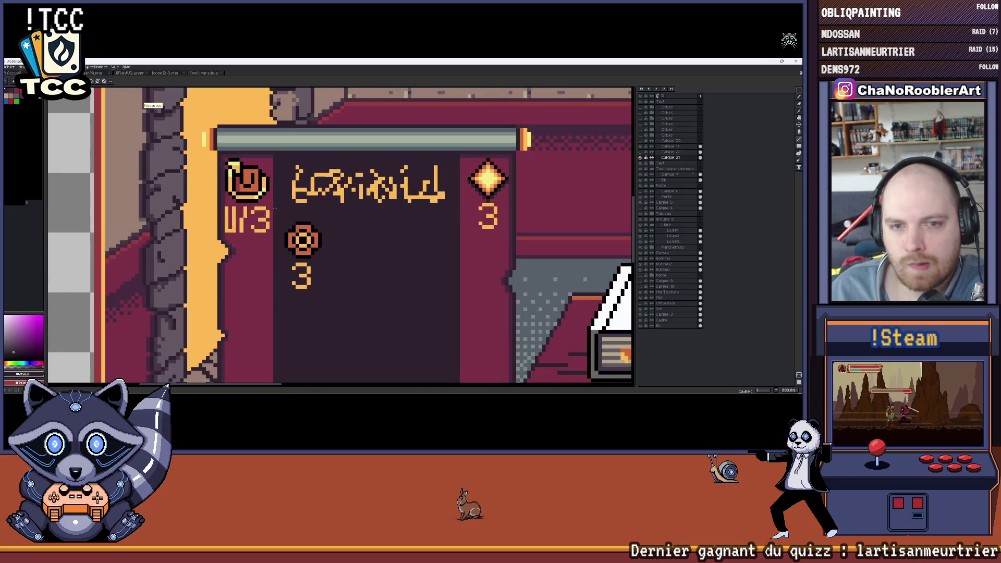
scroll(281, 212, "down", 2)
Fill the small rune sign's red interior with the dark colour.
left_click_drag(279, 210, 327, 207)
key("i")
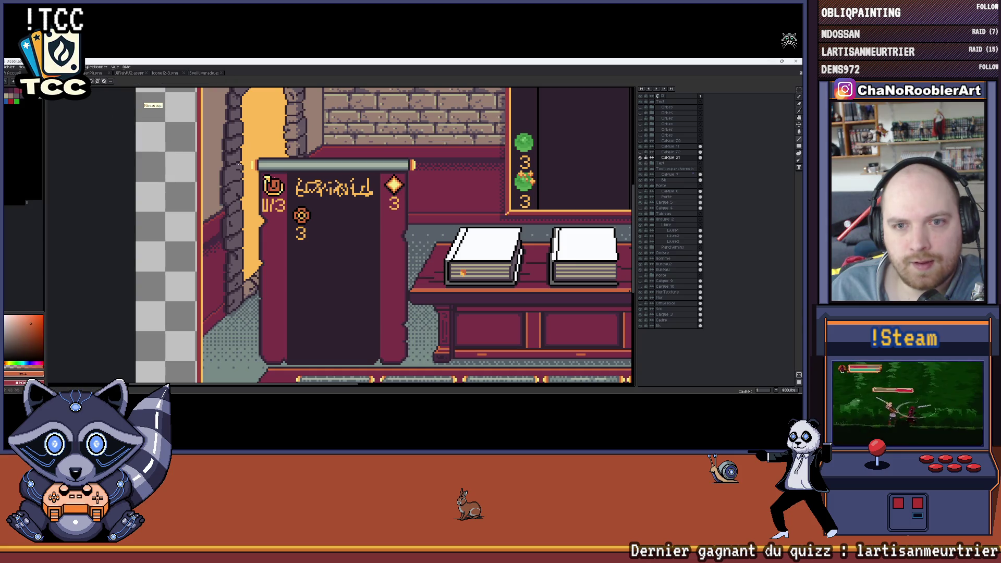
scroll(297, 187, "up", 1)
left_click(643, 160)
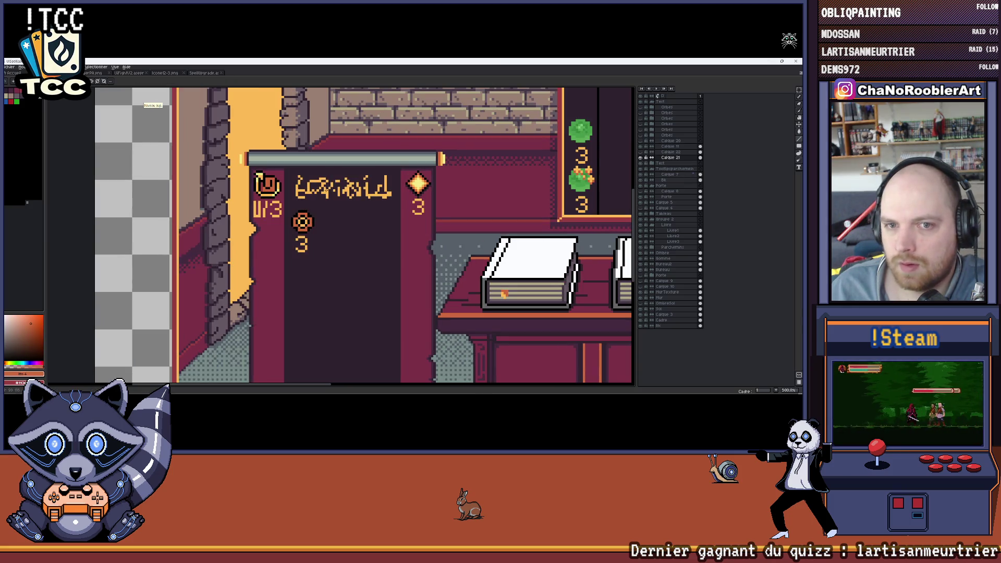
scroll(229, 192, "up", 1)
scroll(228, 192, "up", 1)
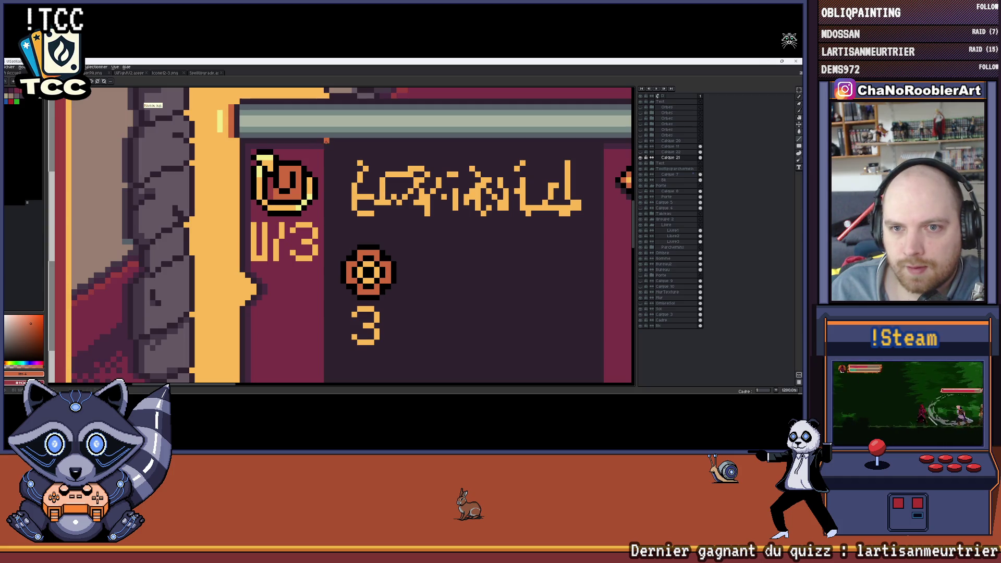
Restore the selection around the sign panel and zoom around to check its details.
key("ctrl+z")
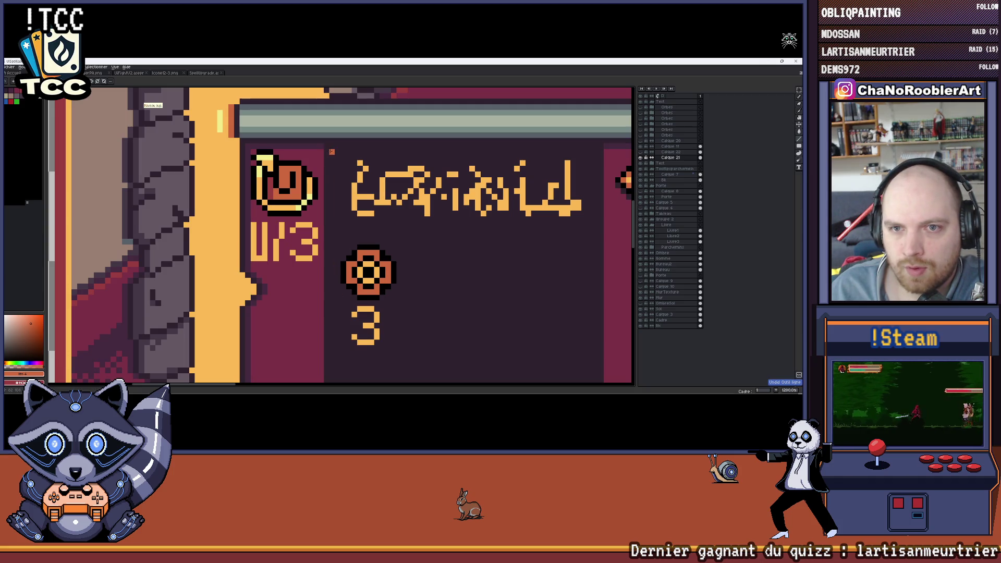
scroll(326, 146, "down", 2)
scroll(326, 146, "down", 2)
scroll(326, 147, "down", 2)
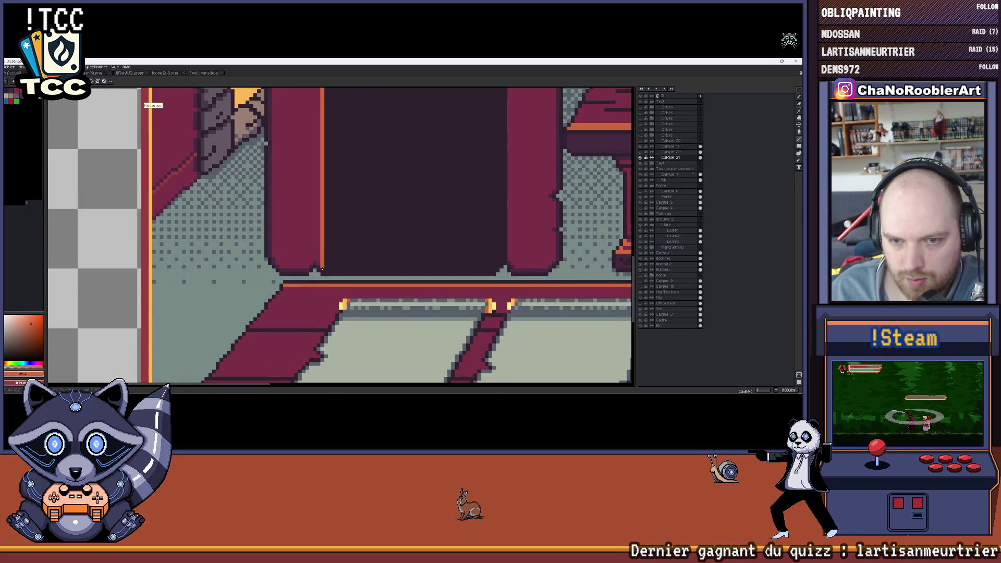
scroll(322, 269, "down", 2)
scroll(352, 290, "up", 2)
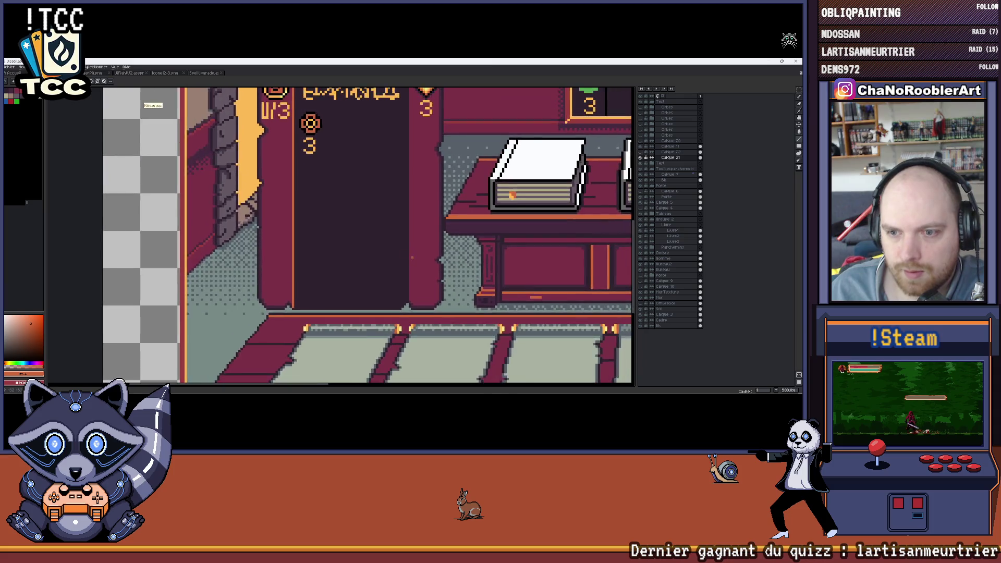
scroll(407, 315, "up", 2)
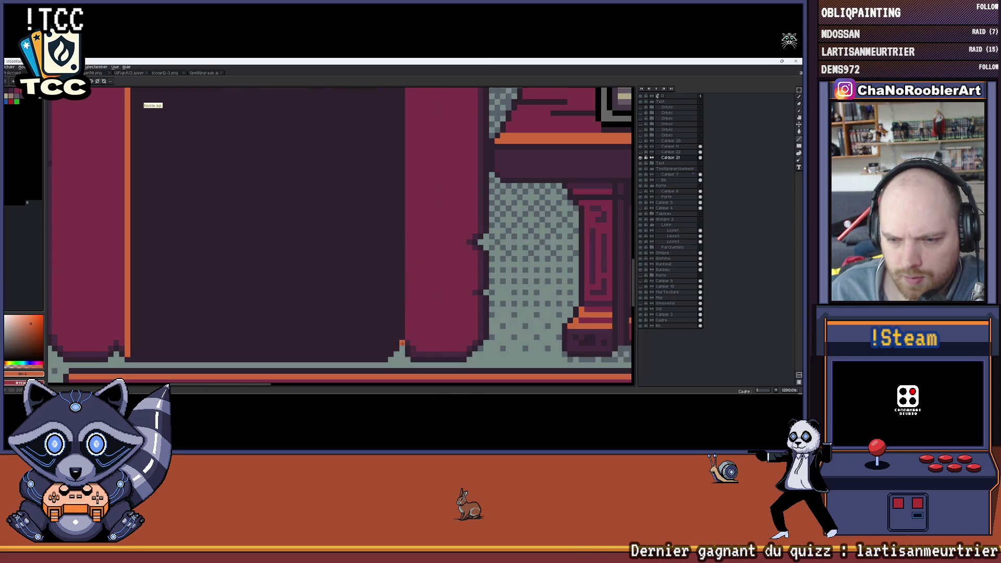
scroll(403, 337, "up", 3)
scroll(402, 337, "up", 2)
scroll(400, 220, "down", 1)
scroll(400, 219, "down", 2)
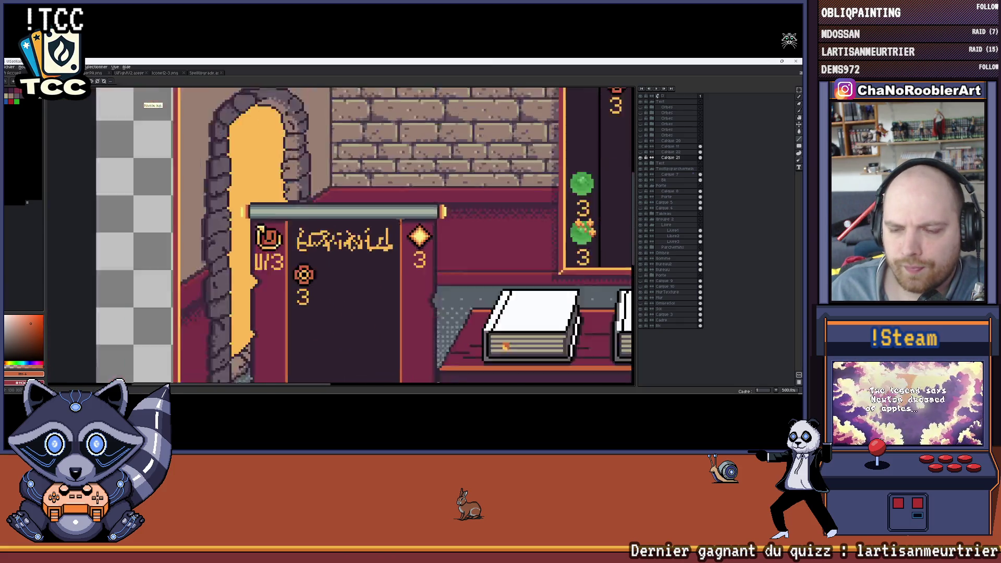
scroll(384, 221, "down", 1)
scroll(370, 222, "up", 1)
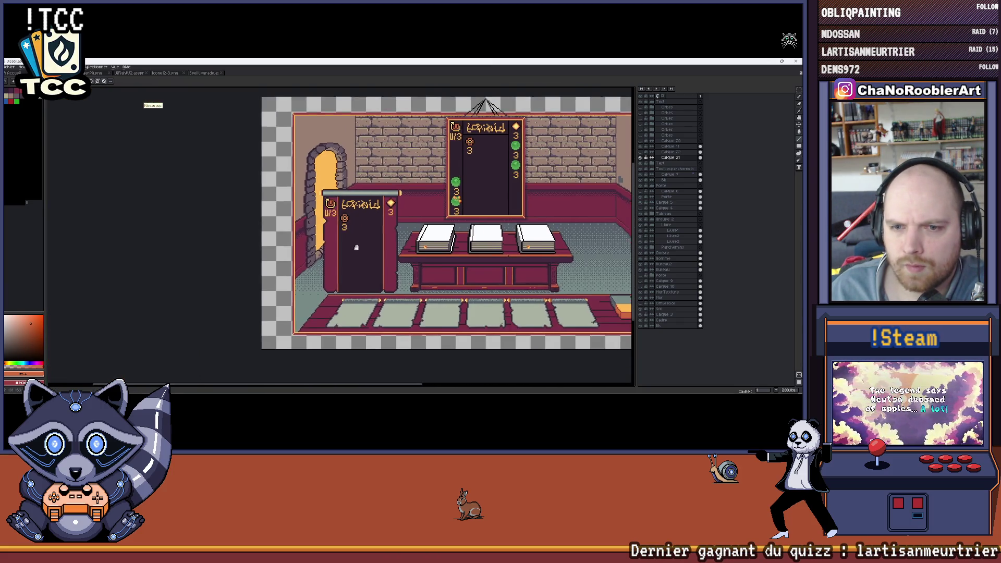
scroll(356, 216, "up", 2)
scroll(320, 202, "up", 2)
scroll(290, 189, "up", 2)
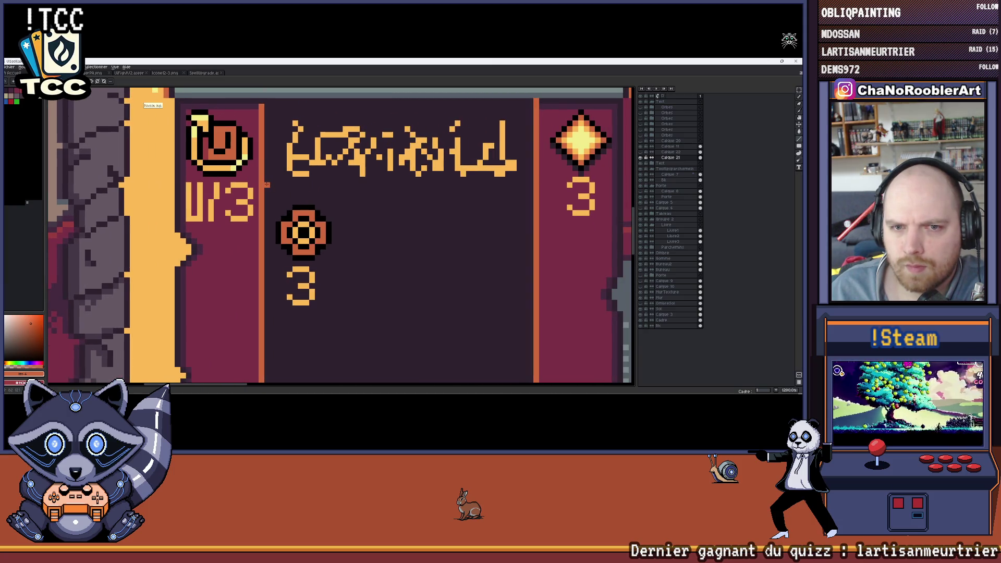
scroll(294, 183, "down", 2)
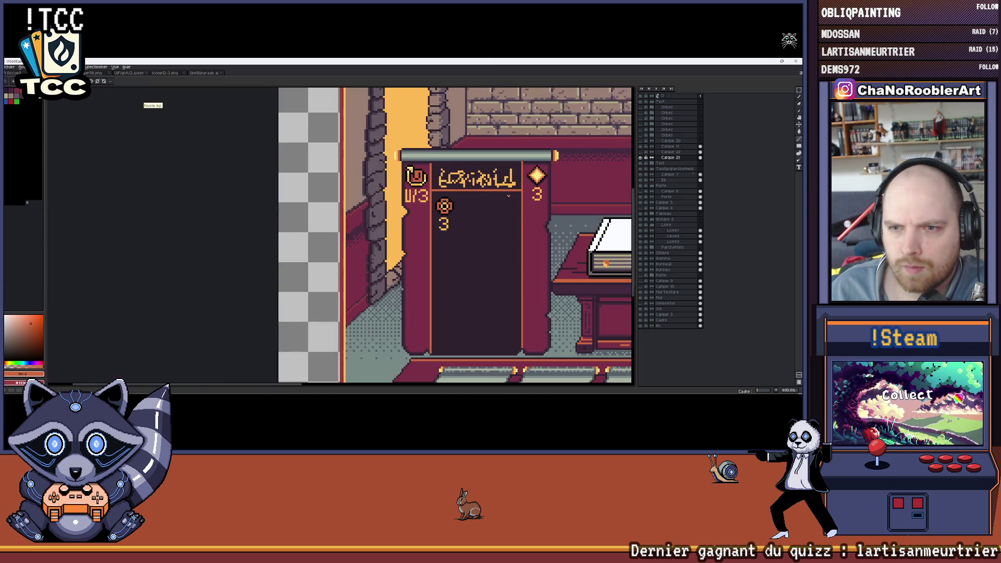
scroll(294, 183, "down", 1)
scroll(294, 182, "up", 1)
scroll(293, 182, "up", 2)
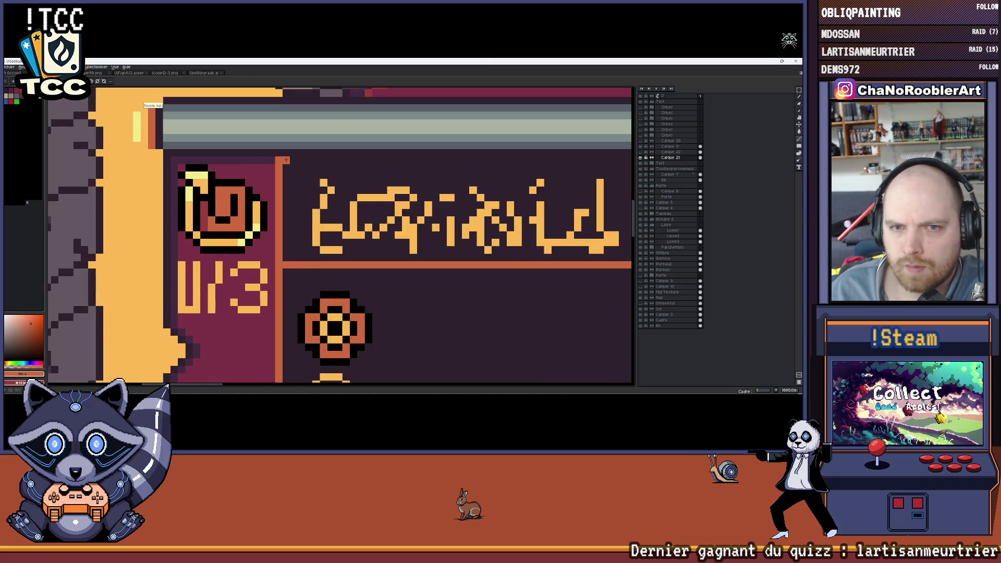
scroll(286, 159, "down", 2)
scroll(275, 182, "up", 2)
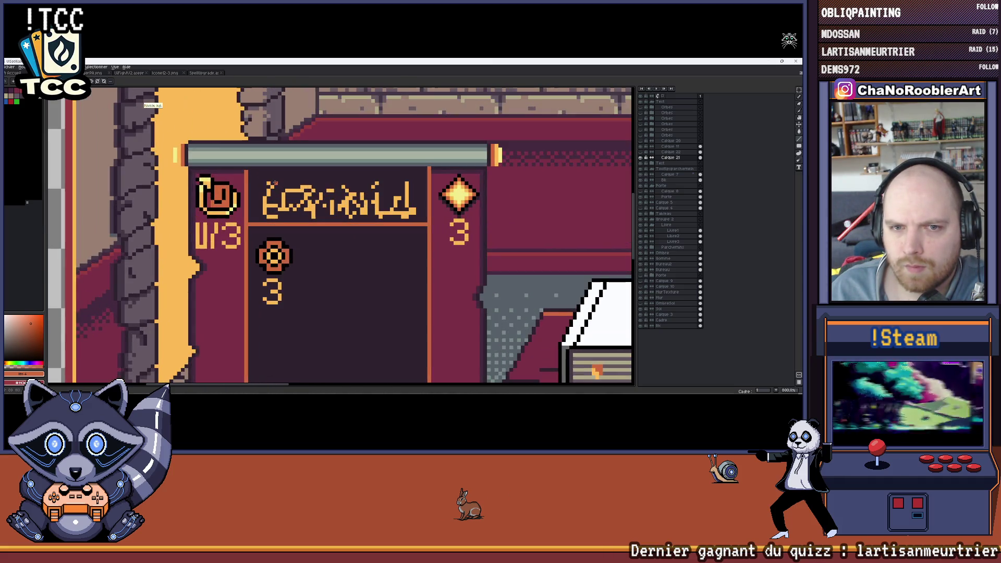
scroll(250, 171, "down", 1)
scroll(251, 171, "down", 1)
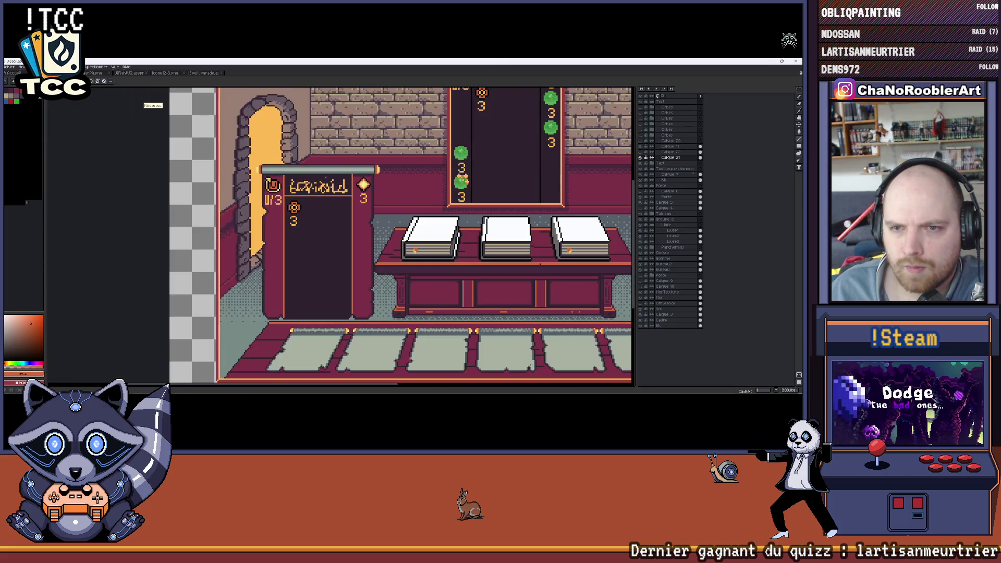
scroll(314, 175, "up", 2)
scroll(382, 179, "up", 1)
scroll(381, 178, "left", 1)
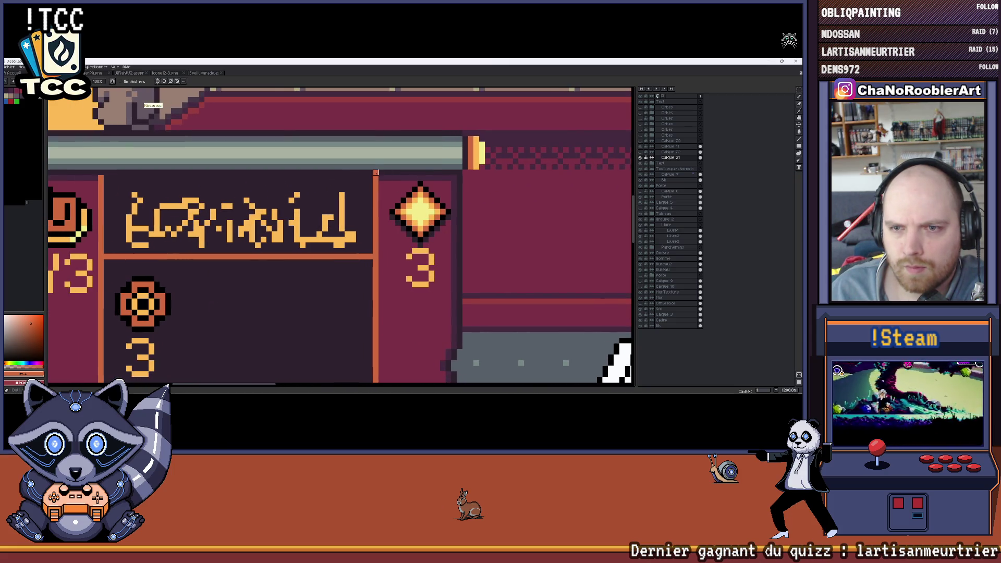
scroll(393, 173, "down", 1)
scroll(392, 173, "down", 1)
scroll(392, 172, "up", 2)
scroll(391, 171, "up", 1)
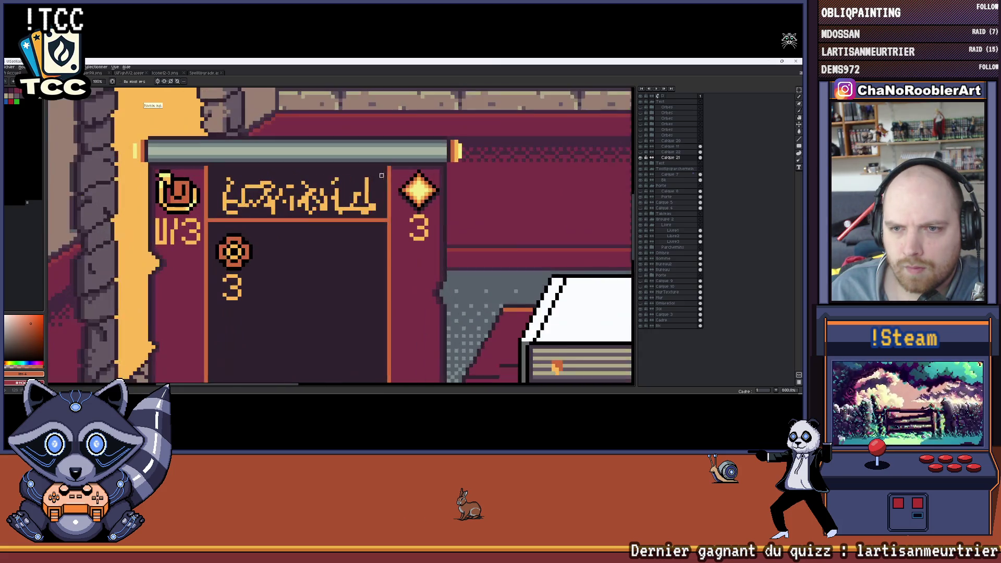
key("z")
key("b")
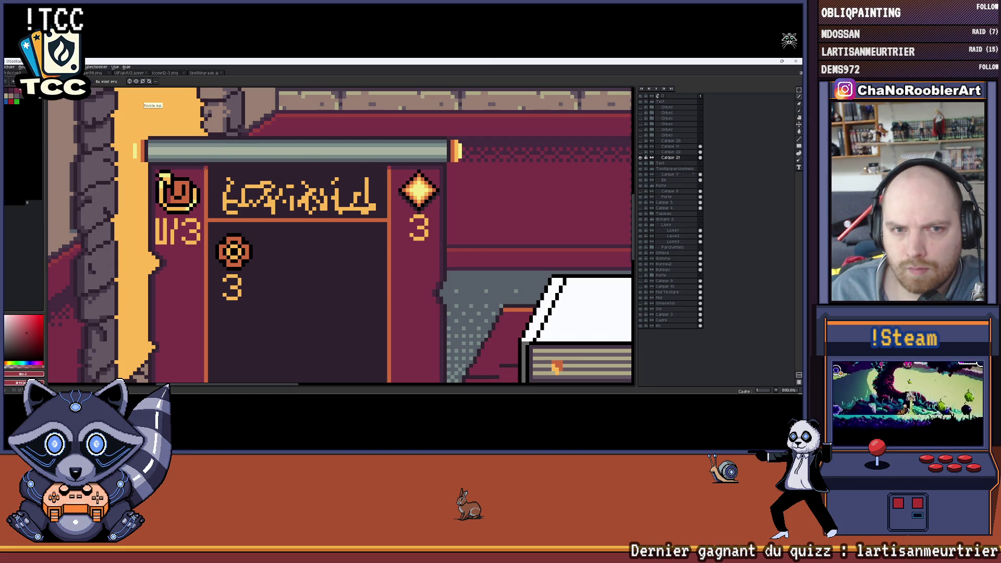
scroll(325, 213, "down", 2)
scroll(325, 213, "up", 1)
scroll(305, 268, "up", 1)
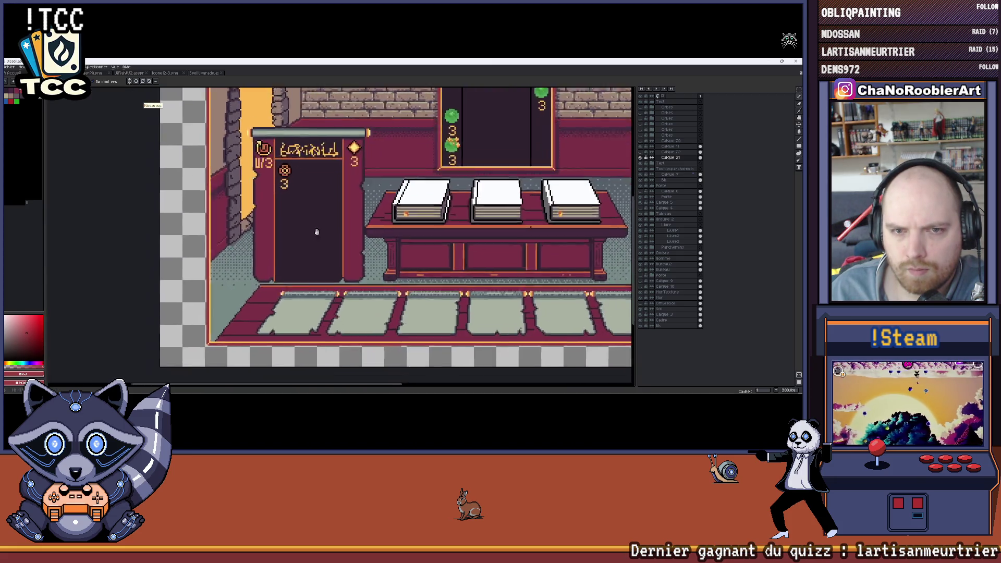
scroll(290, 263, "up", 2)
scroll(268, 258, "up", 2)
scroll(458, 209, "left", 3)
scroll(522, 244, "down", 1)
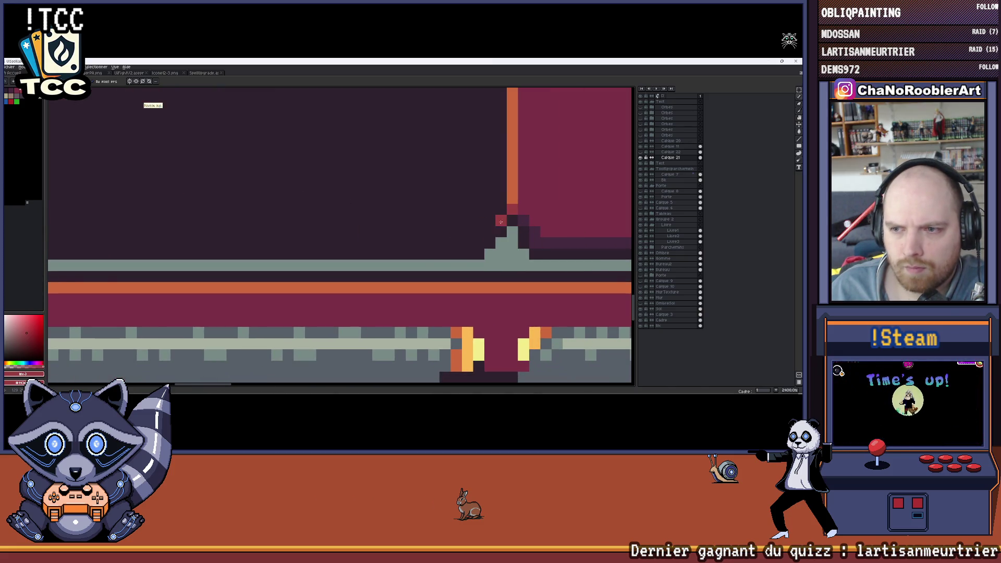
scroll(372, 195, "down", 2)
scroll(372, 195, "down", 1)
scroll(372, 197, "down", 1)
scroll(372, 196, "down", 1)
scroll(372, 196, "down", 1)
scroll(372, 196, "down", 2)
scroll(389, 203, "up", 2)
scroll(390, 203, "right", 1)
scroll(399, 199, "right", 1)
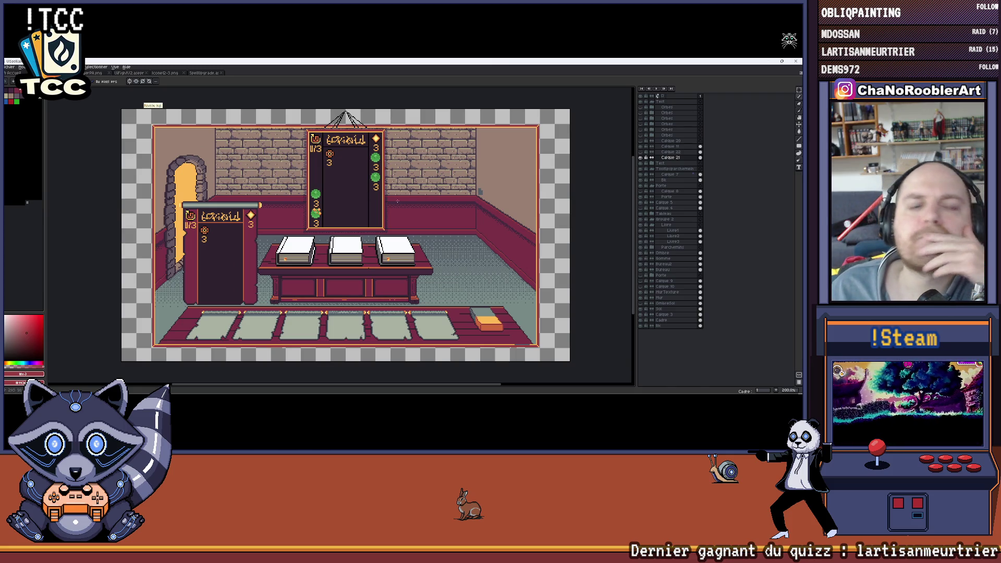
scroll(210, 205, "up", 2)
scroll(210, 205, "up", 2)
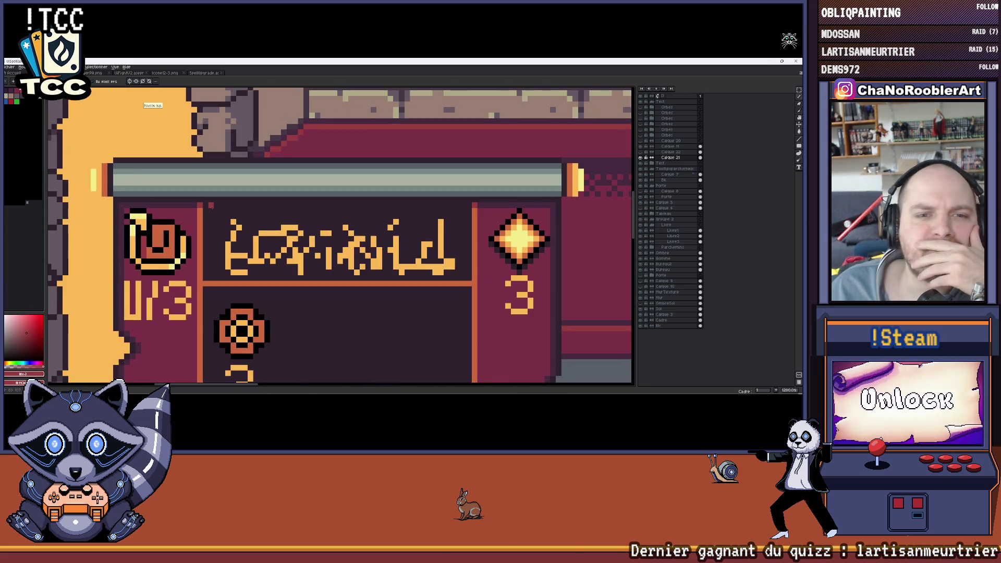
scroll(210, 205, "down", 2)
scroll(248, 201, "down", 1)
mouse_move(406, 224)
left_mouse_down()
mouse_move(319, 194)
mouse_move(289, 197)
left_mouse_up()
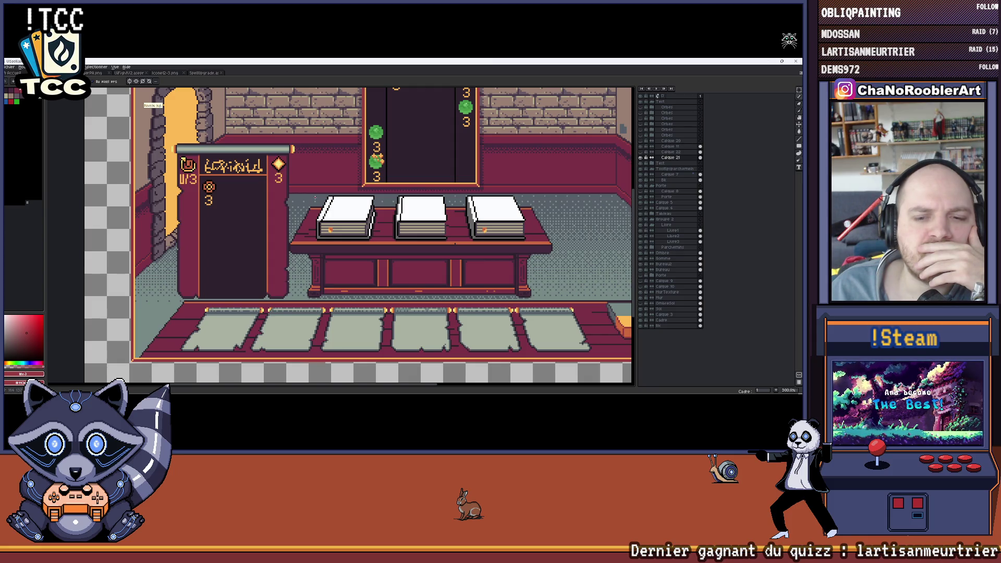
scroll(386, 205, "down", 2)
scroll(385, 205, "up", 1)
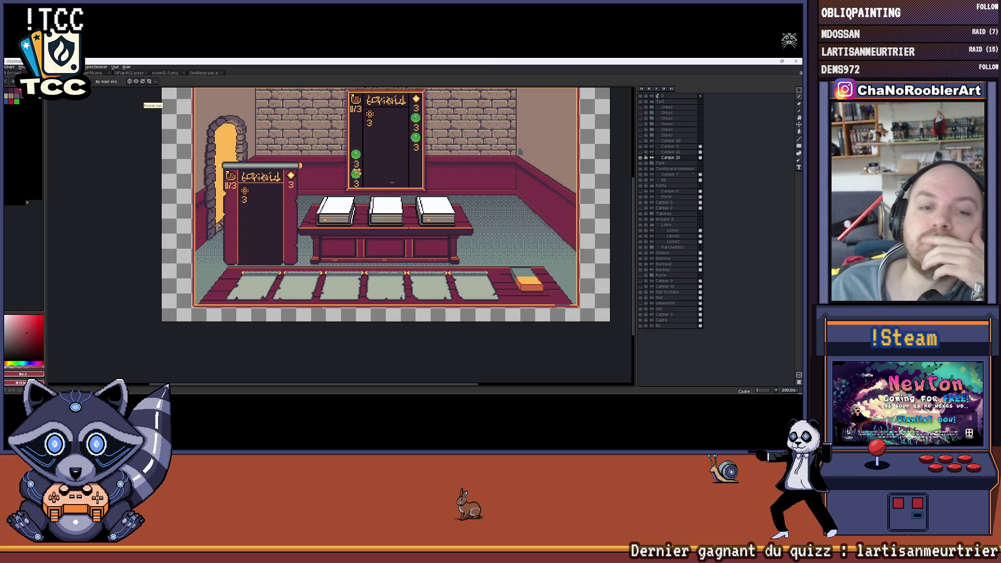
scroll(387, 184, "up", 2)
scroll(246, 254, "up", 2)
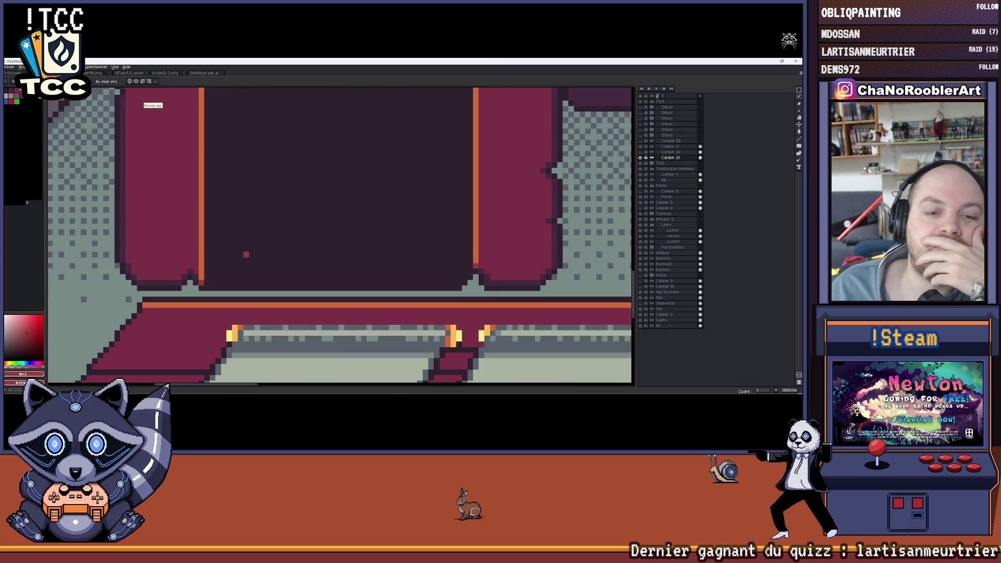
scroll(246, 254, "down", 2)
scroll(228, 232, "down", 2)
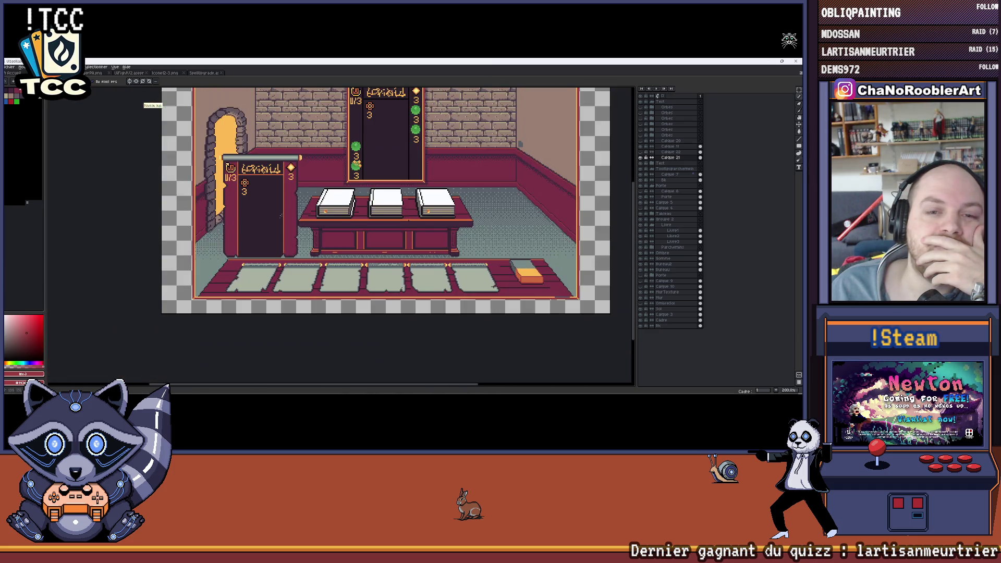
left_click_drag(228, 232, 258, 235)
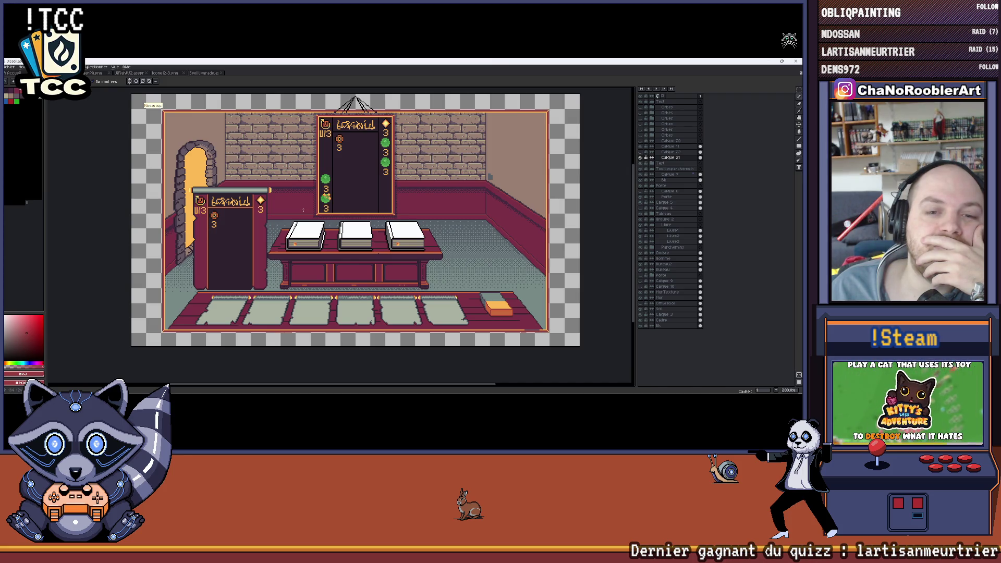
scroll(303, 210, "up", 2)
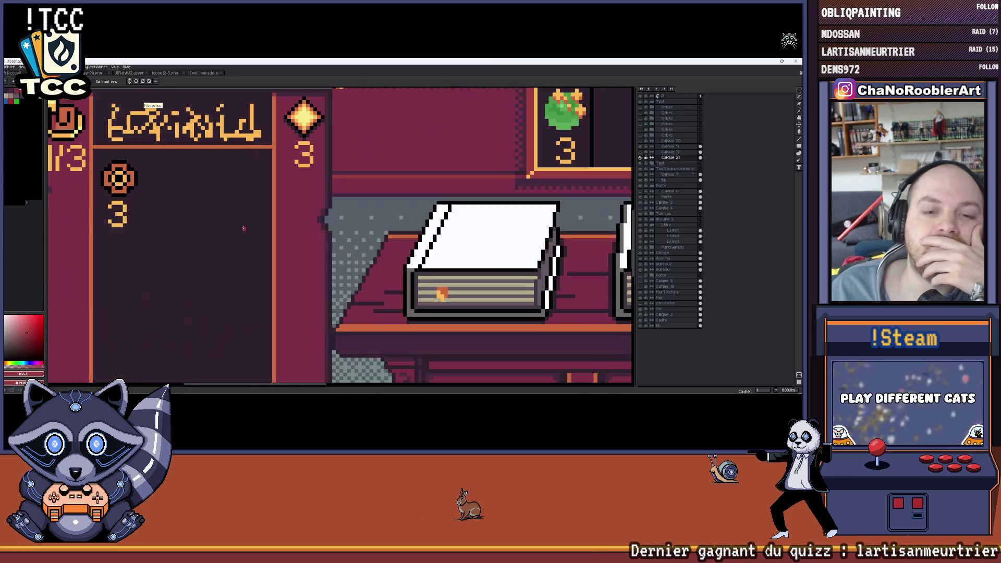
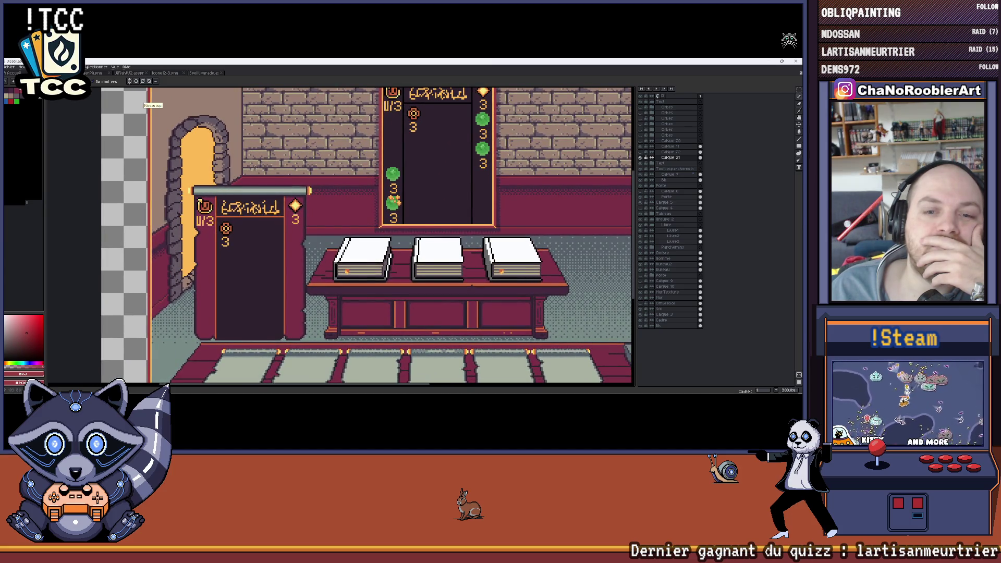
scroll(205, 190, "up", 2)
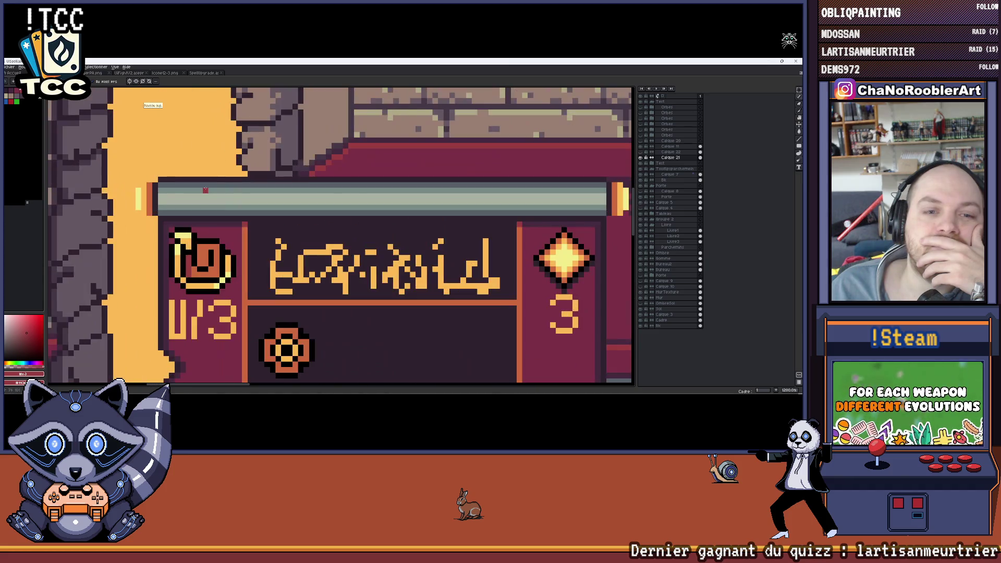
scroll(205, 190, "down", 3)
scroll(323, 187, "down", 1)
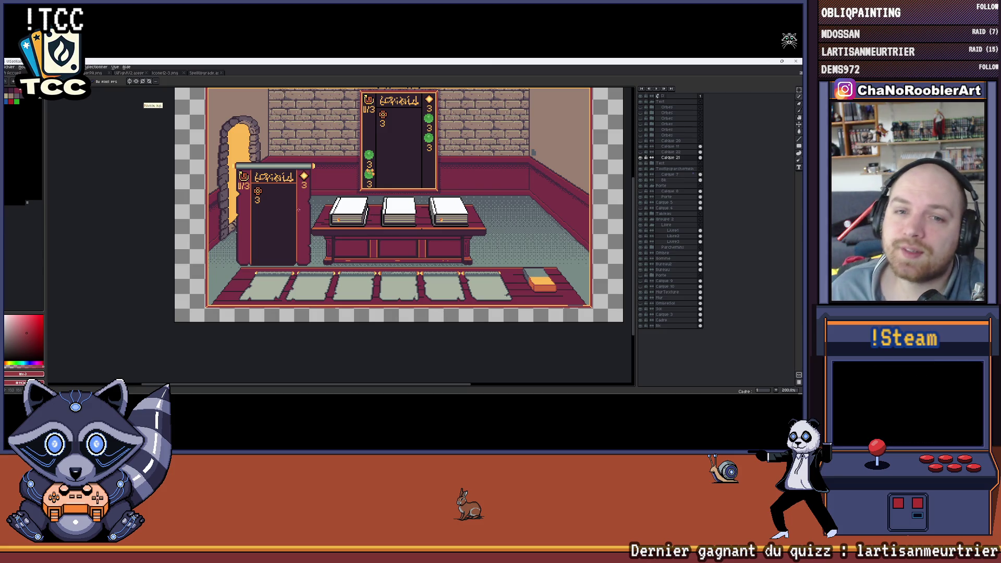
scroll(283, 134, "up", 3)
scroll(283, 134, "left", 3)
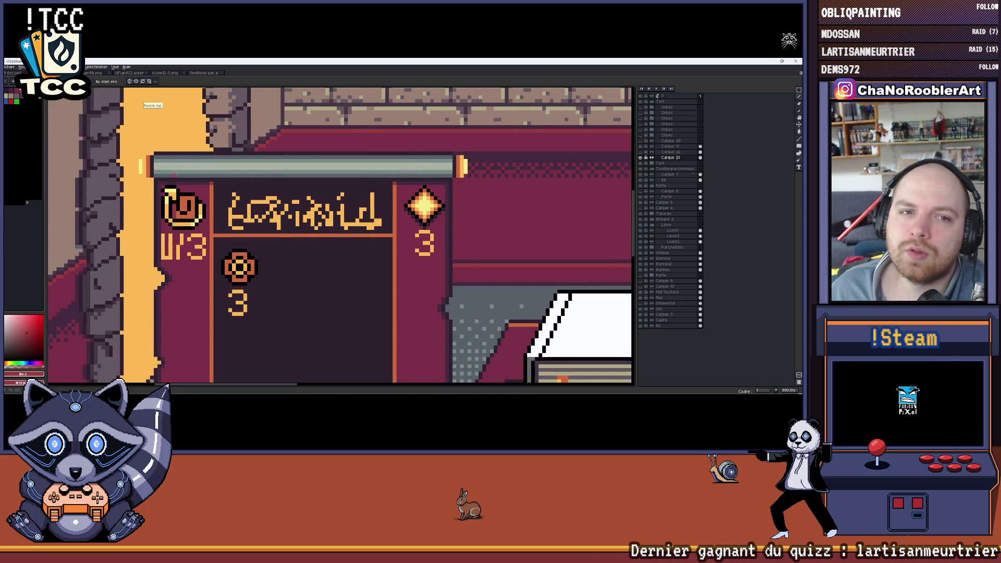
scroll(340, 238, "left", 1)
scroll(339, 237, "left", 2)
scroll(242, 165, "down", 3)
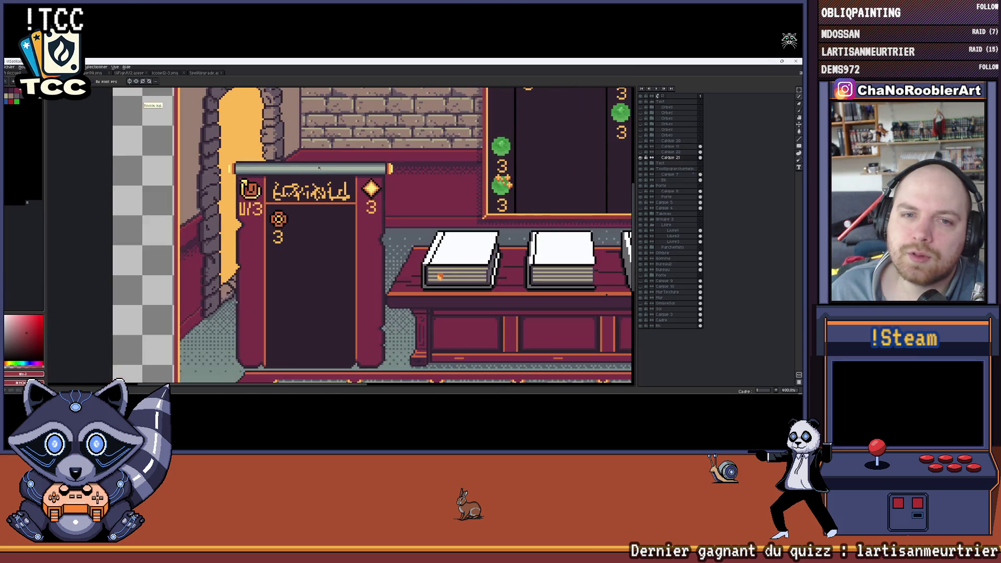
scroll(243, 164, "down", 2)
scroll(405, 181, "up", 1)
scroll(405, 180, "up", 1)
scroll(406, 181, "up", 1)
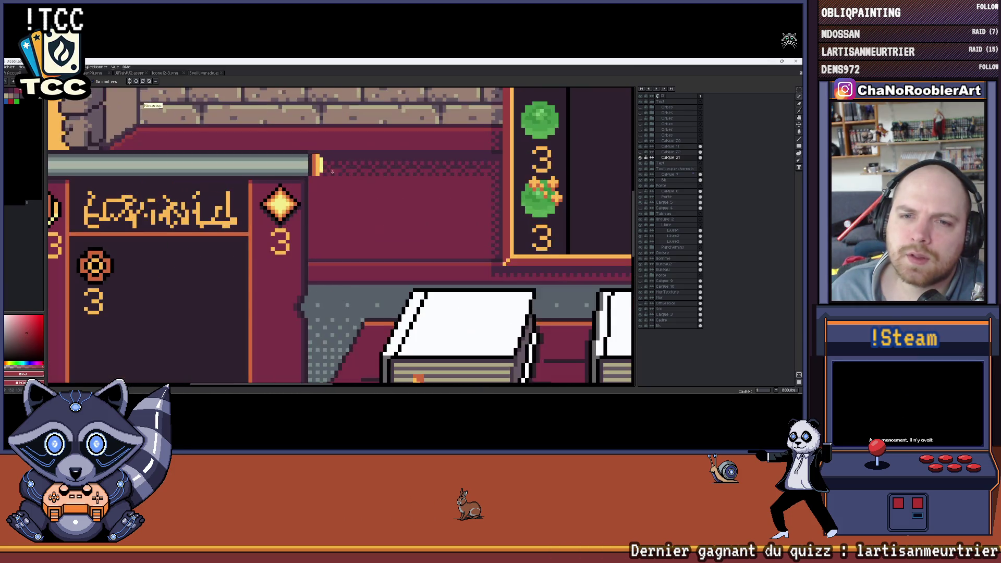
scroll(537, 190, "down", 1)
scroll(508, 195, "up", 2)
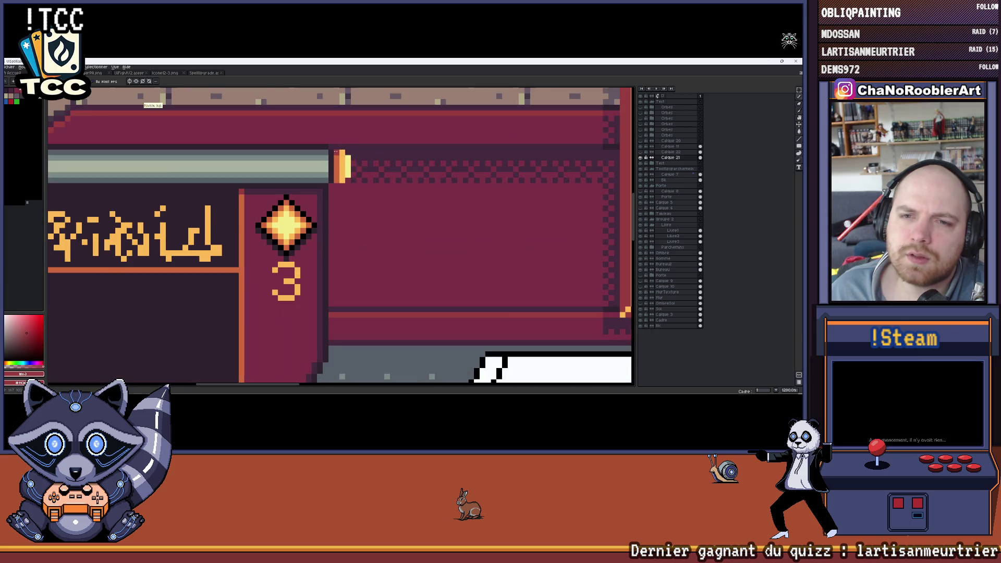
scroll(342, 237, "down", 3)
scroll(341, 237, "up", 1)
scroll(341, 237, "down", 1)
scroll(341, 237, "down", 1)
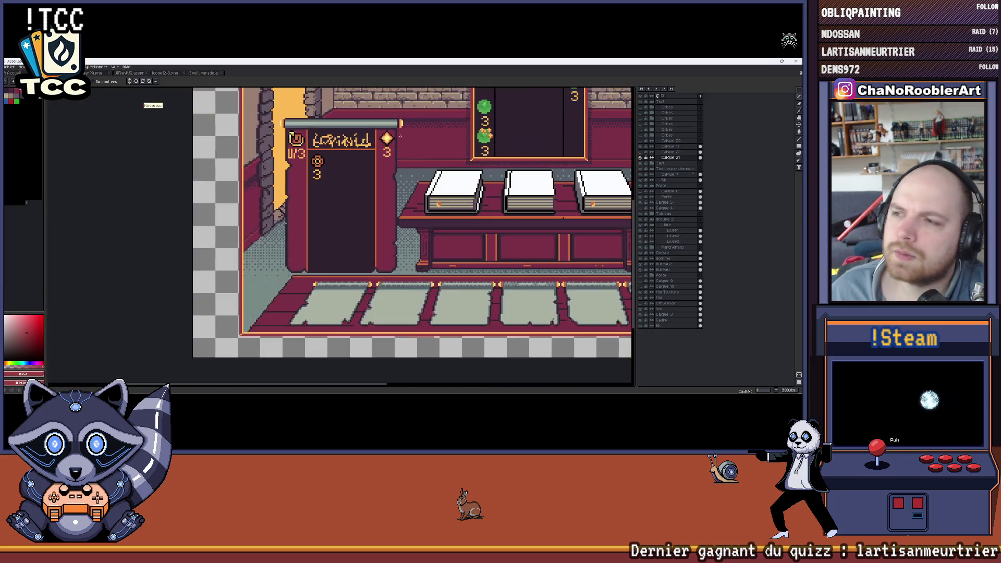
scroll(341, 237, "right", 3)
scroll(341, 237, "up", 3)
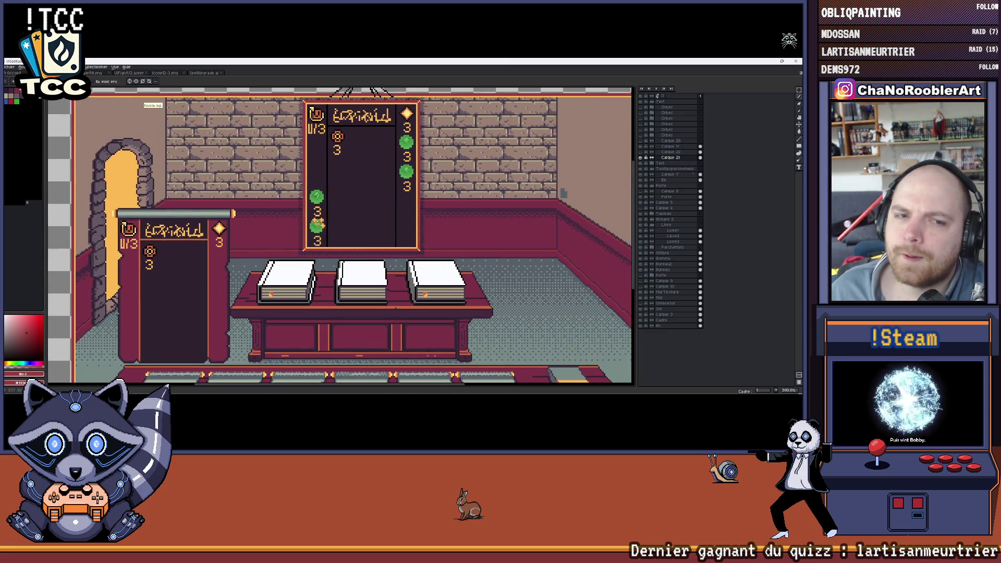
scroll(340, 237, "up", 1)
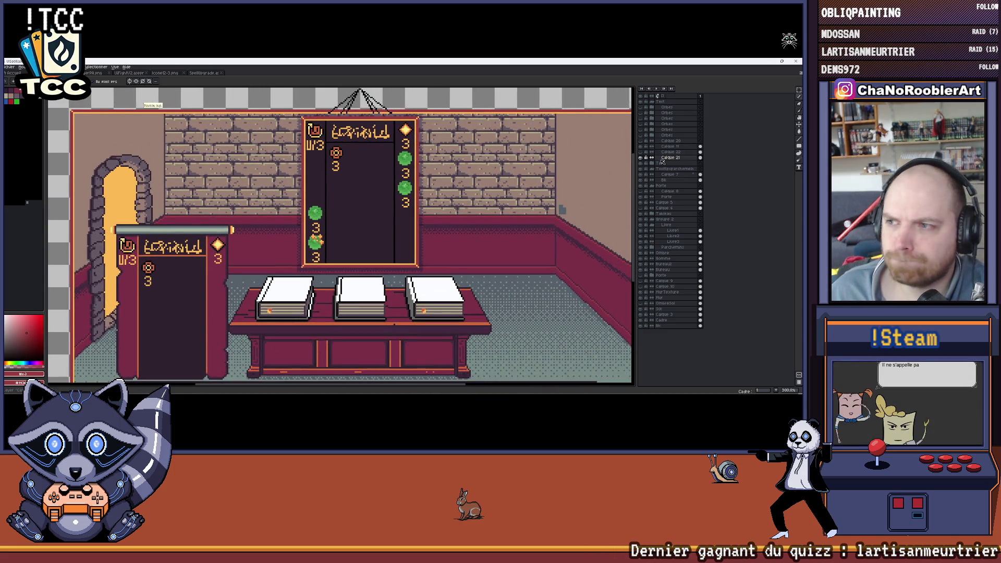
Hide the top card's title, icon and numbers and select the card content layer.
left_click(653, 109)
left_click(653, 109)
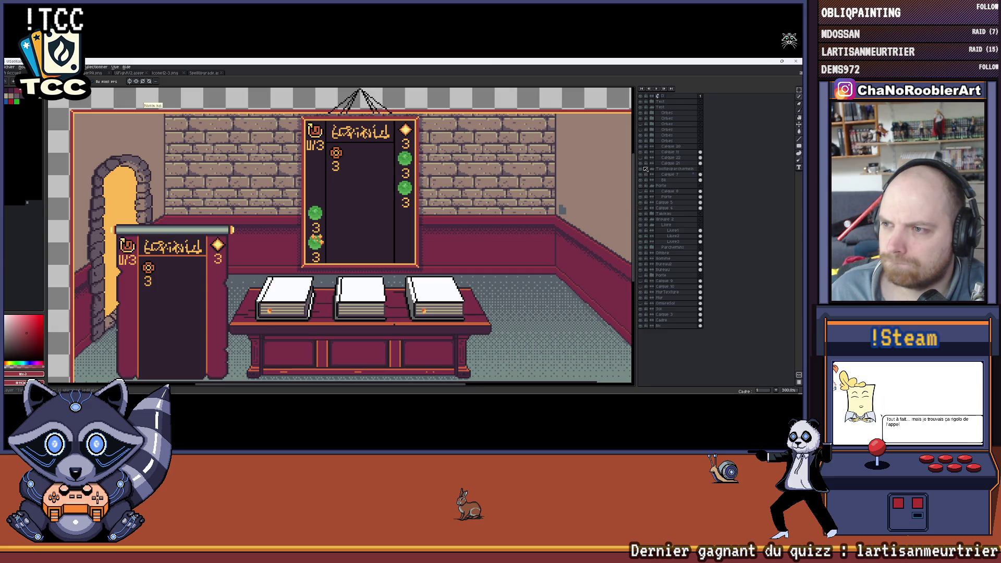
left_click(647, 164)
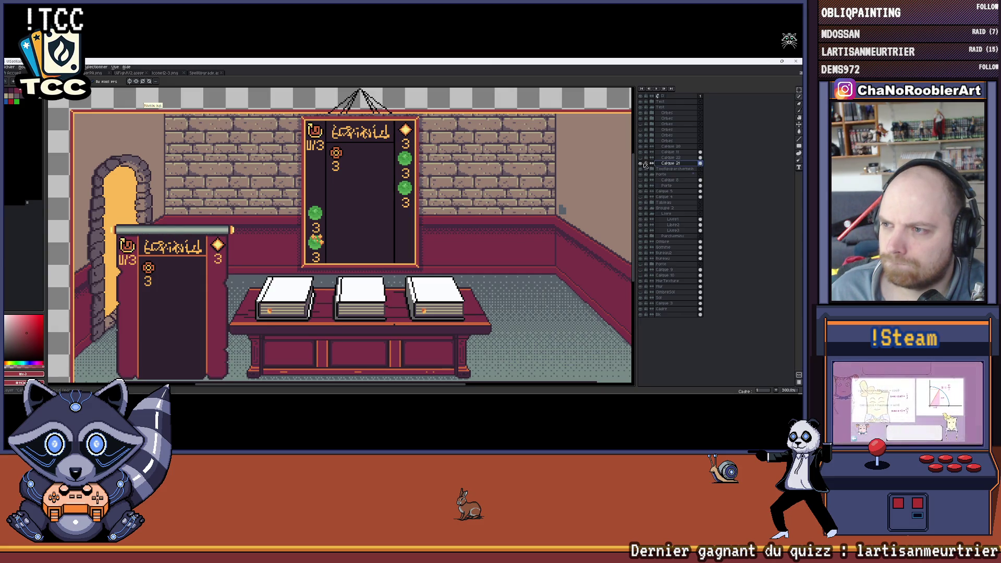
left_click_drag(600, 170, 583, 157)
left_click(642, 154)
left_click(645, 152)
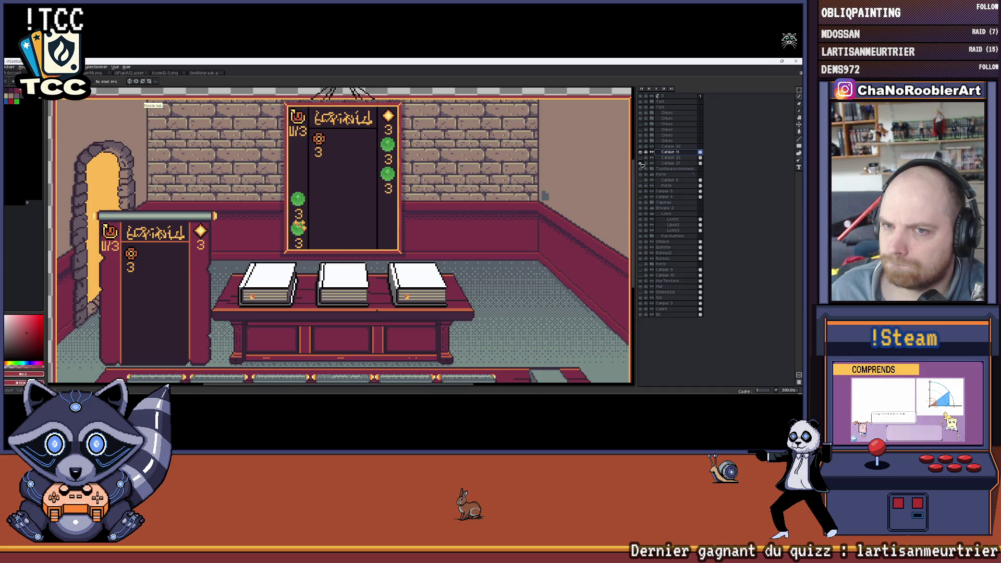
left_click(663, 164)
scroll(284, 266, "left", 2)
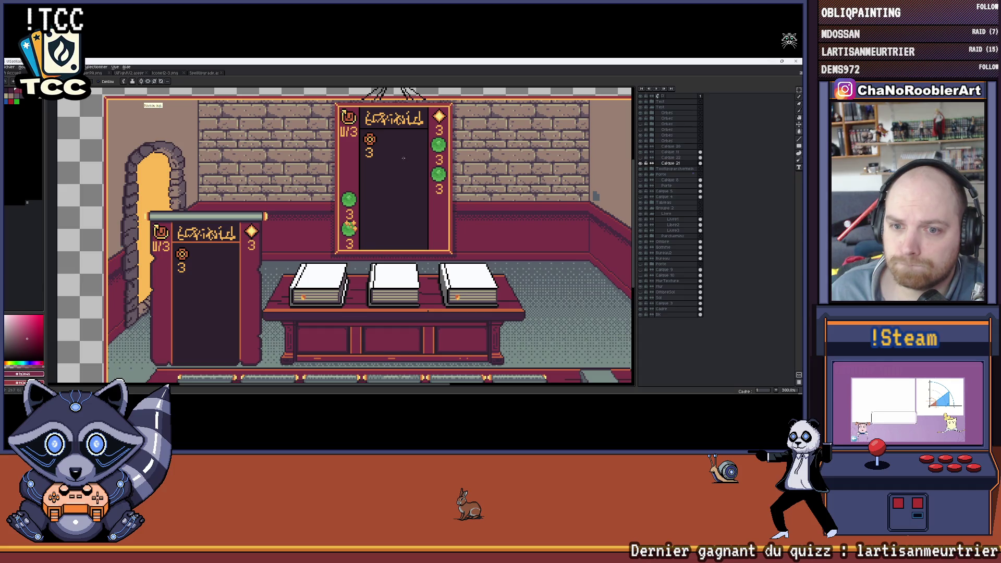
left_click_drag(404, 158, 384, 176)
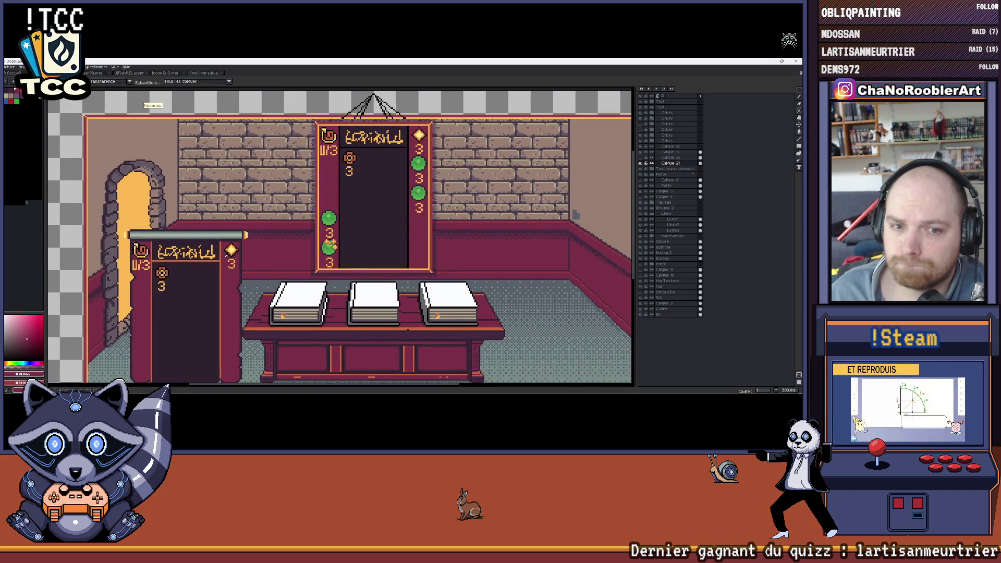
scroll(376, 150, "up", 2)
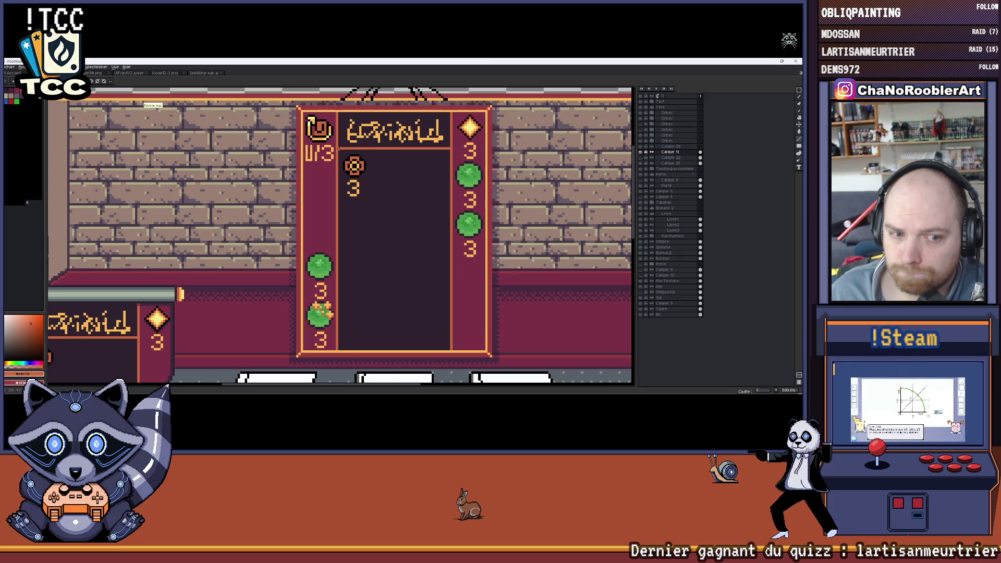
scroll(340, 237, "down", 3)
scroll(340, 238, "up", 1)
scroll(340, 237, "up", 1)
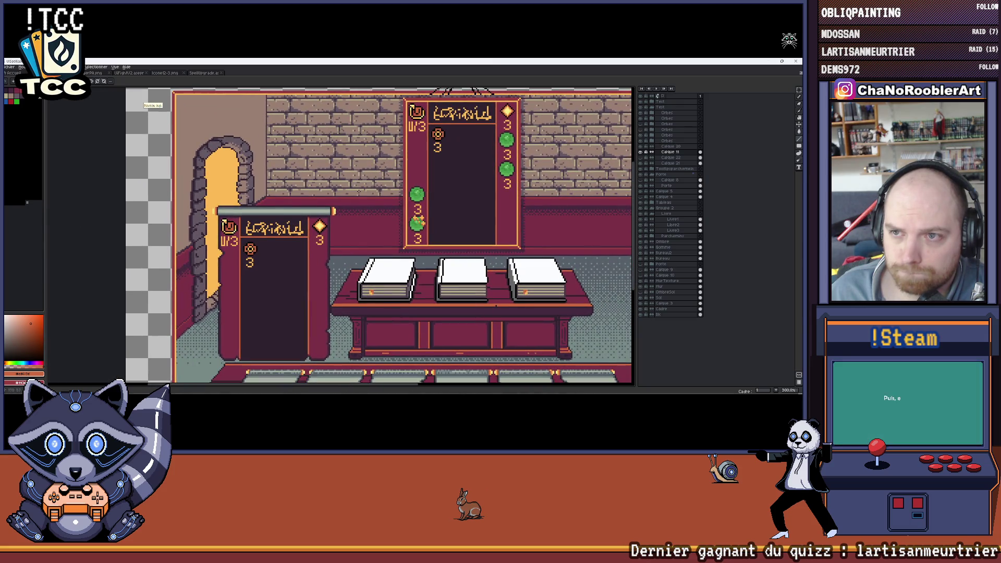
scroll(309, 225, "up", 1)
scroll(353, 199, "up", 3)
scroll(367, 149, "down", 2)
scroll(356, 160, "down", 2)
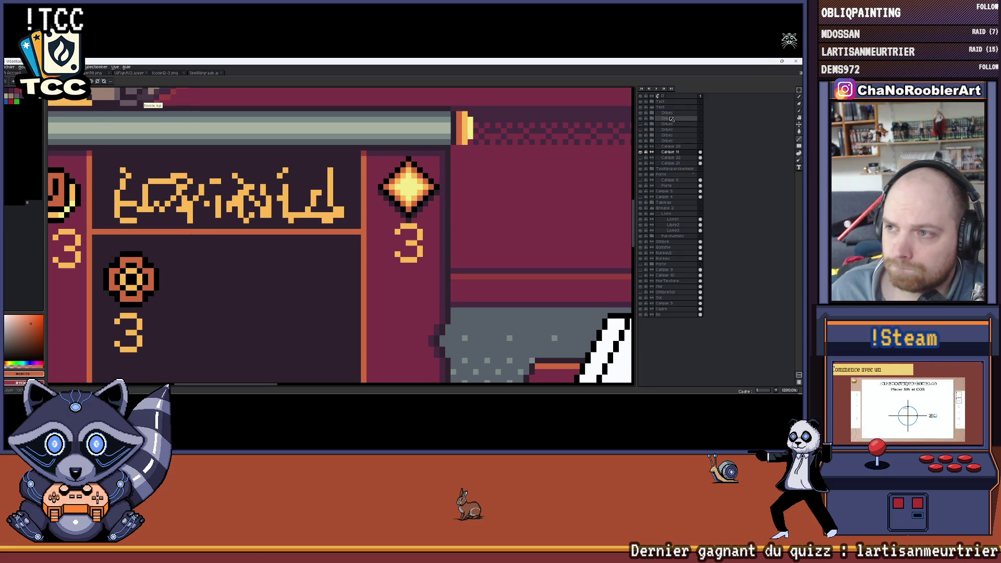
Mark an orange guide line beside the card divider and reselect the card content layer.
left_click(652, 103)
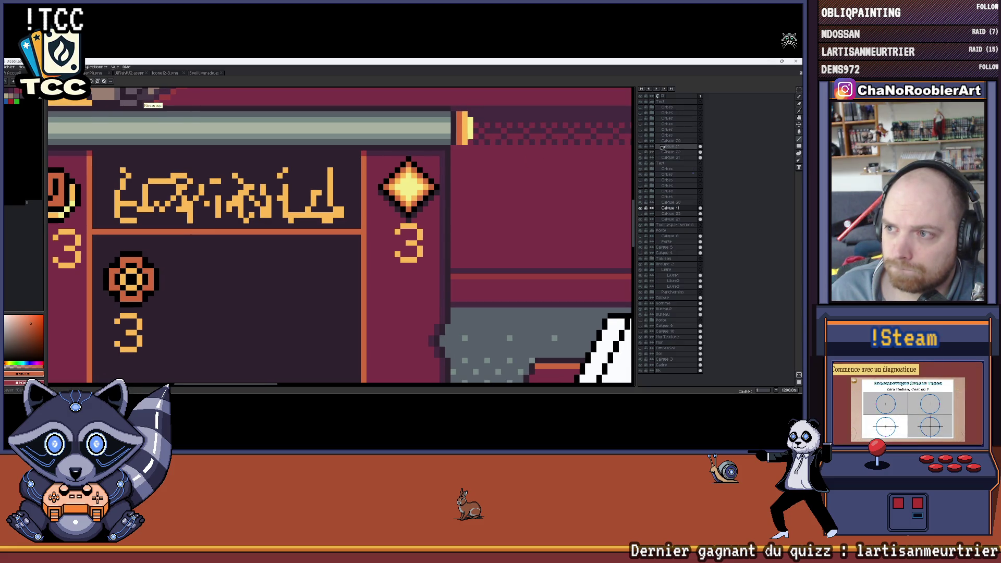
left_click_drag(359, 154, 358, 230)
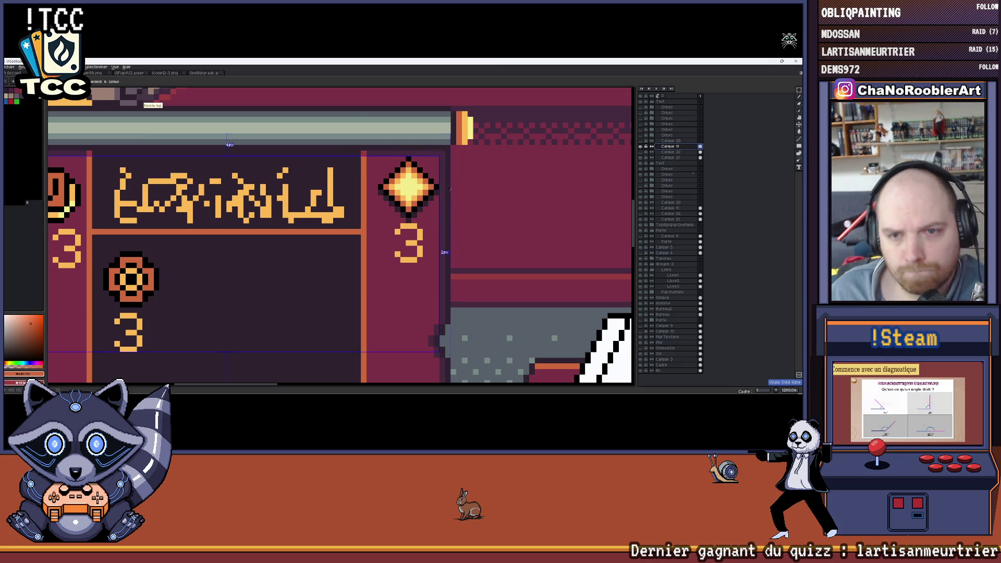
scroll(357, 229, "down", 4)
scroll(364, 207, "up", 2)
scroll(364, 208, "up", 2)
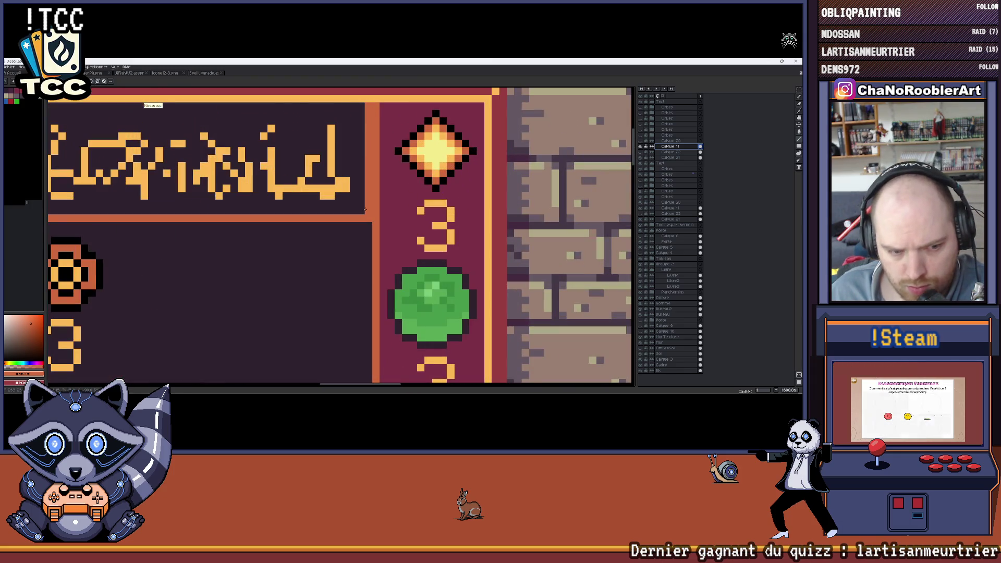
scroll(364, 208, "down", 3)
left_click_drag(364, 207, 438, 212)
scroll(437, 212, "up", 1)
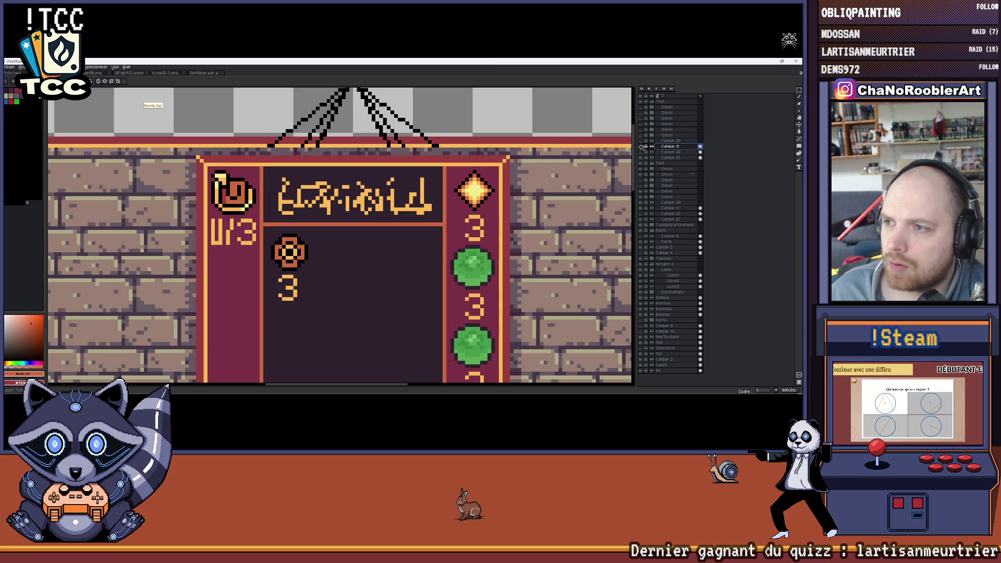
left_click(651, 102)
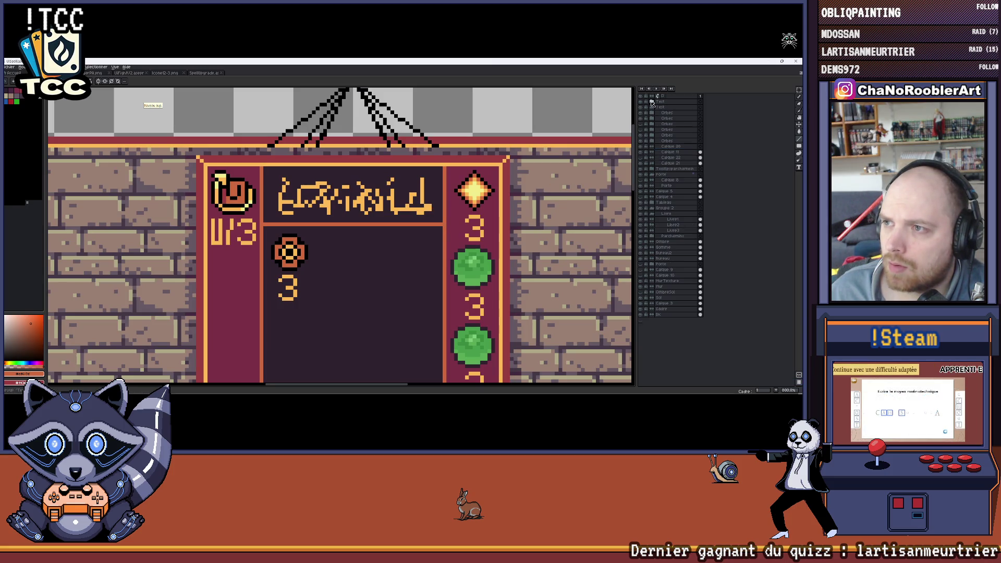
left_click(654, 163)
left_click(661, 151)
scroll(444, 210, "up", 1)
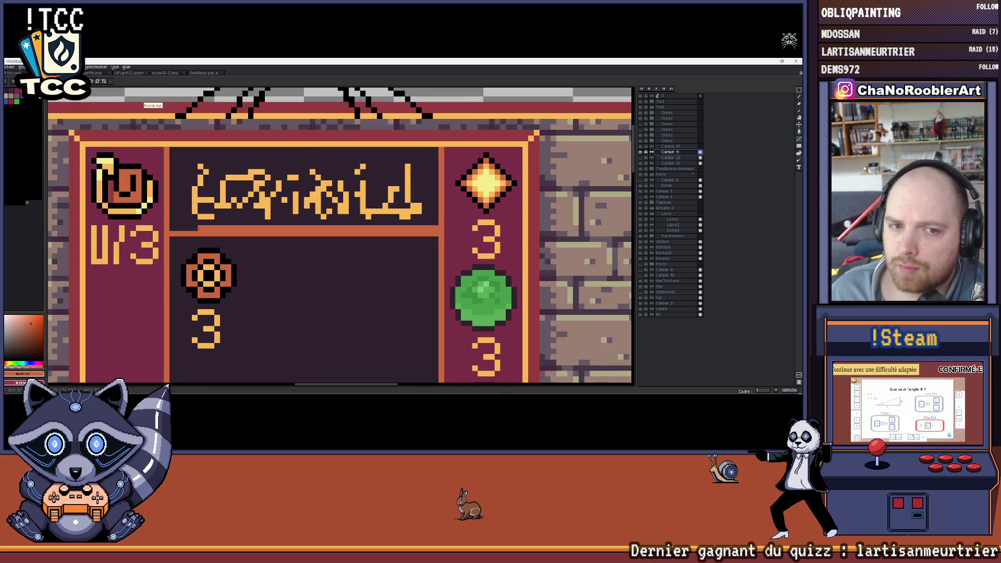
Sample the dark magenta column colour and repaint the stripe in the card's left column.
key("i")
left_click(181, 239)
left_click_drag(193, 234, 409, 233)
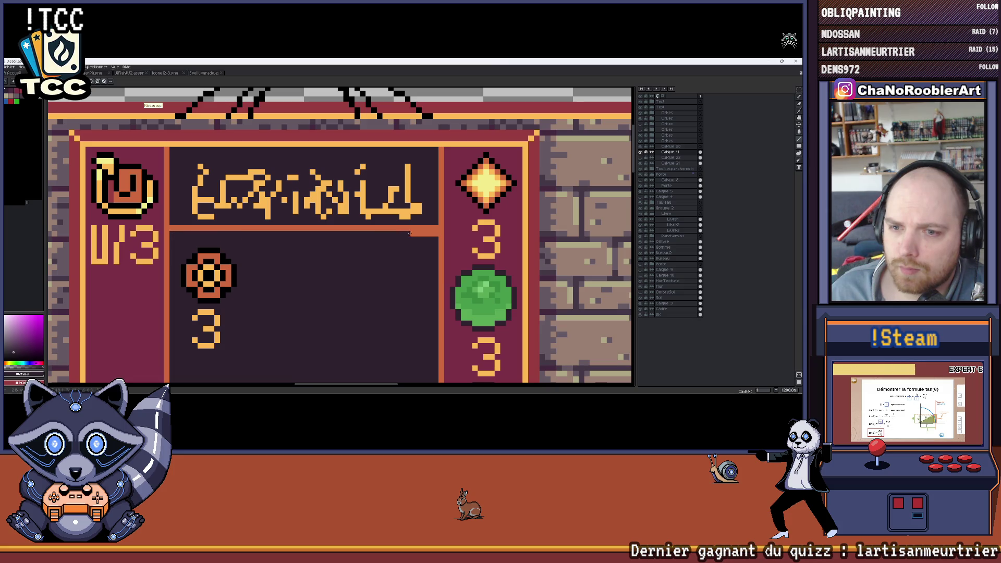
scroll(434, 231, "down", 1)
scroll(431, 227, "down", 2)
scroll(427, 219, "down", 1)
scroll(419, 211, "down", 1)
scroll(417, 208, "up", 1)
scroll(413, 203, "up", 1)
scroll(408, 192, "up", 2)
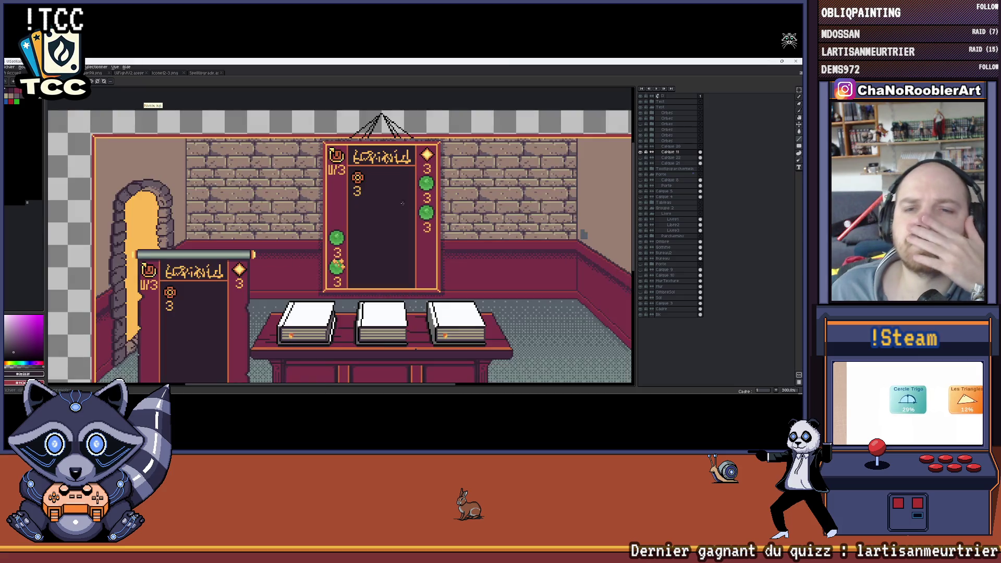
scroll(400, 181, "up", 1)
left_click_drag(400, 181, 429, 168)
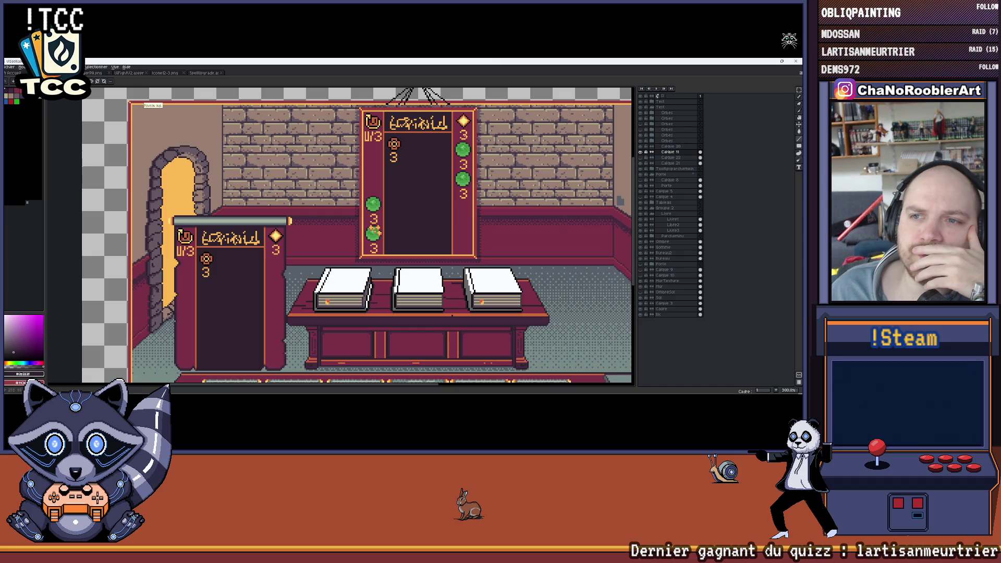
scroll(349, 237, "right", 1)
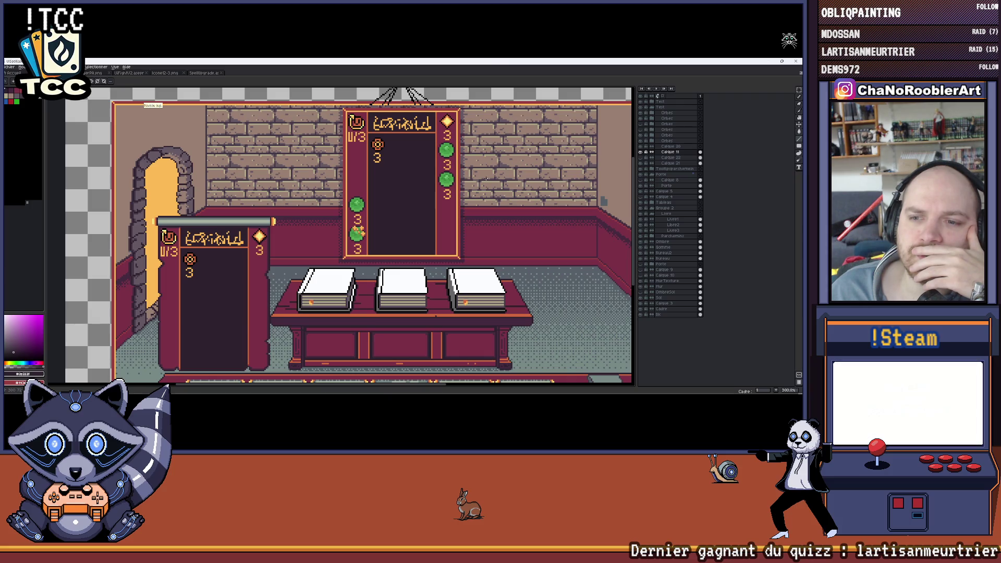
scroll(233, 268, "up", 1)
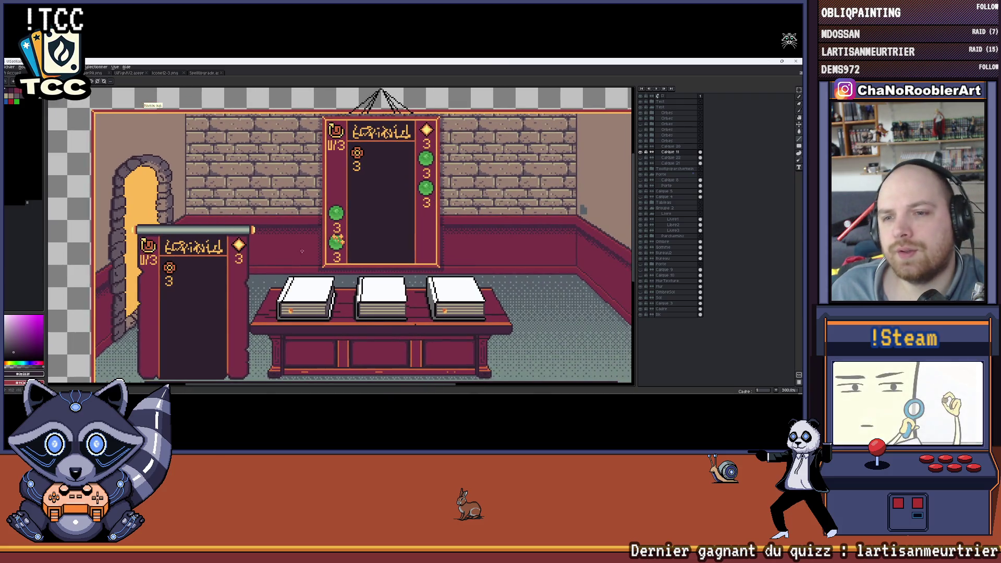
scroll(232, 268, "up", 1)
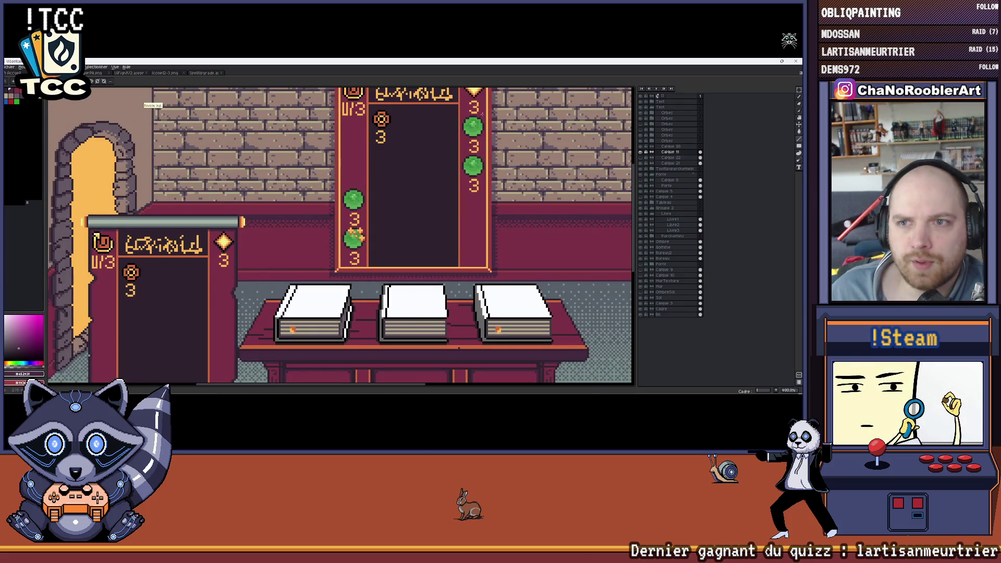
scroll(236, 262, "up", 1)
scroll(236, 263, "up", 3)
scroll(324, 172, "up", 2)
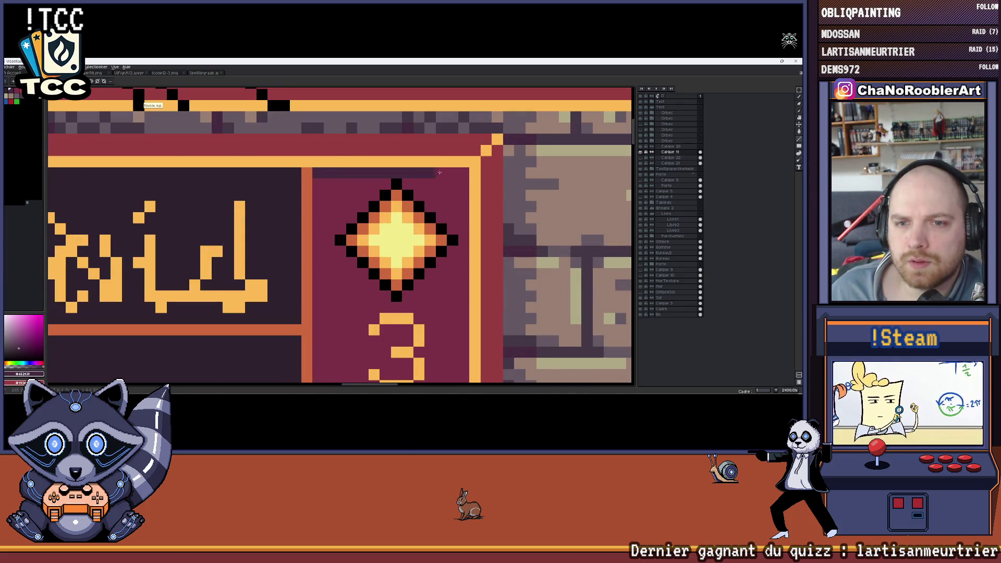
scroll(324, 173, "down", 3)
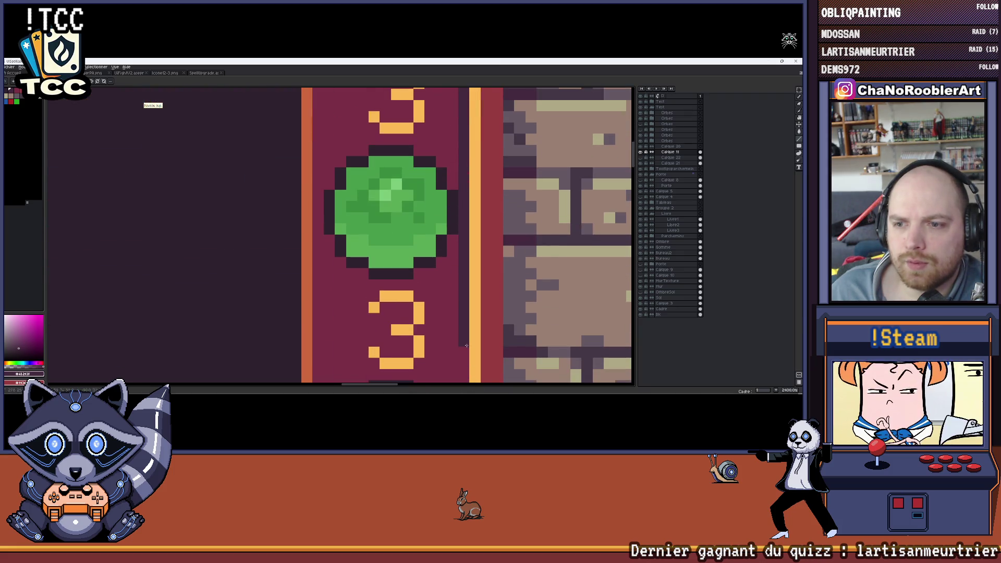
scroll(464, 123, "down", 3)
scroll(468, 354, "up", 2)
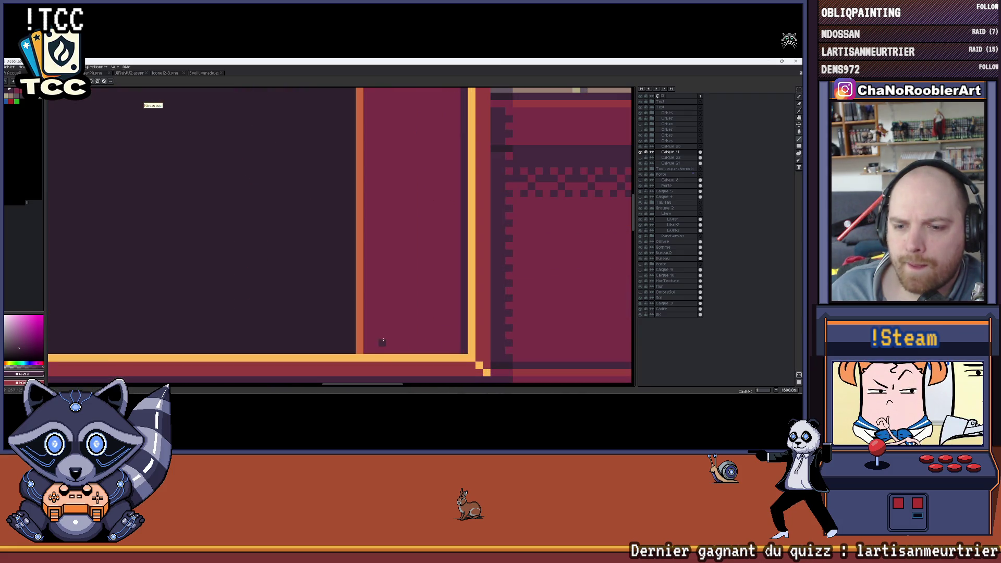
scroll(458, 346, "down", 2)
scroll(189, 310, "up", 1)
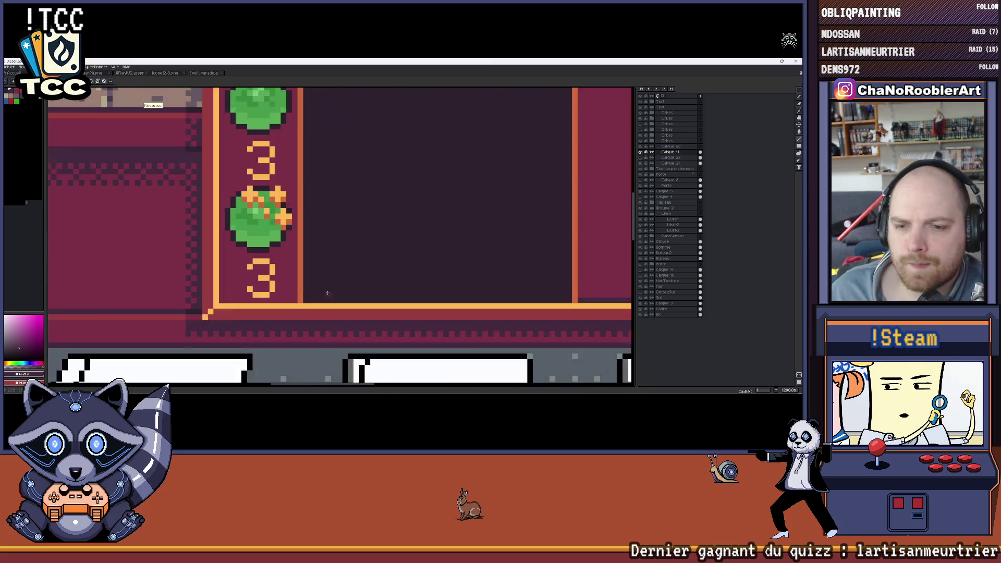
scroll(189, 310, "up", 1)
scroll(188, 310, "up", 1)
scroll(189, 310, "down", 3)
scroll(188, 309, "down", 1)
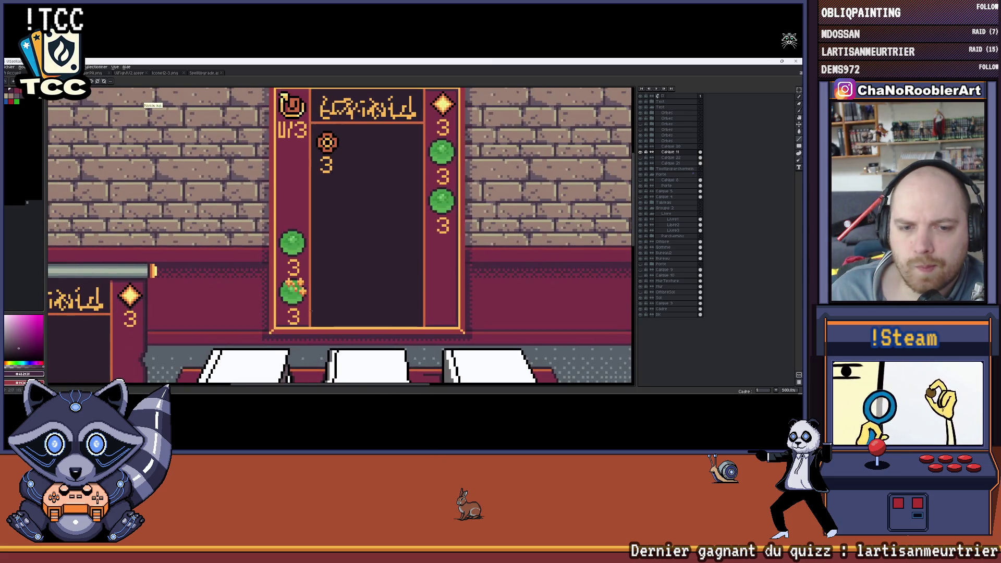
left_click_drag(289, 225, 281, 95)
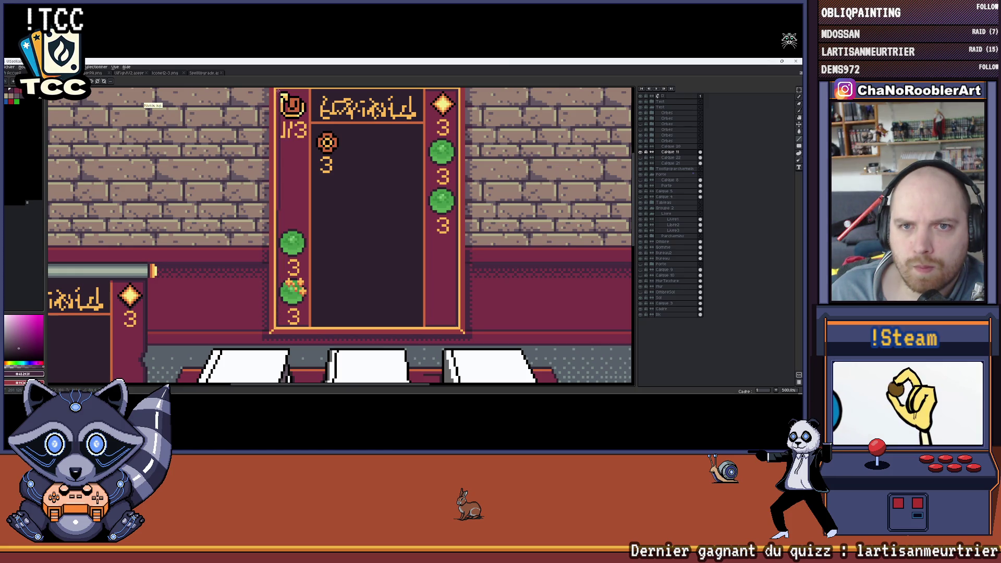
scroll(287, 109, "up", 5)
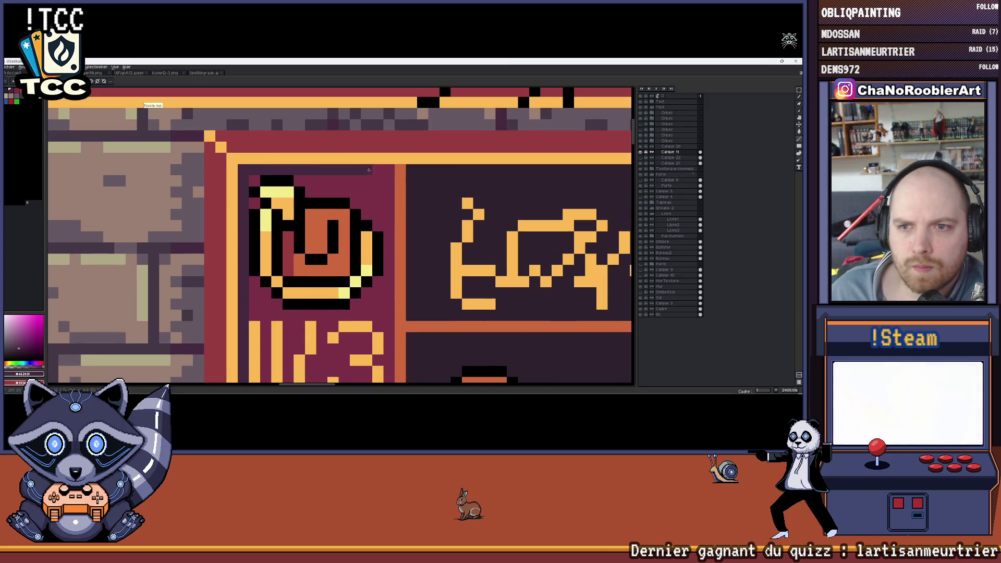
scroll(389, 165, "down", 2)
scroll(387, 172, "down", 1)
scroll(386, 181, "down", 1)
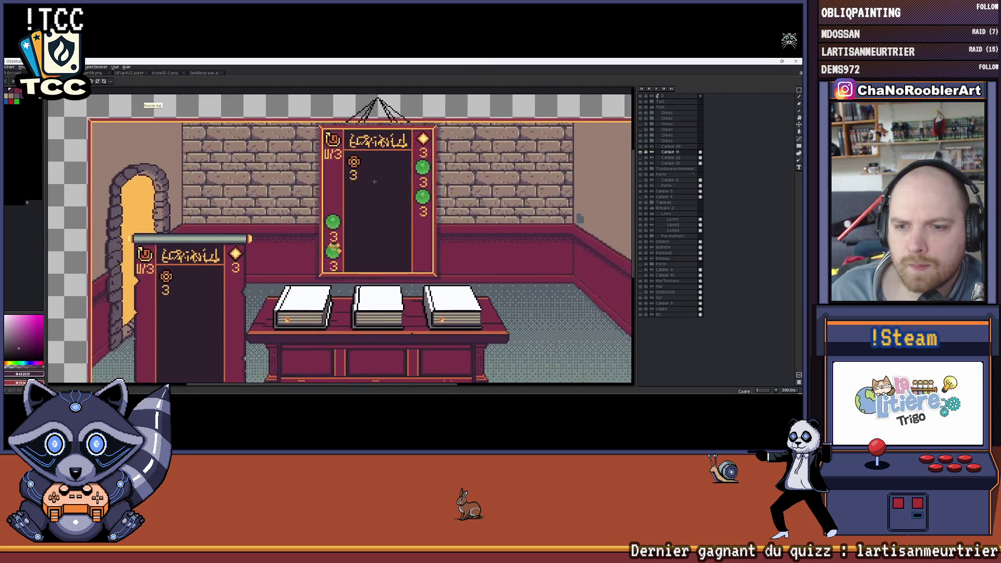
scroll(385, 190, "down", 1)
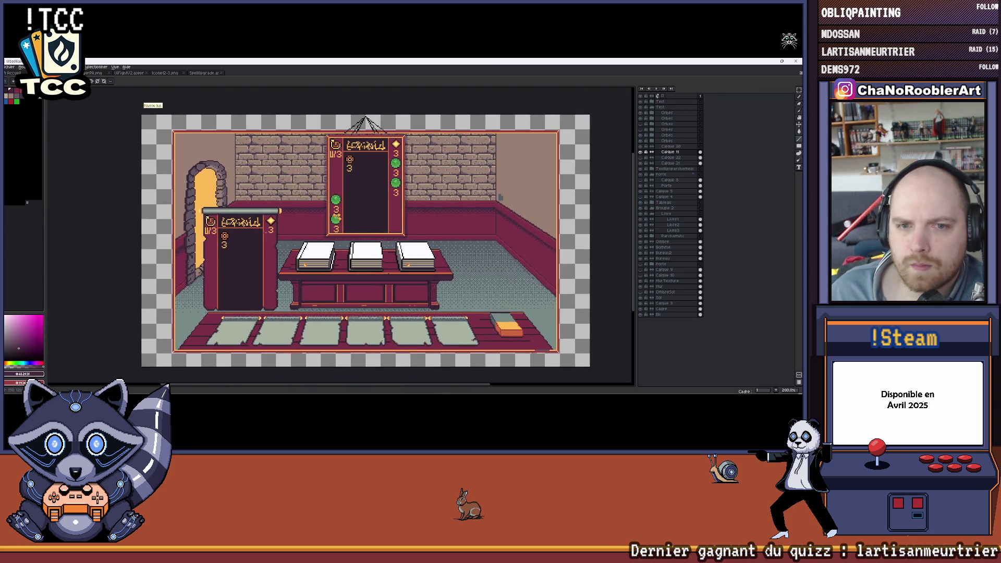
scroll(260, 179, "up", 2)
scroll(260, 180, "up", 2)
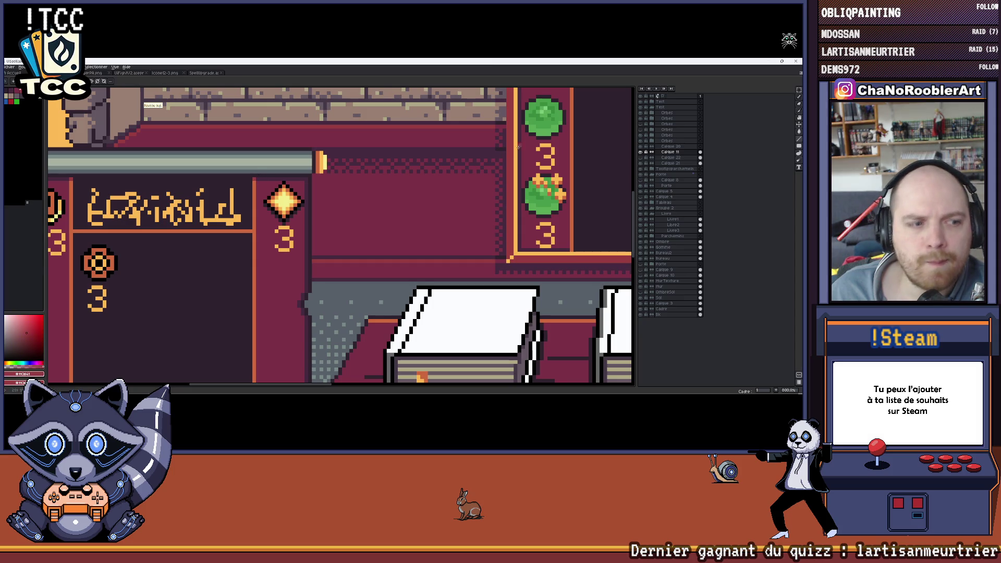
scroll(256, 179, "down", 3)
scroll(256, 178, "up", 2)
scroll(256, 178, "up", 2)
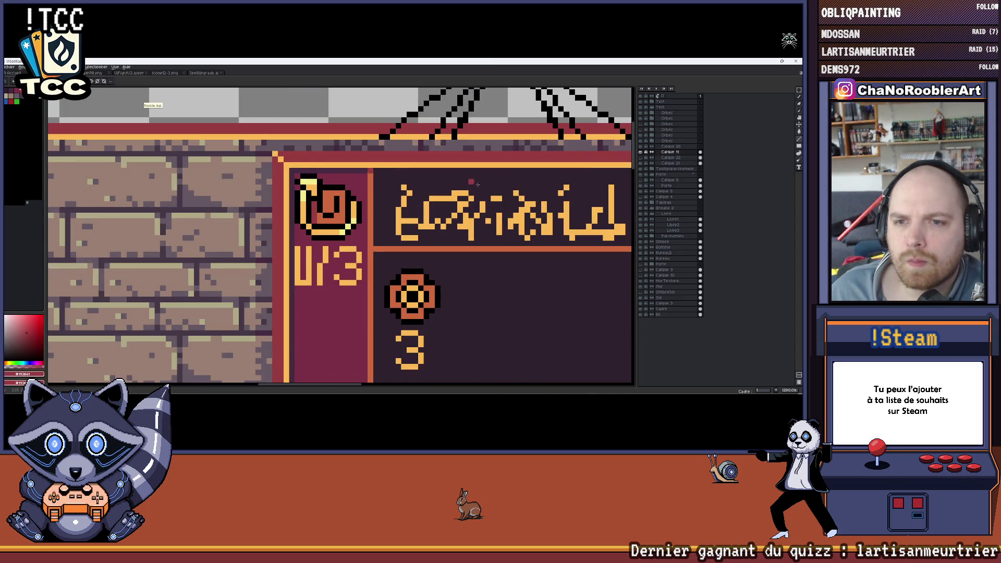
scroll(461, 183, "right", 3)
scroll(377, 172, "down", 2)
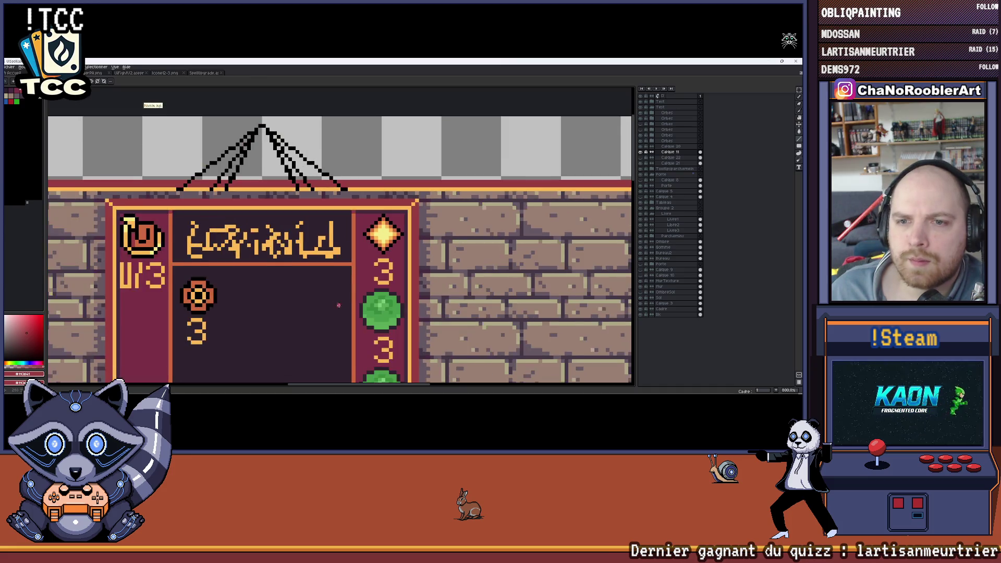
scroll(383, 235, "up", 2)
scroll(387, 301, "up", 1)
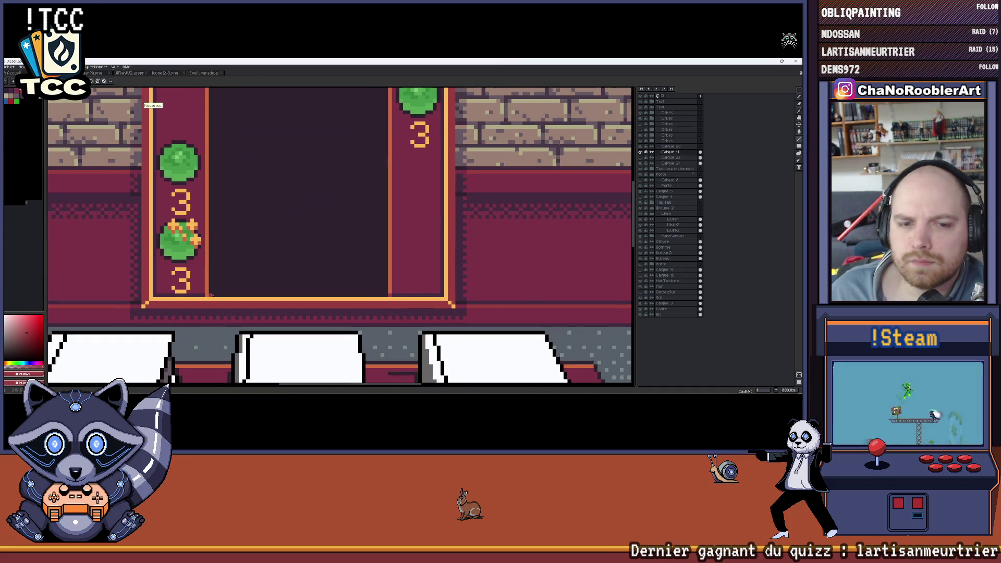
scroll(262, 248, "down", 3)
Pan around the central card and make a red palette shade the active drawing colour.
left_click_drag(263, 248, 324, 211)
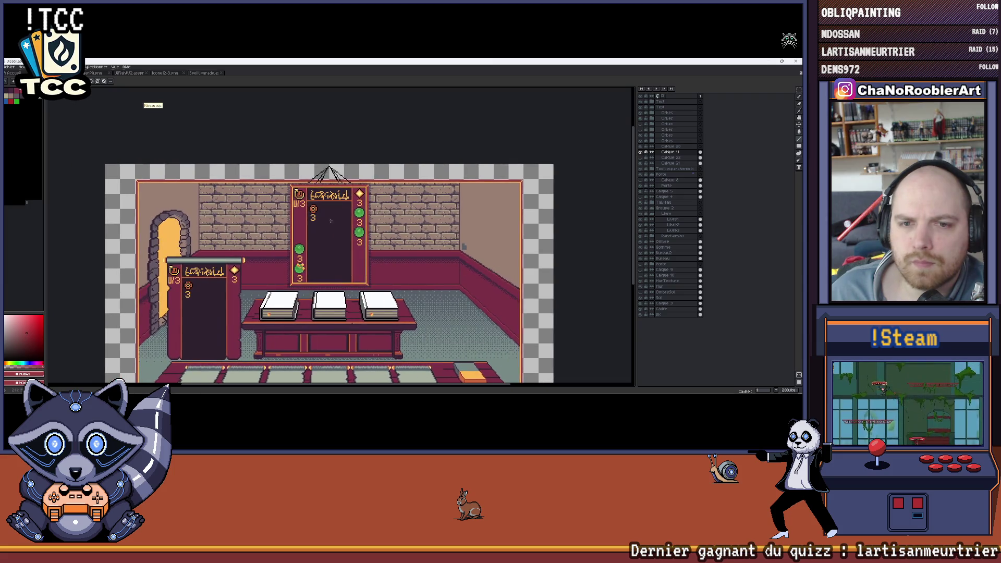
scroll(345, 196, "up", 1)
scroll(355, 185, "up", 1)
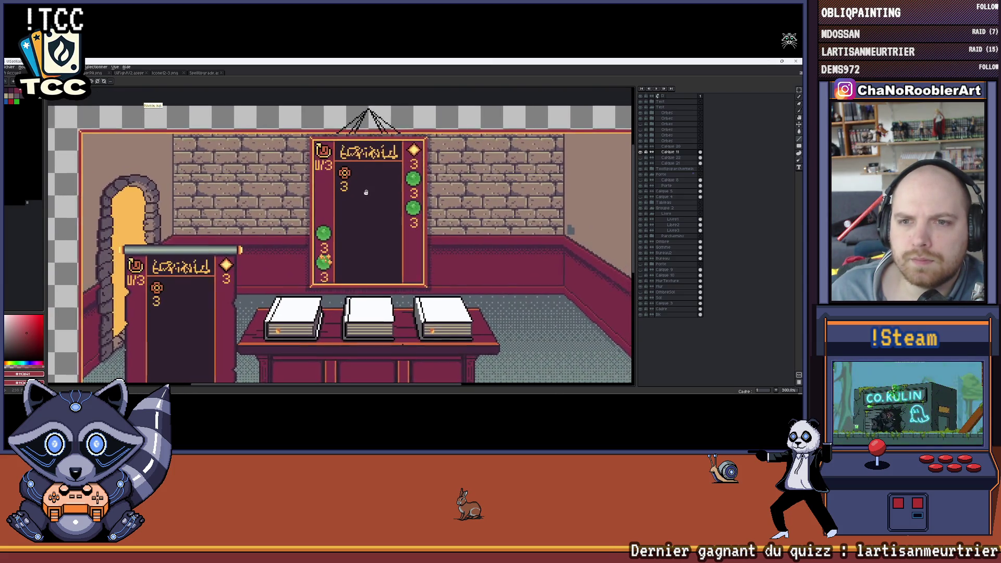
scroll(367, 192, "down", 2)
left_click_drag(385, 197, 373, 194)
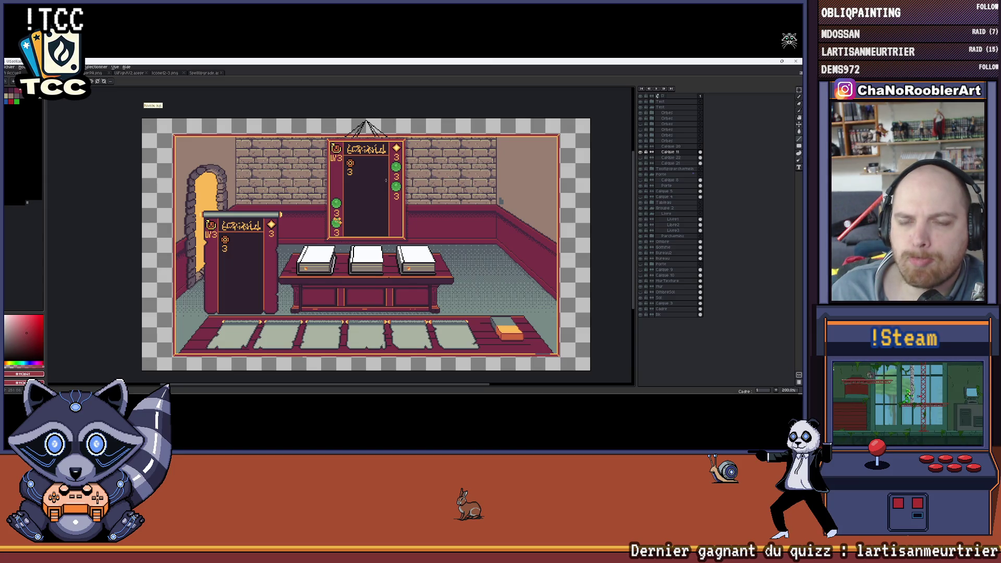
left_click_drag(374, 183, 355, 191)
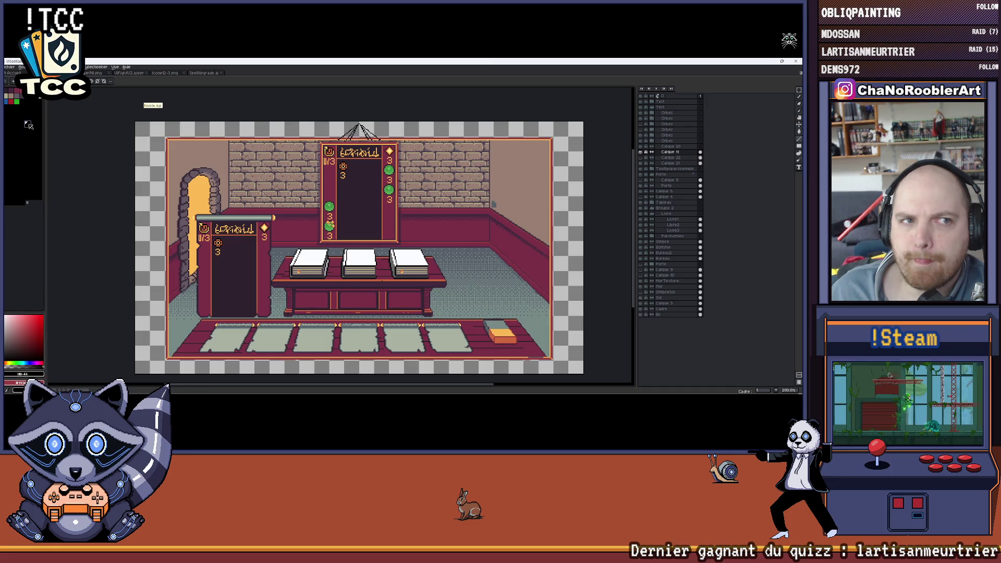
scroll(371, 228, "up", 2)
scroll(371, 229, "up", 1)
scroll(371, 229, "up", 1)
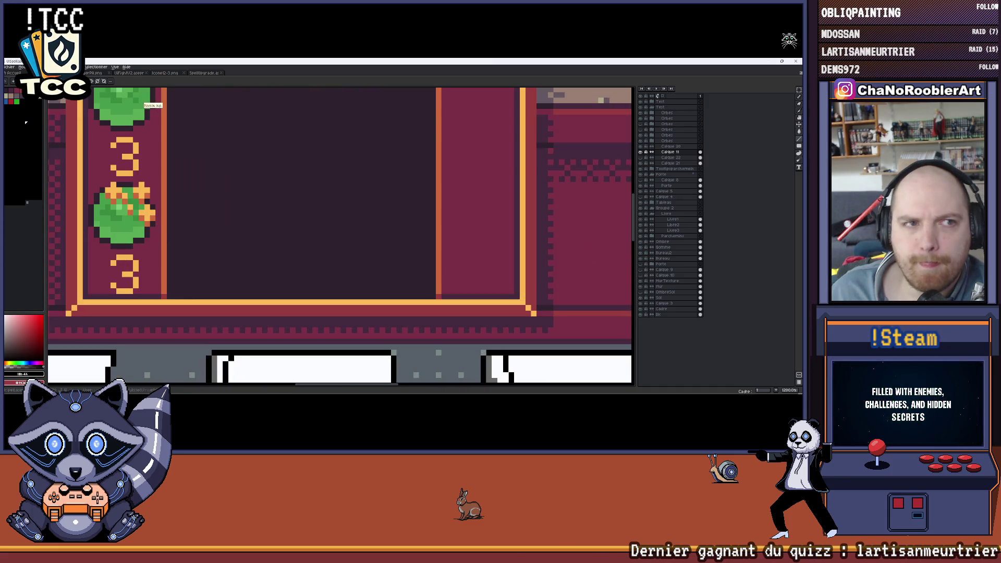
left_click(176, 326, "alt")
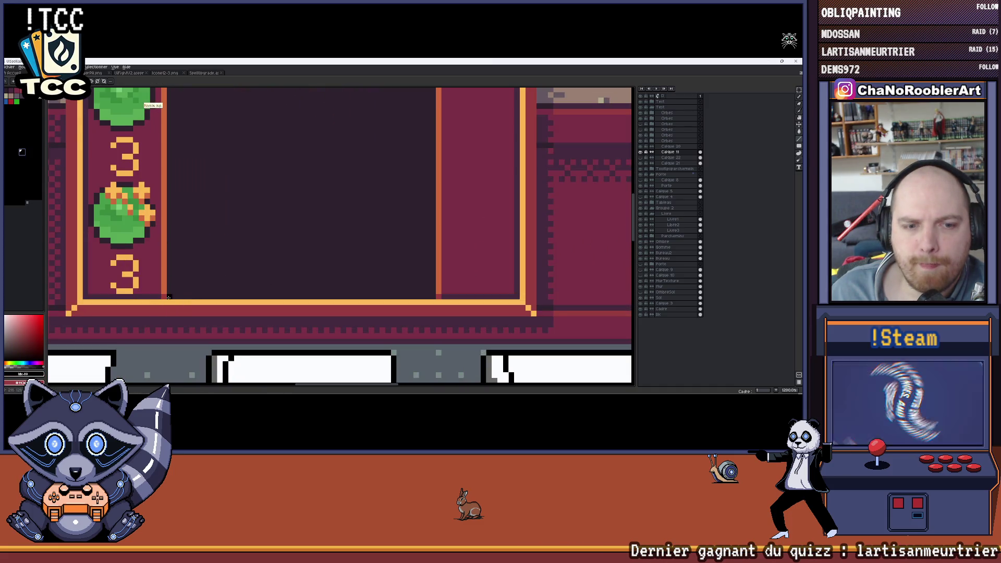
scroll(423, 257, "down", 2)
scroll(282, 257, "up", 1)
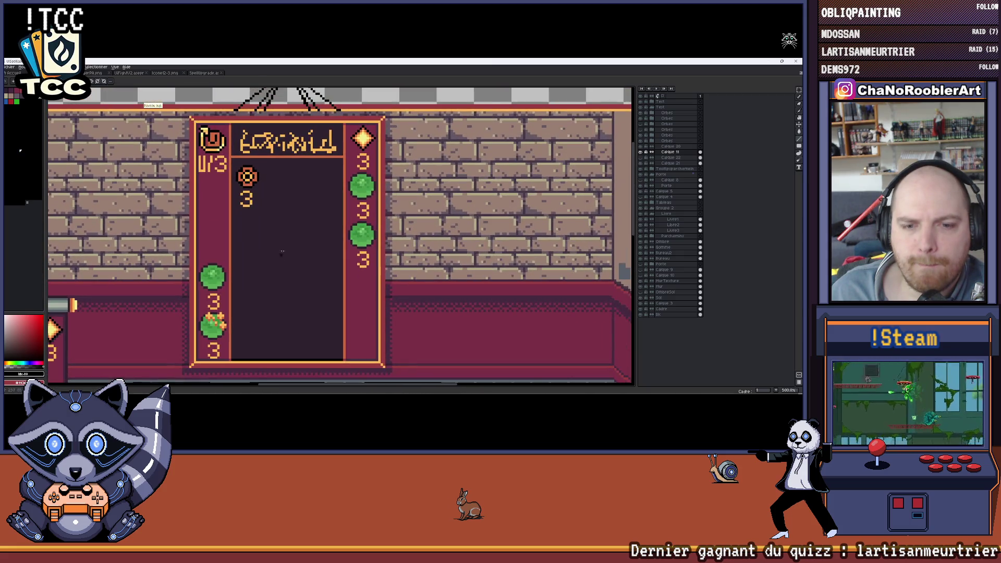
scroll(258, 150, "up", 1)
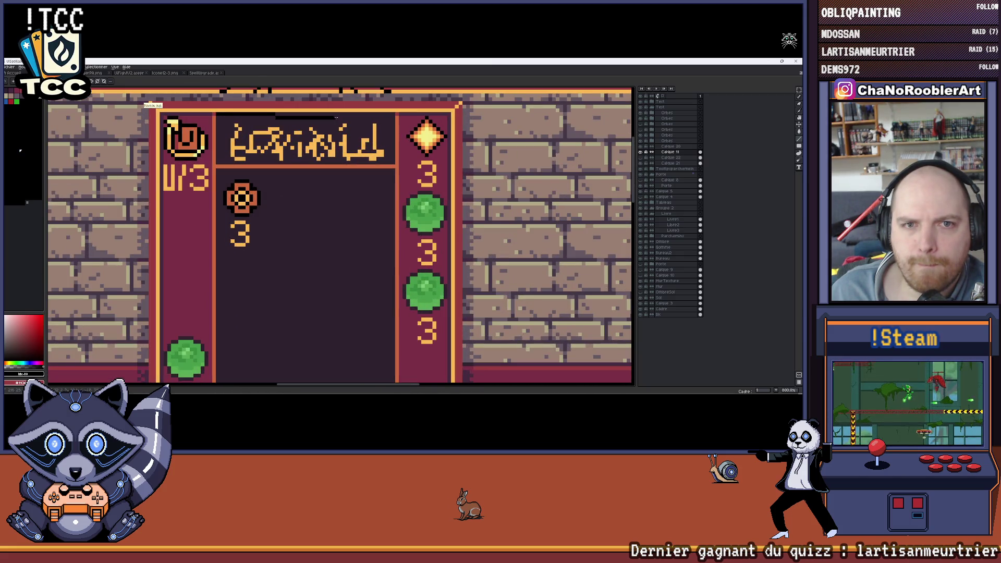
scroll(392, 115, "down", 3)
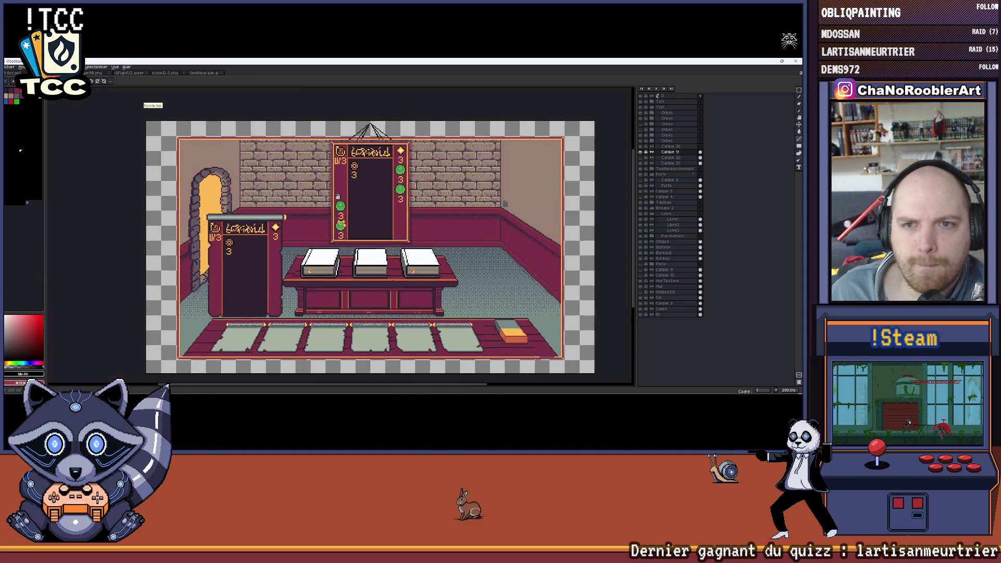
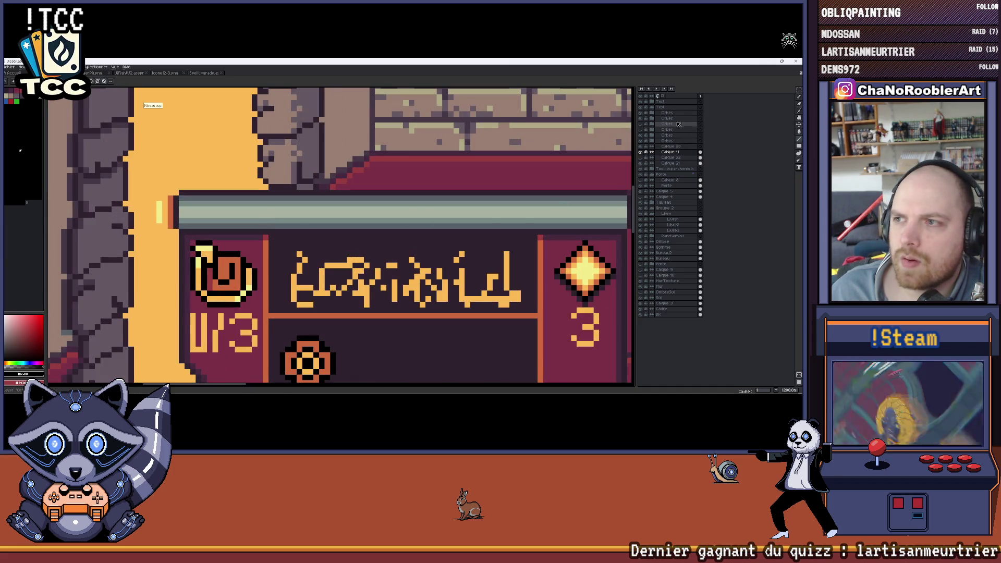
Expand the collapsed layer group and select a layer above Calque 11, panning across the card.
left_click(662, 146)
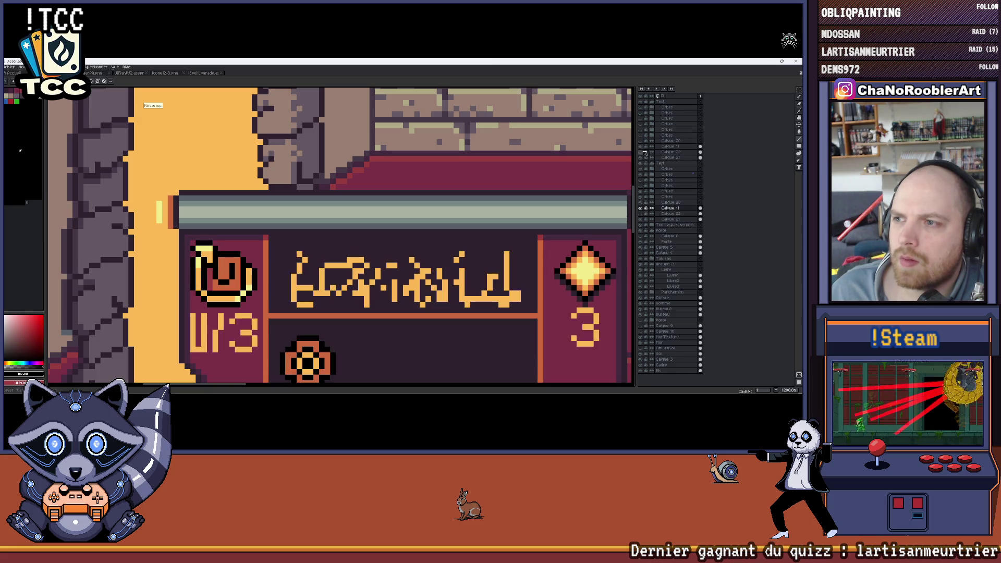
left_click(659, 158)
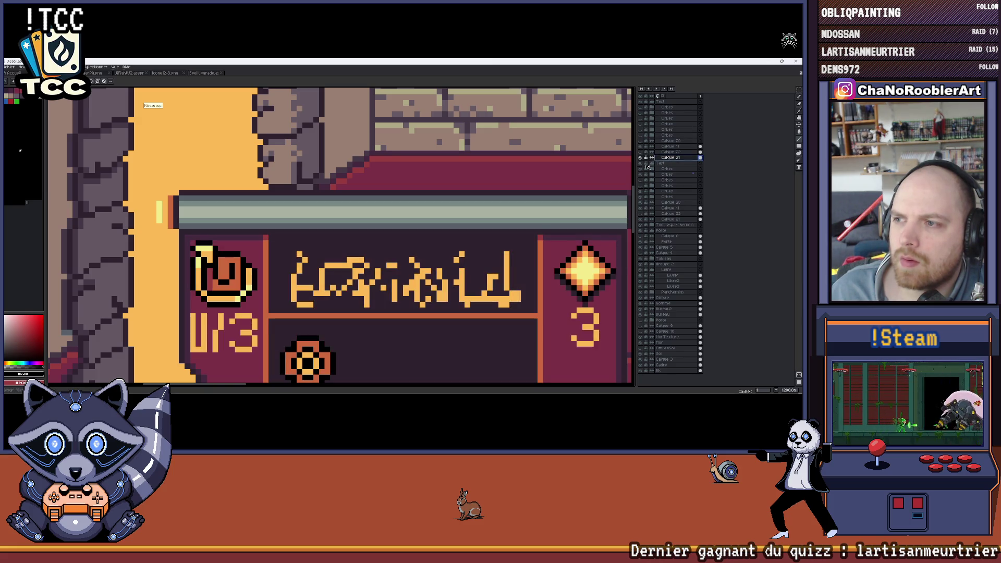
left_click(661, 146)
left_click_drag(276, 236, 188, 231)
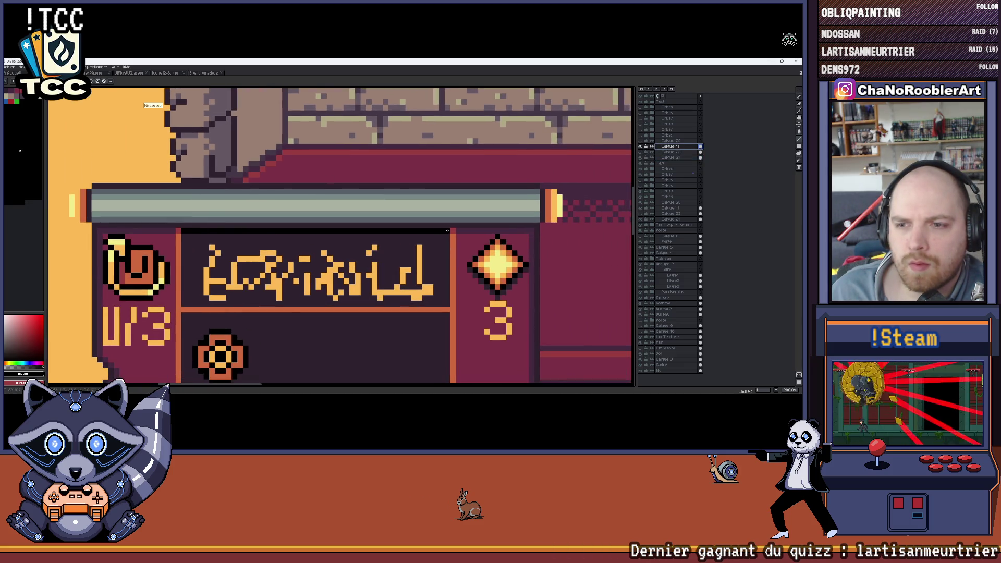
scroll(438, 303, "down", 3)
left_click_drag(437, 303, 378, 178)
scroll(276, 299, "up", 1)
scroll(276, 299, "up", 1)
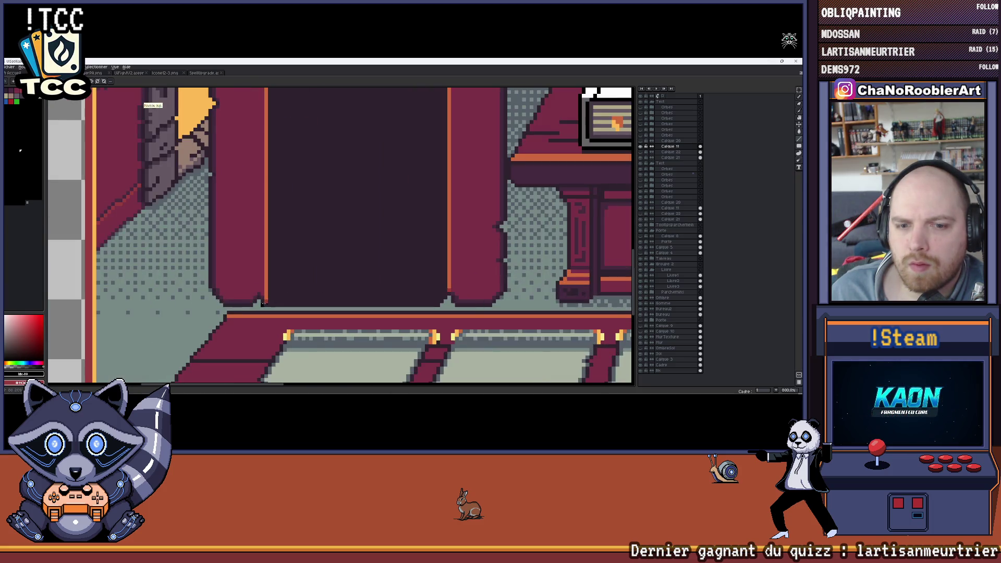
scroll(275, 299, "up", 1)
scroll(602, 299, "right", 2)
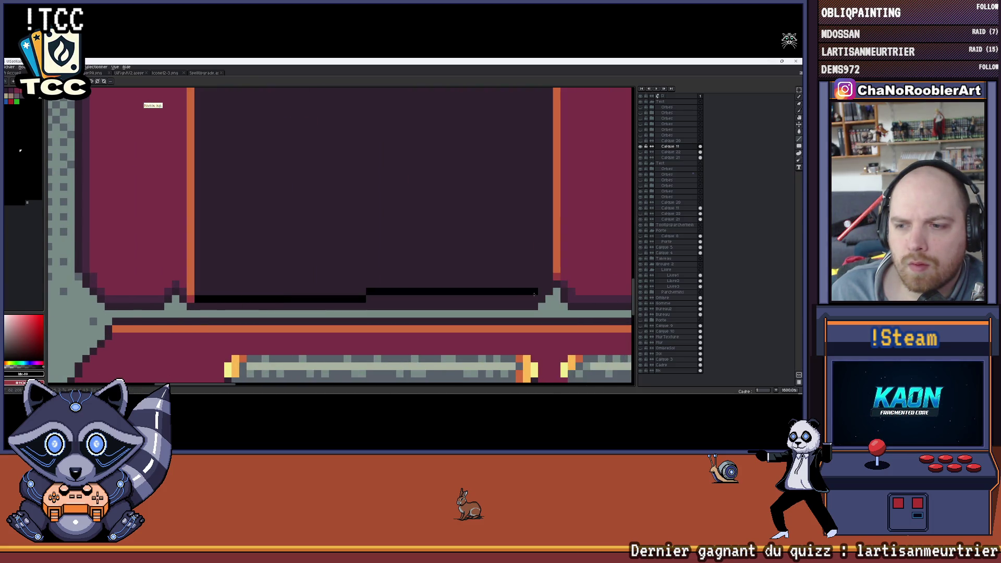
scroll(556, 239, "down", 3)
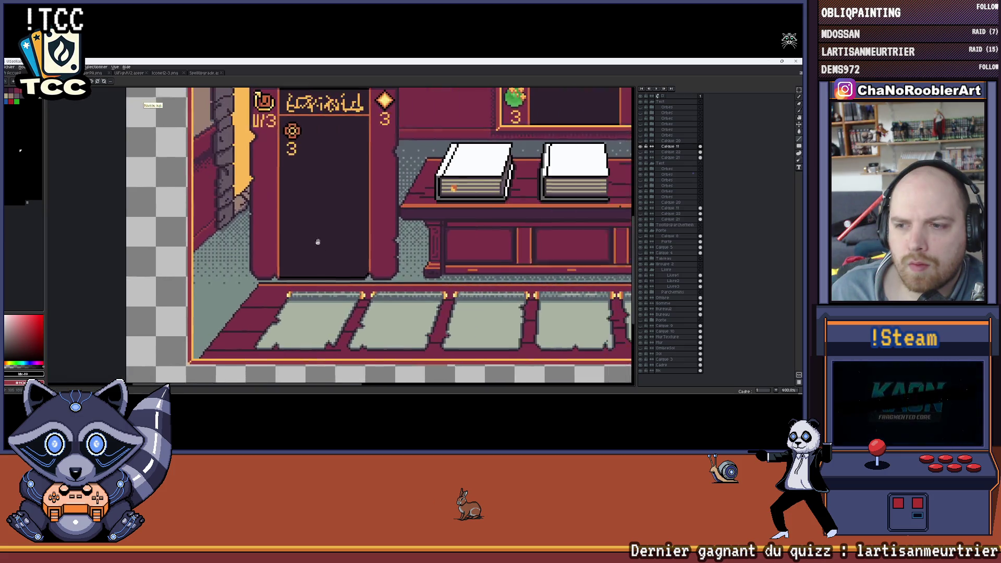
scroll(469, 250, "down", 3)
scroll(352, 258, "down", 2)
scroll(288, 264, "down", 1)
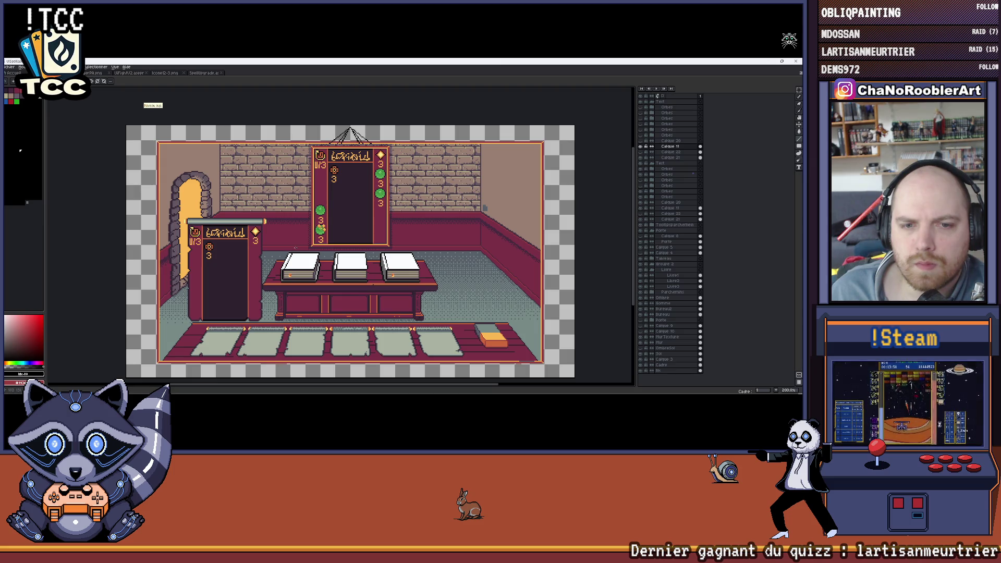
scroll(208, 228, "up", 2)
scroll(208, 228, "up", 1)
scroll(209, 227, "down", 1)
scroll(250, 229, "down", 2)
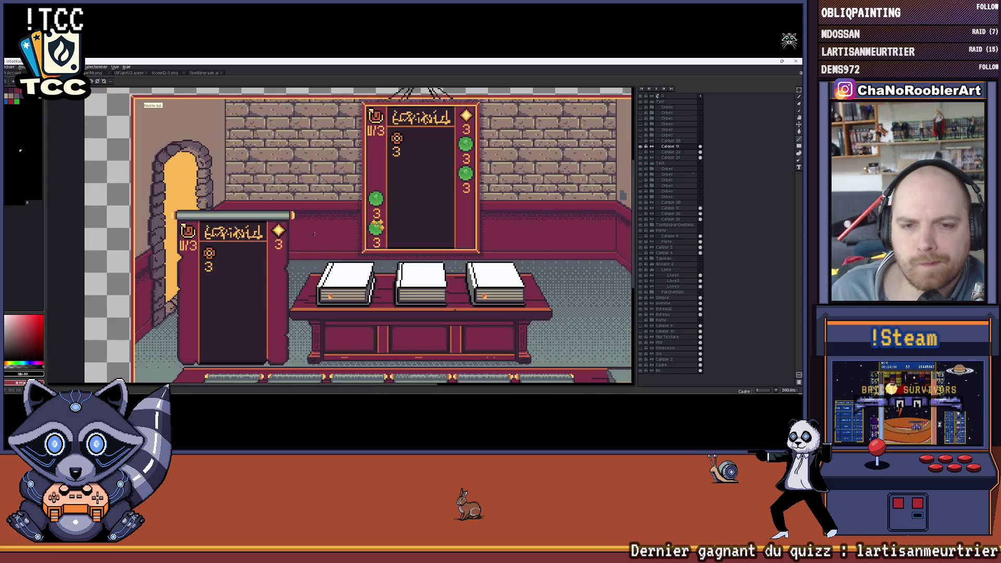
scroll(320, 233, "down", 1)
left_click_drag(480, 246, 440, 244)
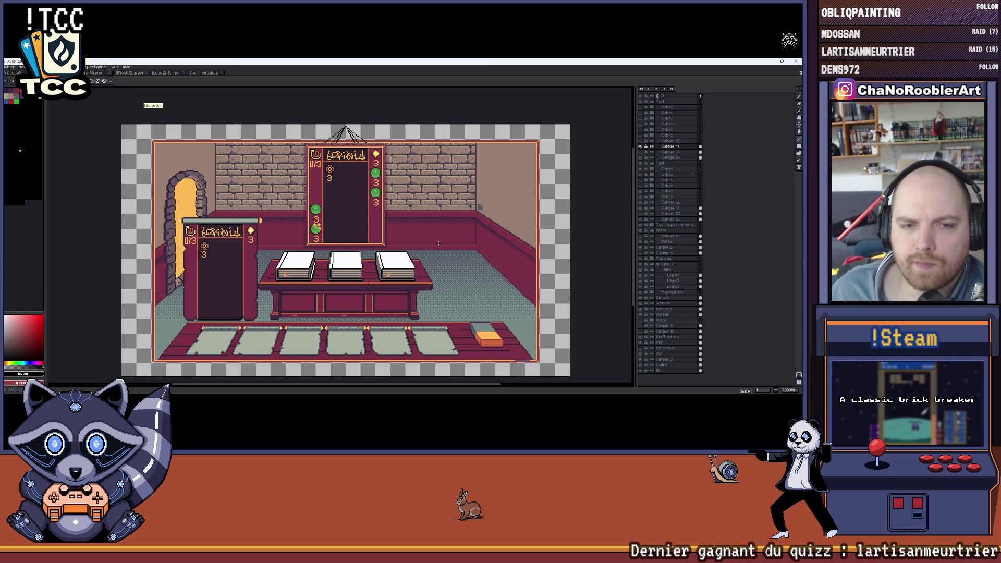
scroll(440, 243, "up", 2)
scroll(391, 247, "up", 2)
scroll(329, 251, "up", 1)
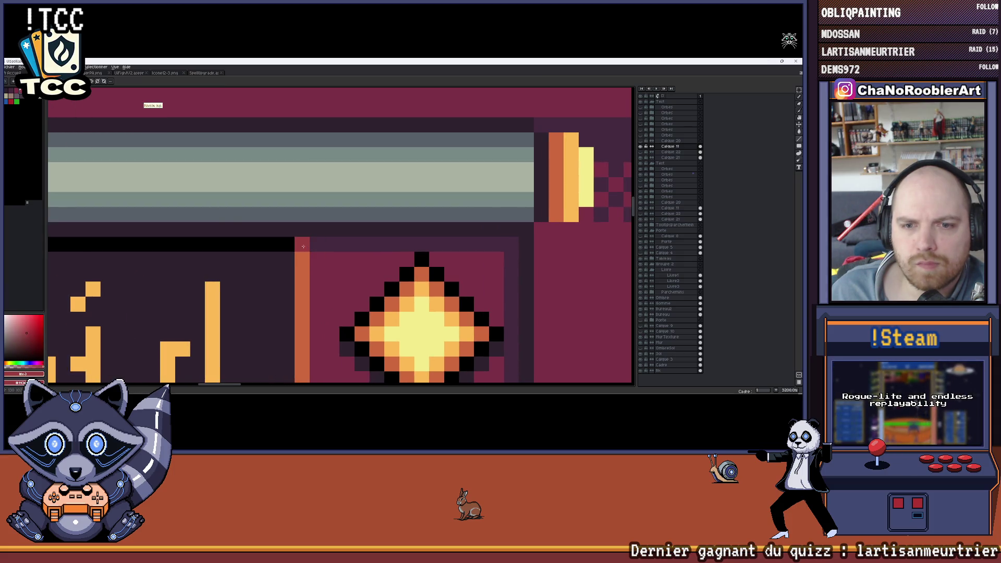
left_click_drag(298, 245, 526, 266)
left_click_drag(227, 265, 321, 260)
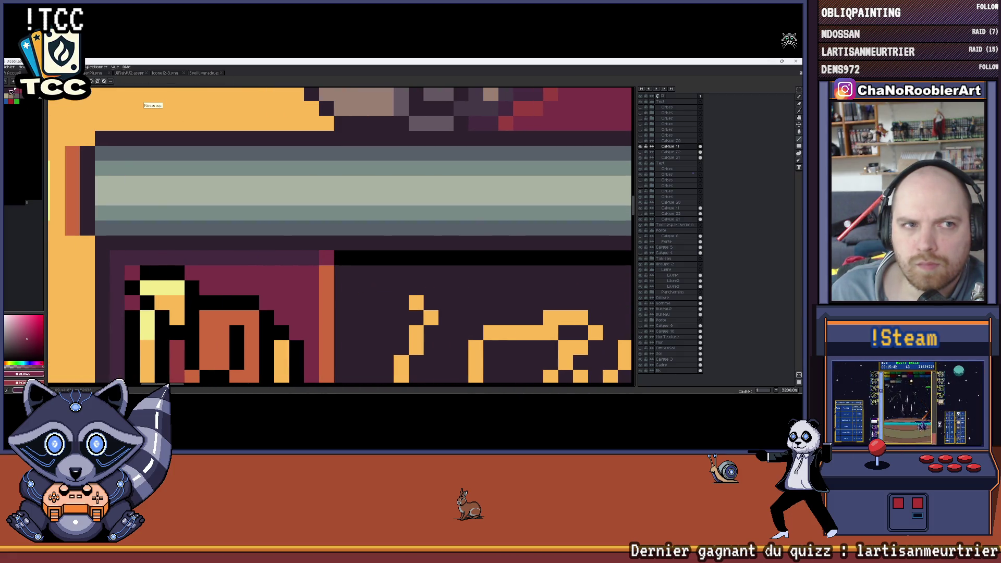
scroll(310, 259, "down", 1)
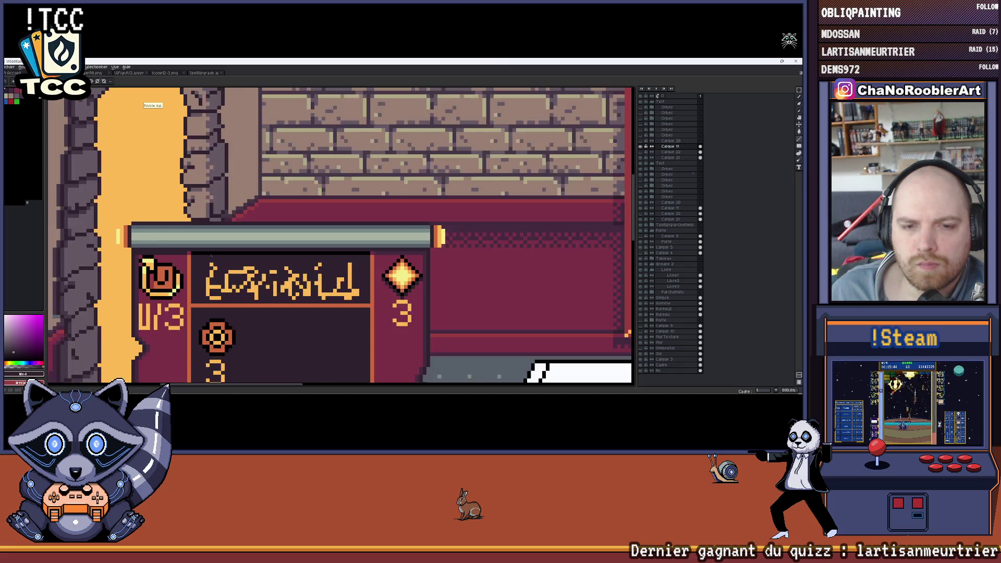
scroll(310, 259, "down", 1)
scroll(310, 258, "down", 1)
scroll(347, 261, "up", 1)
scroll(276, 245, "up", 2)
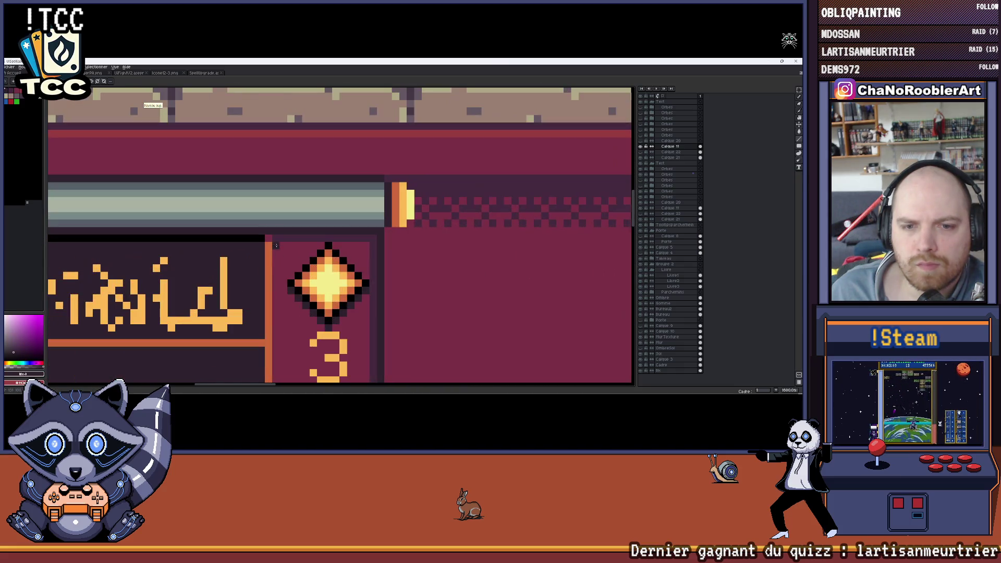
scroll(365, 238, "down", 3)
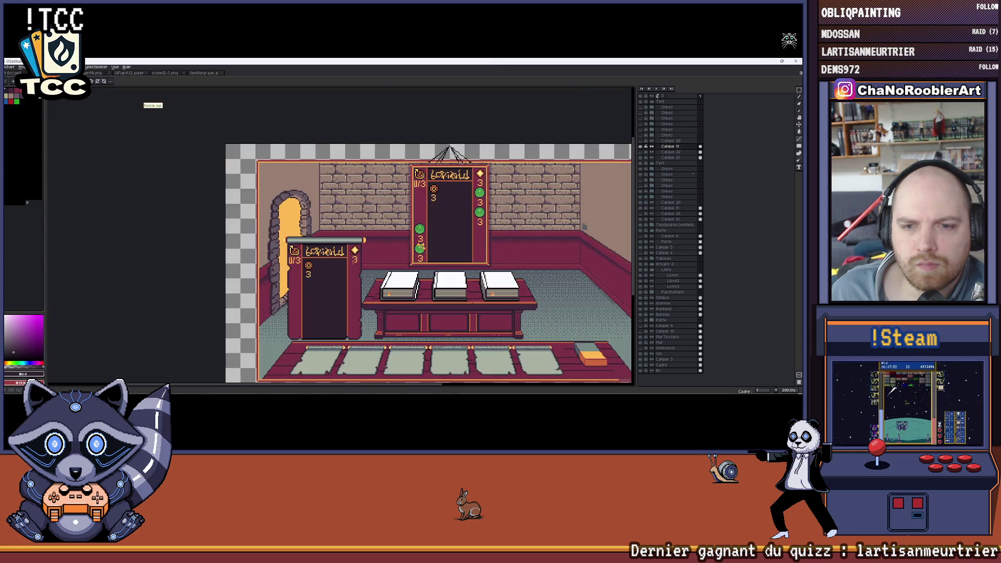
scroll(344, 247, "up", 1)
scroll(334, 253, "up", 3)
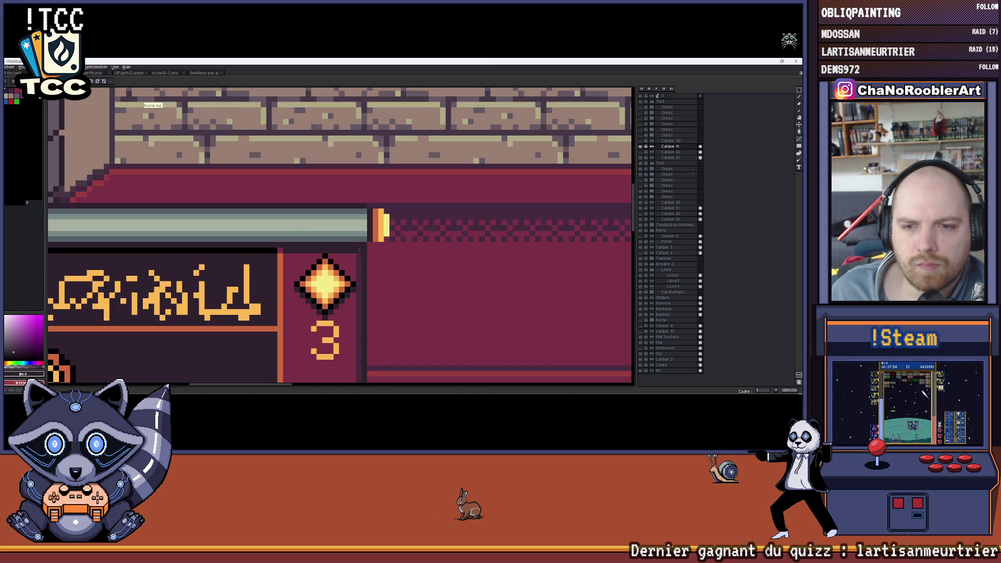
scroll(359, 251, "down", 1)
scroll(258, 267, "down", 2)
scroll(258, 268, "up", 1)
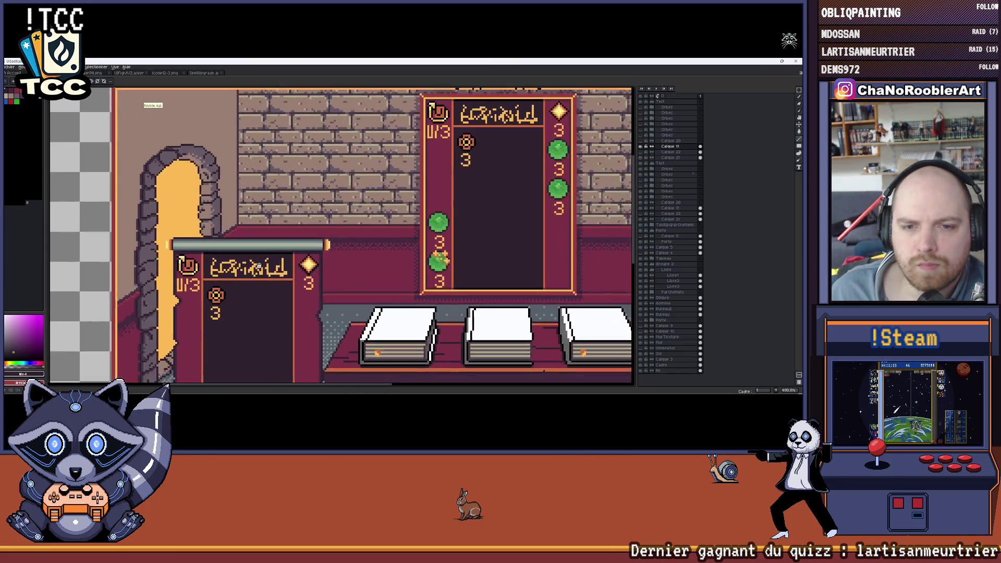
scroll(260, 266, "down", 3)
scroll(259, 258, "up", 1)
scroll(257, 251, "up", 1)
scroll(254, 243, "up", 1)
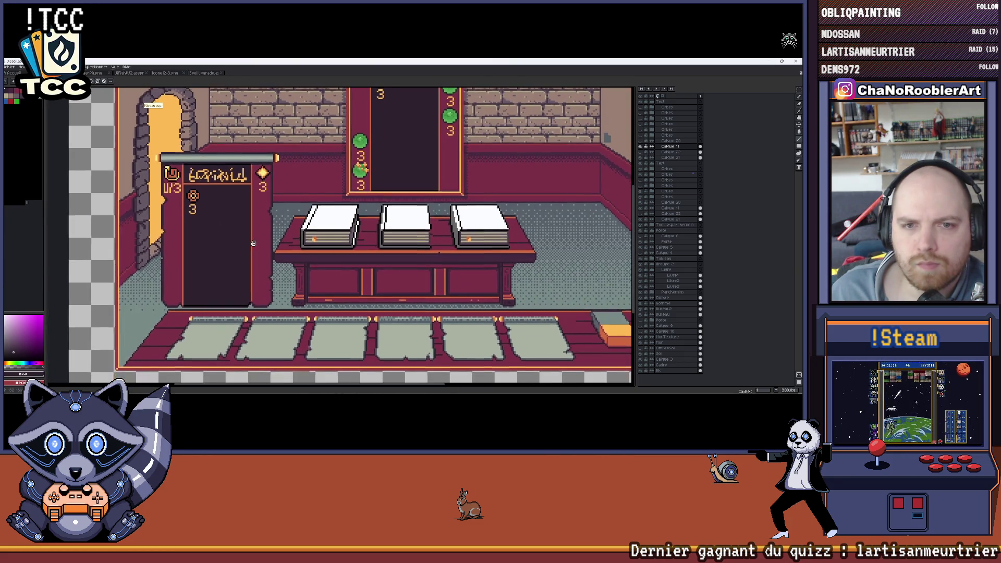
scroll(259, 247, "down", 2)
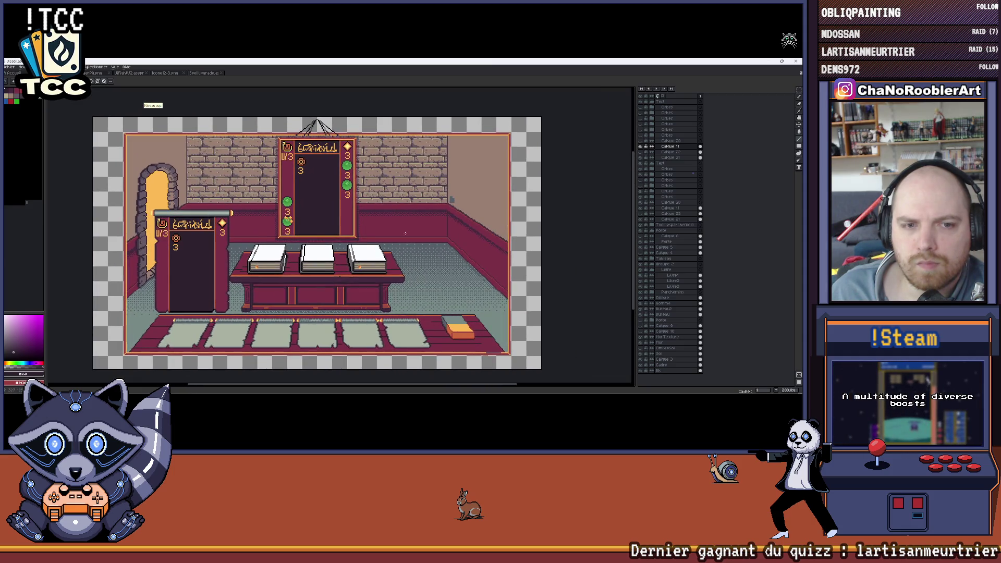
scroll(418, 231, "up", 2)
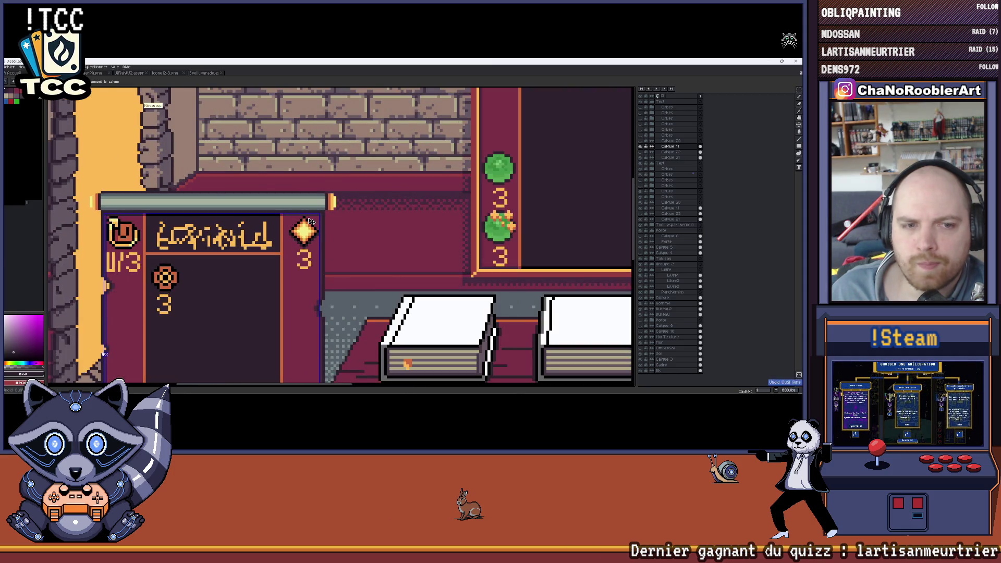
scroll(344, 228, "down", 1)
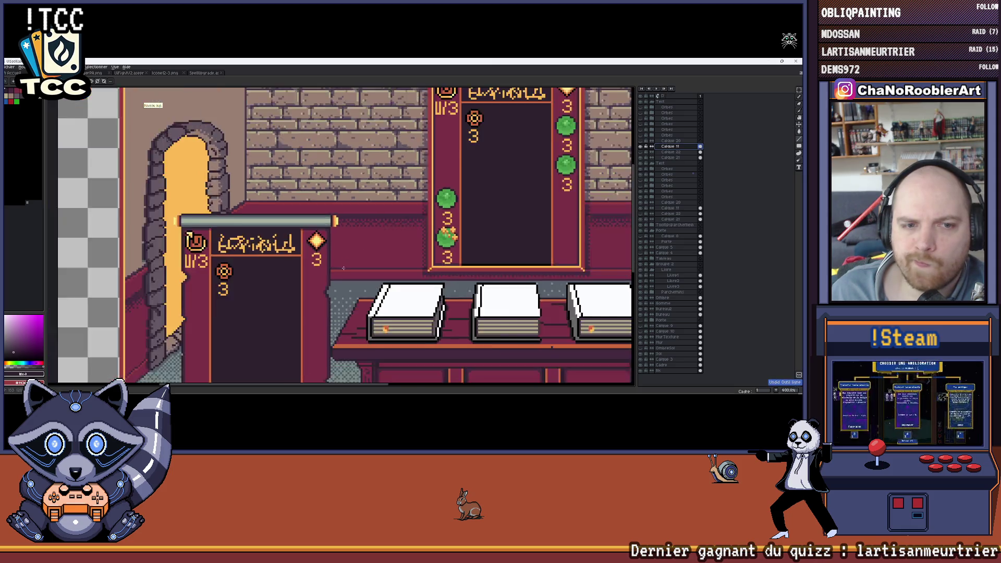
scroll(330, 207, "down", 1)
key("ctrl+z")
key("ctrl+y")
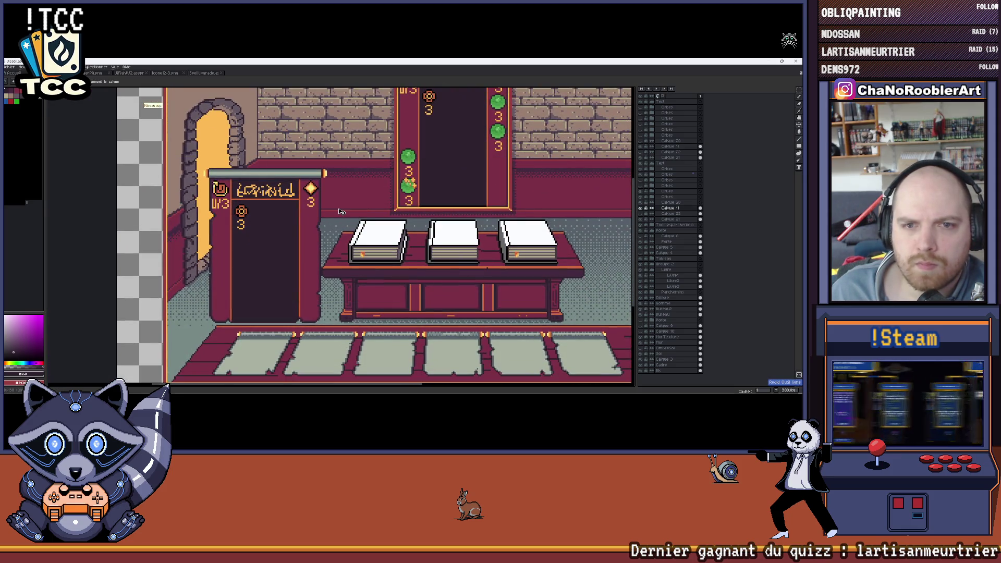
mouse_move(375, 212)
left_mouse_down()
mouse_move(355, 241)
mouse_move(244, 305)
left_mouse_up()
scroll(299, 163, "up", 1)
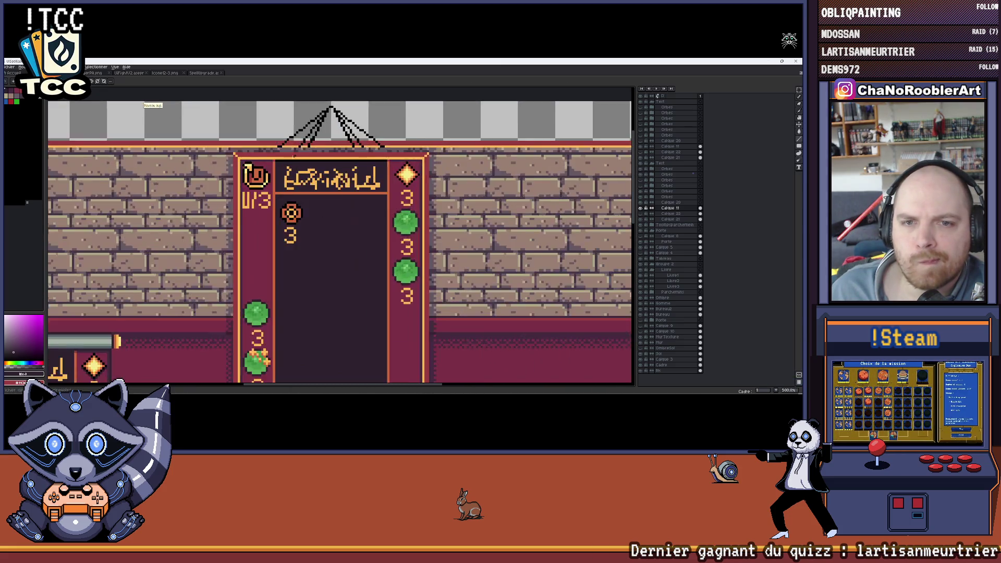
scroll(299, 162, "up", 1)
scroll(360, 161, "up", 1)
Collapse the layer group, briefly hide the sign interior layer to check it, then adjust the view.
left_click(652, 107)
left_click(646, 151)
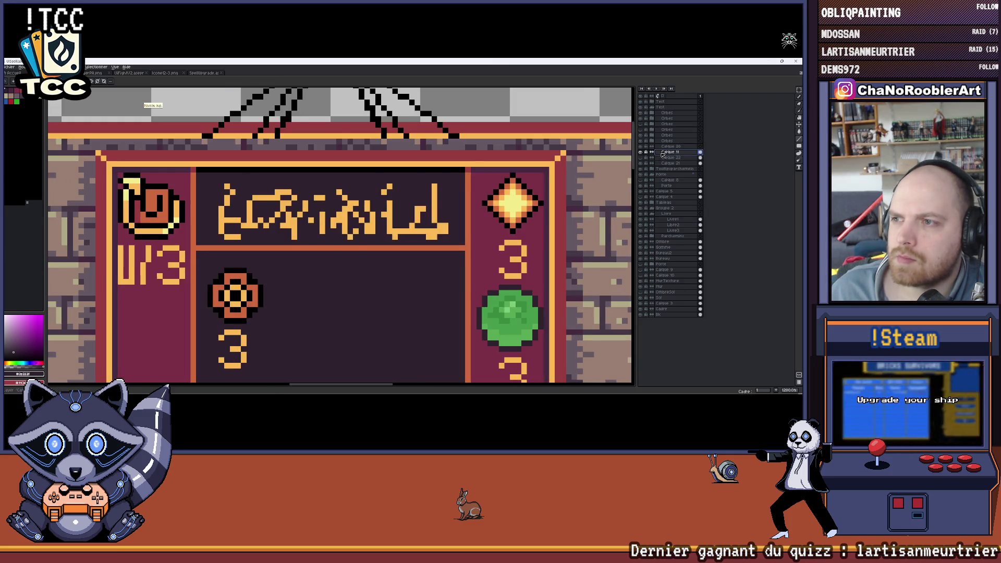
scroll(233, 170, "up", 1)
scroll(234, 171, "down", 2)
scroll(294, 248, "down", 2)
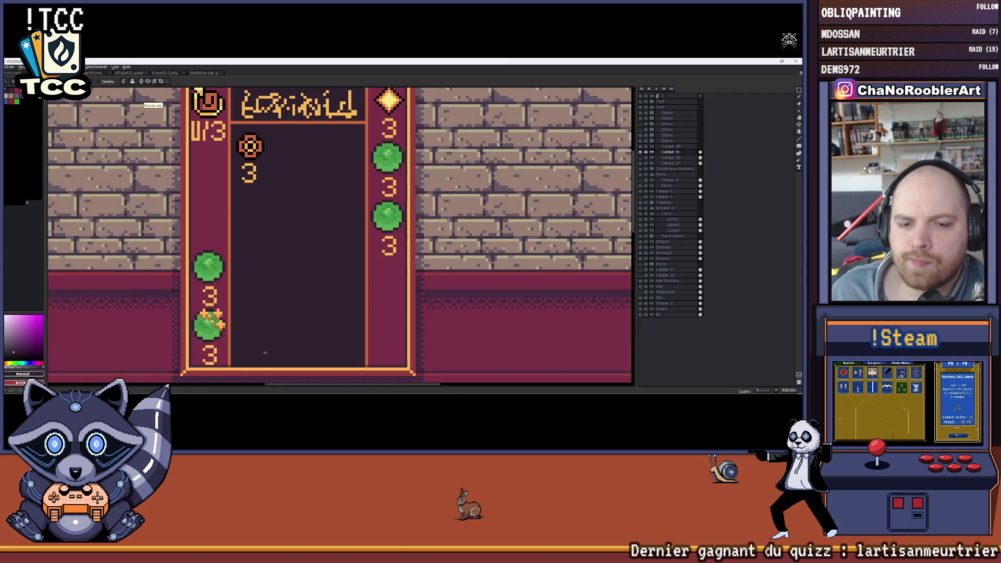
scroll(273, 283, "down", 2)
left_click_drag(273, 282, 313, 213)
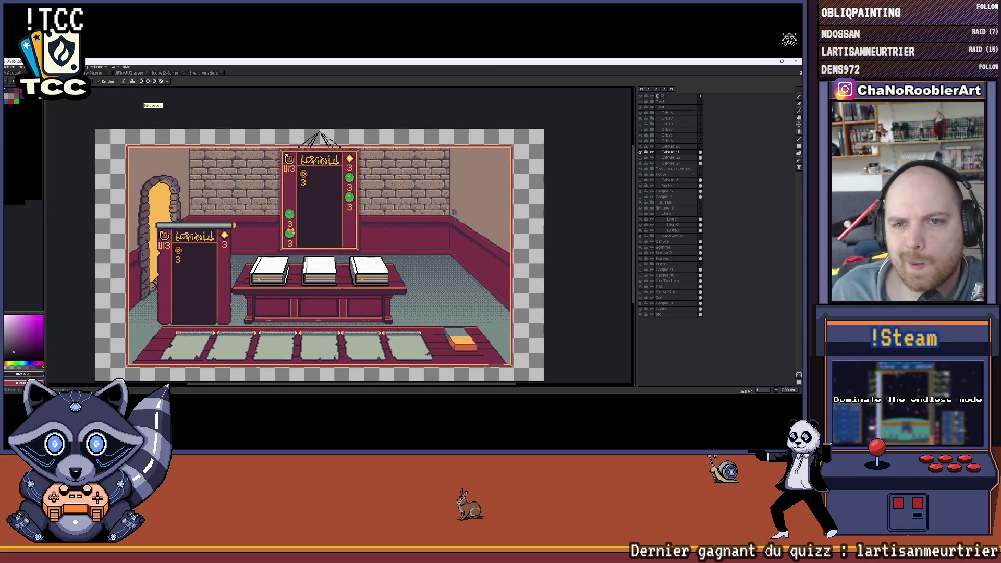
scroll(312, 214, "up", 1)
mouse_move(311, 230)
left_mouse_down()
mouse_move(297, 219)
mouse_move(323, 211)
left_mouse_up()
scroll(297, 219, "down", 1)
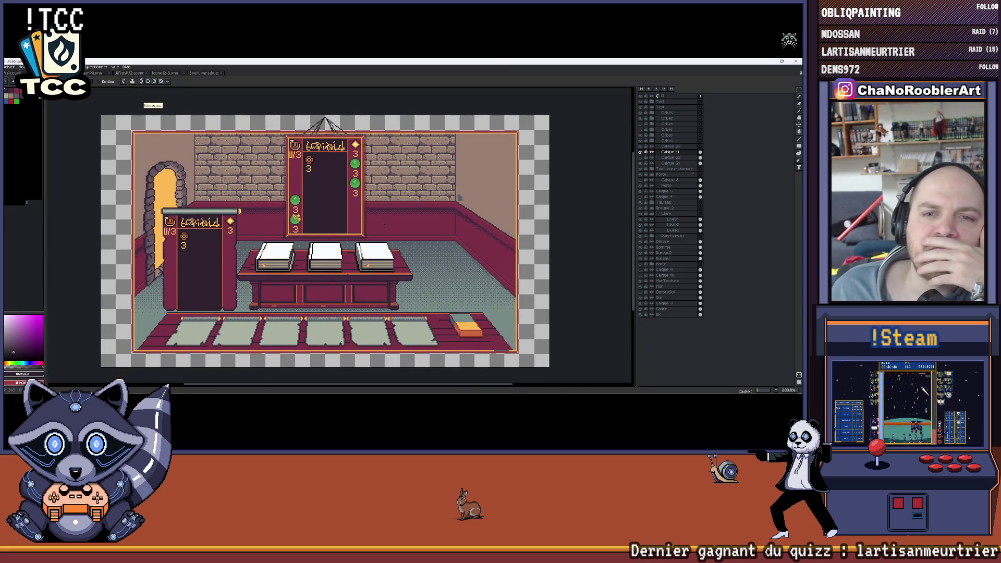
left_click_drag(384, 223, 405, 234)
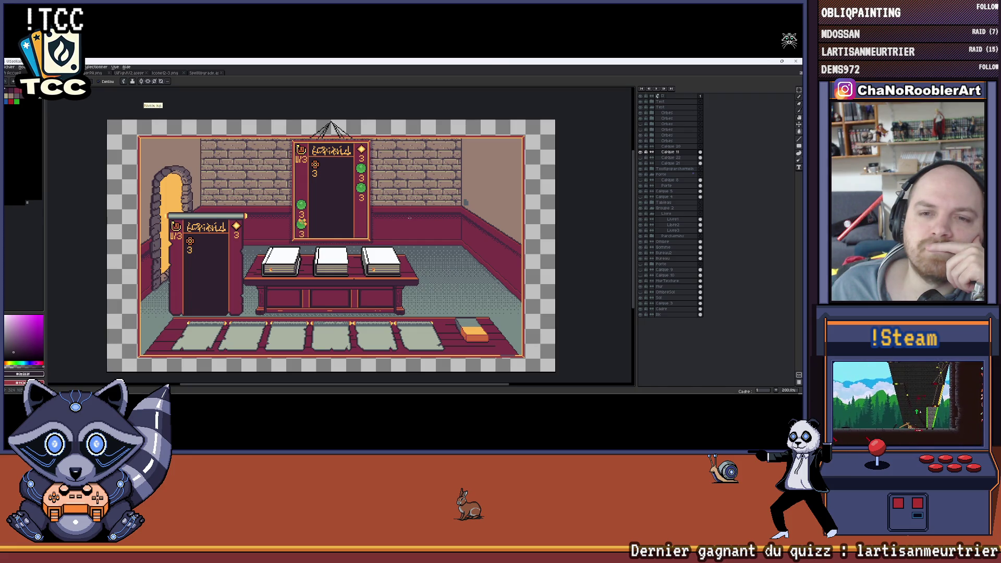
scroll(332, 246, "up", 3)
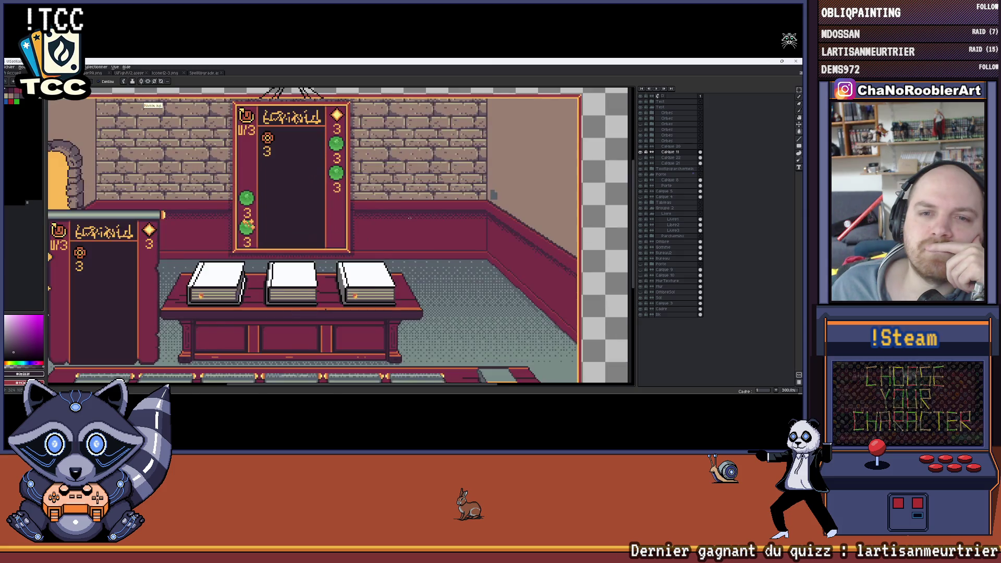
scroll(332, 246, "down", 3)
scroll(332, 246, "left", 1)
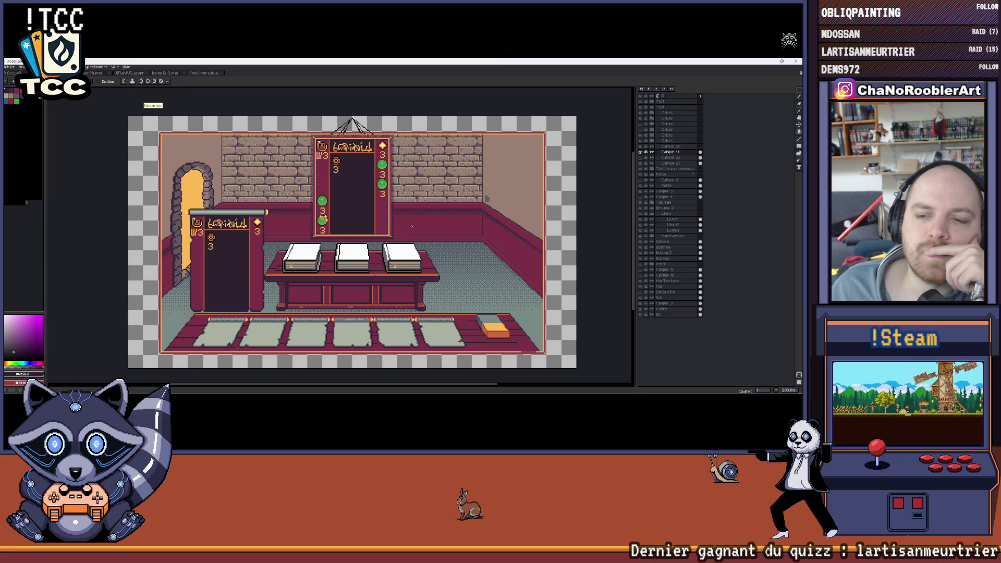
left_click_drag(315, 211, 316, 228)
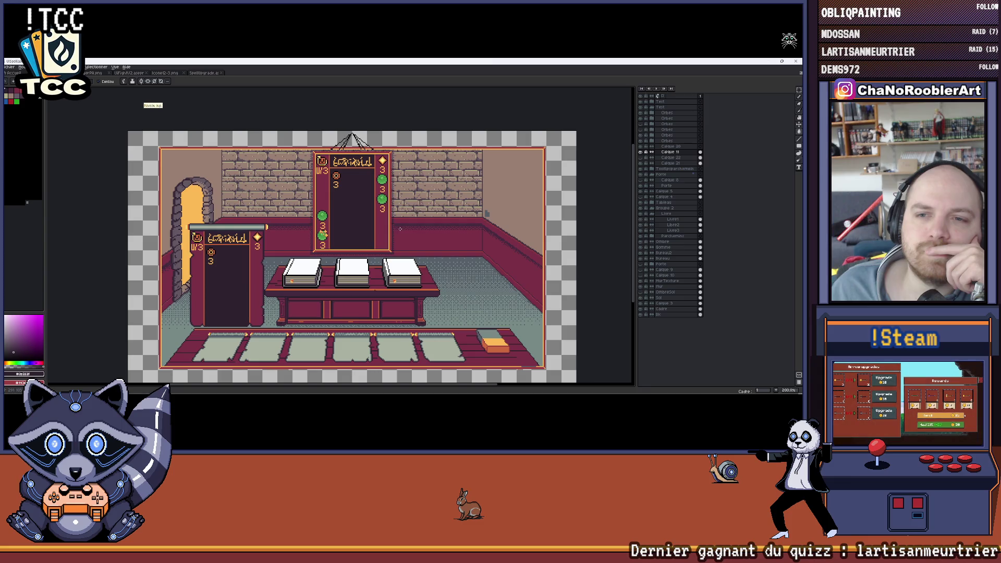
scroll(401, 228, "up", 3)
scroll(400, 229, "up", 1)
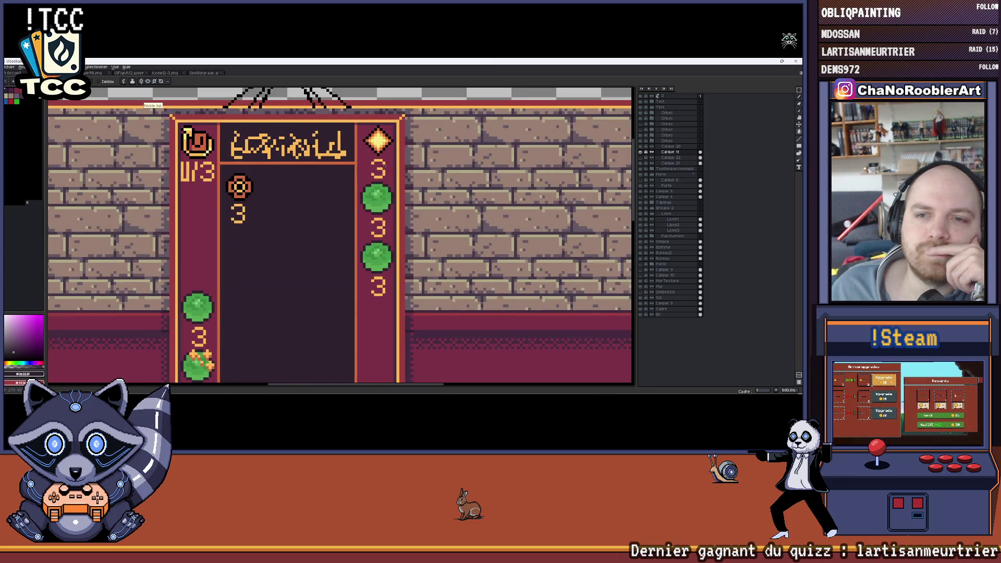
Toggle the card panel's wider outer border layer on and off to compare, leaving it visible.
left_click(652, 107)
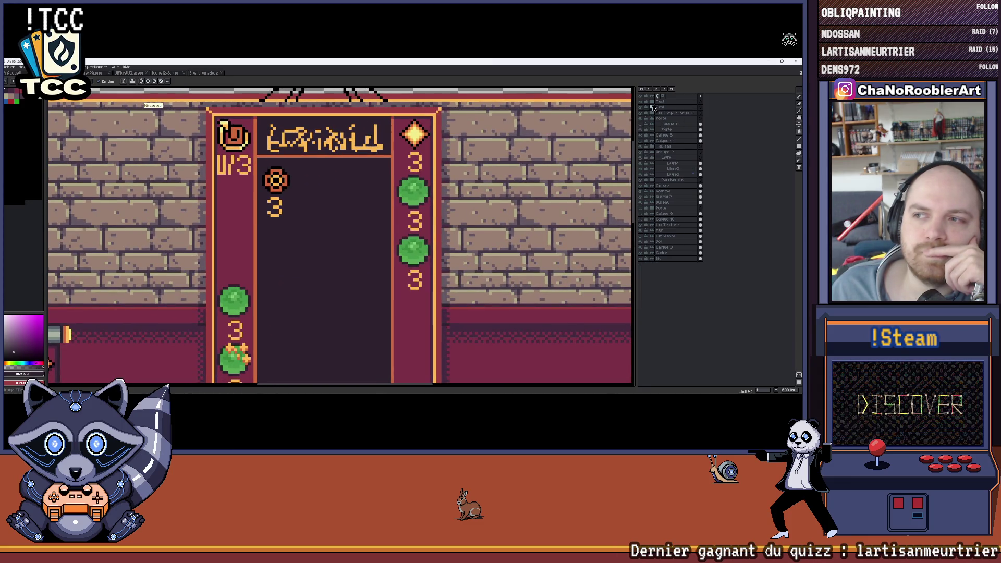
left_click(644, 135)
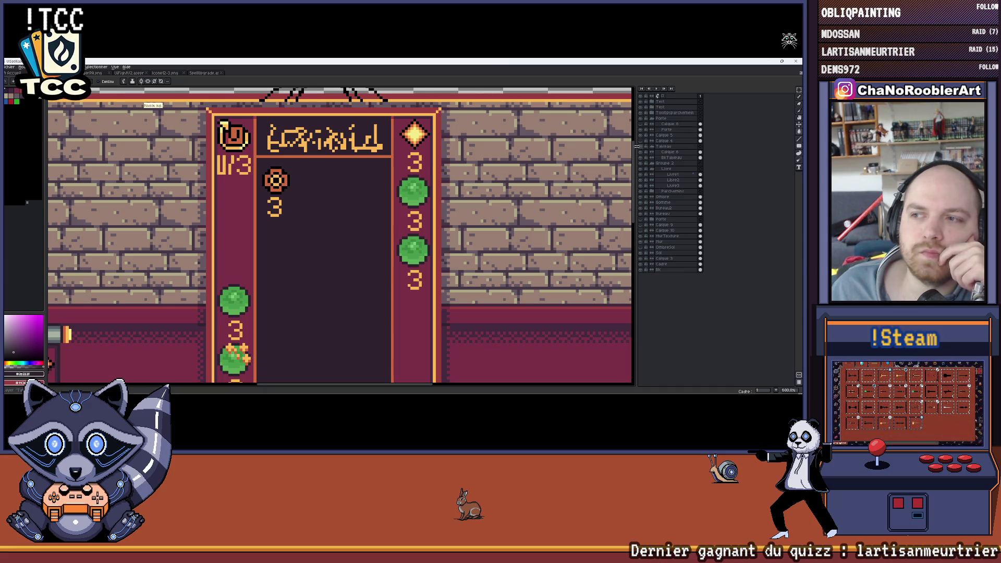
left_click(647, 150)
left_click(656, 154)
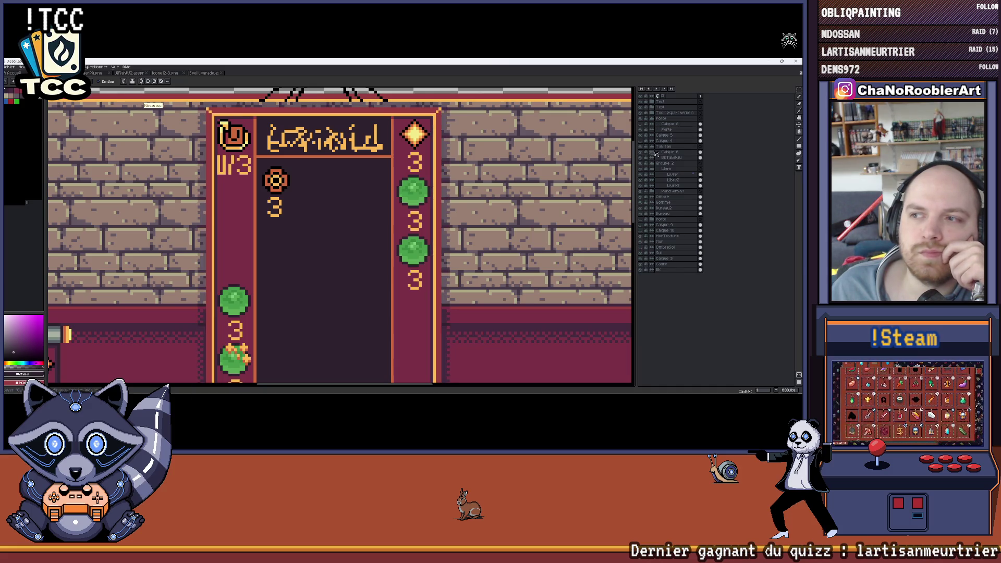
left_click(644, 152)
left_click(642, 152)
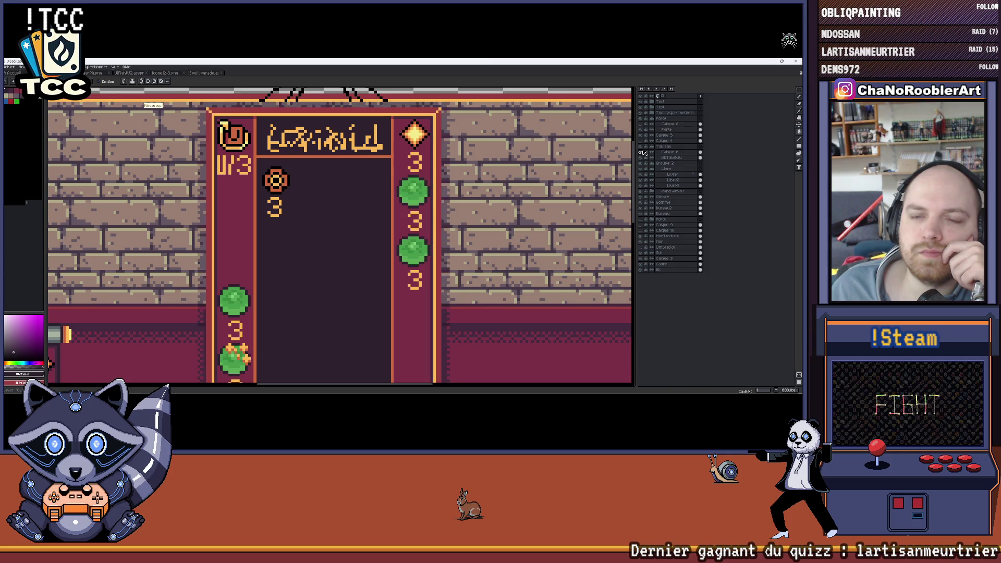
left_click(642, 157)
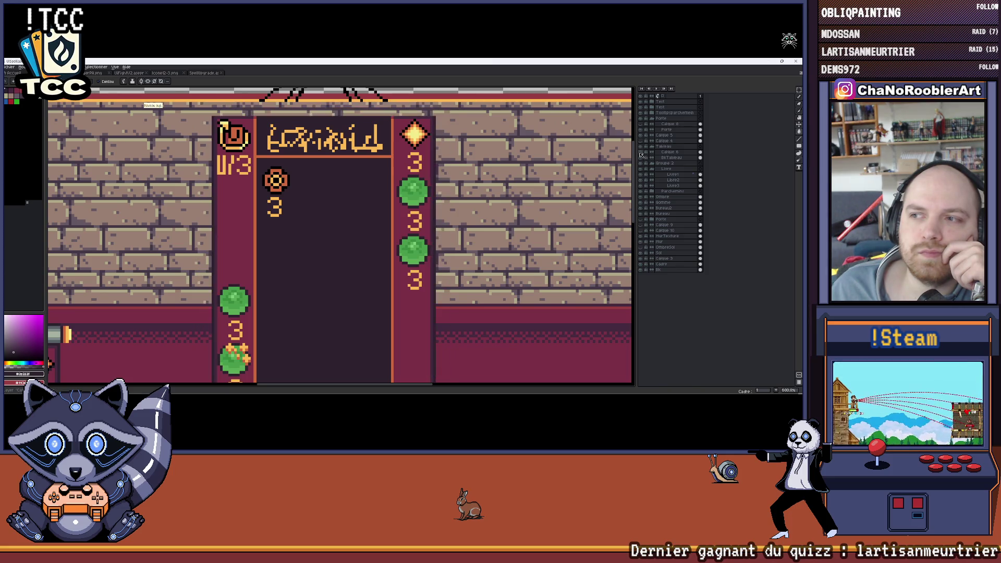
scroll(472, 187, "down", 2)
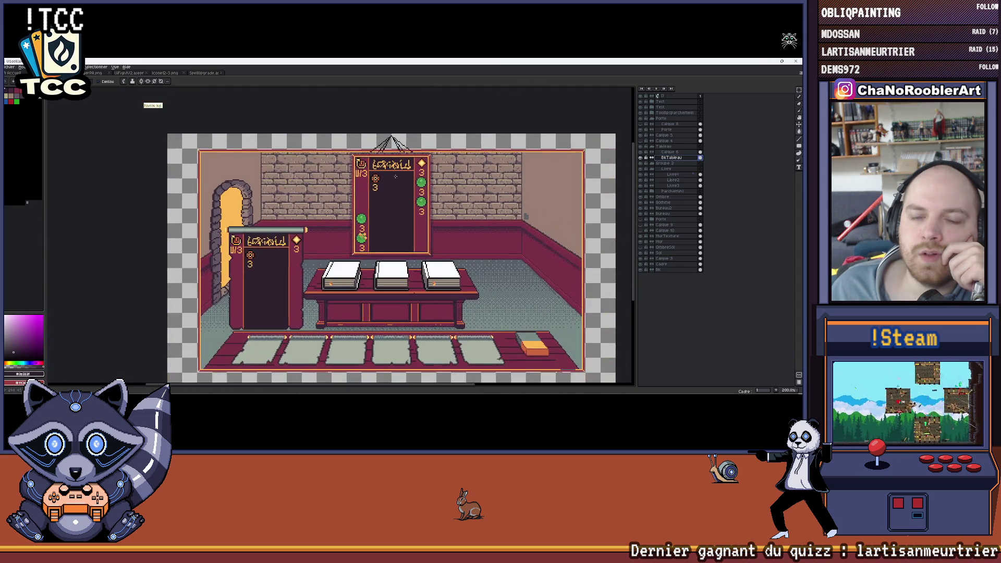
scroll(472, 188, "down", 1)
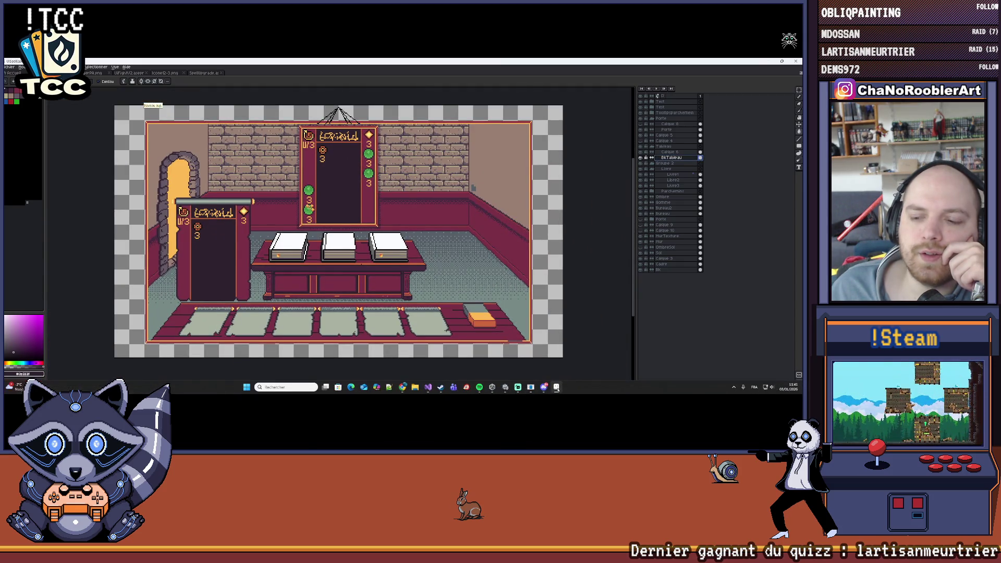
Bring the Unity editor to the front from the taskbar.
left_click(506, 386)
left_click(492, 387)
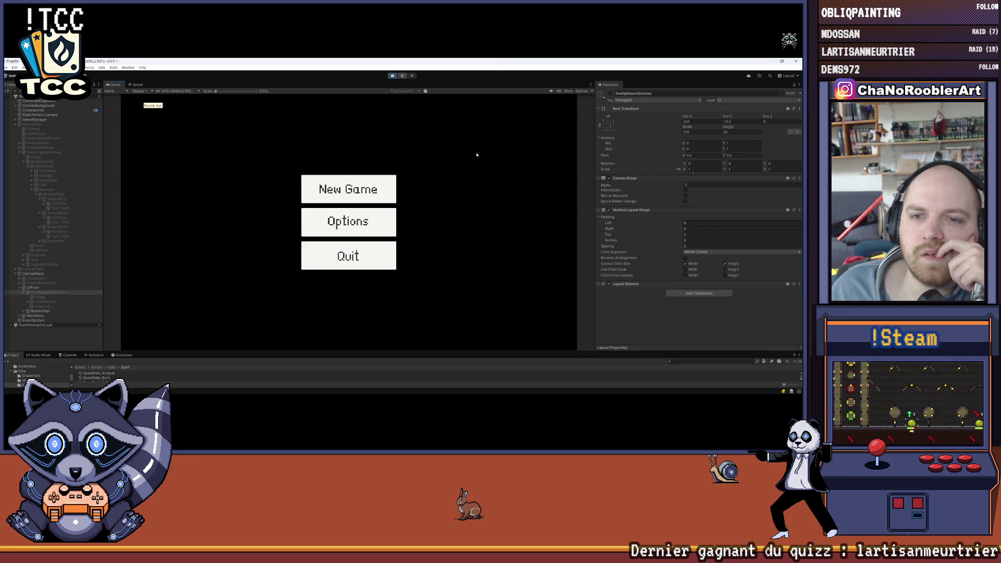
Start a new game, choose F_Flameiris, head to the village and pick a mission from the notice board.
left_click(348, 189)
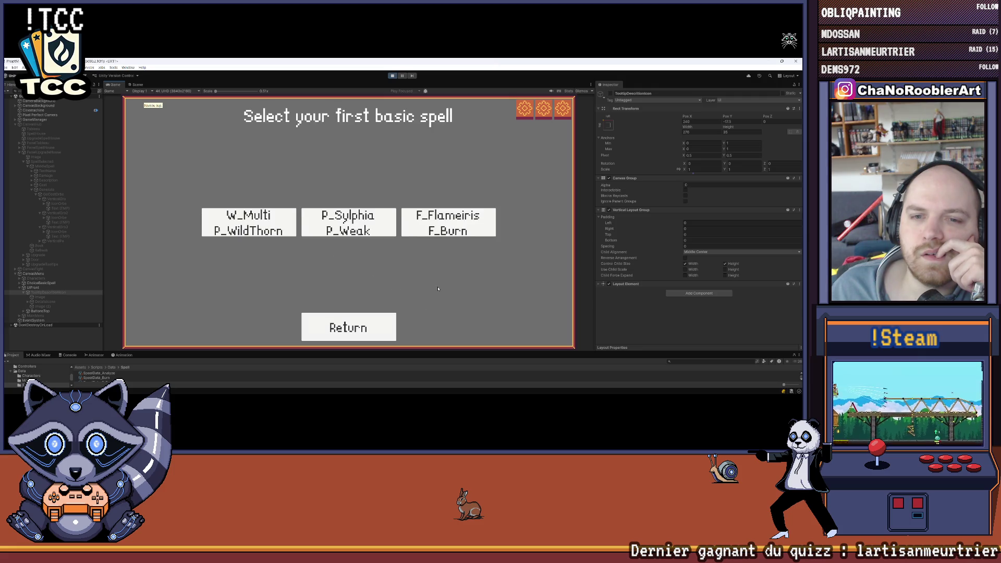
left_click(446, 227)
left_click(171, 194)
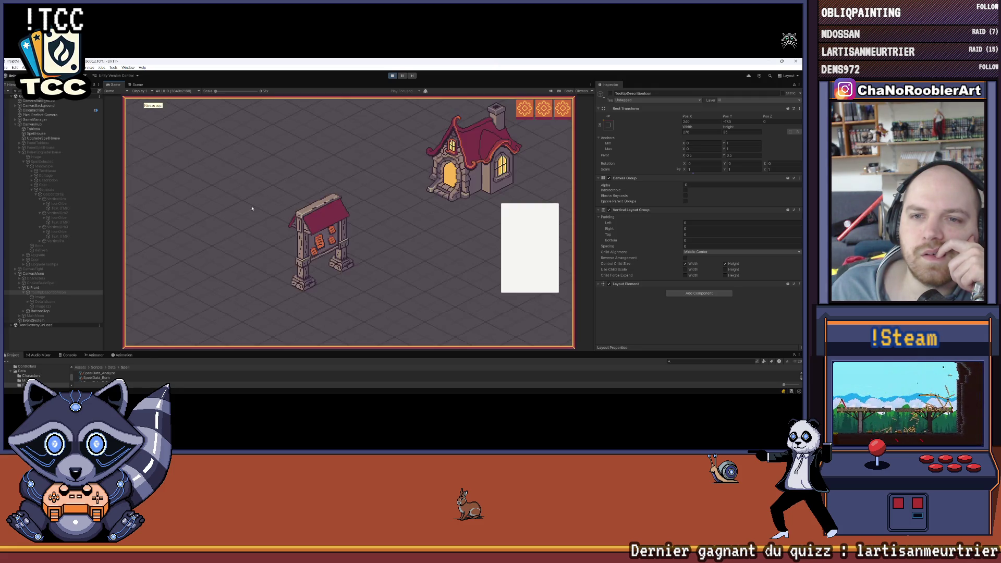
left_click(316, 236)
left_click(320, 219)
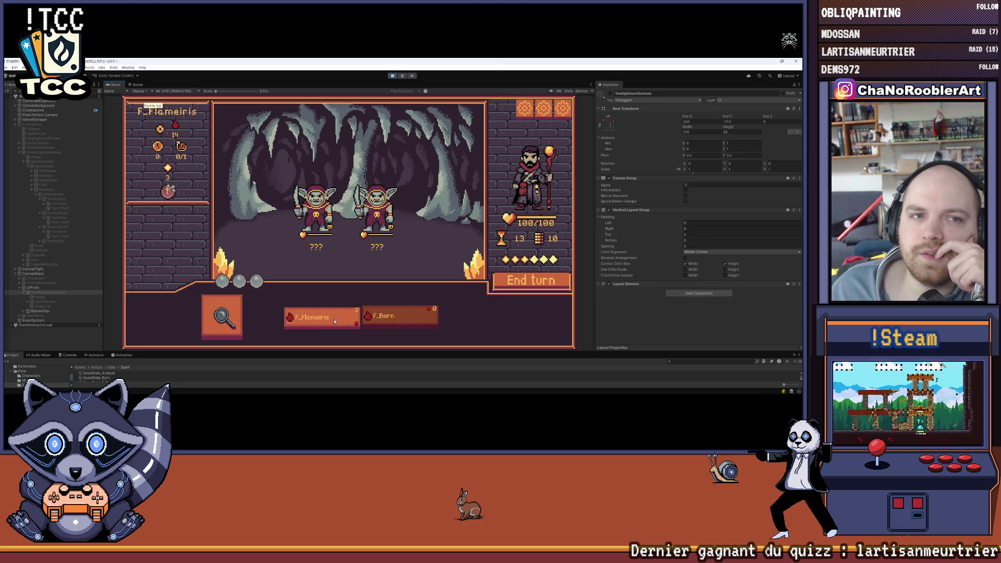
mouse_move(322, 319)
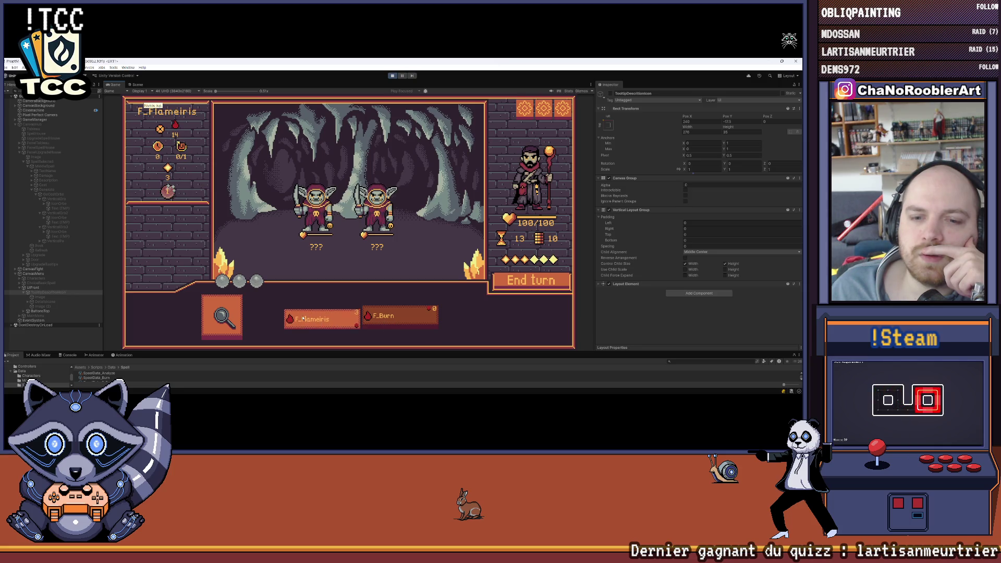
Target the first goblin, end the turn, return from victory to the hub, then switch back to Aseprite.
left_click(325, 317)
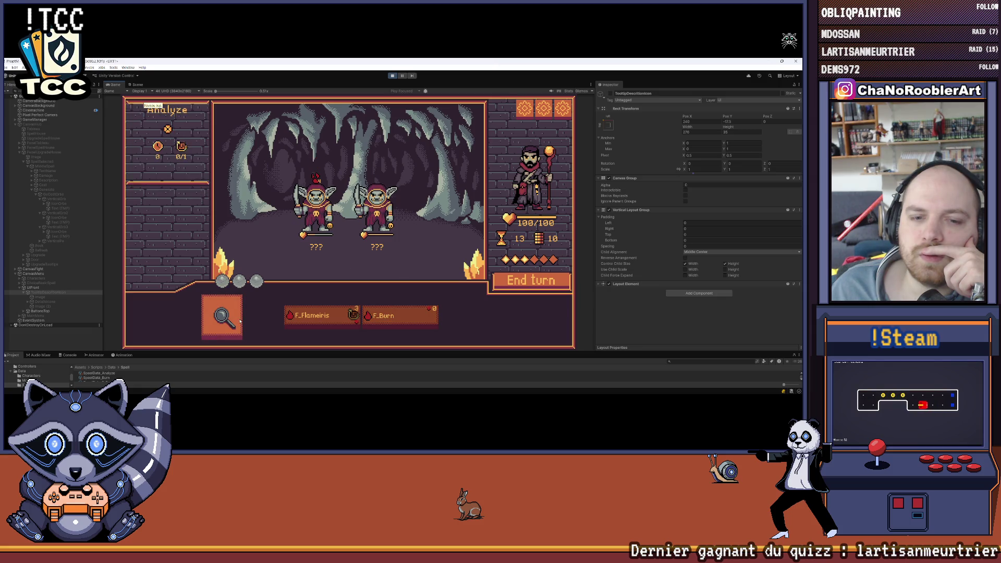
left_click(522, 283)
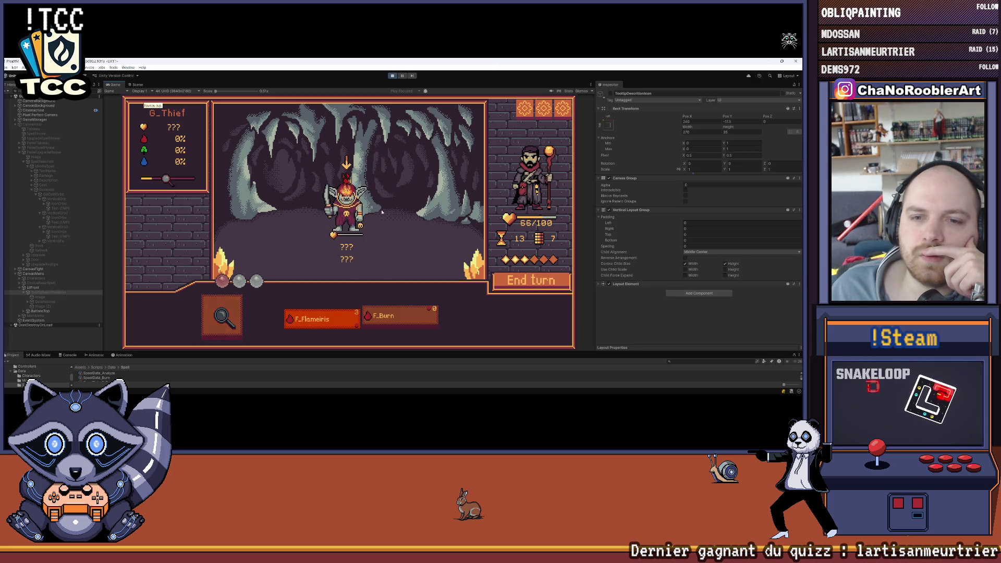
left_click(348, 202)
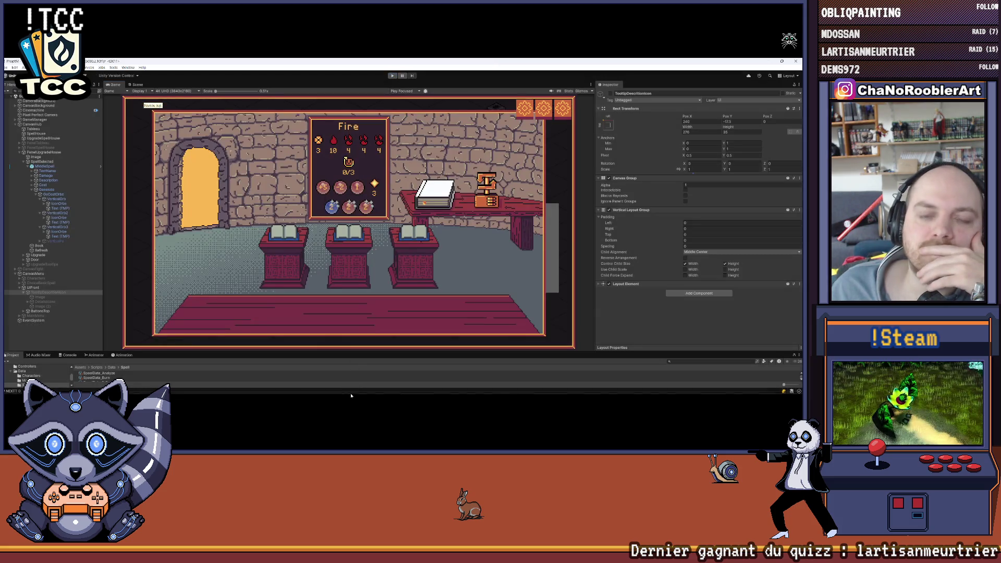
left_click(504, 390)
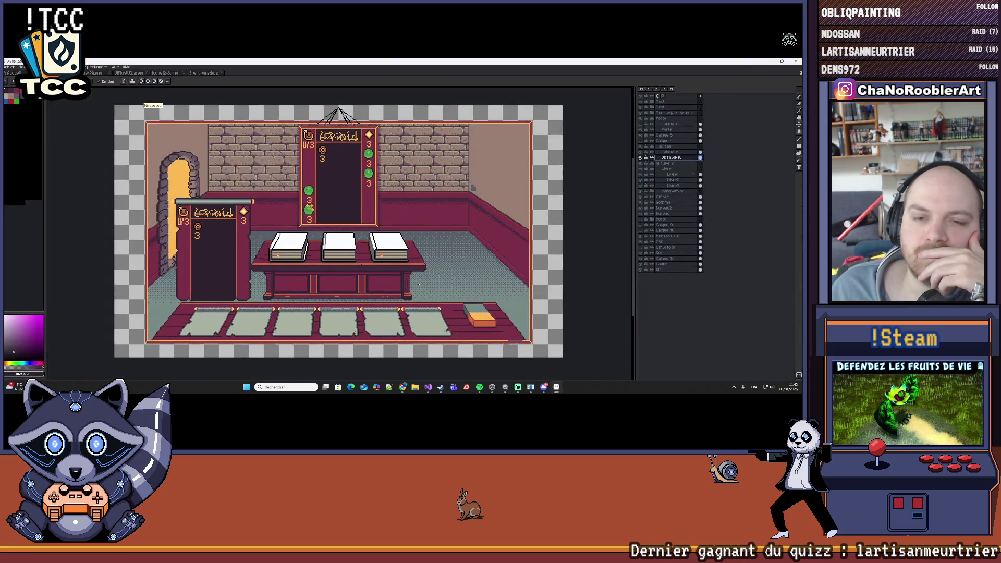
scroll(319, 130, "up", 1)
scroll(318, 131, "up", 1)
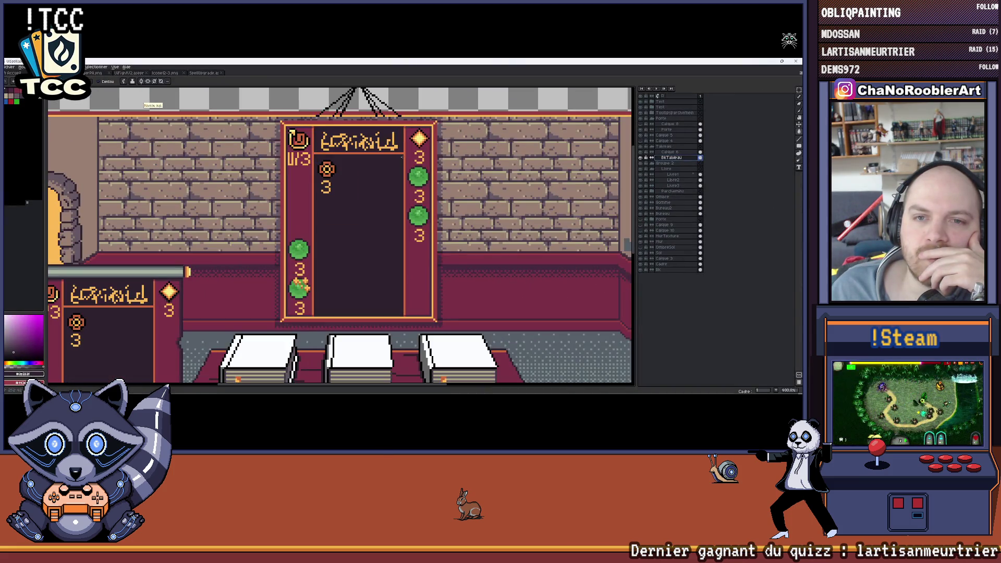
scroll(309, 238, "down", 1)
scroll(309, 238, "right", 1)
scroll(310, 239, "down", 1)
scroll(356, 268, "down", 3)
scroll(357, 268, "up", 3)
scroll(350, 268, "down", 3)
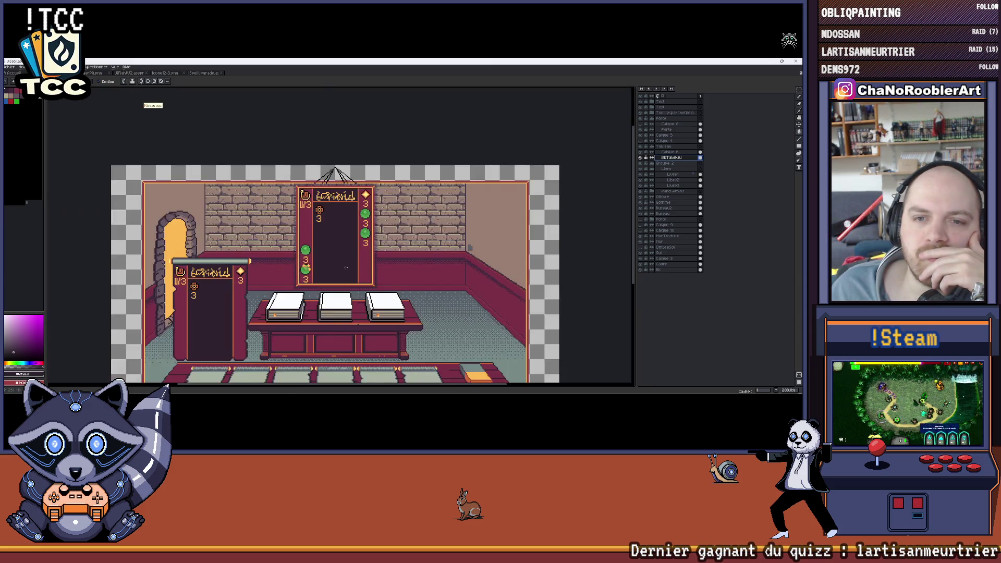
scroll(400, 243, "left", 1)
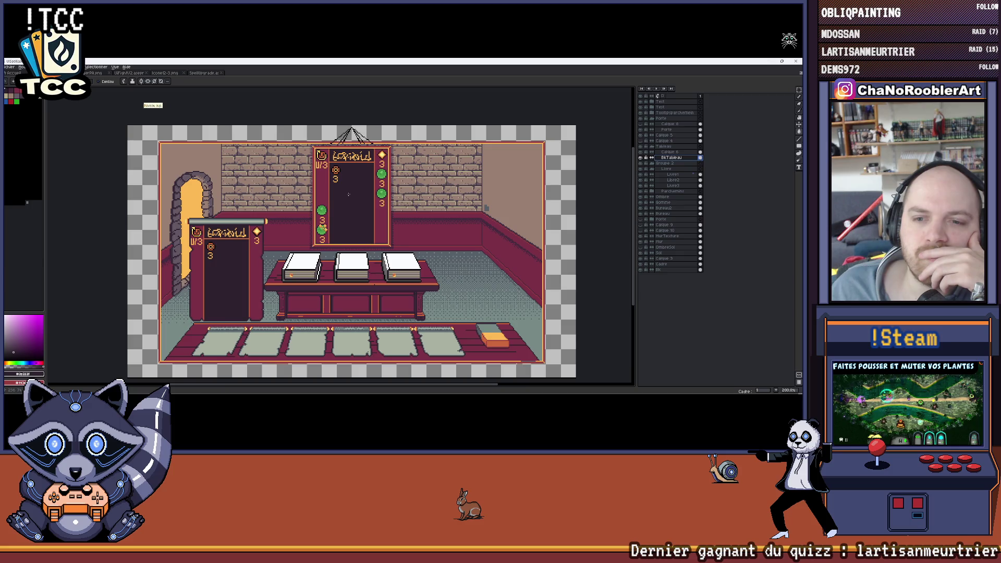
scroll(348, 195, "up", 3)
scroll(373, 249, "down", 1)
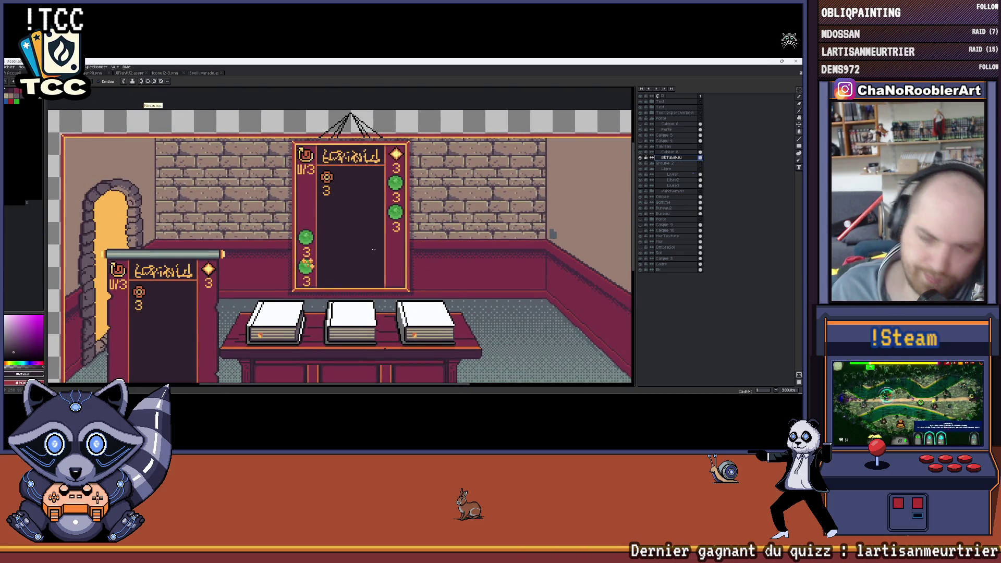
left_click(653, 117)
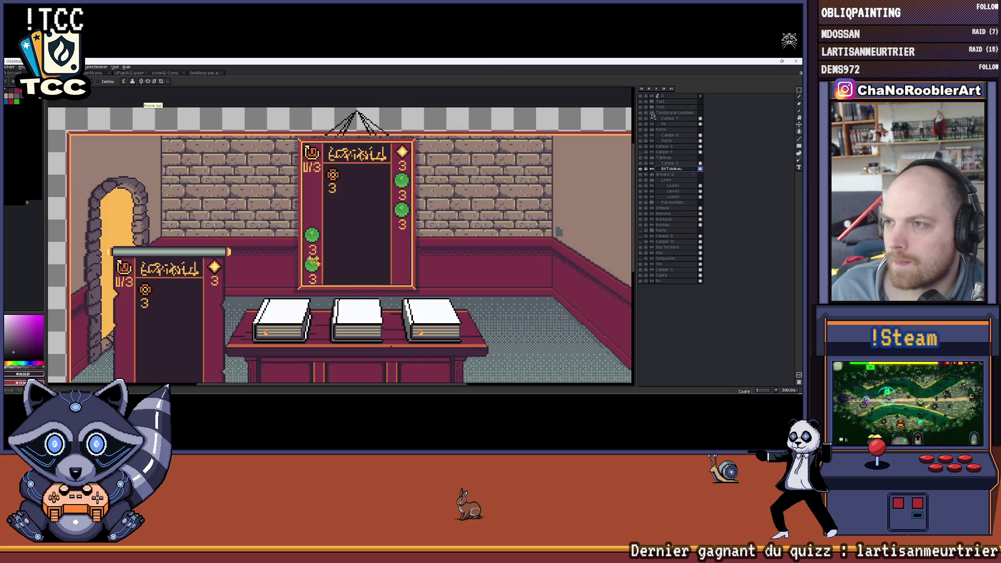
left_click(649, 110)
left_click(643, 154)
double_click(641, 166)
left_click(661, 163)
scroll(448, 212, "up", 2)
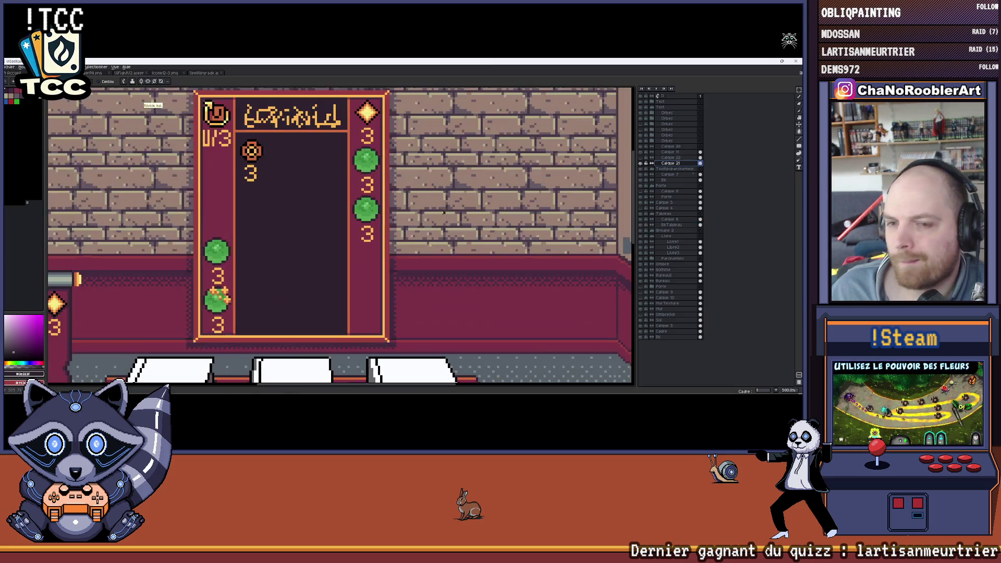
scroll(448, 211, "up", 1)
scroll(434, 240, "left", 1)
left_click(435, 241)
left_click(301, 223)
scroll(301, 224, "up", 2)
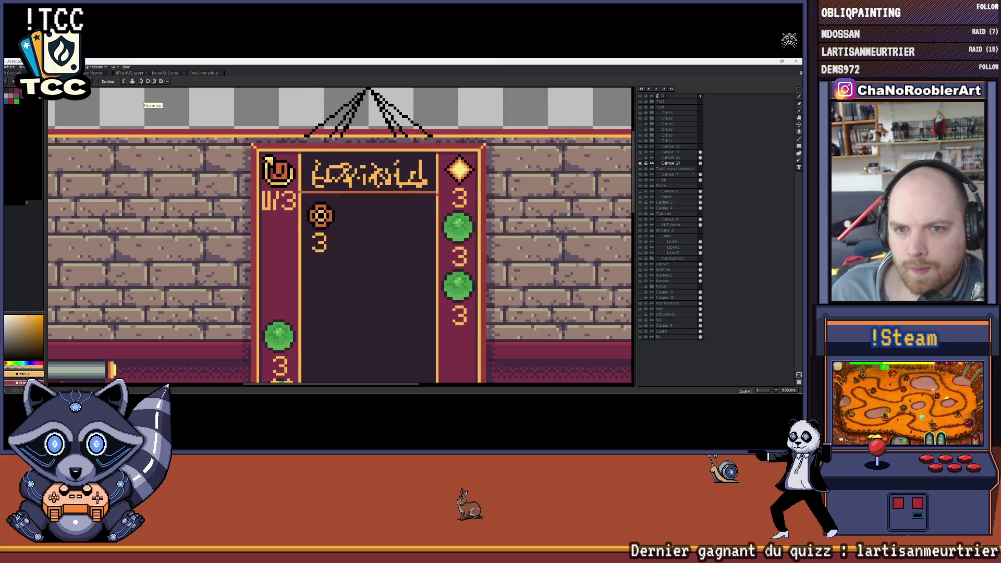
left_click(335, 200)
left_click(652, 162)
left_click(652, 163)
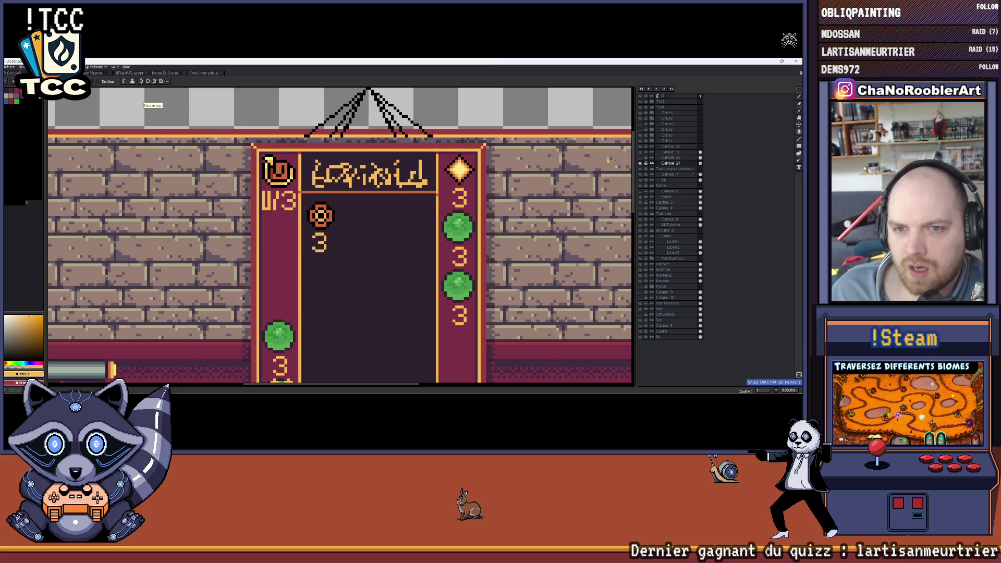
left_click(664, 153)
scroll(316, 174, "down", 3)
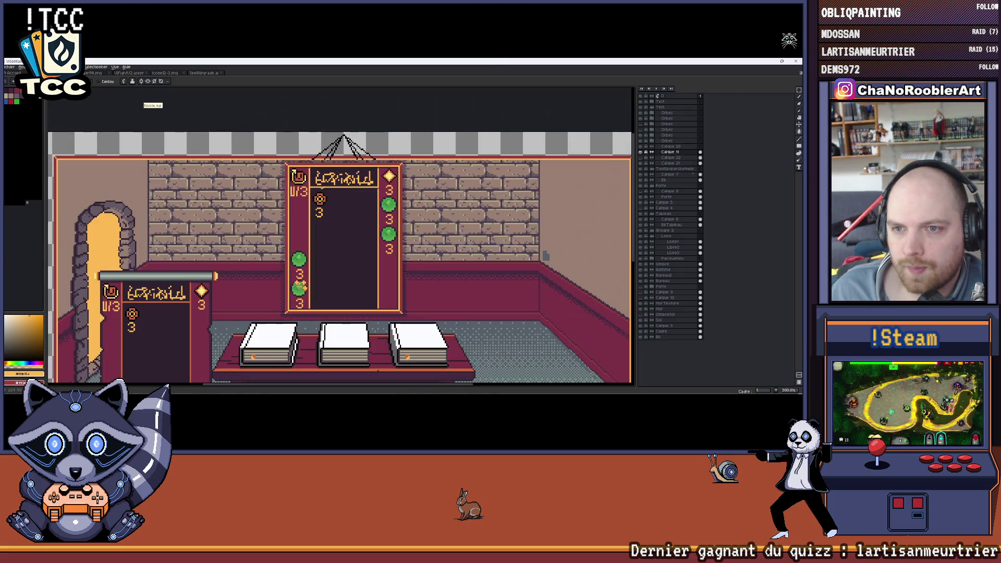
scroll(370, 199, "up", 5)
scroll(387, 166, "down", 3)
scroll(338, 208, "down", 2)
scroll(308, 227, "down", 3)
scroll(321, 235, "down", 3)
scroll(329, 244, "up", 1)
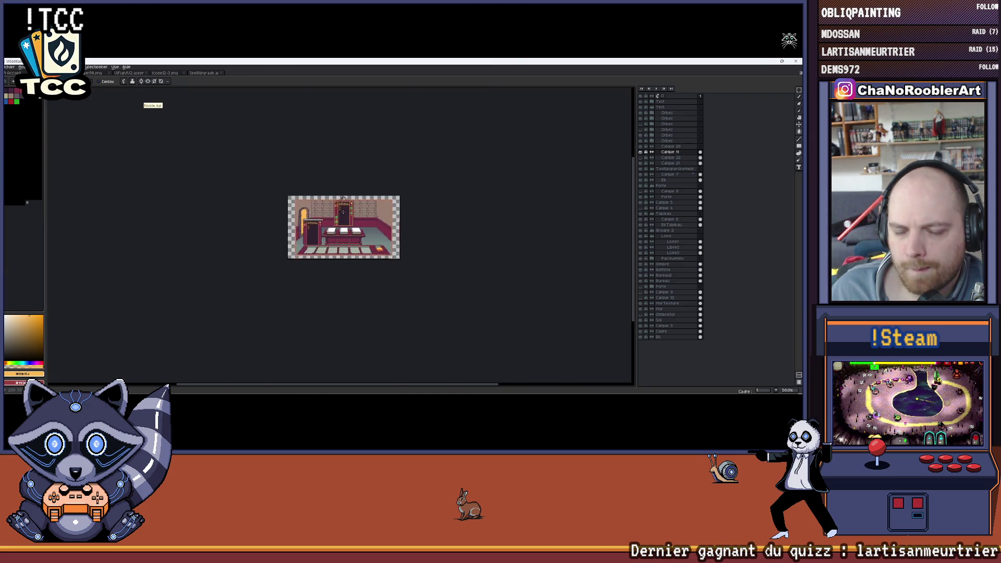
scroll(344, 243, "up", 3)
key("ctrl+z")
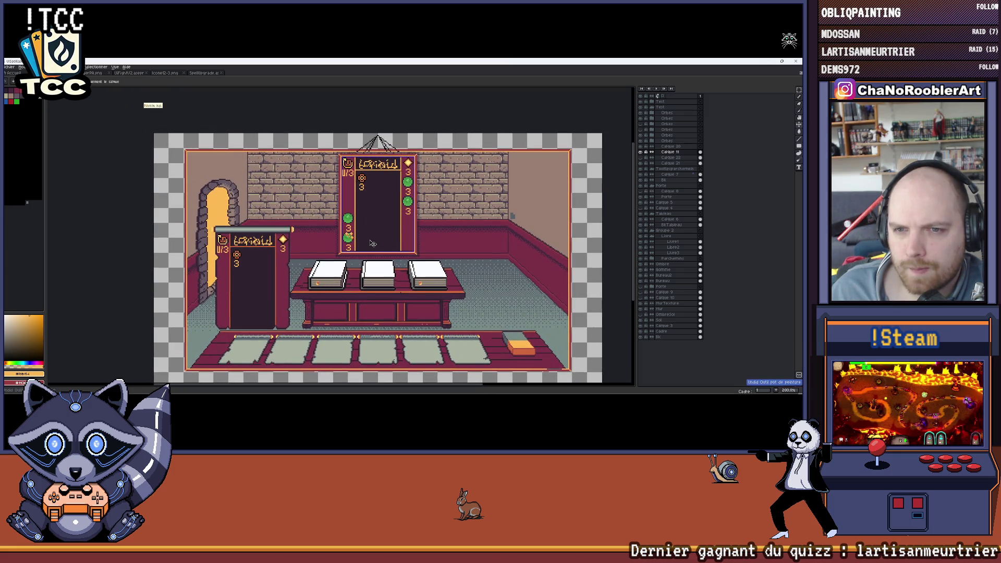
Select the card's layers and undo the last paint-bucket fill, switching back to the move tool.
key("b")
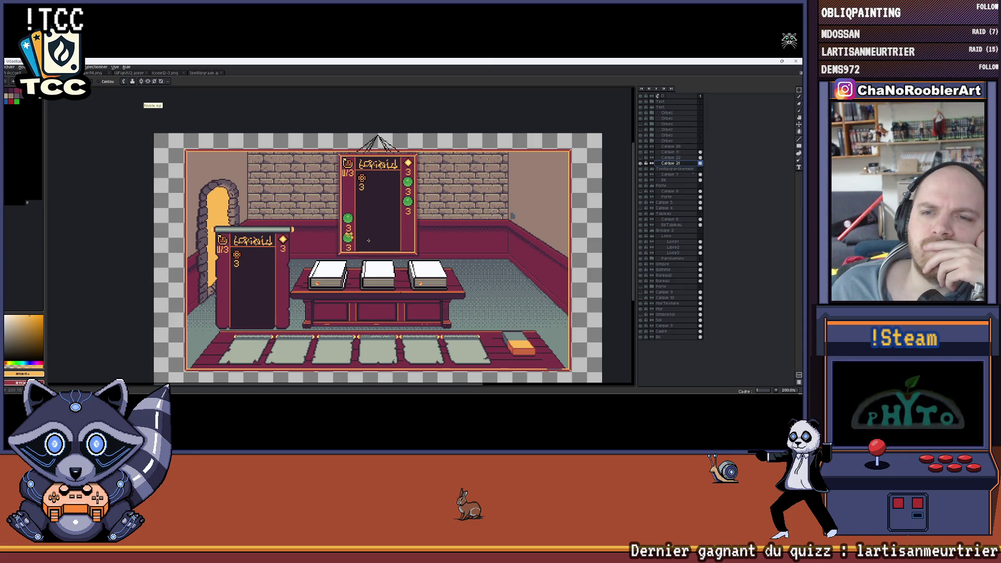
scroll(369, 241, "up", 2)
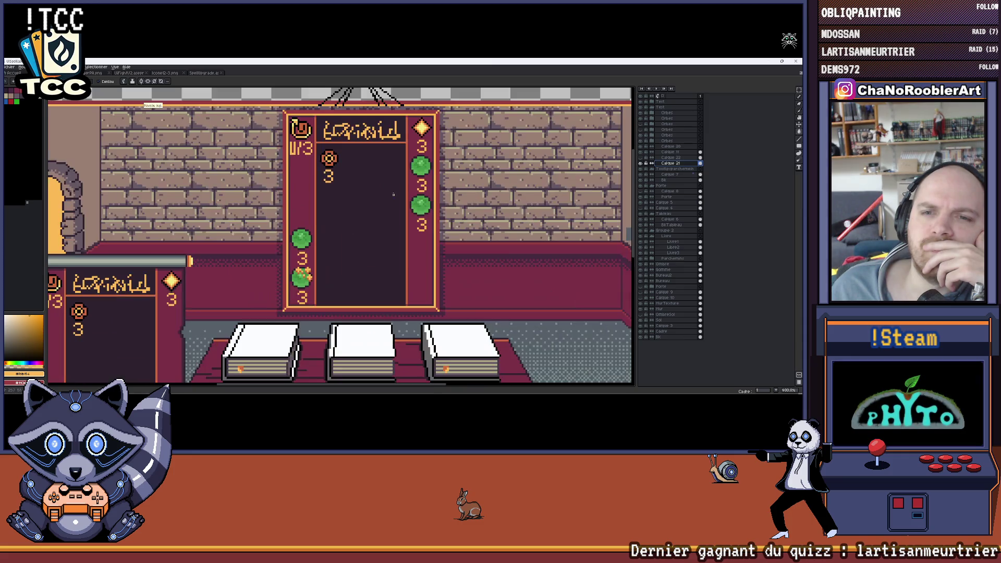
scroll(352, 184, "up", 2)
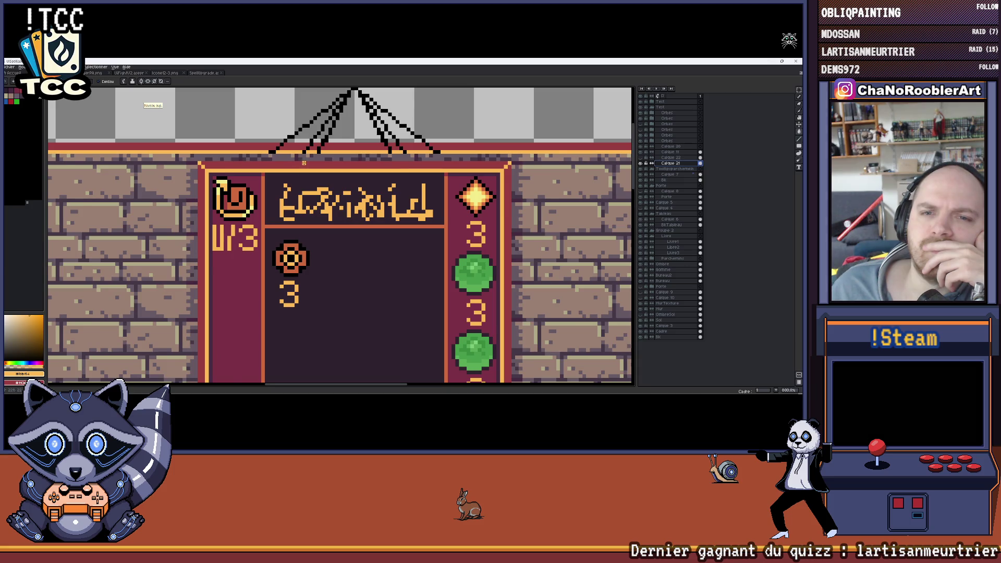
scroll(304, 164, "down", 1)
left_click(660, 212)
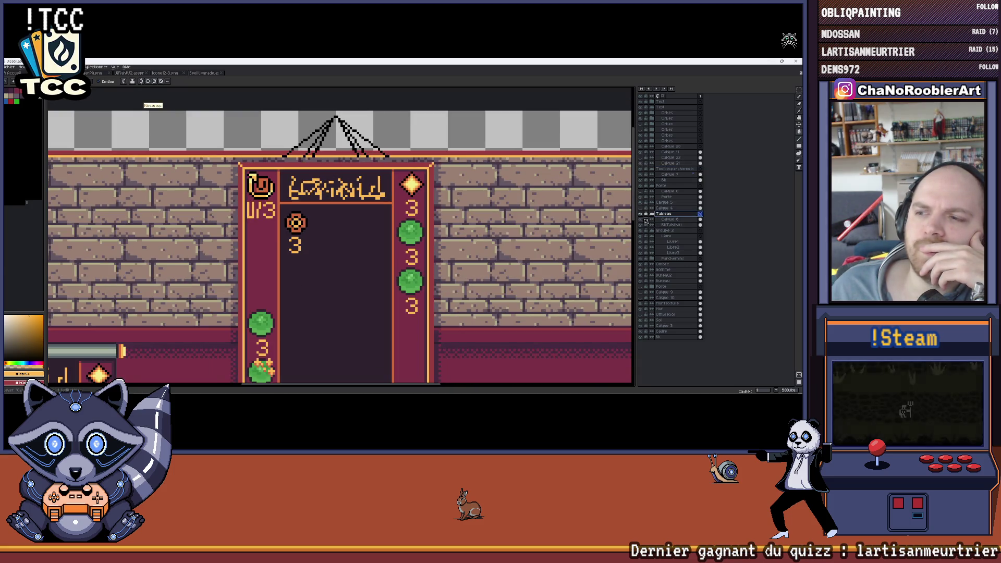
left_click(646, 219)
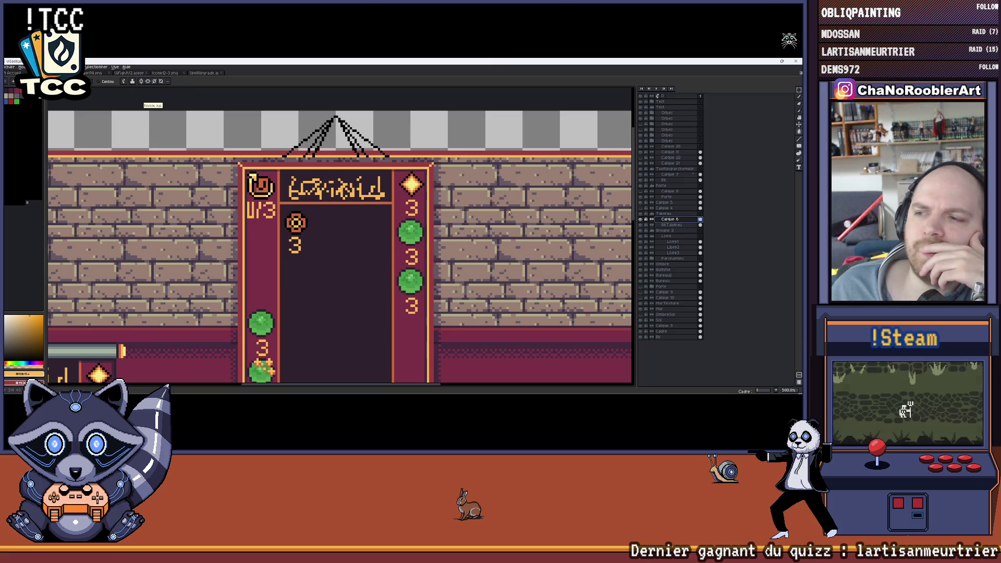
scroll(376, 184, "right", 1)
scroll(377, 184, "up", 1)
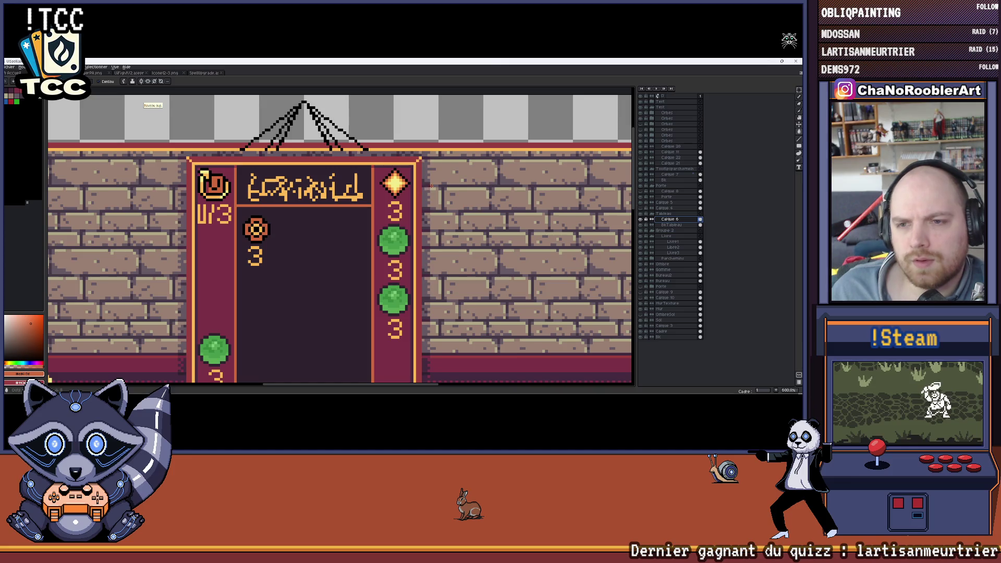
key("ctrl+z")
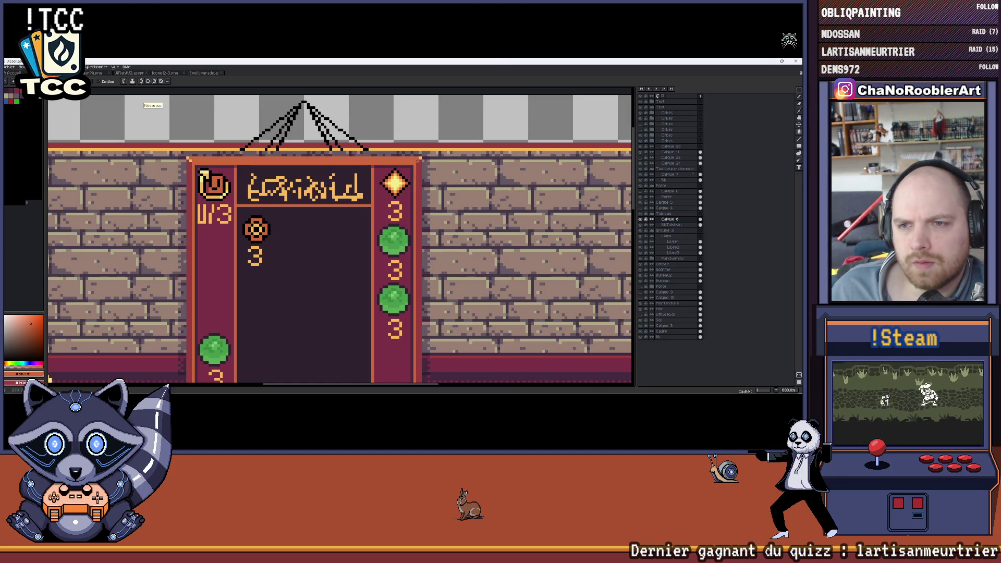
key("m")
scroll(477, 159, "down", 2)
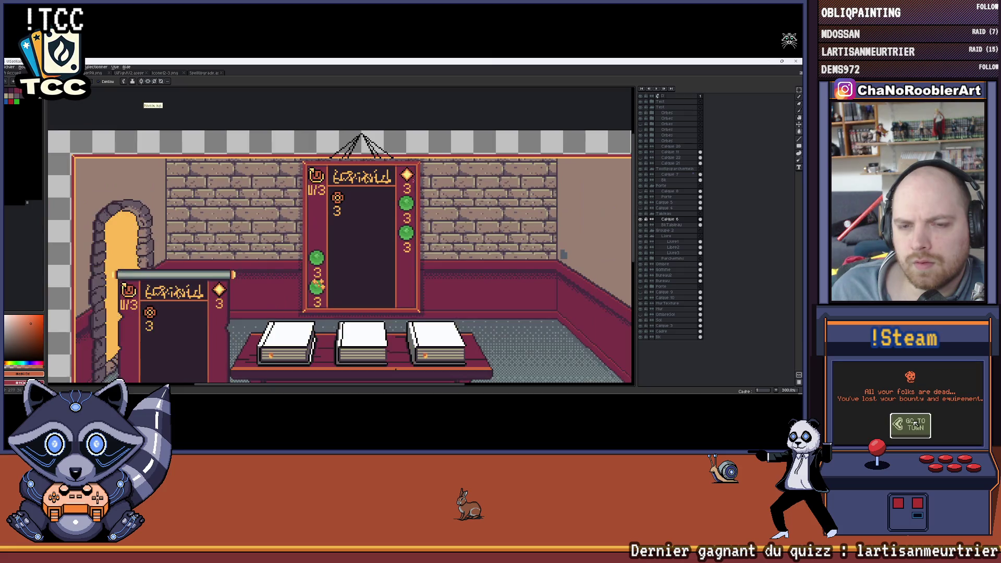
scroll(477, 158, "up", 1)
scroll(286, 153, "up", 1)
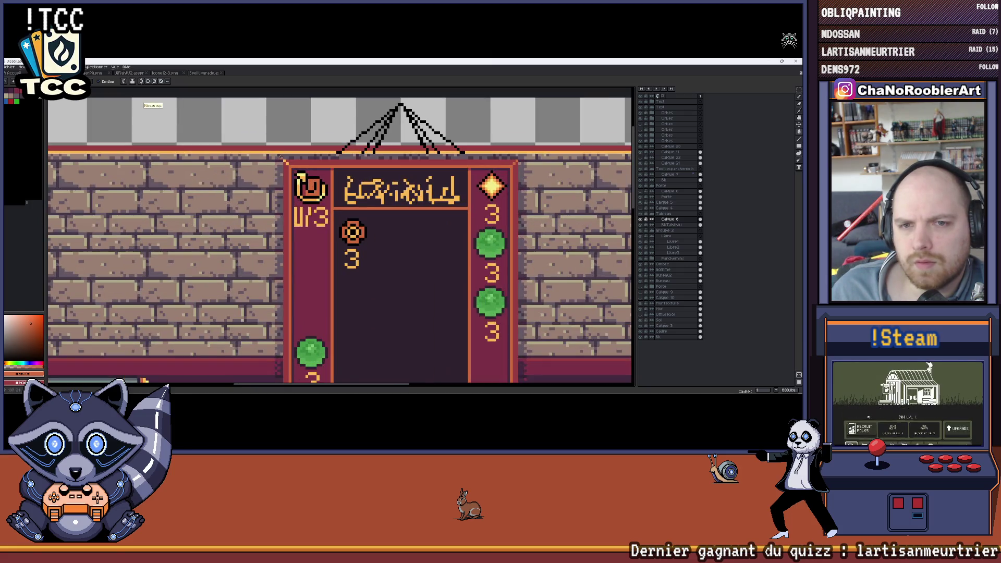
scroll(354, 232, "down", 2)
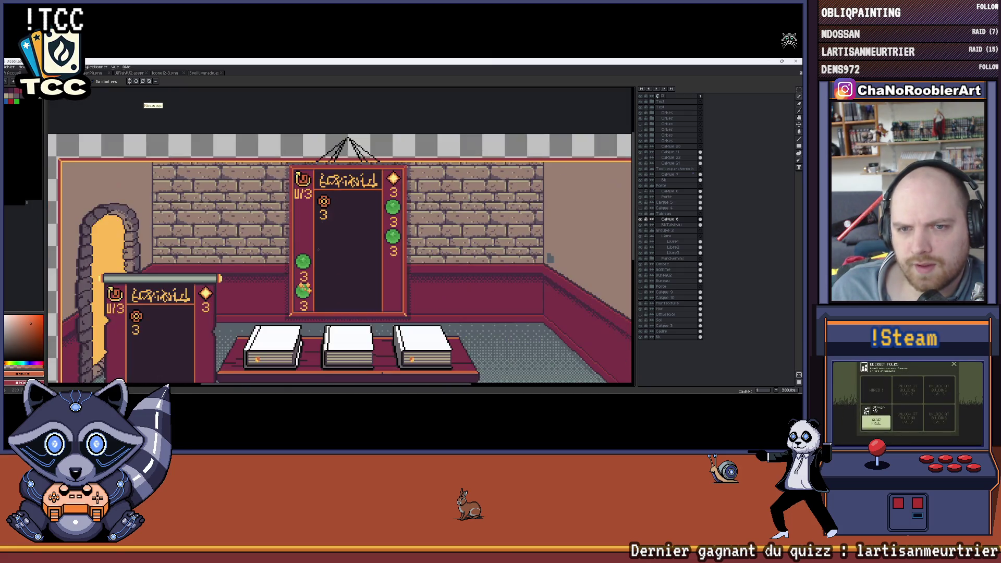
scroll(317, 267, "up", 2)
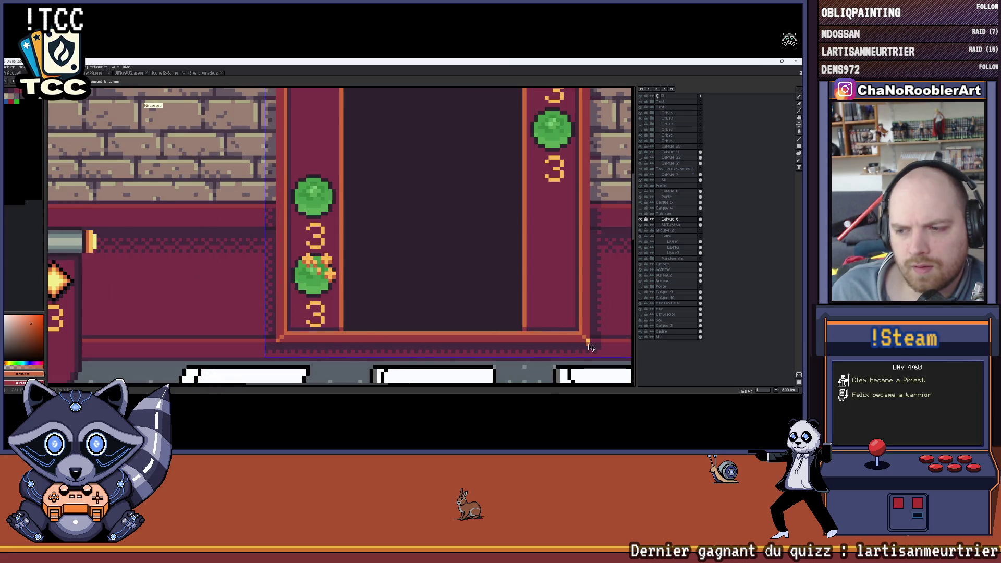
scroll(394, 285, "down", 3)
scroll(395, 285, "down", 1)
scroll(330, 213, "up", 2)
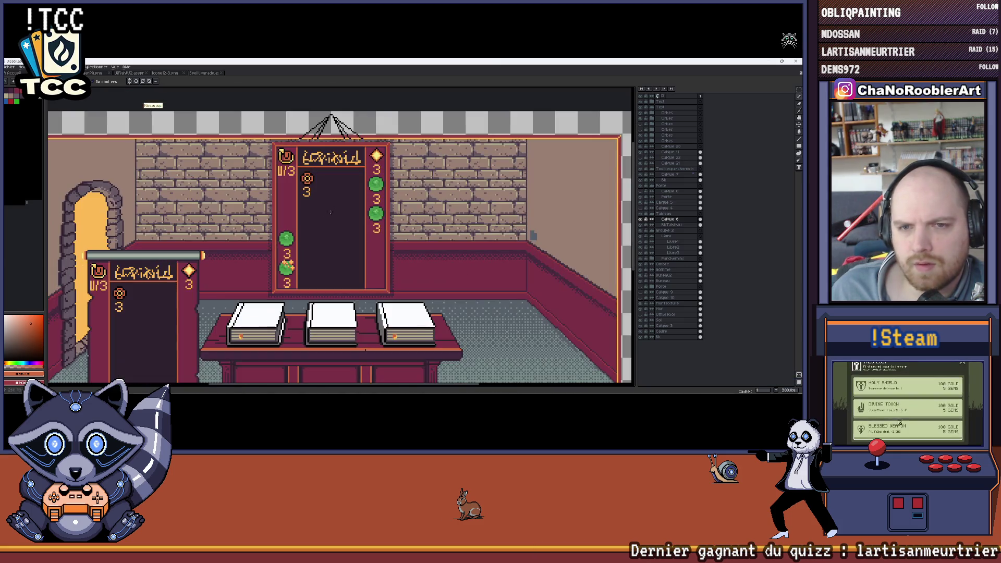
left_click_drag(338, 204, 356, 223)
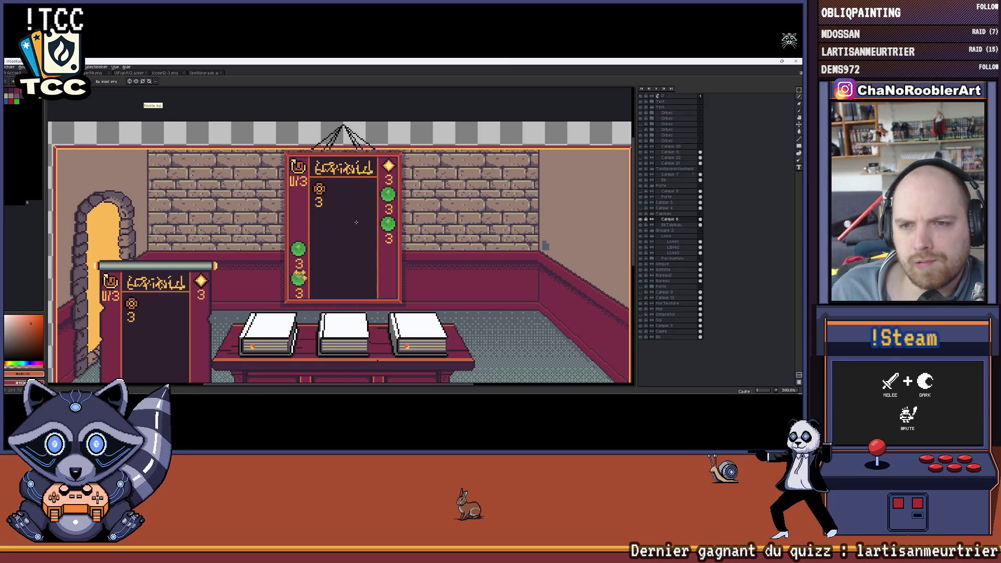
scroll(356, 223, "down", 1)
Undo the stray orange fills around the card and select a layer lower in the stack.
key("ctrl")
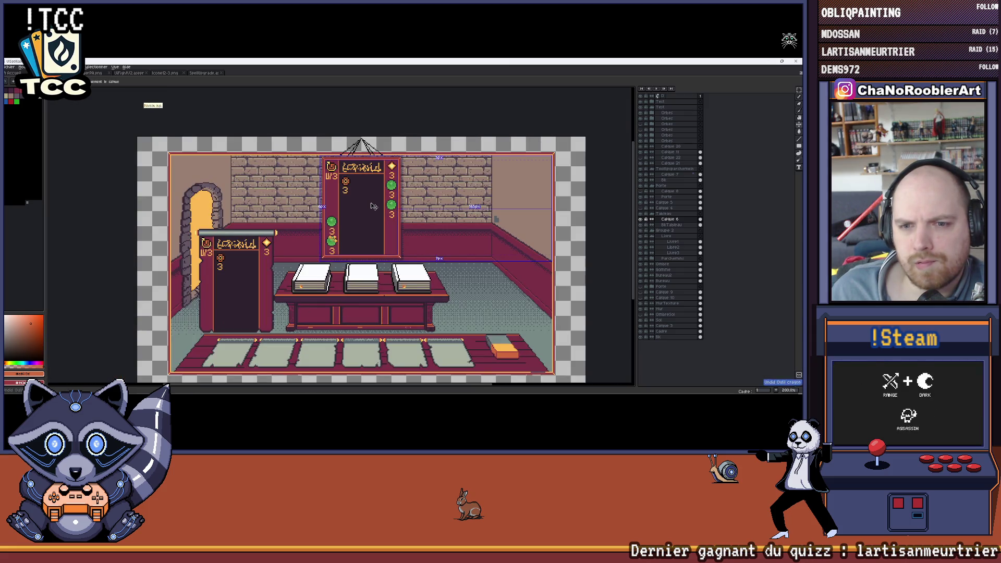
key("ctrl+z")
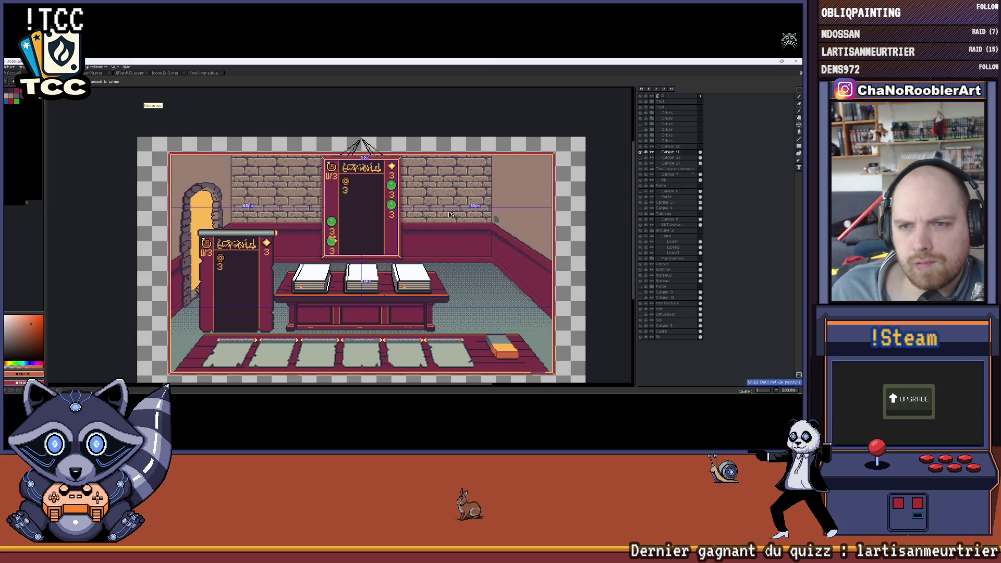
scroll(350, 152, "up", 2)
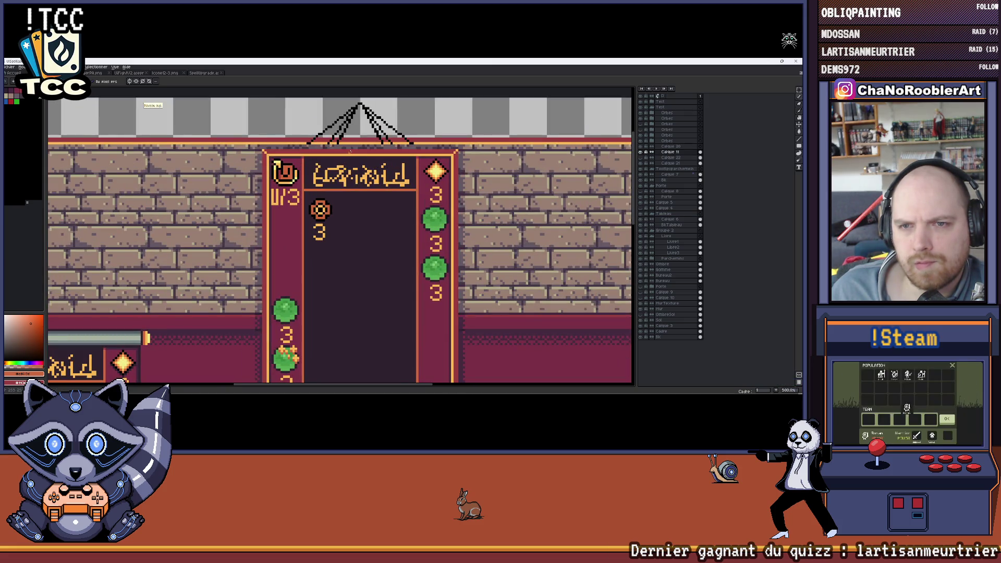
left_click(349, 151)
key("ctrl+z")
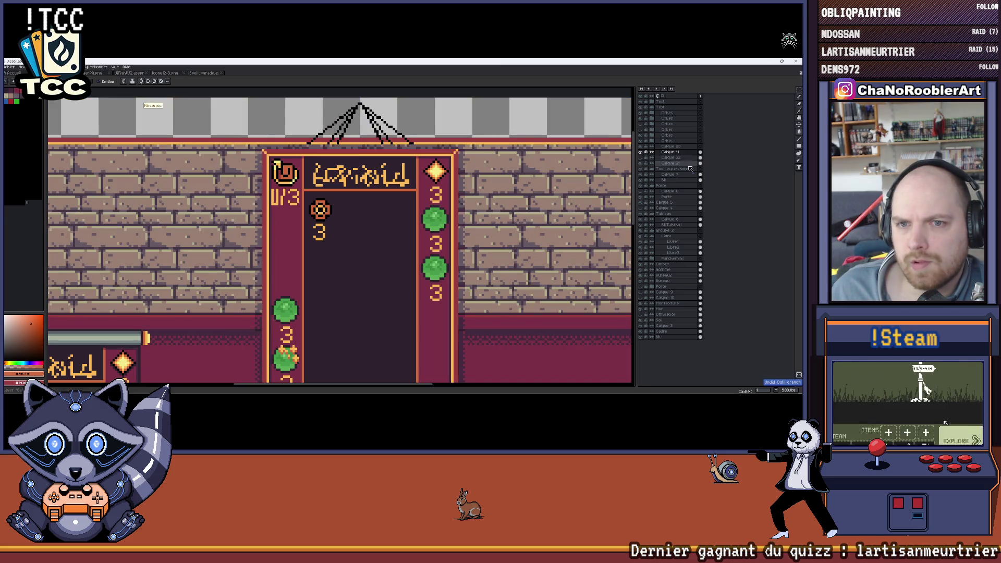
left_click(671, 221)
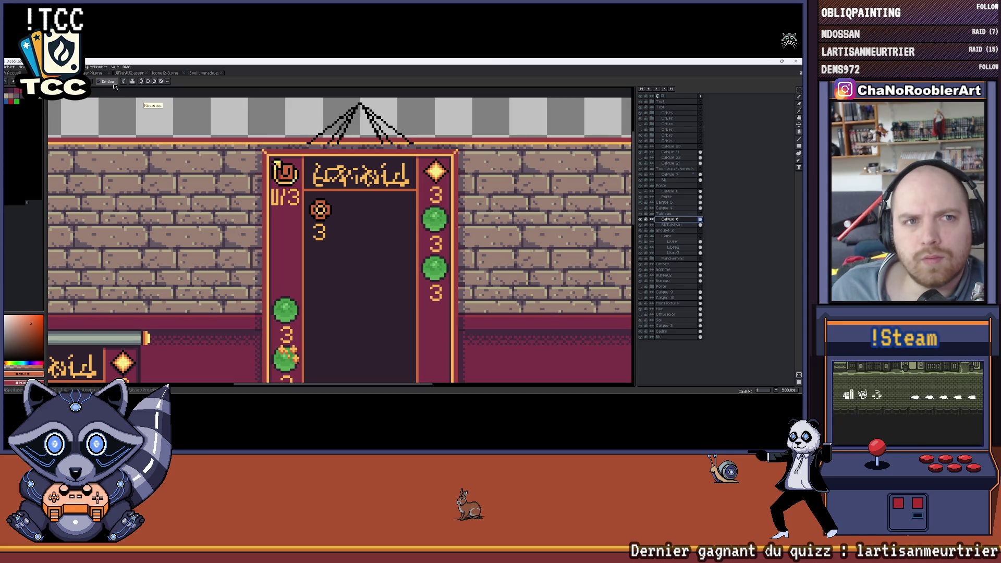
scroll(322, 138, "down", 1)
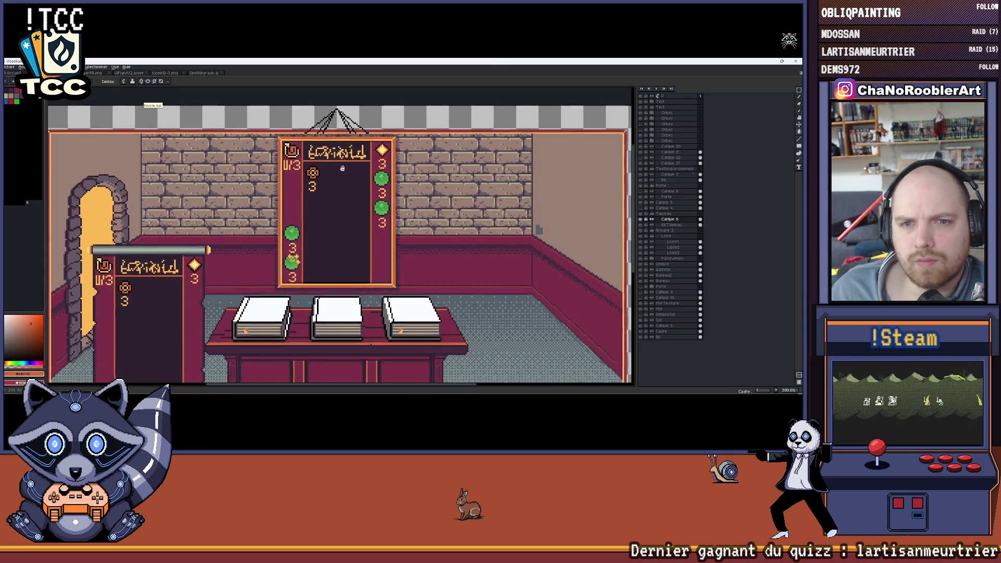
scroll(322, 138, "down", 1)
scroll(343, 185, "up", 1)
scroll(343, 185, "up", 1)
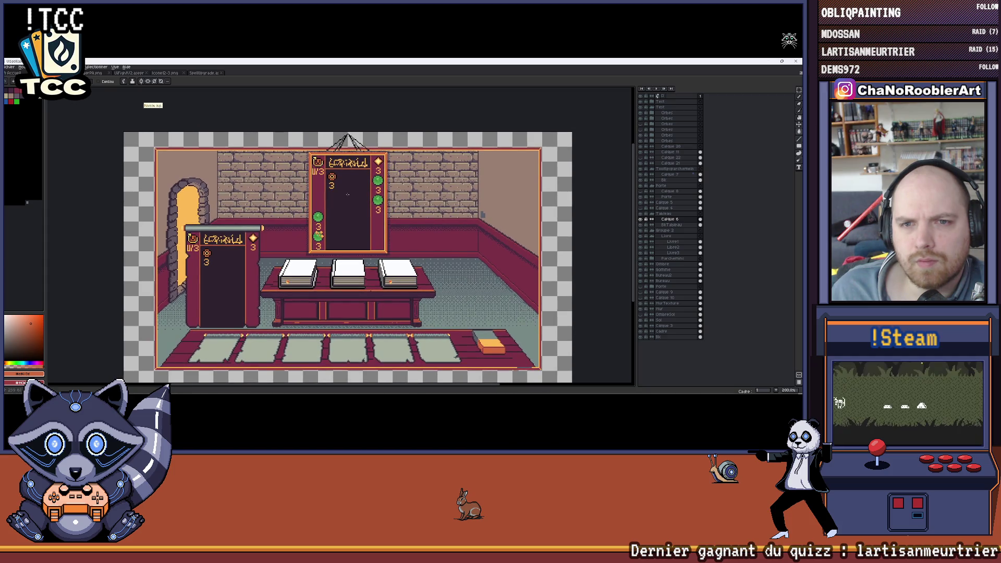
scroll(342, 184, "up", 1)
scroll(348, 188, "up", 1)
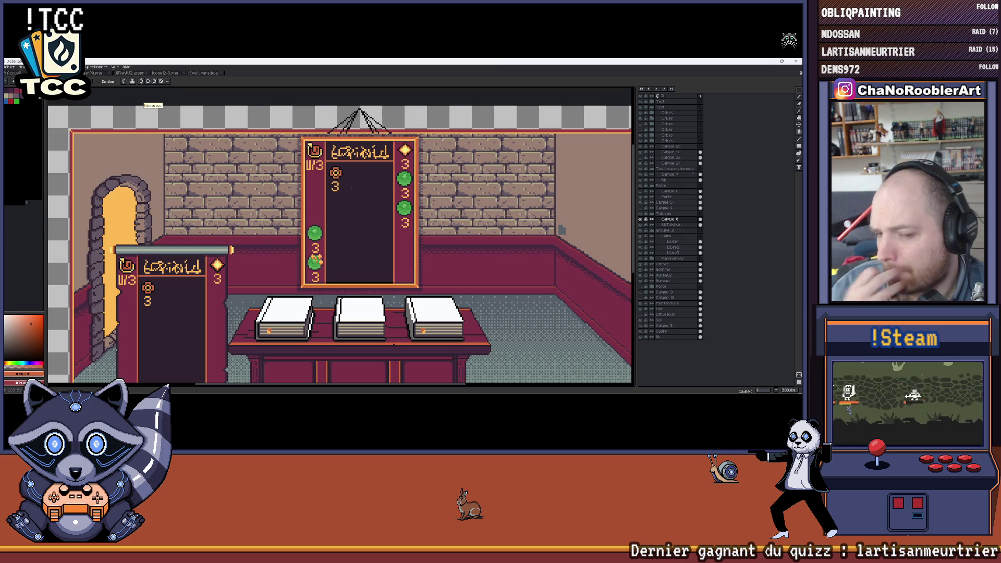
scroll(352, 188, "down", 1)
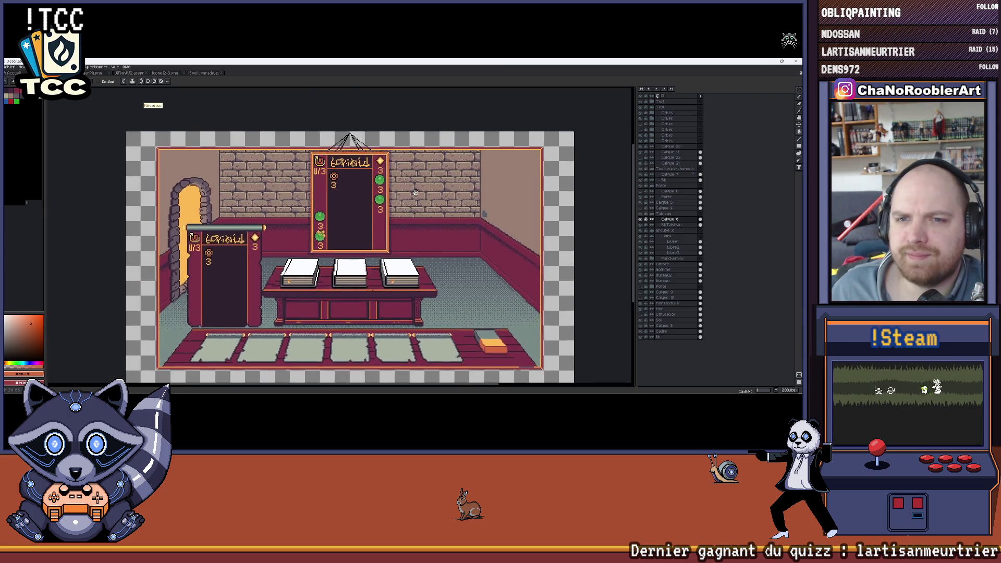
Expand and collapse the top layer groups to locate the card-markings layers.
left_click_drag(420, 198, 415, 186)
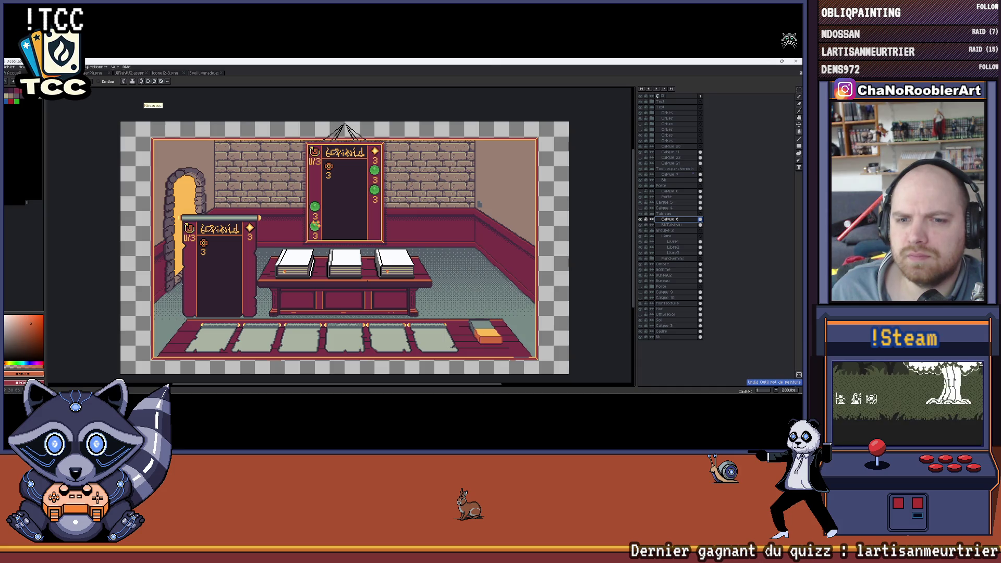
scroll(297, 234, "up", 1)
scroll(297, 235, "up", 1)
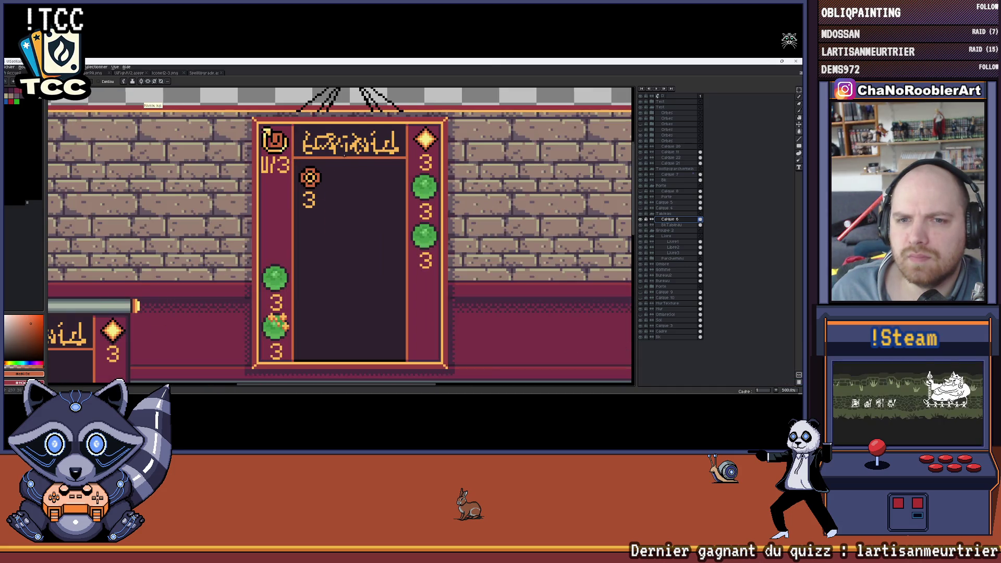
scroll(297, 235, "down", 2)
scroll(298, 235, "up", 1)
scroll(396, 175, "down", 1)
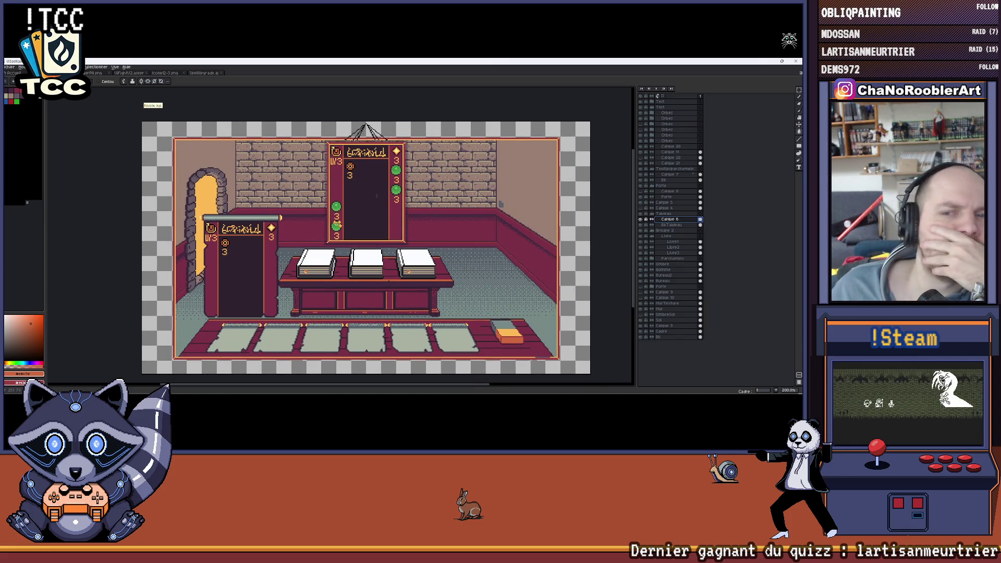
left_click_drag(381, 177, 359, 181)
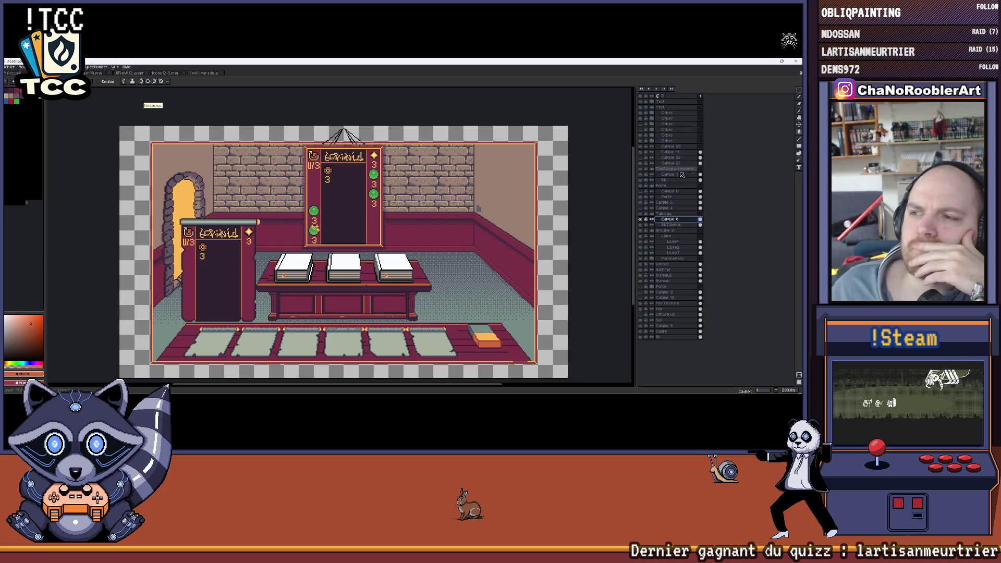
left_click(655, 104)
left_click(653, 109)
left_click(652, 109)
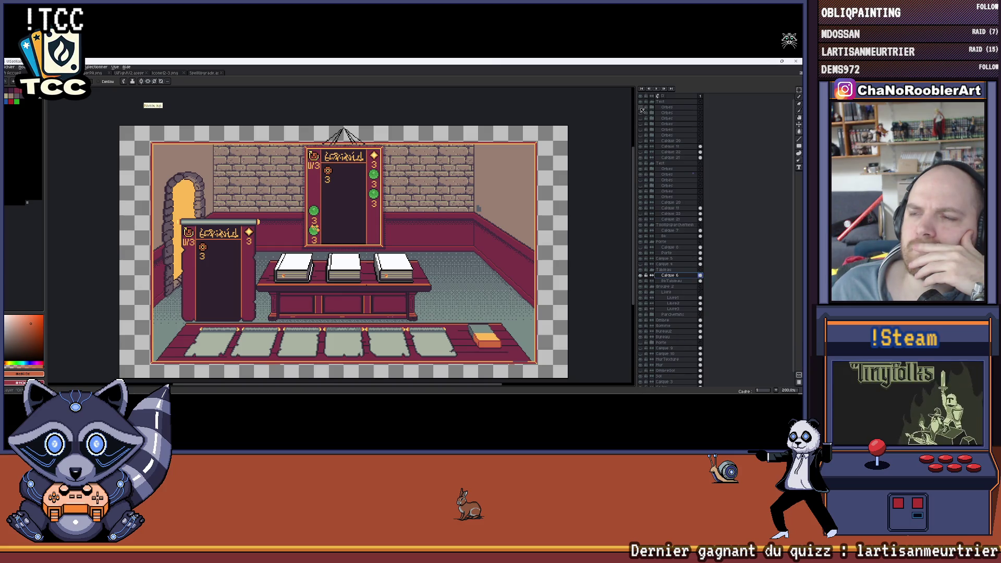
left_click(654, 104)
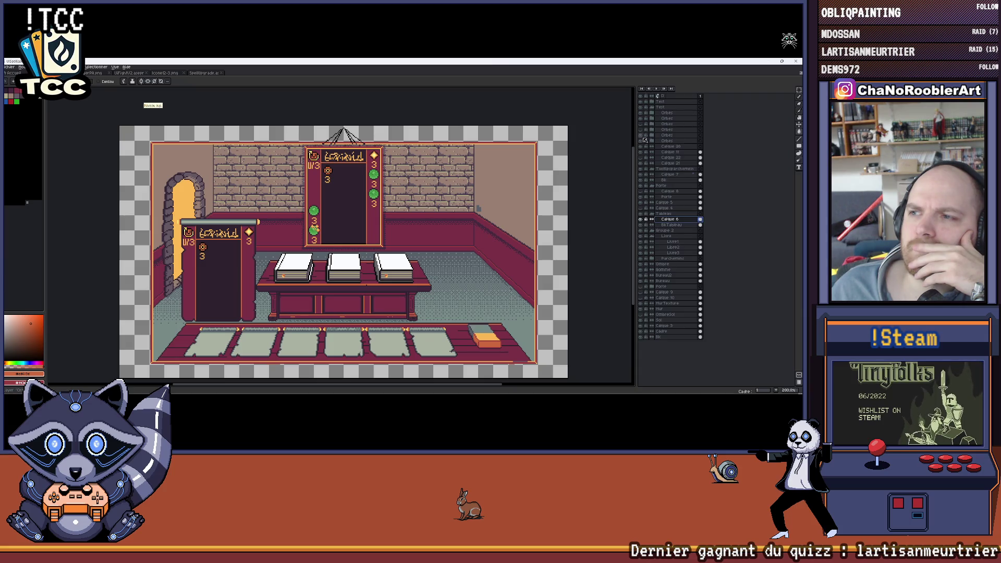
Hide the green dots, the 3 and the logo markings so the central wall card shows blank.
left_click(642, 118)
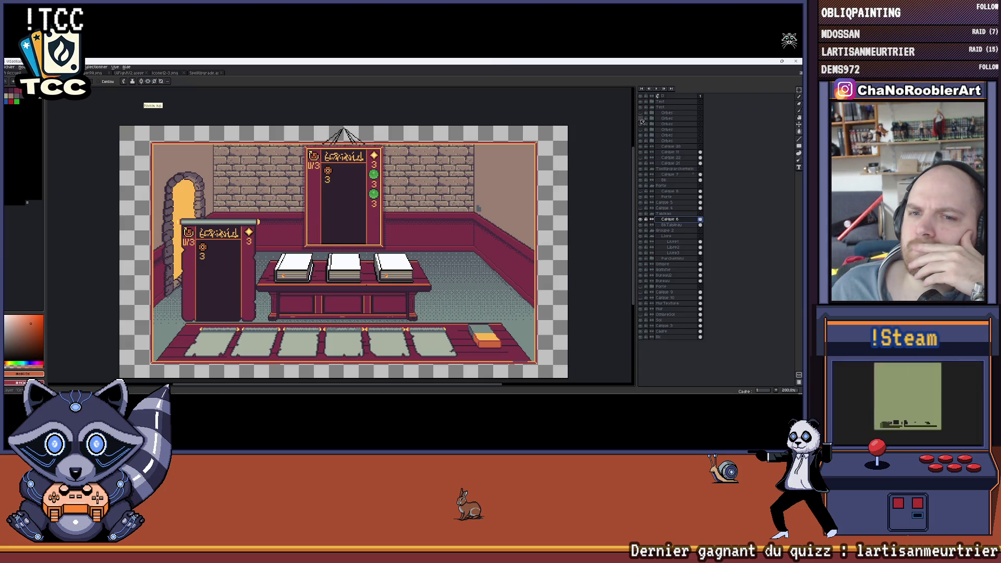
left_click(642, 139)
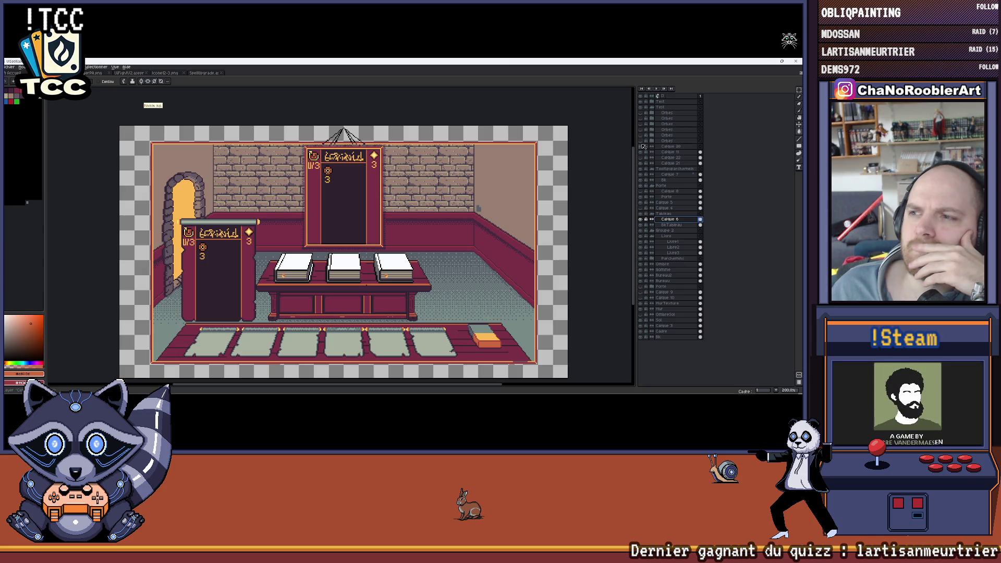
left_click(642, 151)
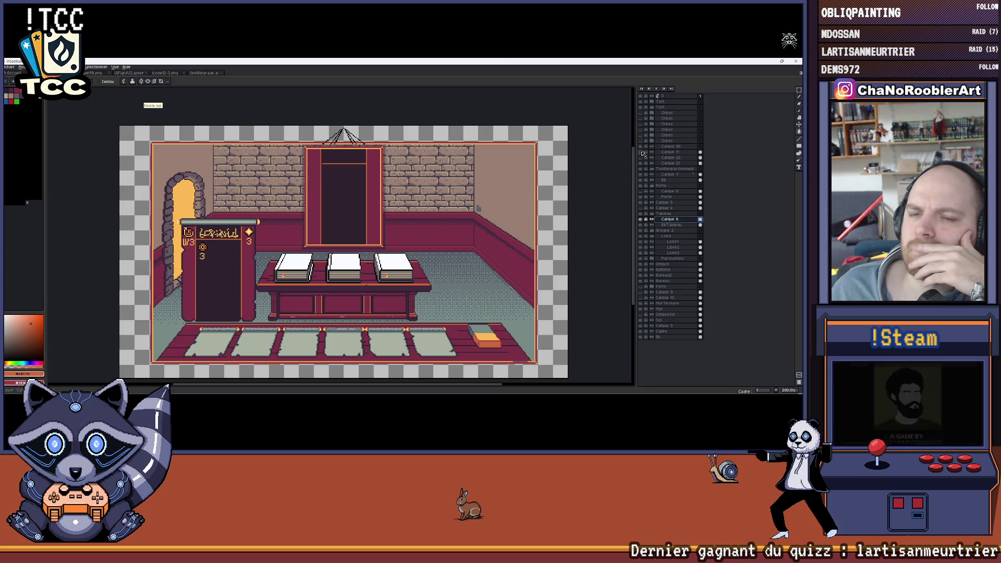
scroll(337, 165, "up", 2)
scroll(337, 164, "up", 2)
scroll(337, 165, "down", 2)
left_click_drag(378, 162, 370, 161)
left_click(642, 162)
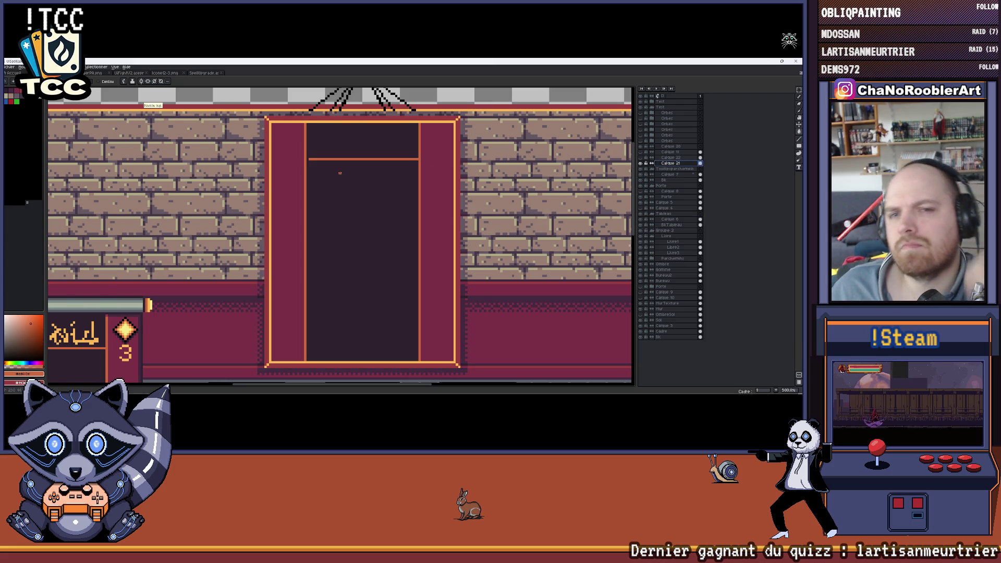
scroll(340, 172, "up", 2)
scroll(340, 172, "up", 2)
left_click(285, 159)
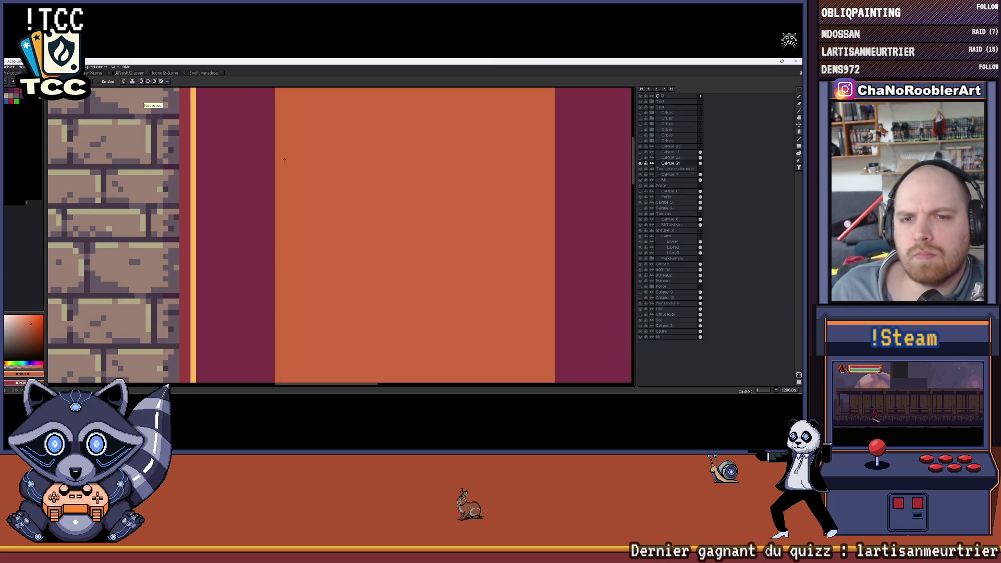
key("ctrl+z")
scroll(329, 170, "down", 2)
scroll(329, 169, "down", 2)
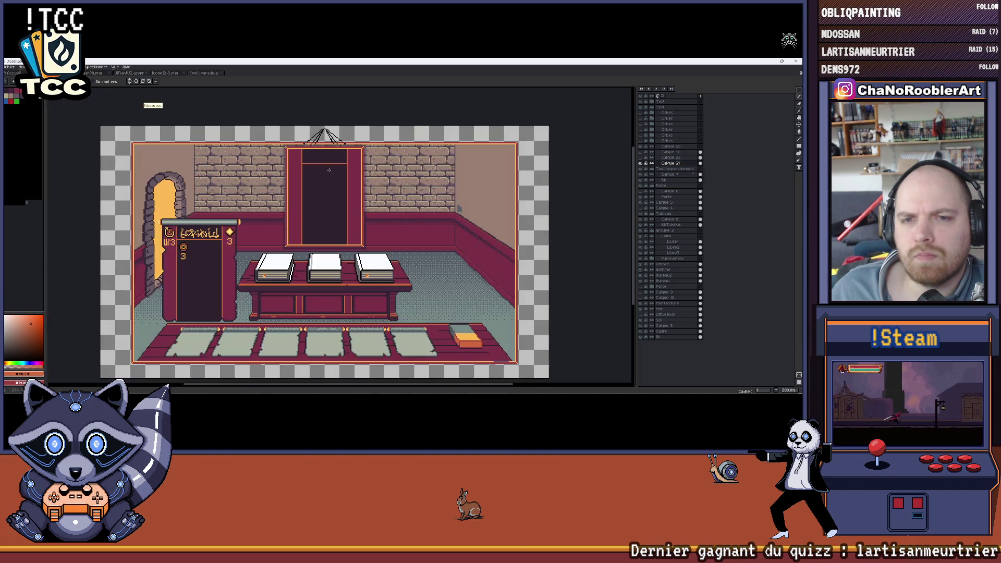
left_click_drag(328, 170, 383, 186)
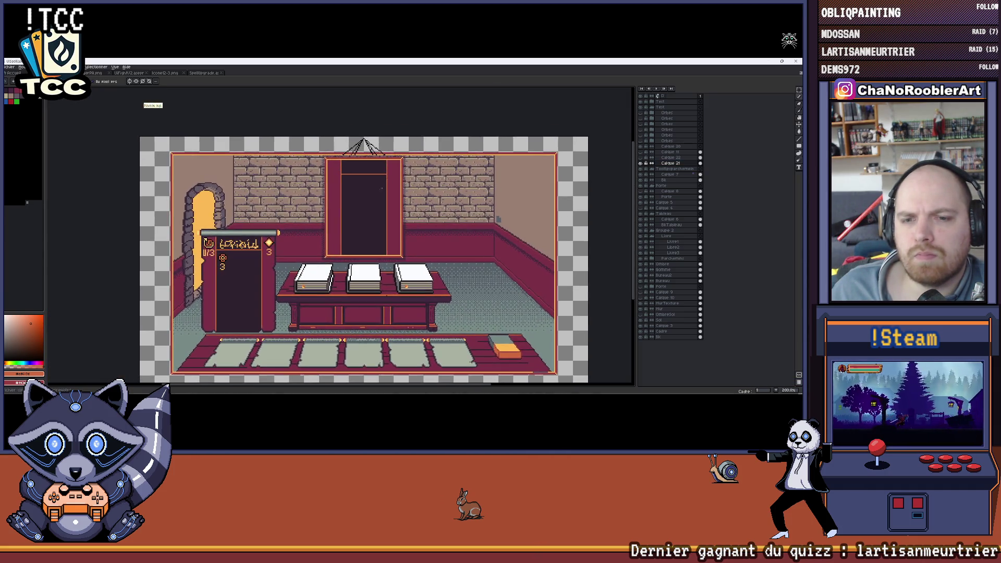
scroll(384, 187, "up", 2)
scroll(384, 188, "up", 1)
scroll(433, 215, "up", 1)
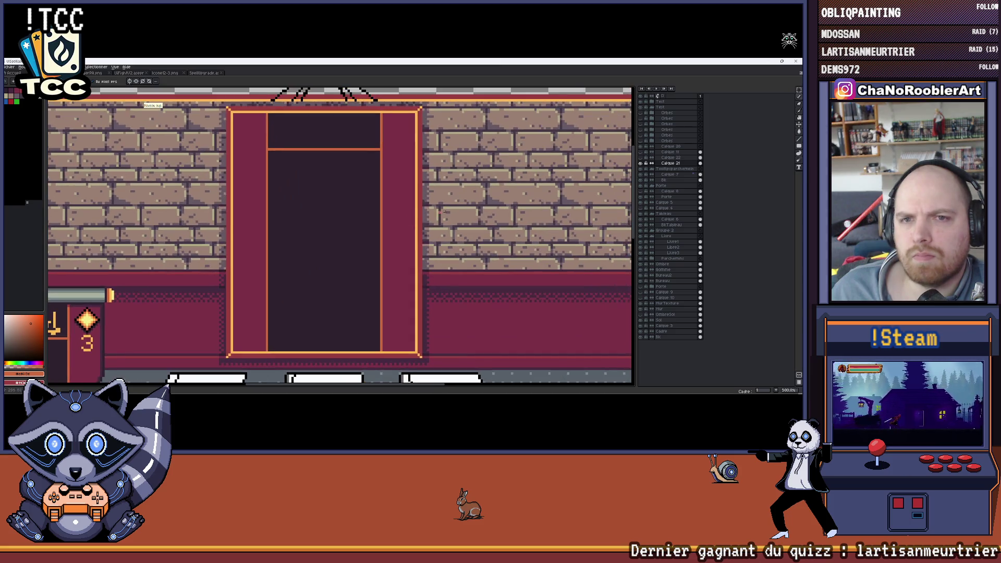
left_click(642, 160)
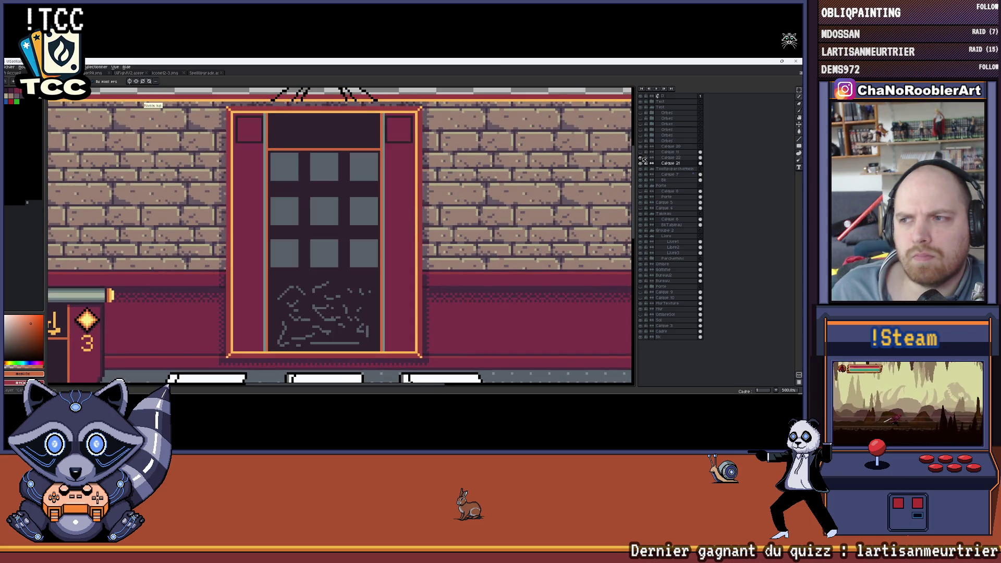
left_click(642, 160)
left_click(642, 143)
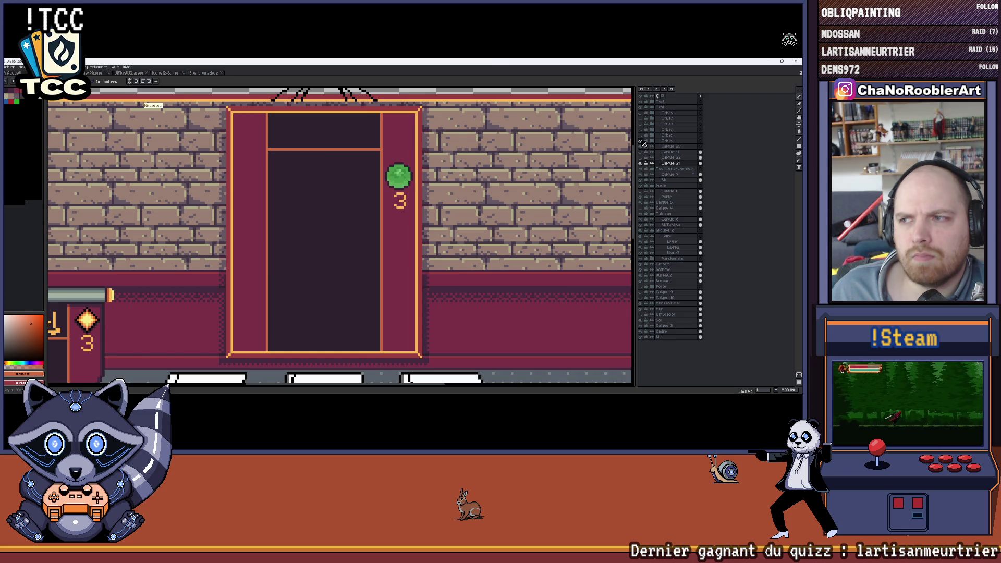
left_click(642, 139)
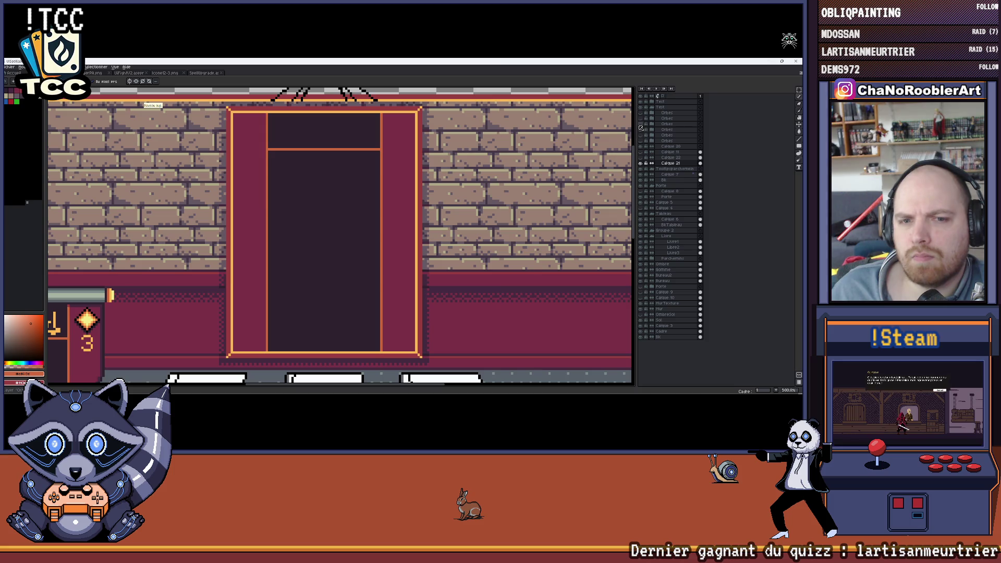
left_click(642, 159)
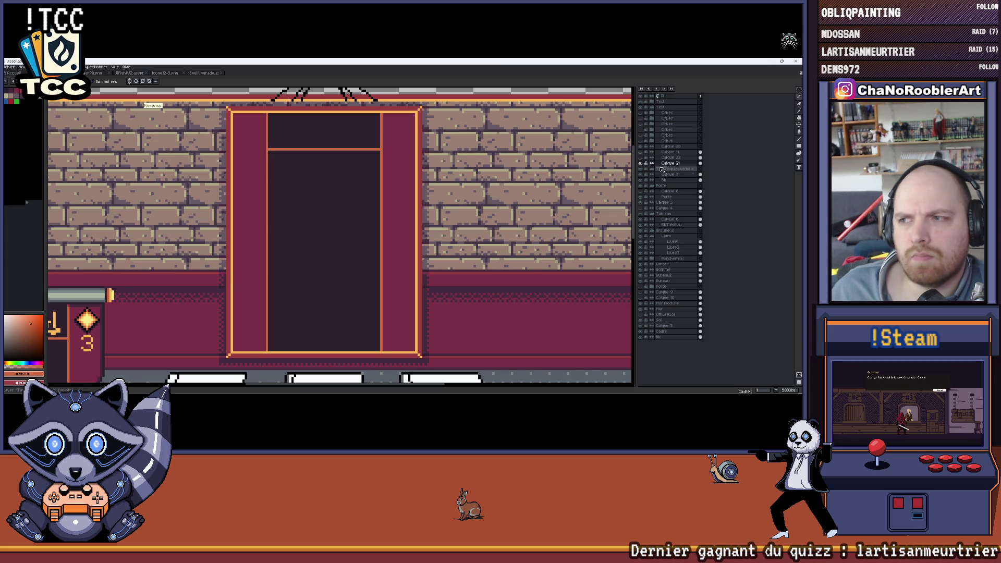
left_click(643, 163)
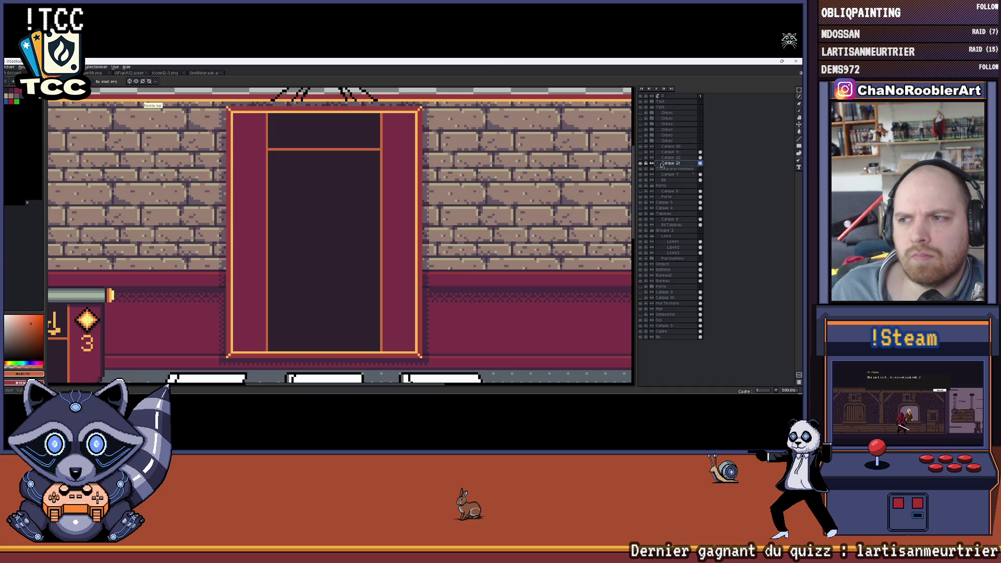
scroll(374, 262, "up", 1)
scroll(375, 262, "up", 1)
scroll(374, 264, "up", 1)
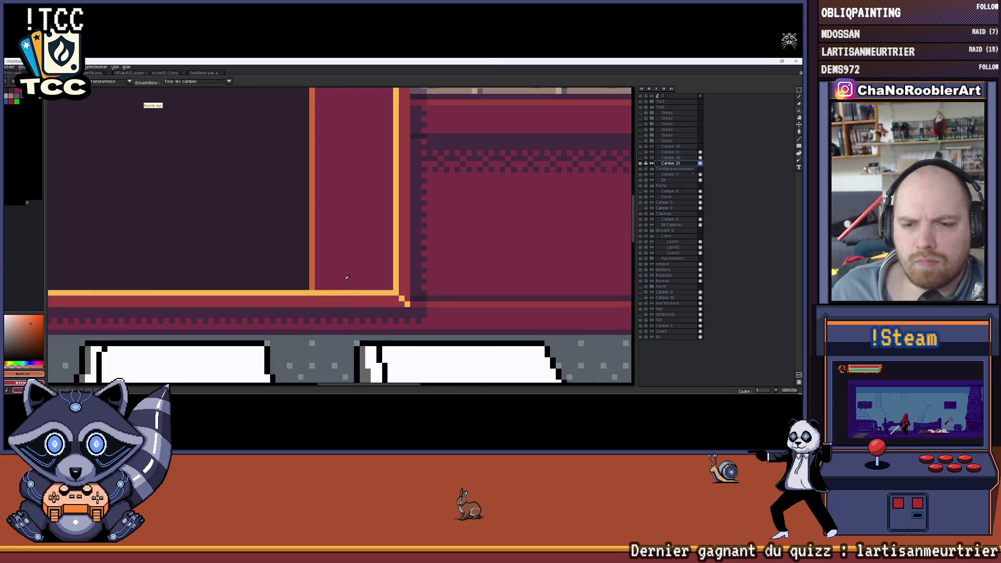
Undo a stray line by the door pillar and pick a darker pinkish red as the drawing colour.
left_click_drag(353, 283, 370, 287)
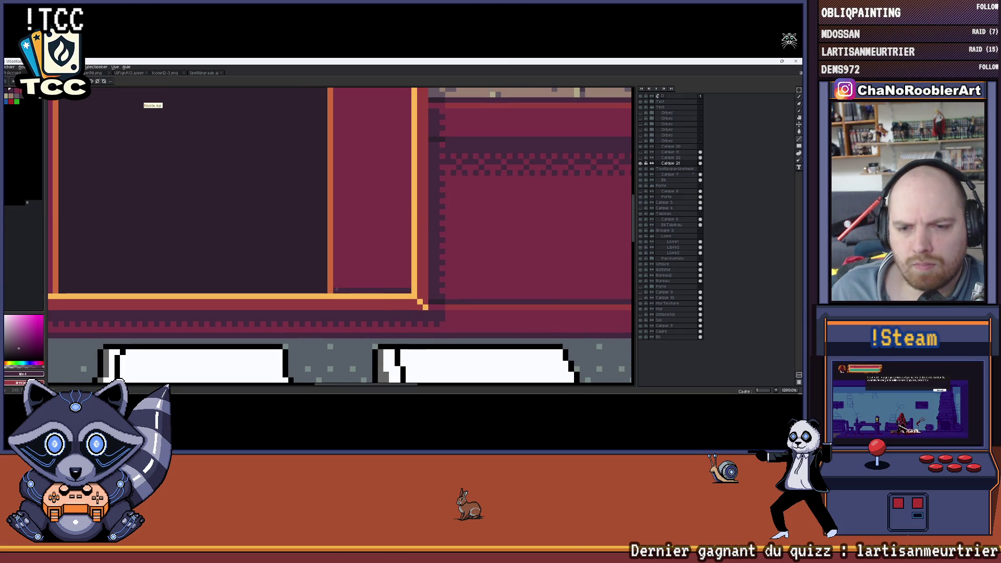
scroll(396, 286, "down", 2)
scroll(396, 286, "up", 1)
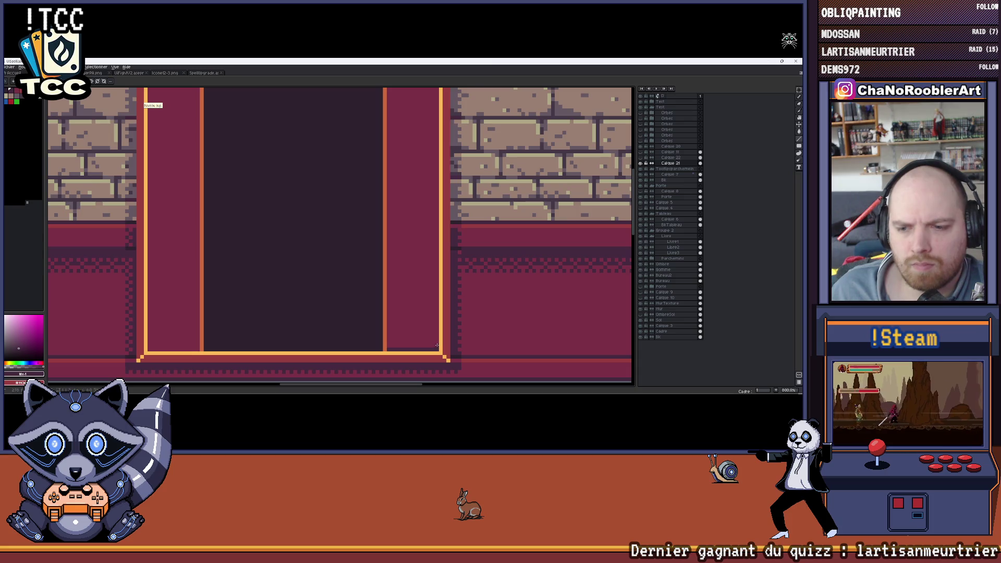
scroll(448, 88, "up", 1)
mouse_move(448, 88)
left_mouse_down()
mouse_move(434, 160)
mouse_move(496, 175)
left_mouse_up()
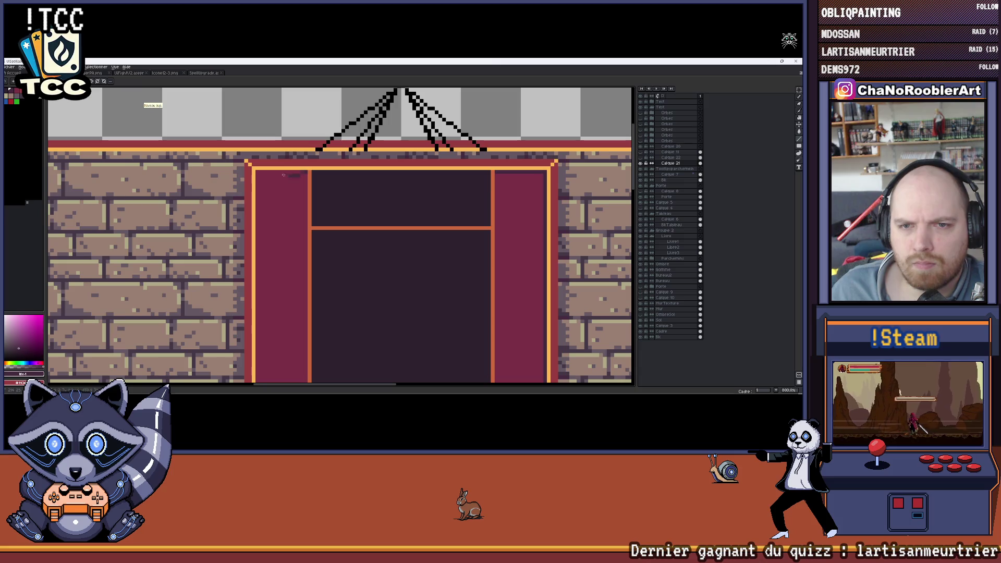
scroll(255, 292, "down", 3)
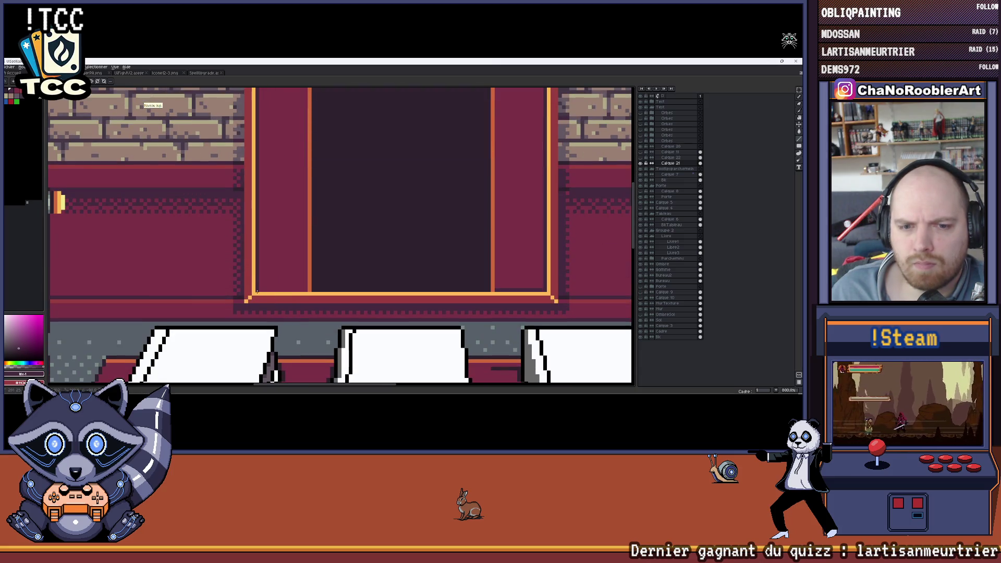
key("ctrl+z")
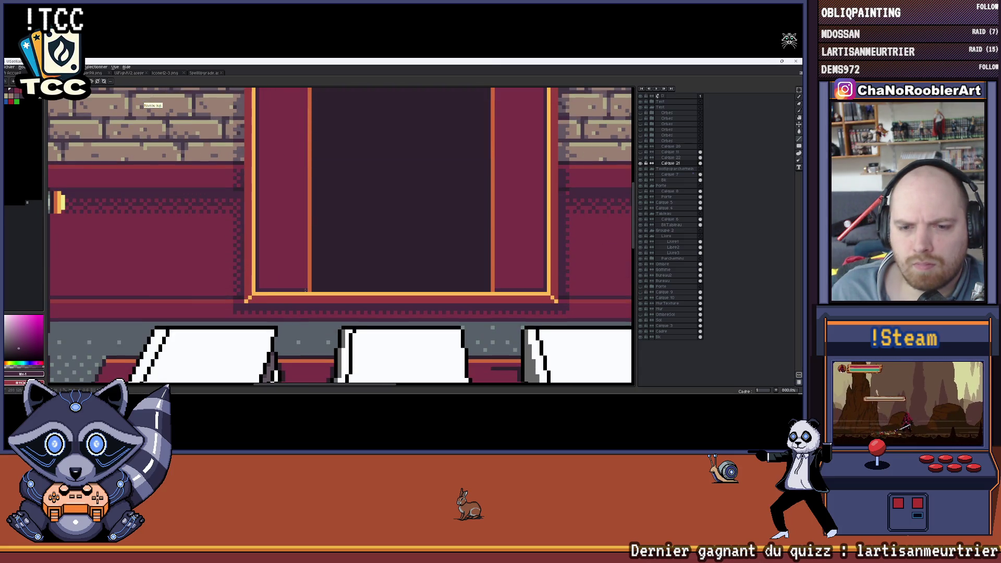
scroll(356, 288, "up", 1)
scroll(355, 287, "up", 1)
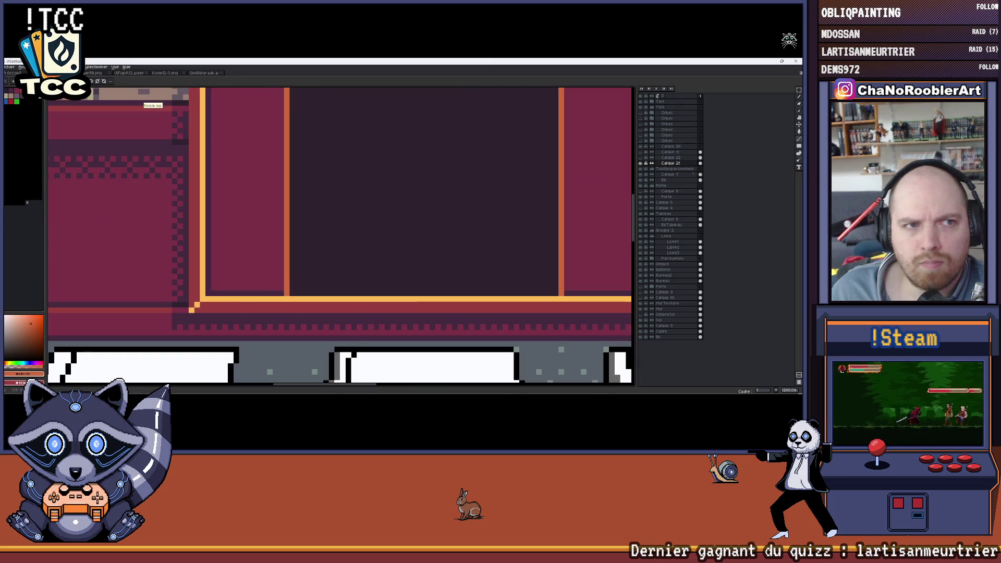
left_click(355, 313, "alt")
scroll(469, 283, "right", 2)
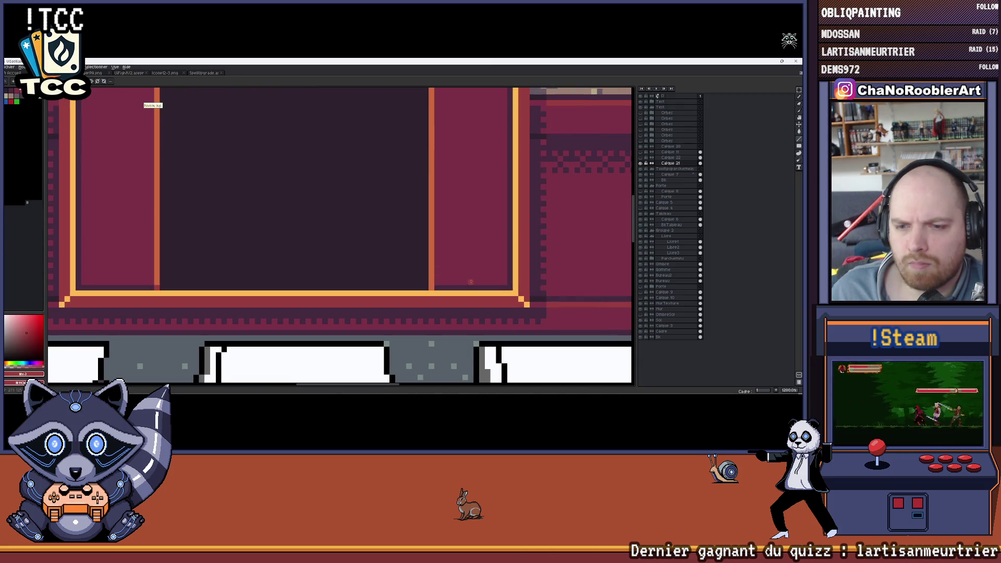
scroll(432, 288, "down", 3)
scroll(415, 203, "up", 1)
scroll(407, 184, "up", 1)
scroll(404, 178, "up", 2)
scroll(334, 205, "down", 1)
scroll(335, 205, "up", 1)
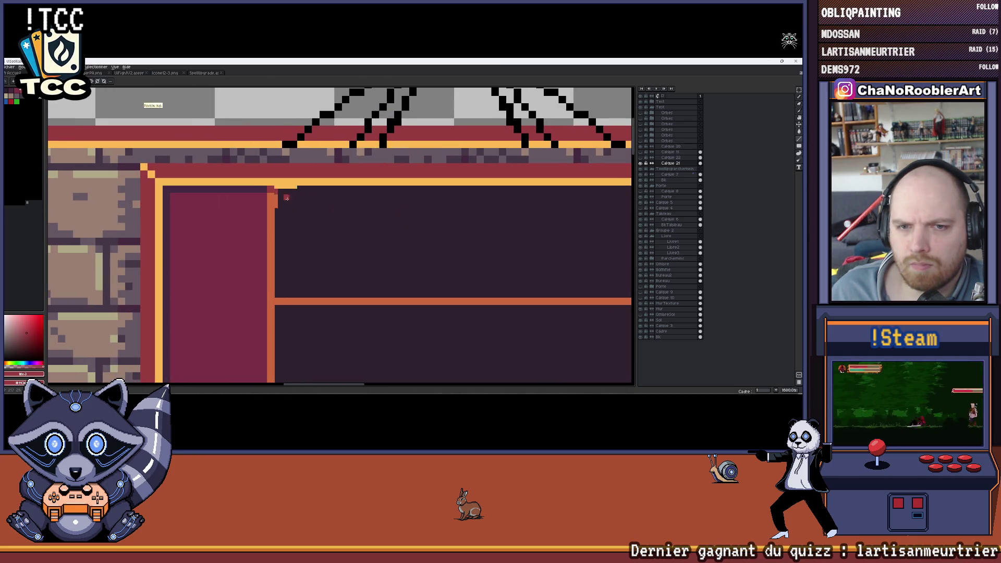
scroll(339, 210, "down", 3)
scroll(338, 211, "down", 1)
scroll(339, 210, "down", 1)
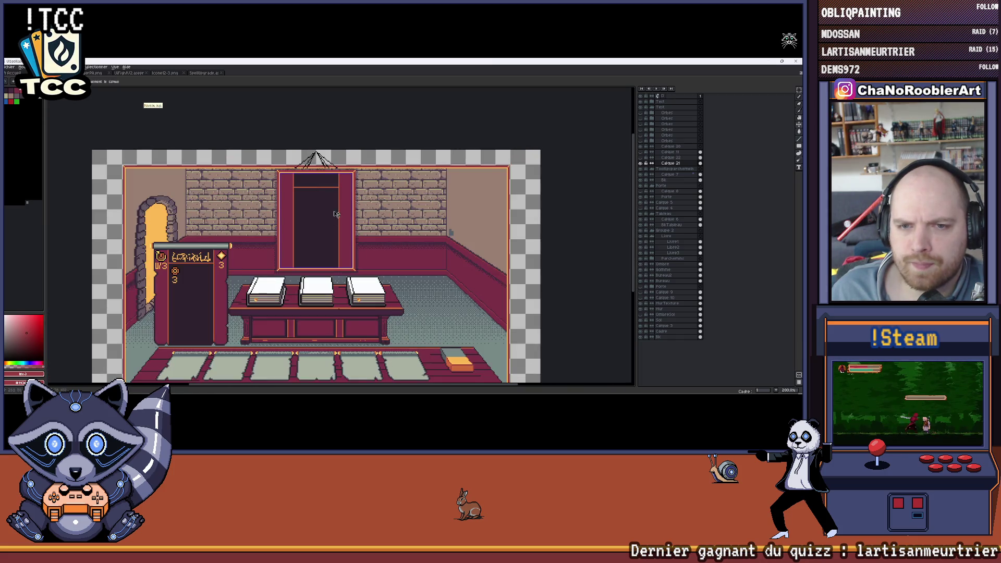
left_click_drag(339, 210, 362, 196)
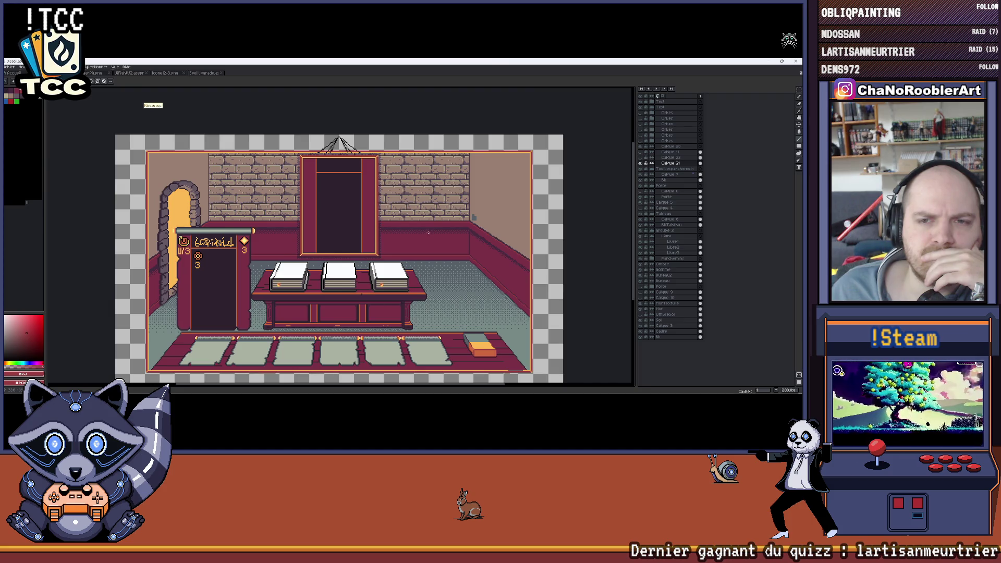
Save the room scene via Fichier > Enregistrer.
left_click(10, 68)
left_click(17, 101)
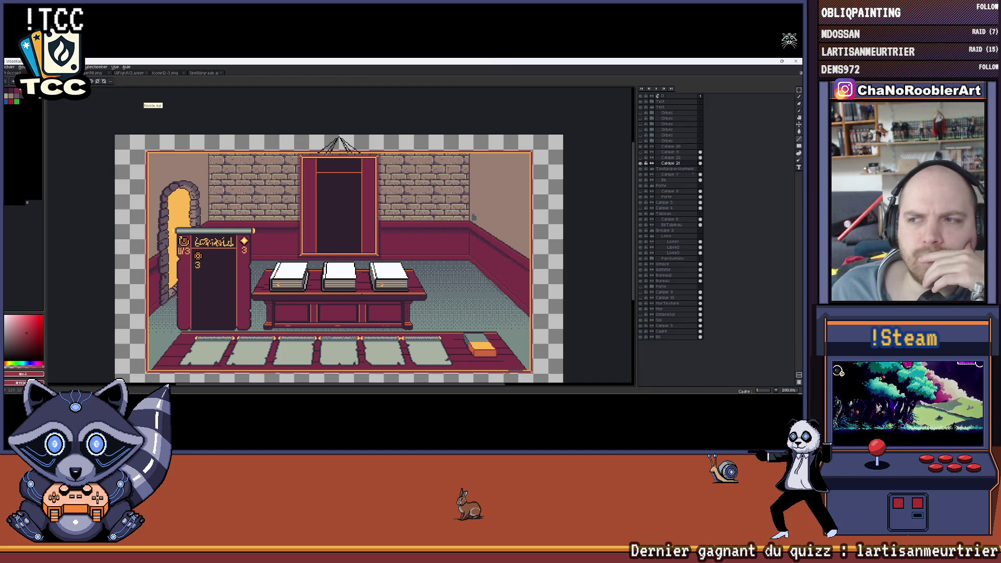
scroll(352, 166, "up", 2)
scroll(352, 166, "down", 1)
scroll(352, 166, "up", 1)
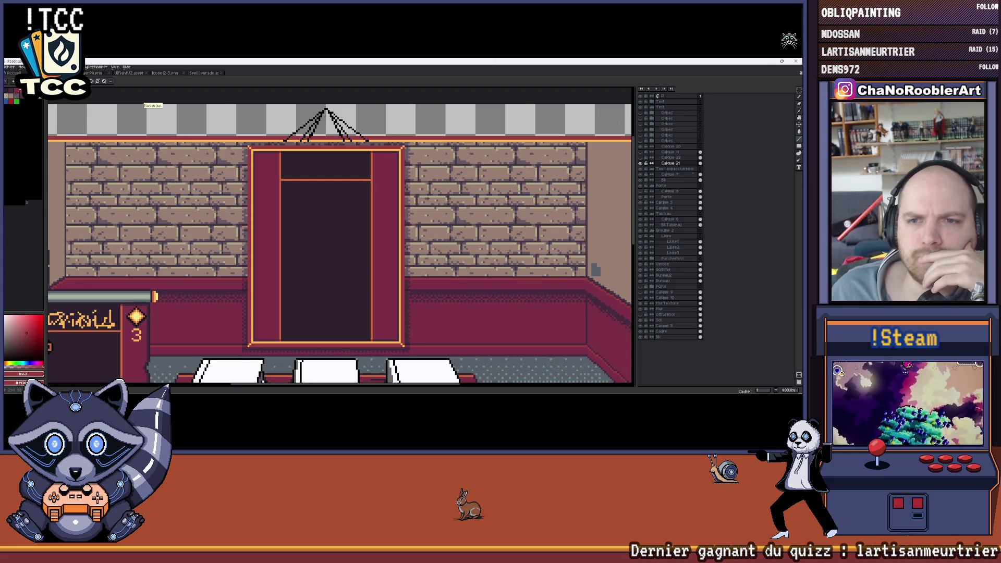
scroll(430, 196, "down", 1)
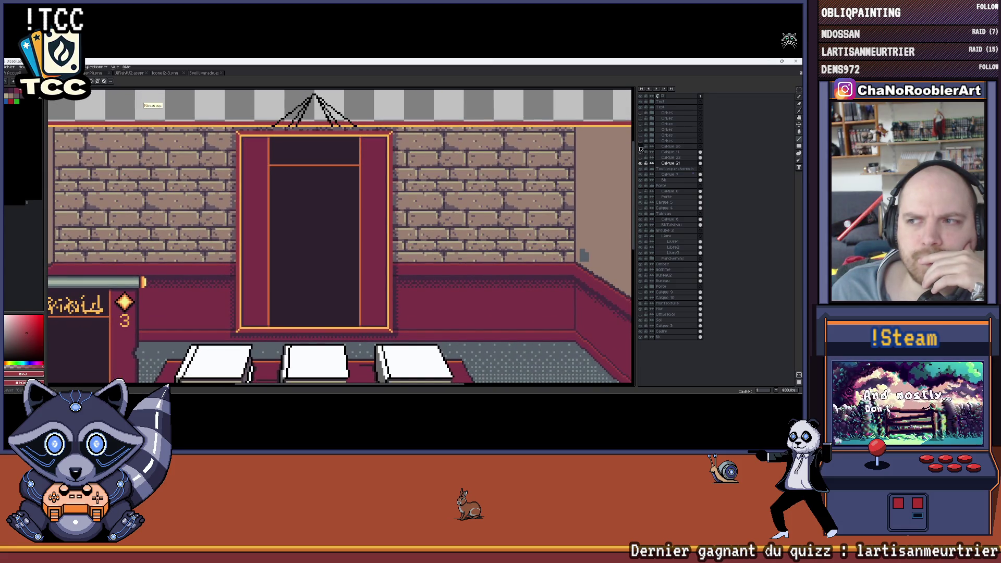
scroll(301, 199, "up", 1)
scroll(343, 180, "down", 1)
scroll(331, 162, "up", 1)
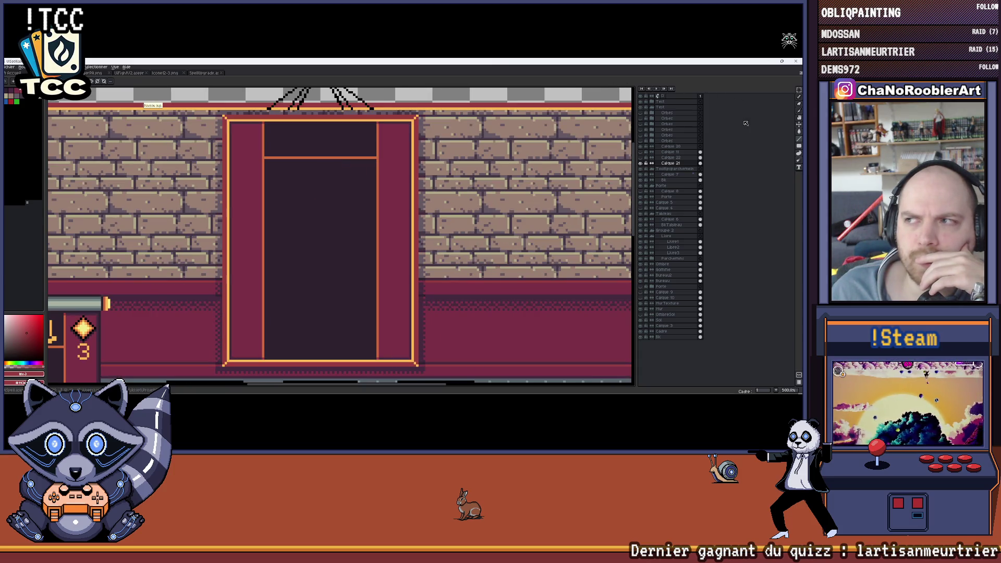
scroll(229, 129, "right", 1)
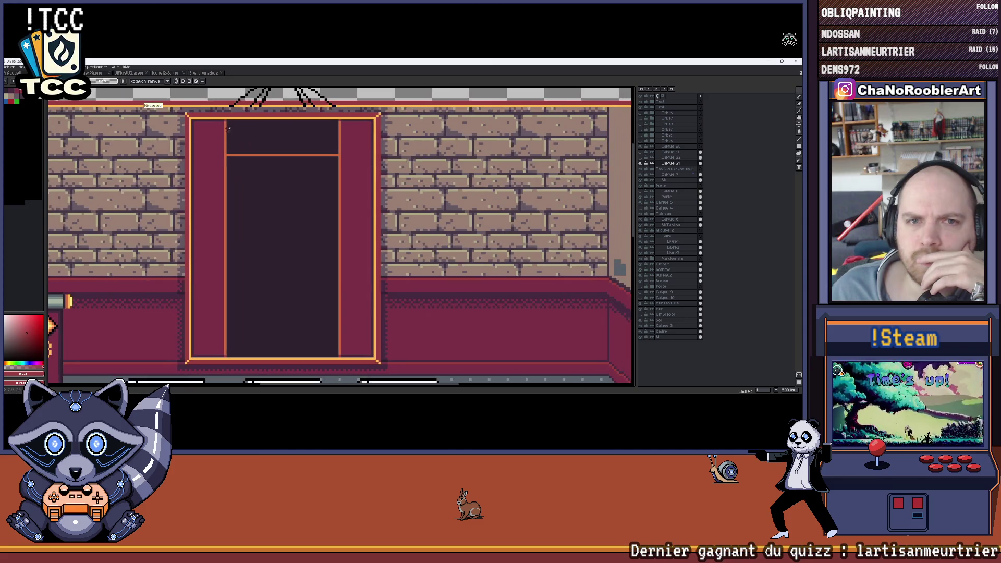
Select the door area and bring up the File export options.
left_click_drag(232, 163, 373, 349)
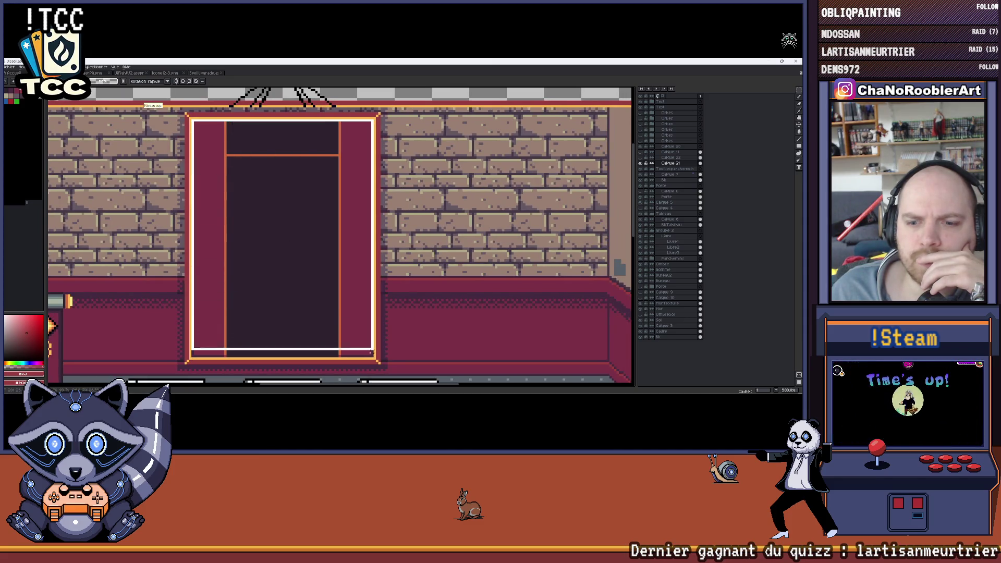
scroll(313, 219, "down", 1)
scroll(326, 219, "left", 1)
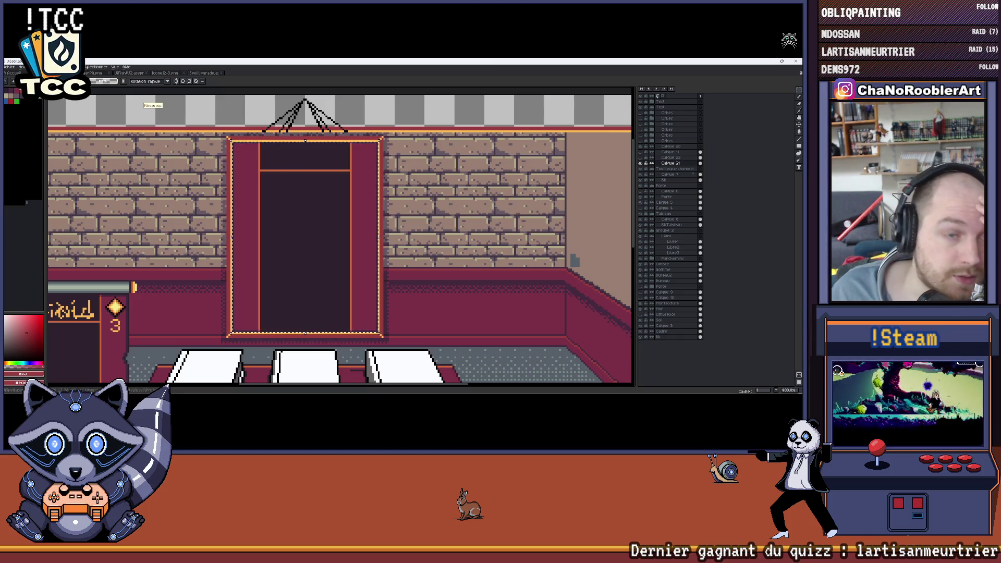
left_click(10, 67)
mouse_move(15, 125)
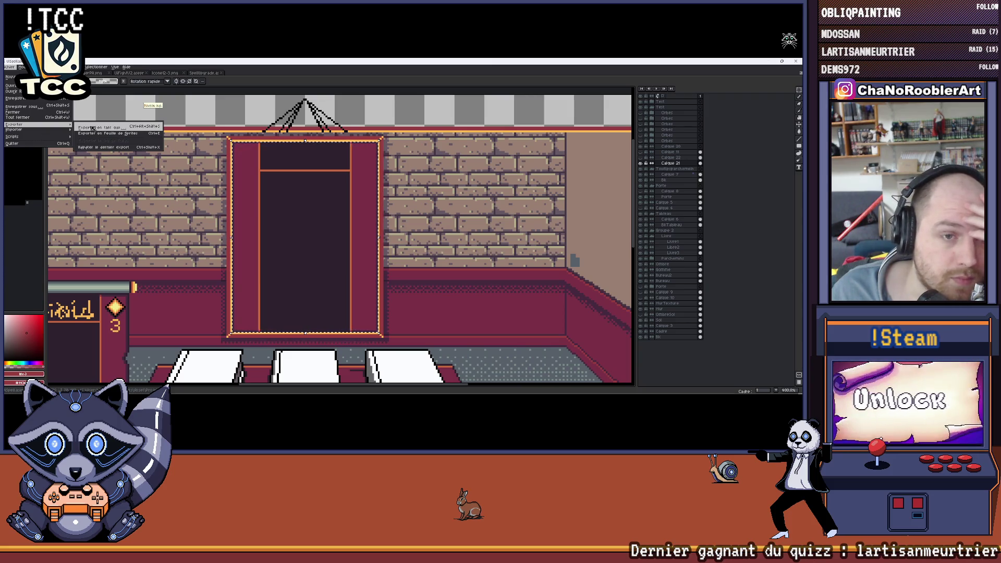
Bring up Export As and the save dialog for the exported room image's destination.
left_click(92, 127)
mouse_move(254, 213)
left_mouse_down()
mouse_move(289, 223)
mouse_move(387, 196)
mouse_move(291, 206)
left_mouse_up()
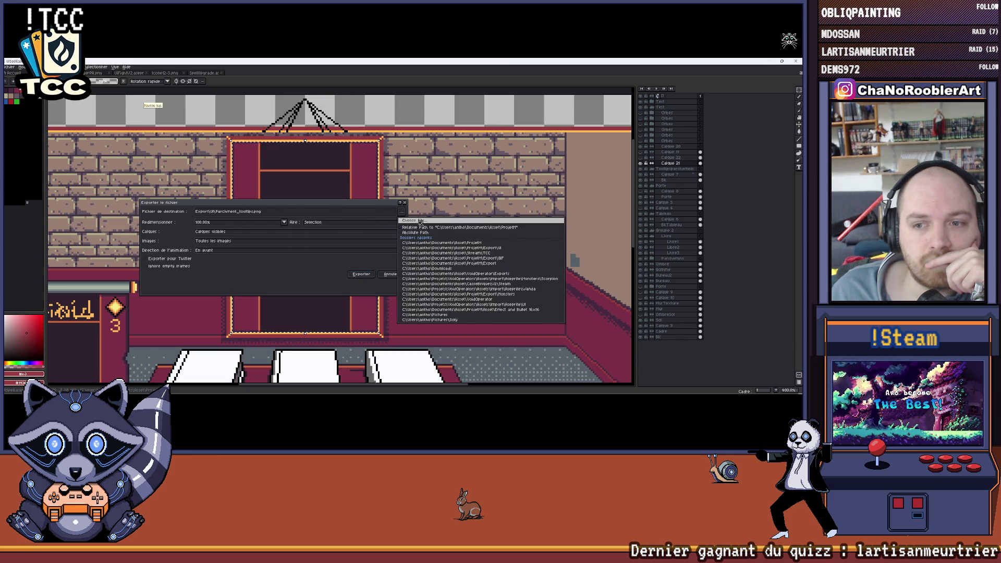
left_click(401, 212)
scroll(223, 182, "down", 1)
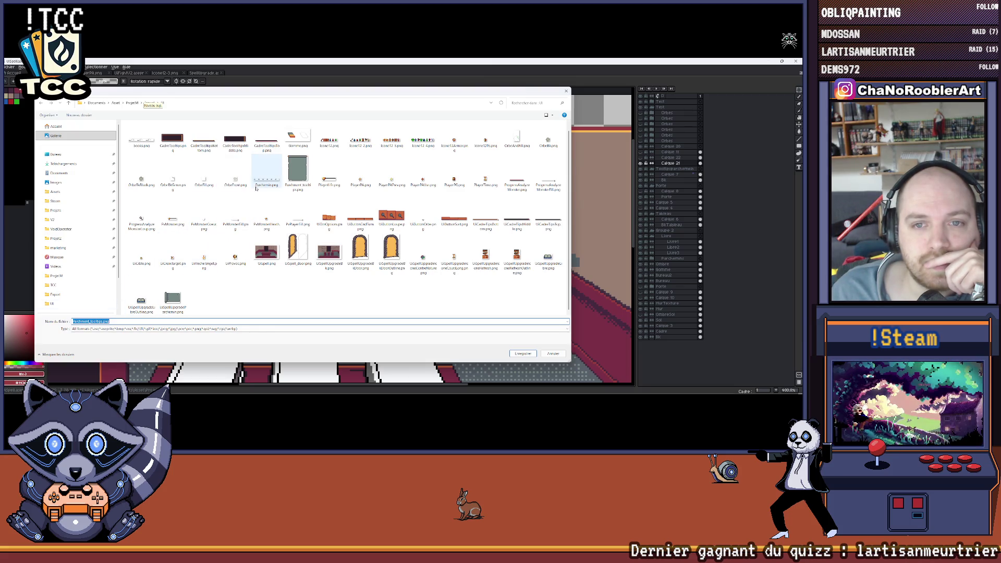
scroll(258, 164, "up", 1)
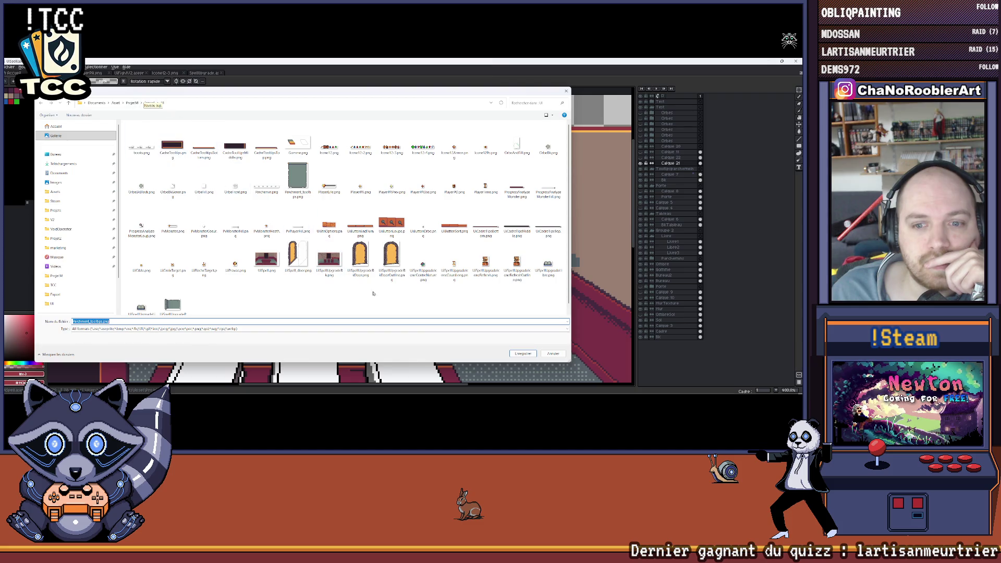
scroll(370, 294, "down", 1)
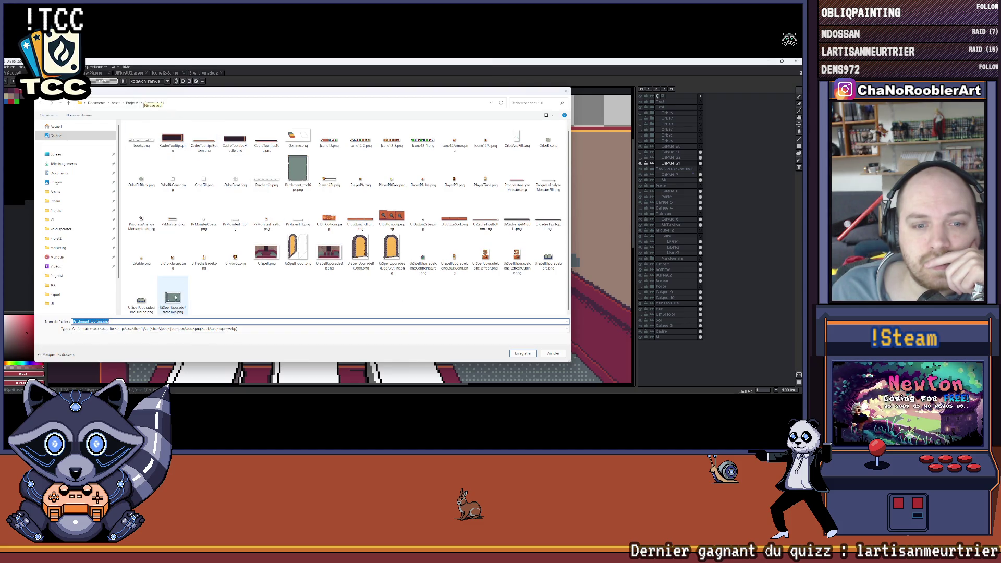
scroll(318, 292, "up", 1)
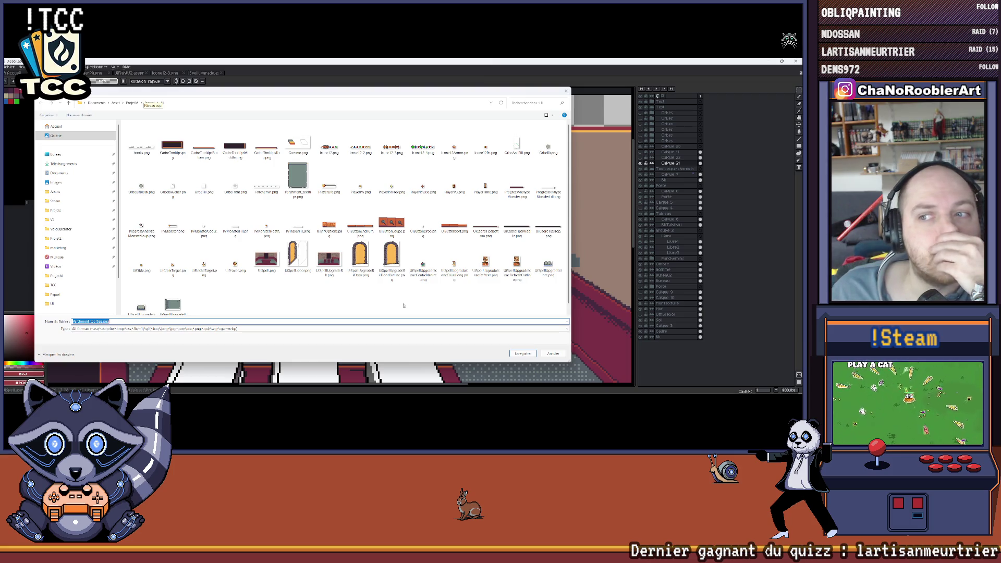
scroll(401, 306, "down", 1)
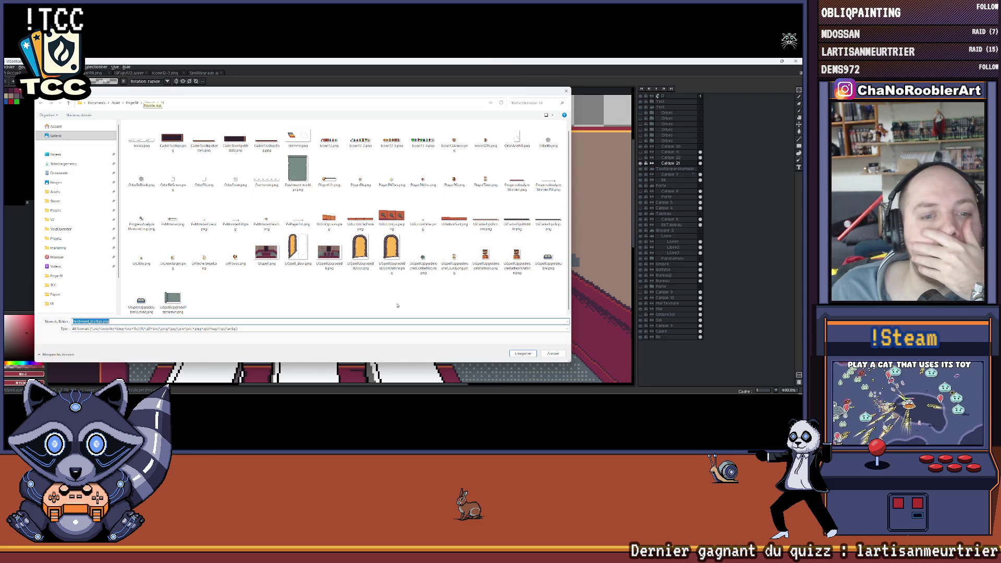
scroll(392, 228, "up", 1)
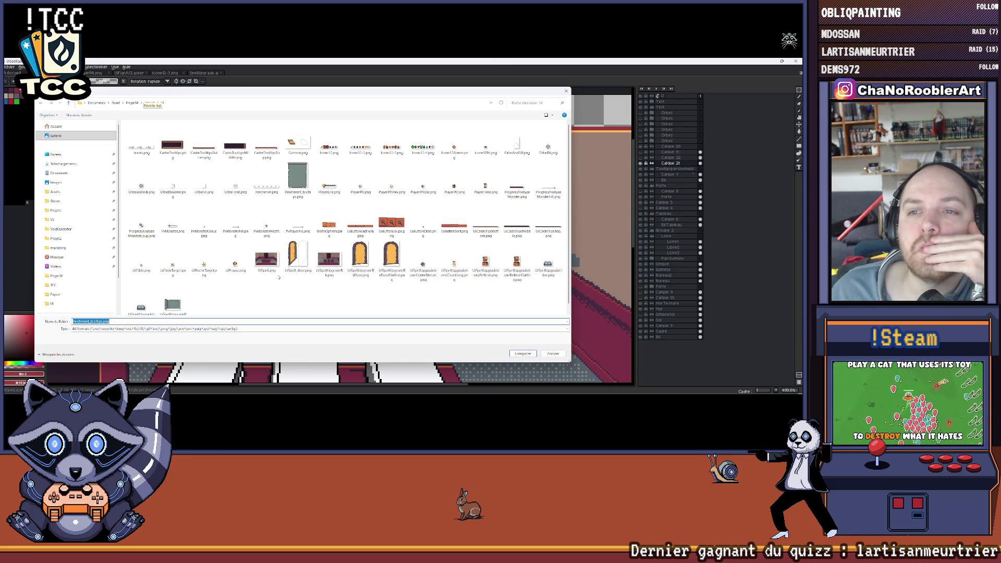
Go up to the parent folder, then dismiss the save window back to the room canvas.
left_click(135, 102)
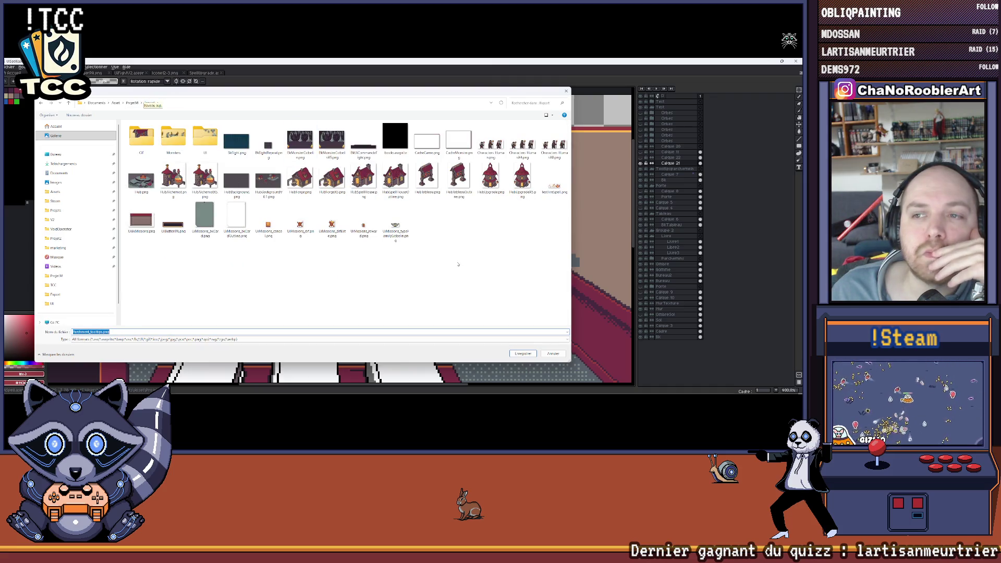
double_click(268, 222)
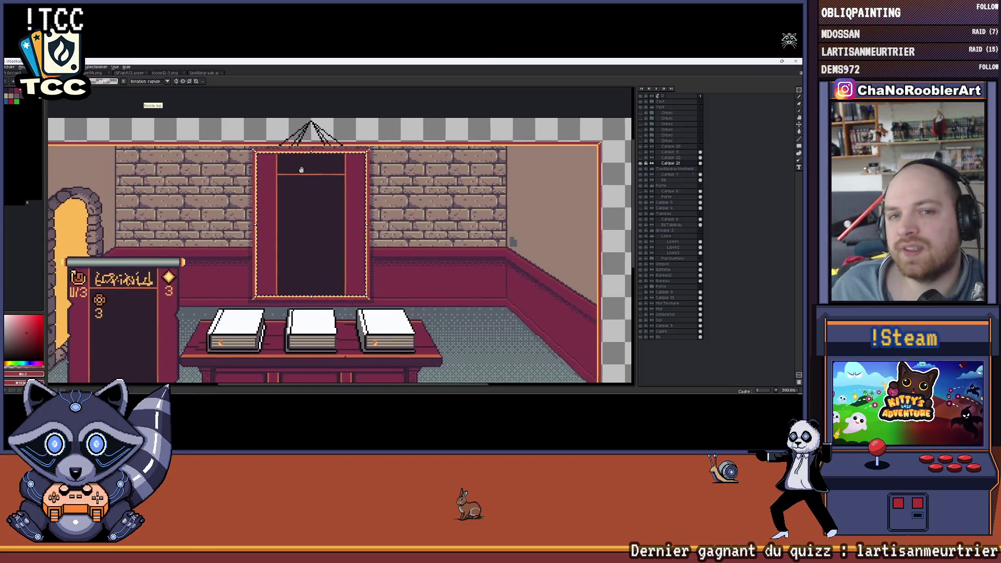
Show the Orbes layer and move the green orb onto the empty transparent area beside the room.
left_click(552, 188)
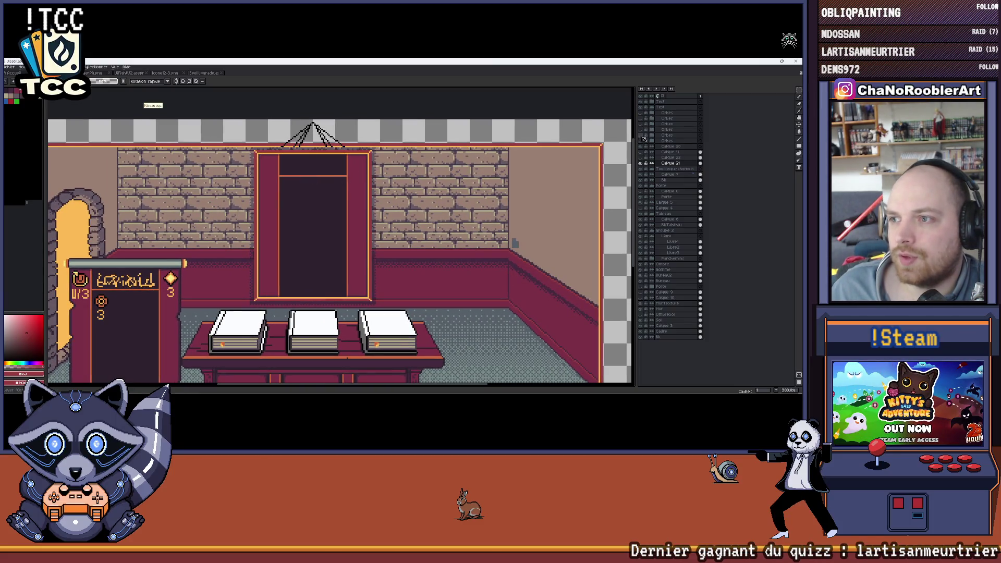
left_click(642, 137)
left_click(667, 136)
left_click_drag(358, 223, 516, 220)
left_click_drag(343, 200, 461, 236)
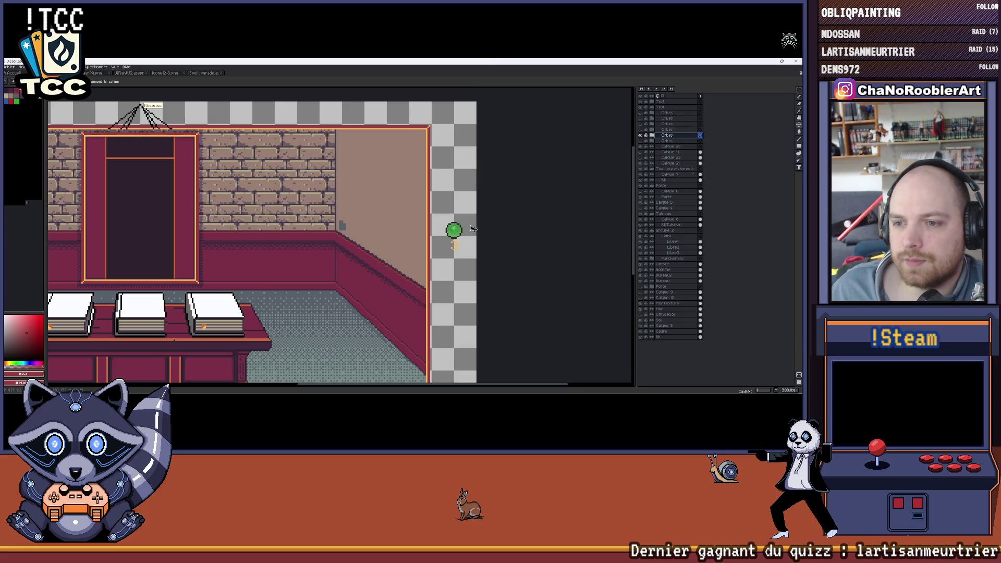
scroll(470, 229, "up", 2)
scroll(443, 219, "up", 1)
scroll(442, 192, "down", 1)
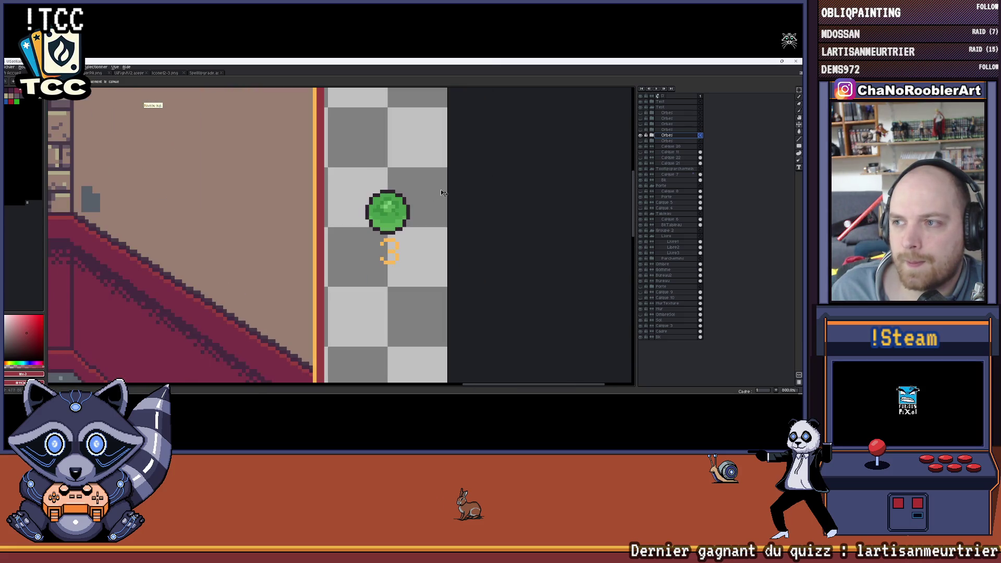
Expand the Orbes group and toggle its child layers so only the shaded orb shows without its number.
left_click(651, 137)
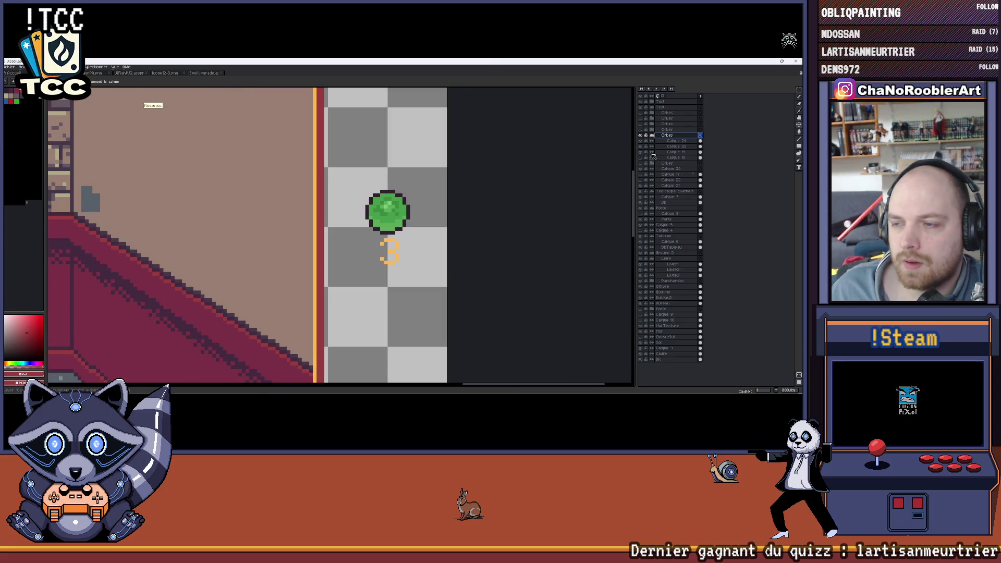
left_click(642, 155)
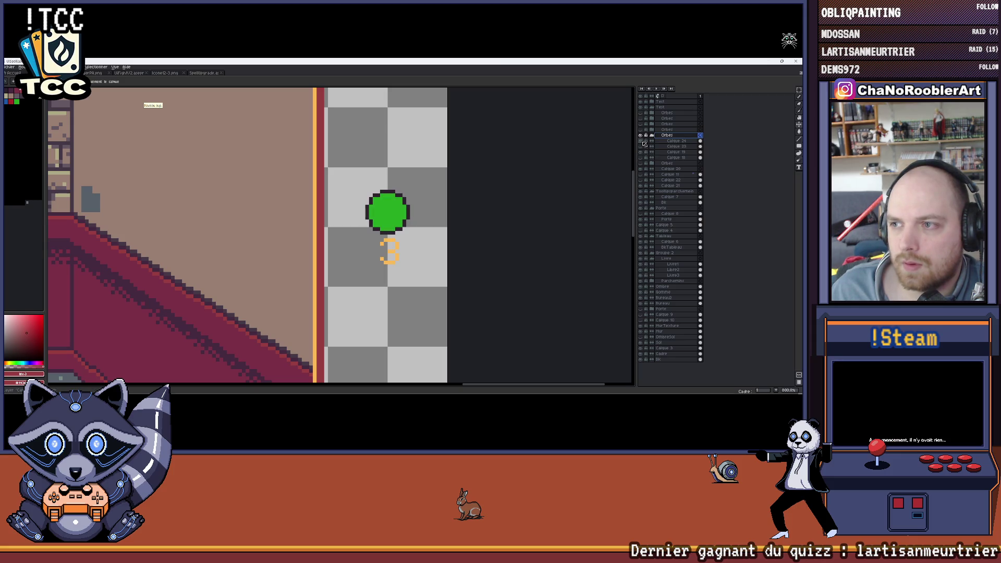
left_click(642, 157)
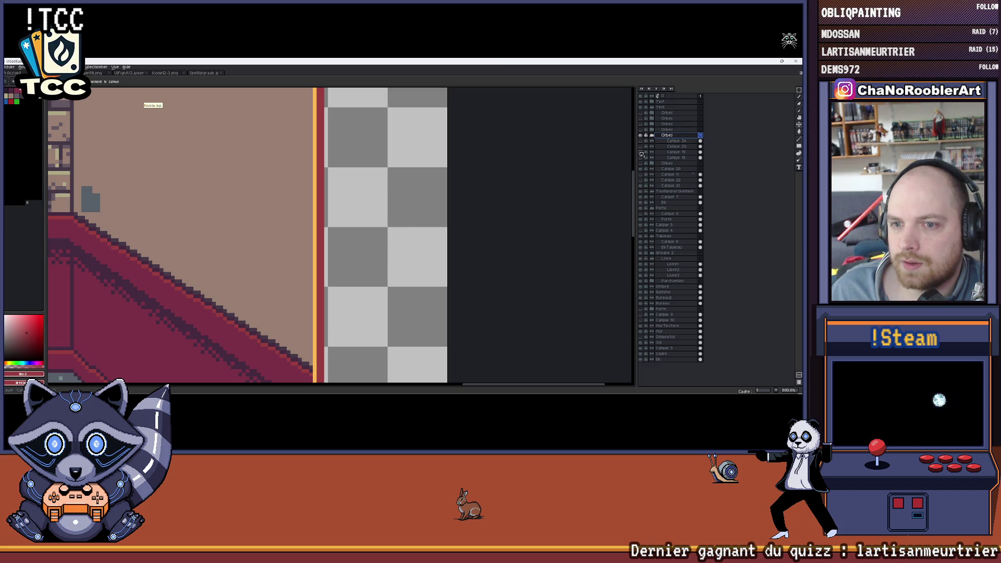
left_click(642, 148)
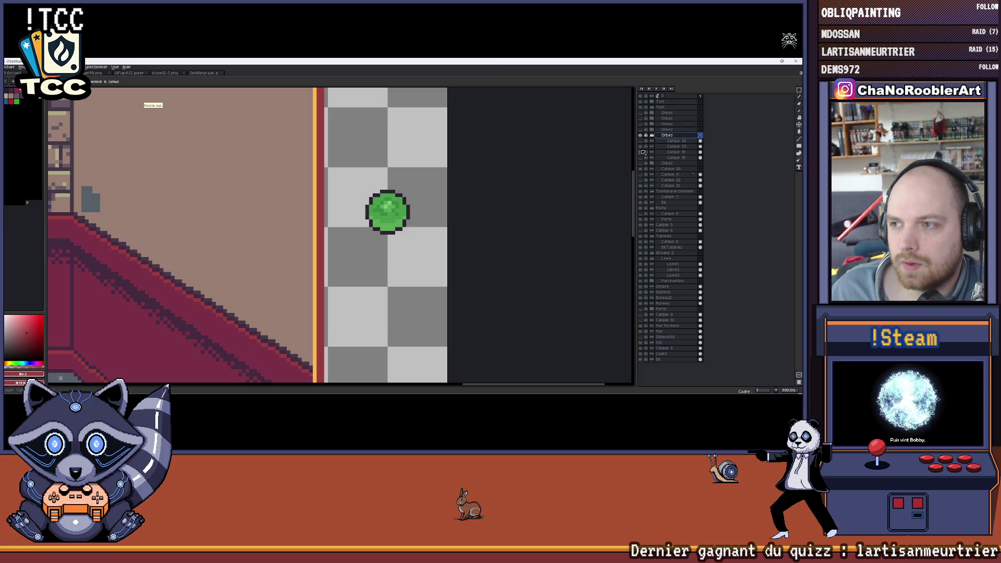
left_click(643, 154)
left_click(642, 154)
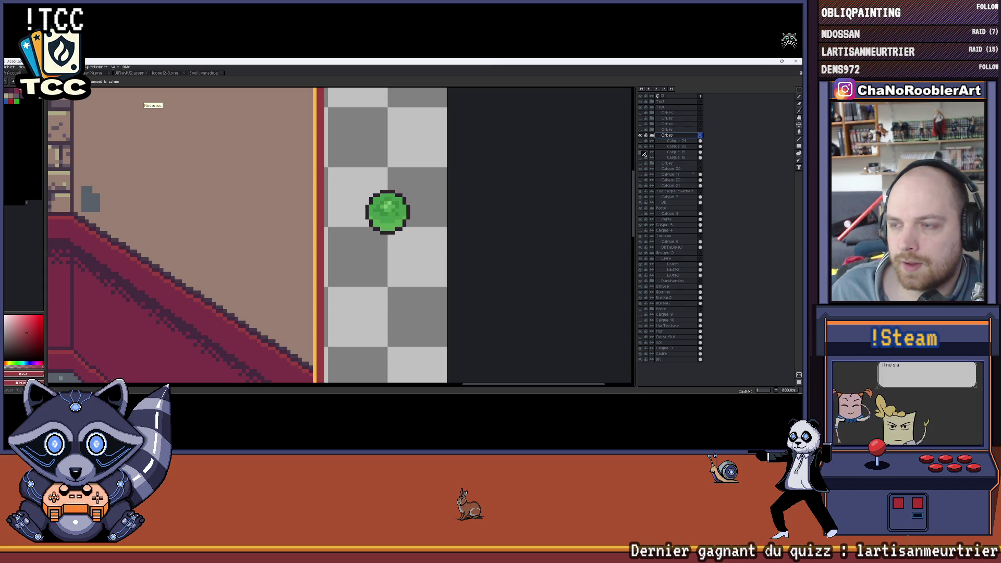
left_click(641, 153)
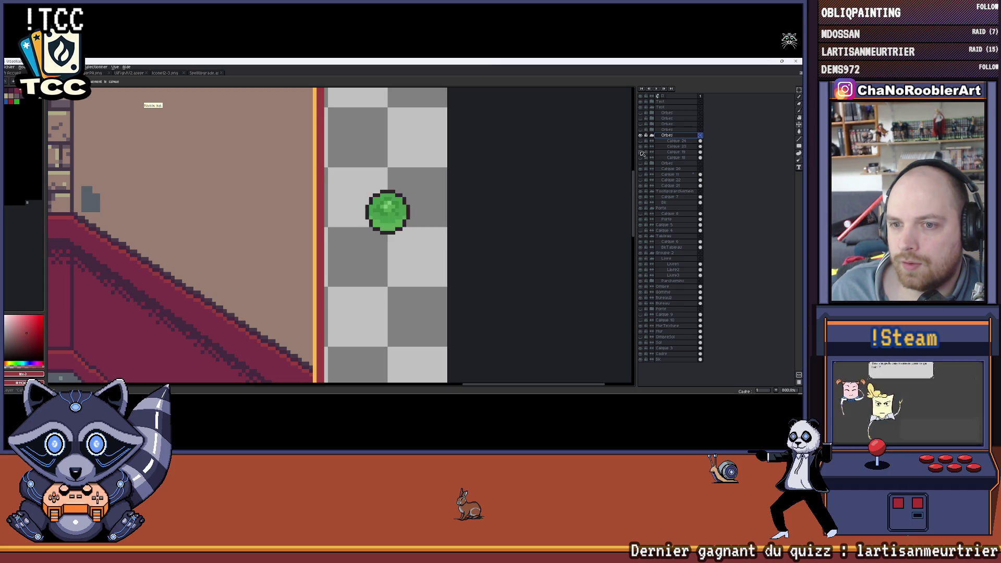
key("ctrl+shift+n")
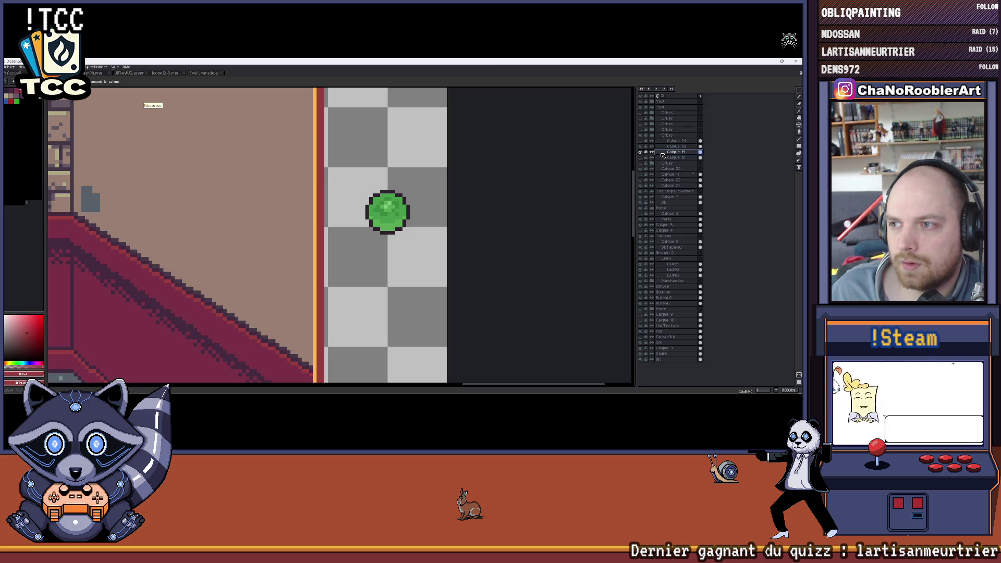
Rename the new orb layer and hide the glow shading so the orb is flat green.
double_click(664, 153)
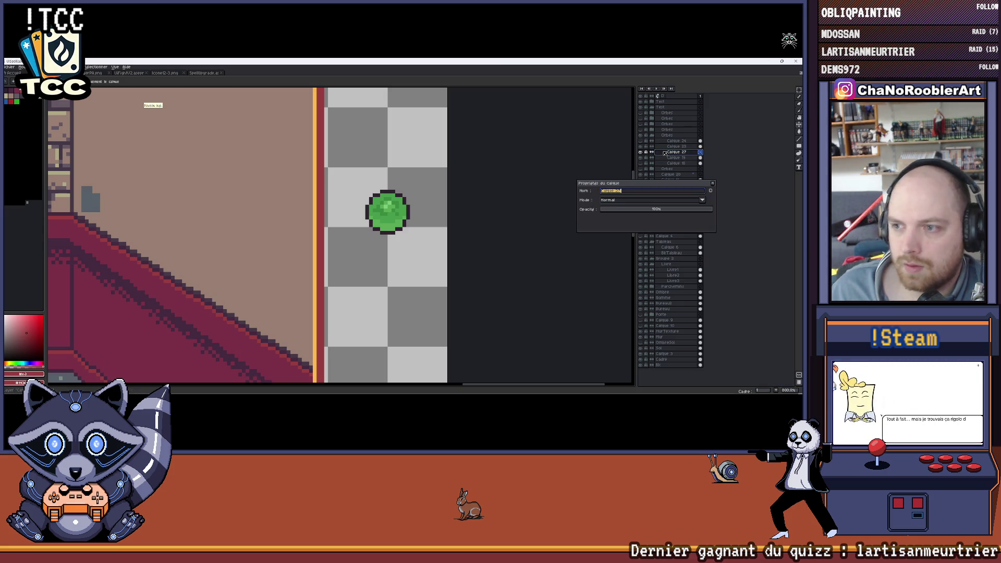
type("lueur")
key("Return")
left_click(642, 152)
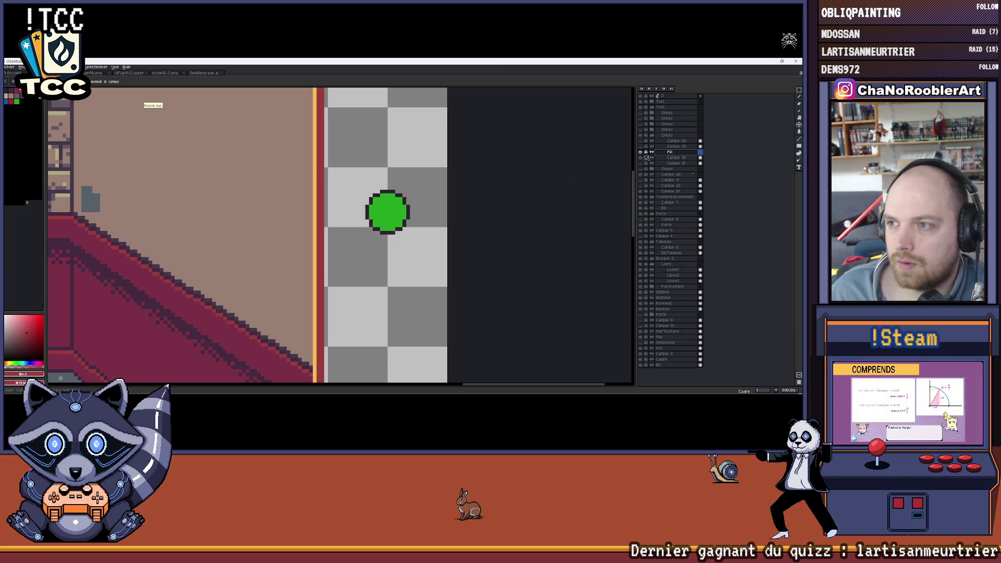
scroll(384, 203, "up", 2)
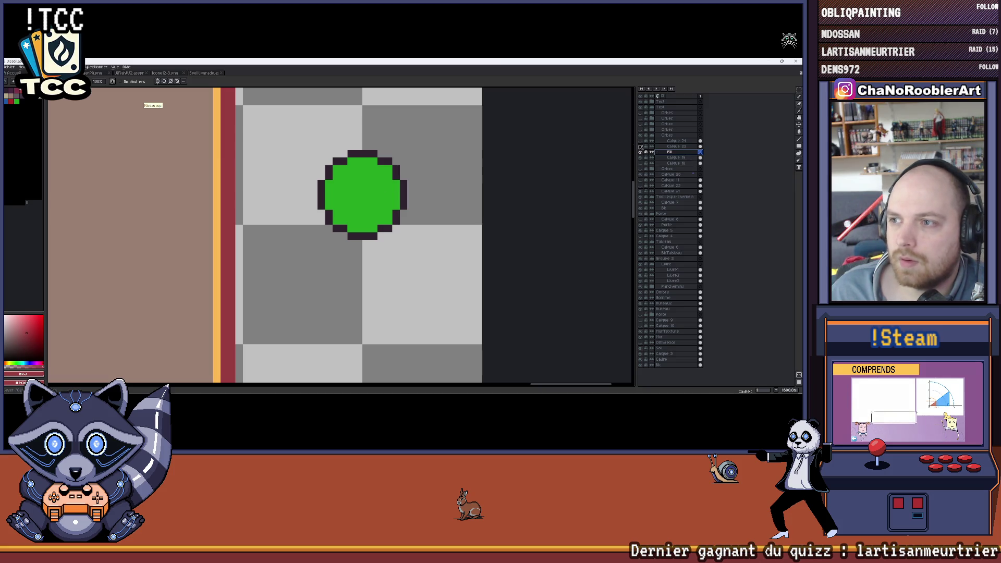
On Calque 15, erase the green fill from the orb and hide the fill layer, leaving the dark outline.
left_click(657, 159)
scroll(381, 189, "up", 1)
scroll(382, 188, "up", 1)
left_click_drag(403, 179, 396, 254)
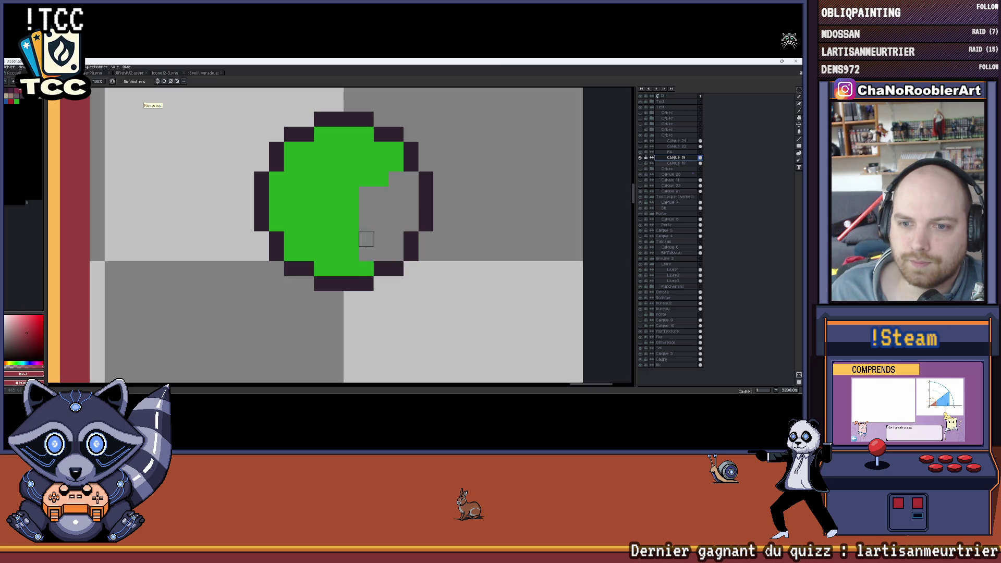
key("ctrl+z")
mouse_move(307, 205)
left_mouse_down()
mouse_move(283, 228)
mouse_move(297, 186)
left_mouse_up()
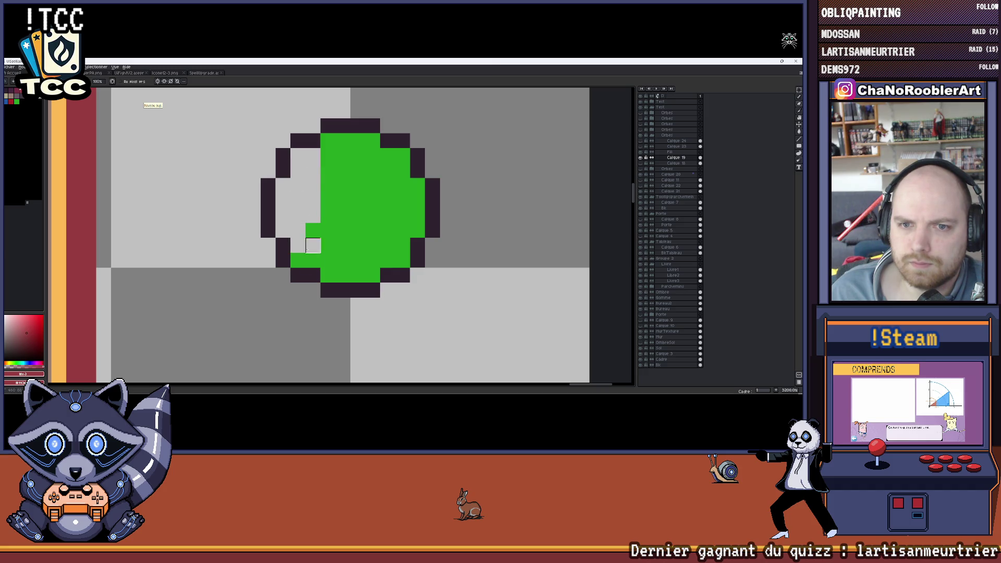
mouse_move(358, 275)
left_mouse_down()
mouse_move(373, 245)
mouse_move(418, 230)
left_mouse_up()
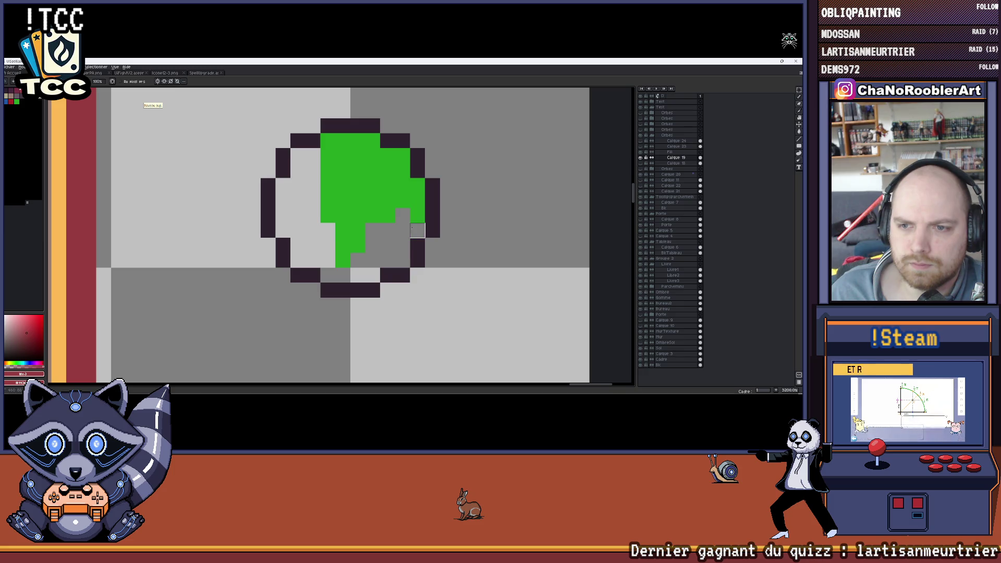
mouse_move(358, 246)
left_mouse_down()
mouse_move(344, 178)
mouse_move(373, 155)
left_mouse_up()
mouse_move(358, 215)
left_mouse_down()
mouse_move(328, 183)
mouse_move(446, 167)
left_mouse_up()
left_click(641, 159)
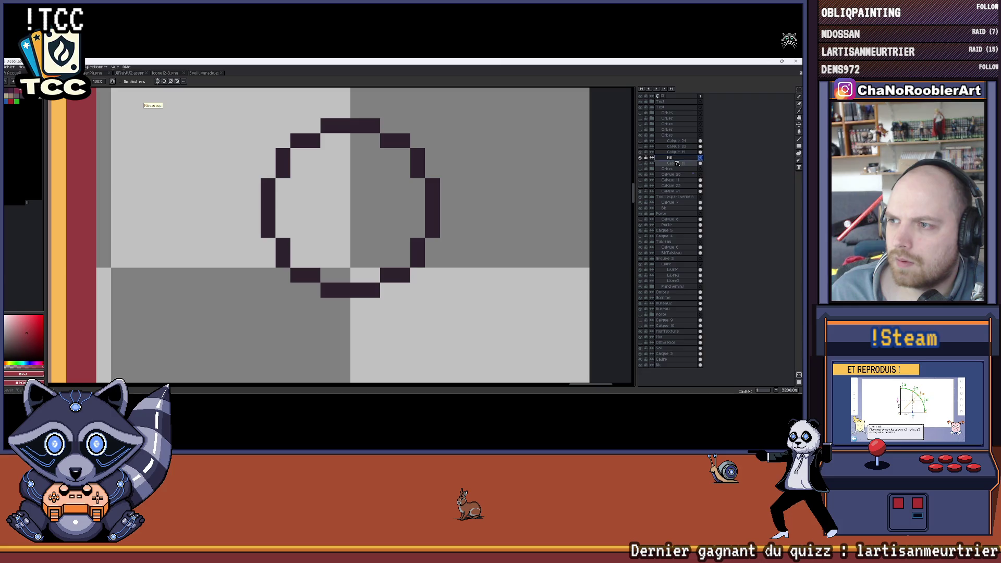
left_click_drag(403, 186, 363, 195)
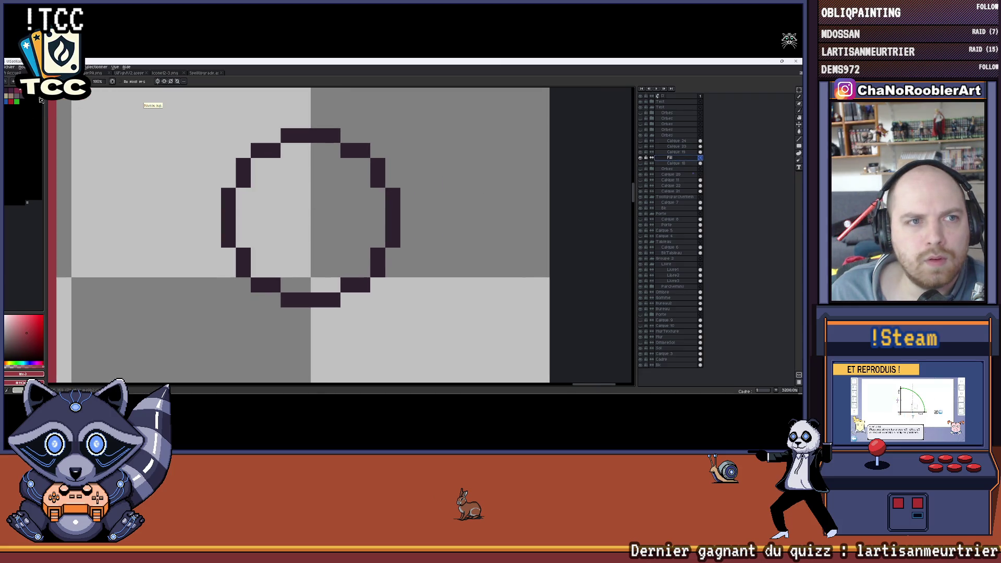
Trace the circle's inner edges in white and bucket-fill its interior to a solid white disc.
left_click(16, 100)
left_click_drag(258, 166, 245, 237)
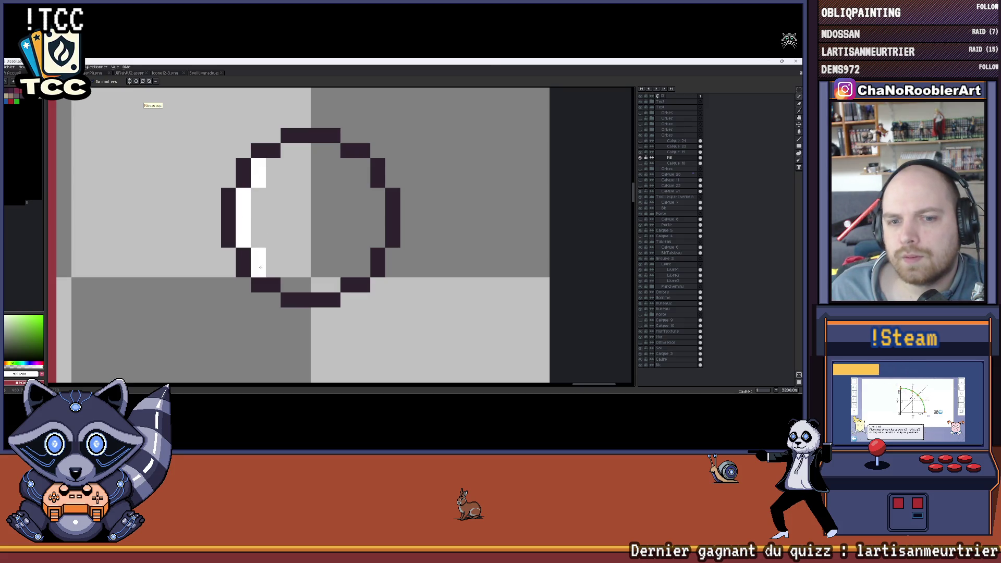
left_click_drag(323, 283, 341, 271)
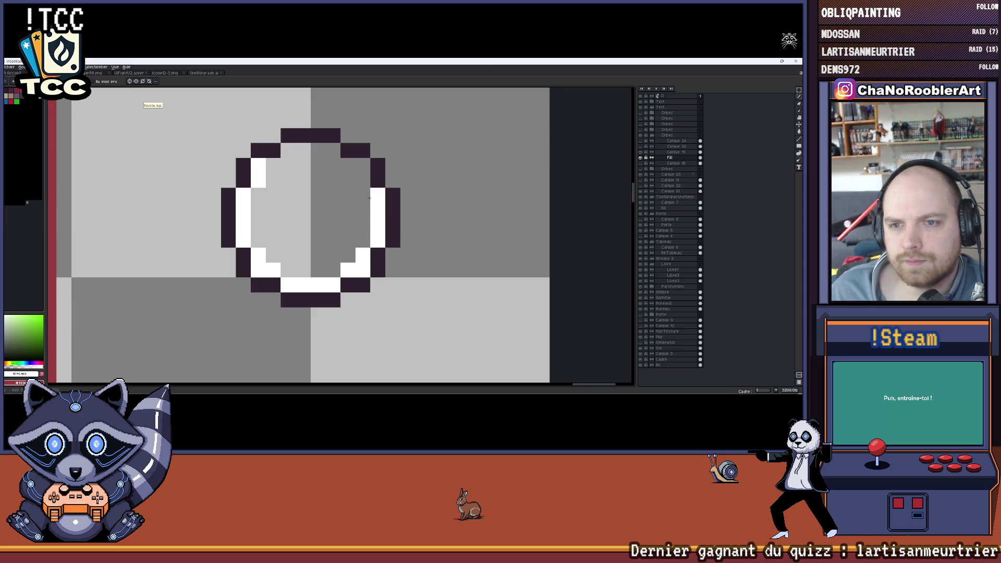
mouse_move(362, 179)
left_mouse_down()
mouse_move(319, 151)
mouse_move(288, 150)
mouse_move(296, 166)
mouse_move(265, 161)
left_mouse_up()
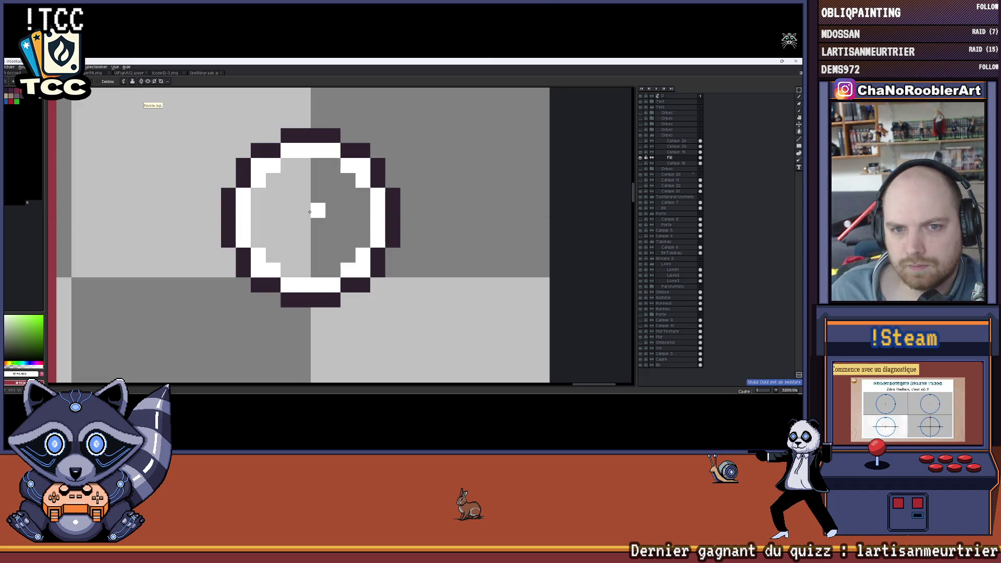
left_click(321, 191)
scroll(321, 191, "down", 3)
left_click_drag(321, 196, 366, 203)
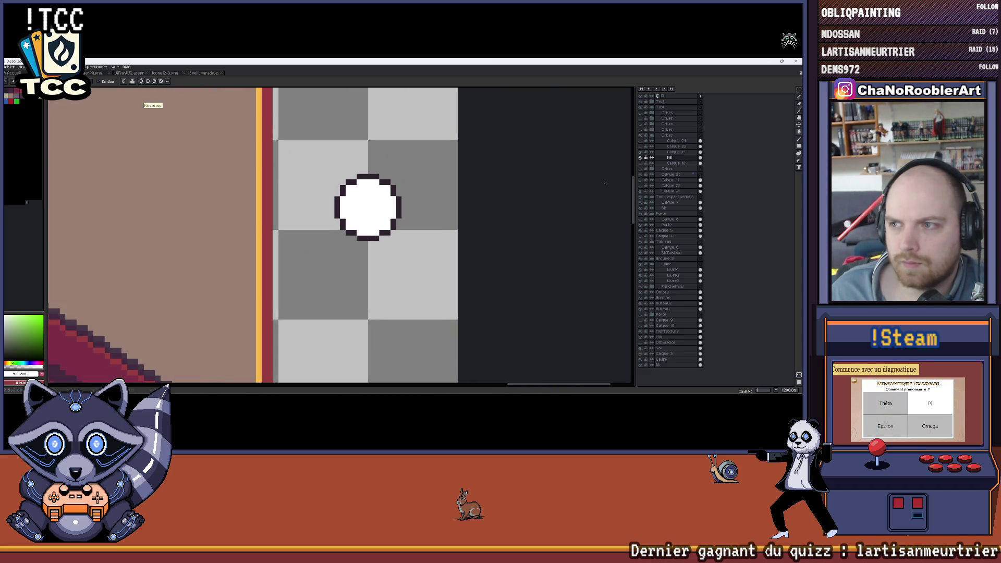
Toggle layers so only the dark circle outline is visible, then select its contents with Ctrl+T.
left_click(641, 147)
scroll(358, 195, "up", 2)
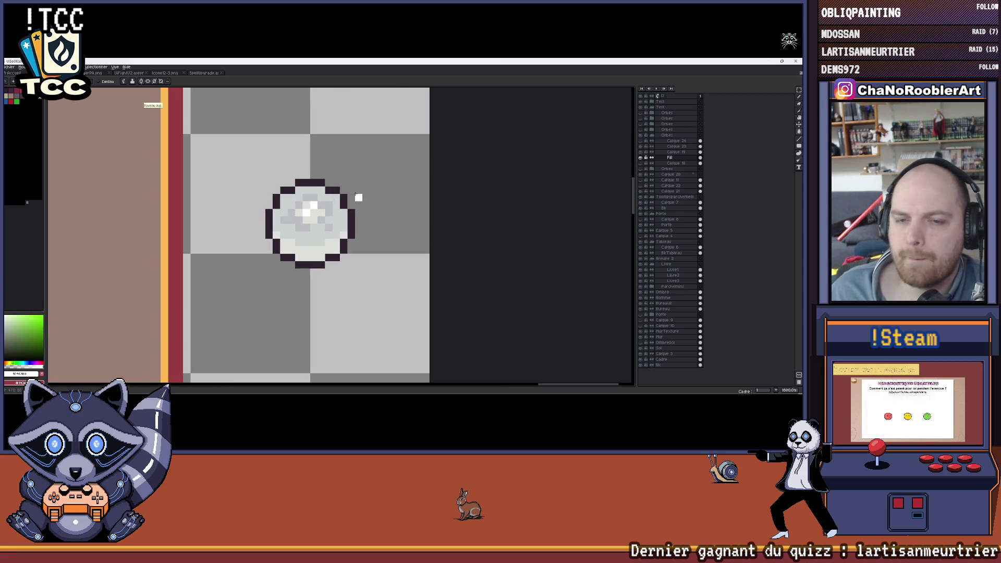
scroll(401, 188, "up", 2)
left_click_drag(400, 189, 445, 180)
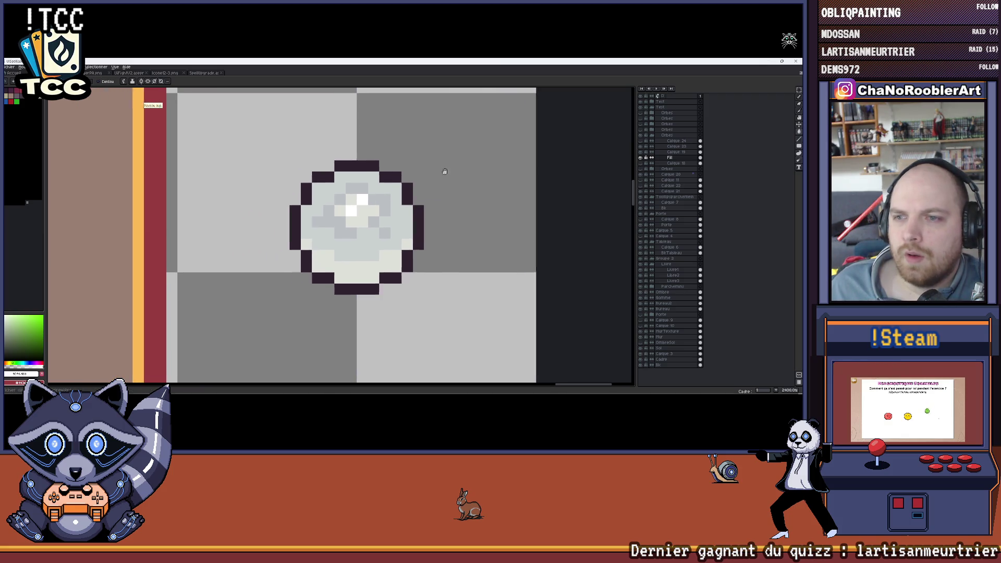
left_click(641, 156)
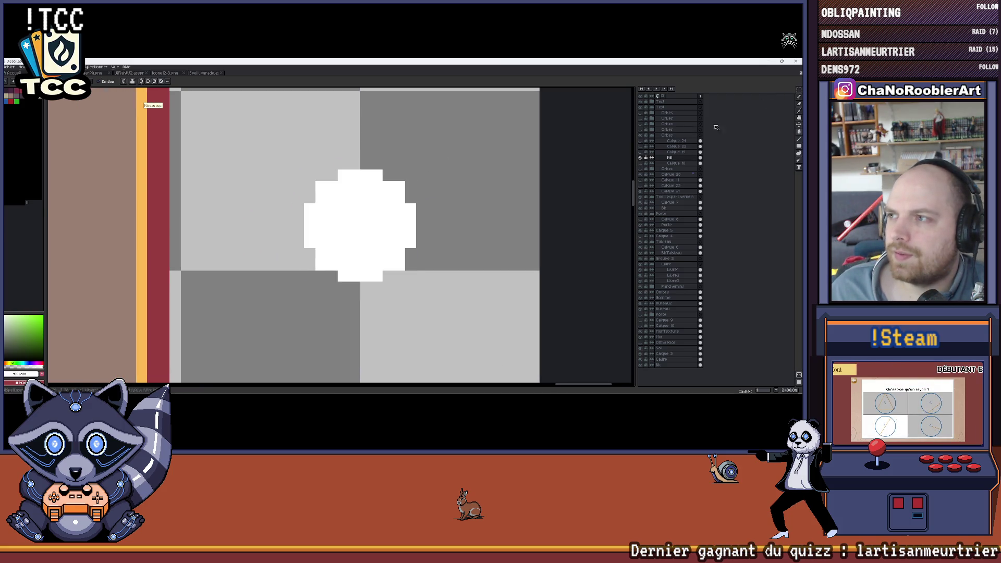
left_click(641, 148)
left_click(643, 155)
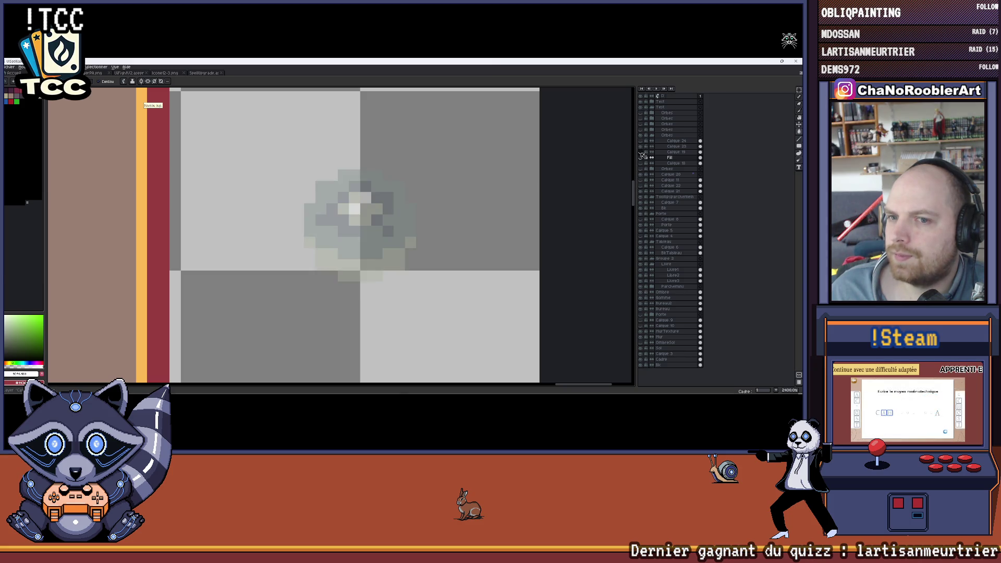
left_click(642, 156)
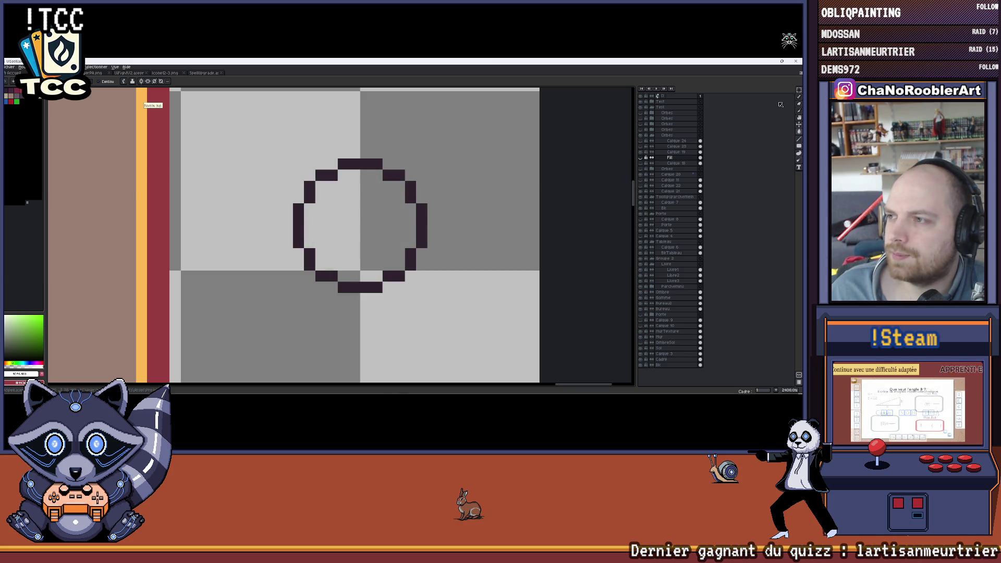
key("ctrl+t")
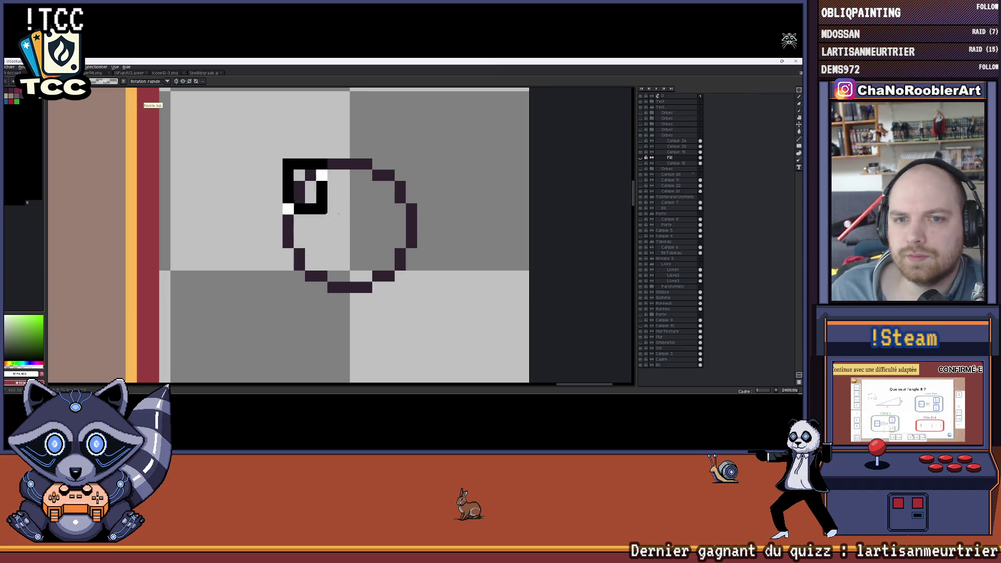
key("minus")
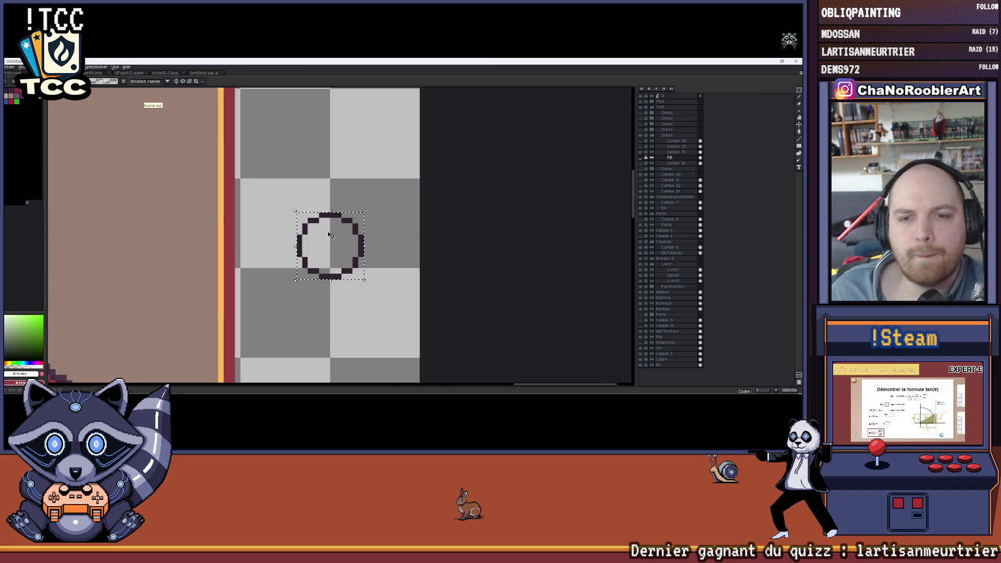
Export the circle outline as OrbeBkBlack_min.png in the Export UI folder.
left_click(12, 68)
mouse_move(16, 126)
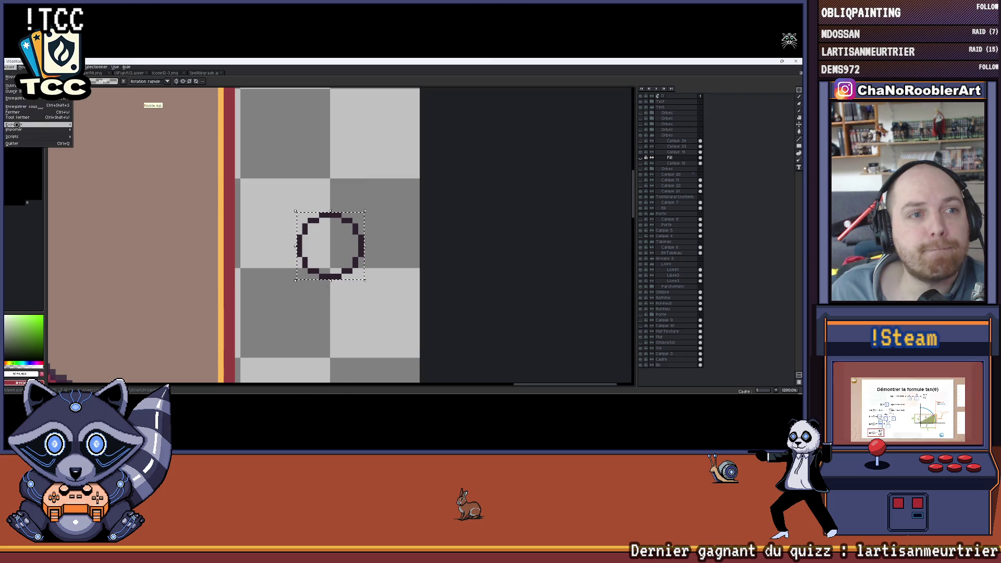
left_click(94, 134)
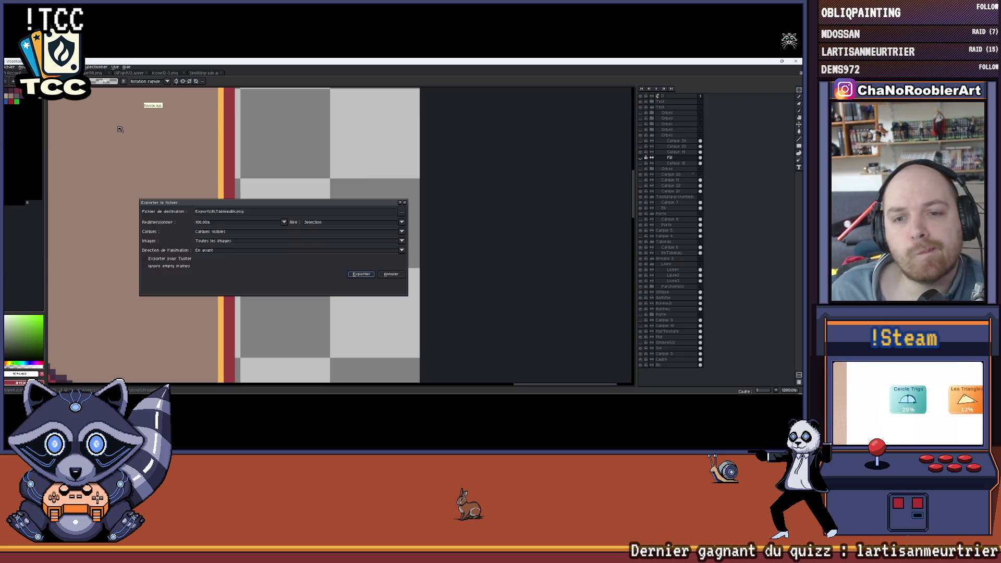
left_click(402, 212)
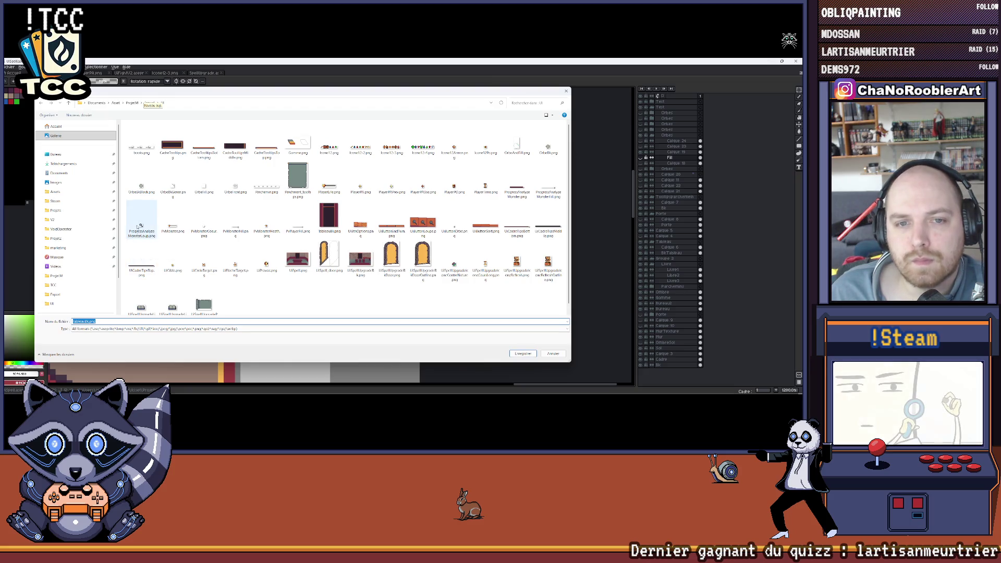
left_click(143, 182)
left_click(238, 317)
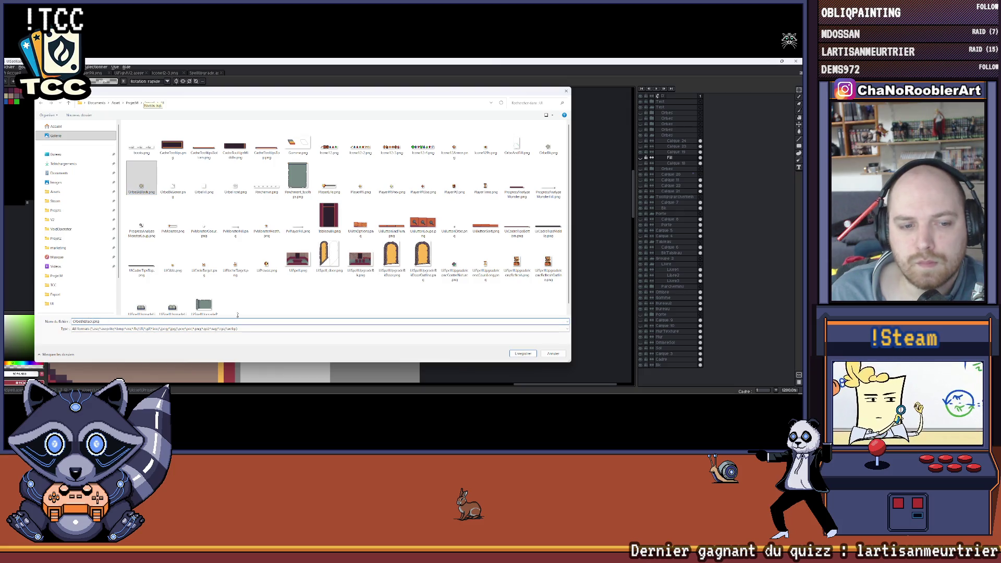
type("_min")
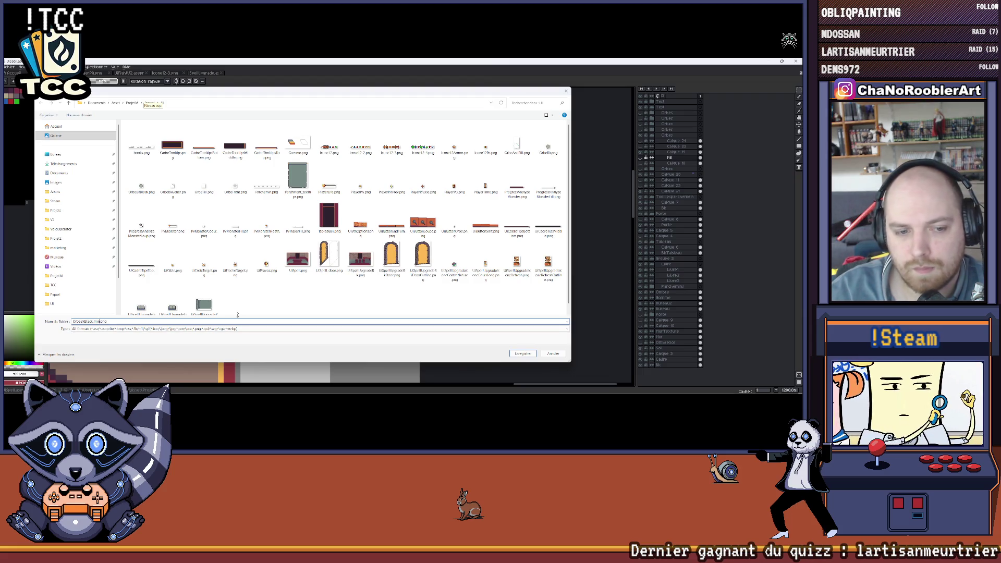
key("Return")
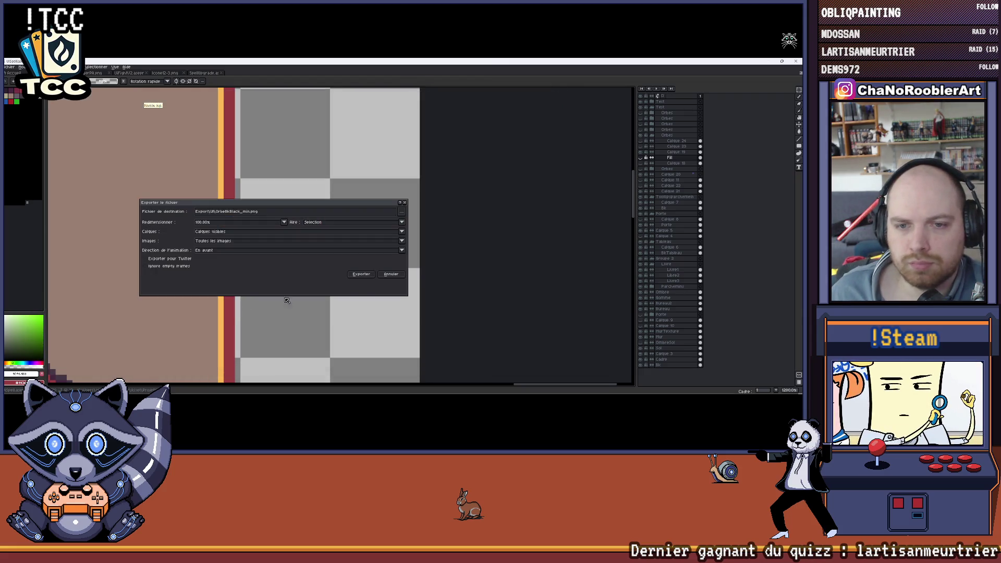
left_click(365, 276)
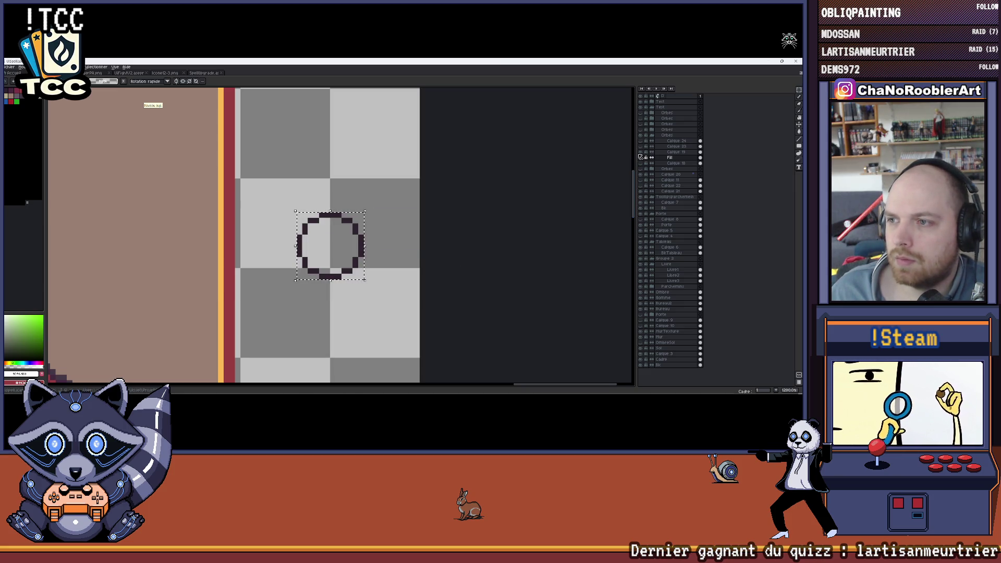
Show the white fill, cancel an export attempt, then switch the visible layer to the shaded orb.
left_click(10, 67)
mouse_move(13, 114)
left_click(117, 127)
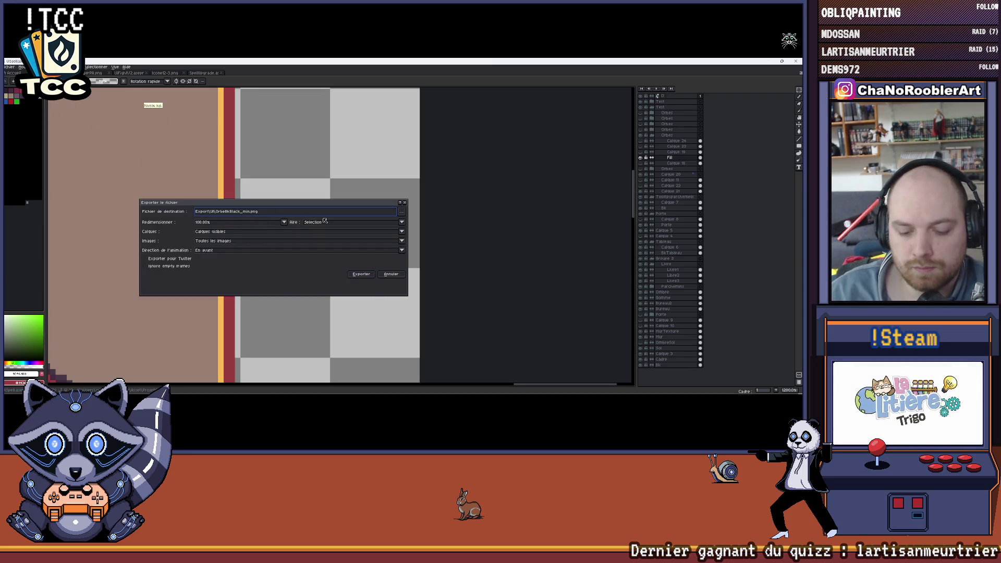
key("Return")
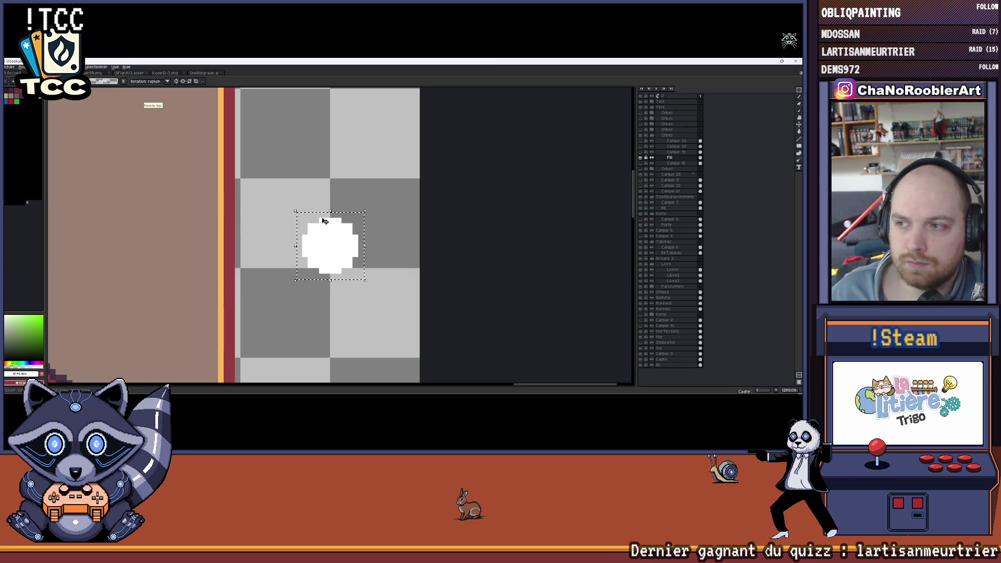
key("Delete")
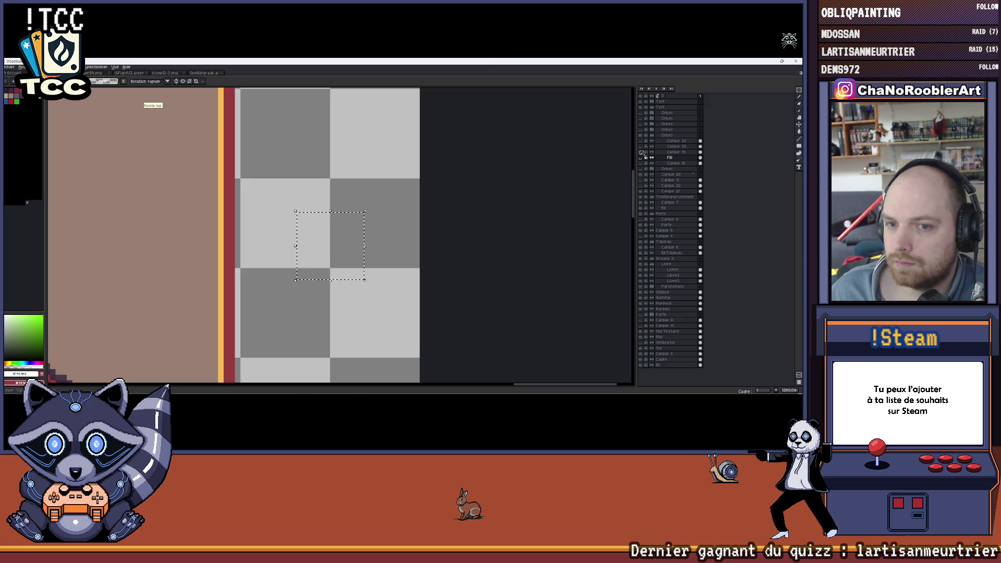
left_click_drag(345, 254, 317, 227)
Export the shaded orb as OrbeBkBlackFront_min.png, then flip to the orange orb document and back.
left_click(10, 67)
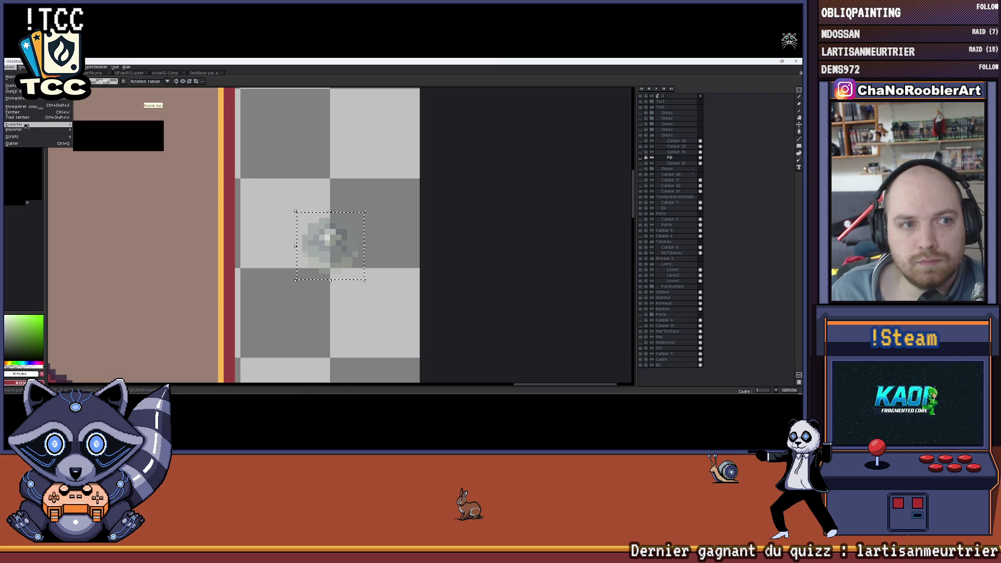
left_click(85, 130)
left_click(245, 213)
key("BackSpace")
key("BackSpace")
key("BackSpace")
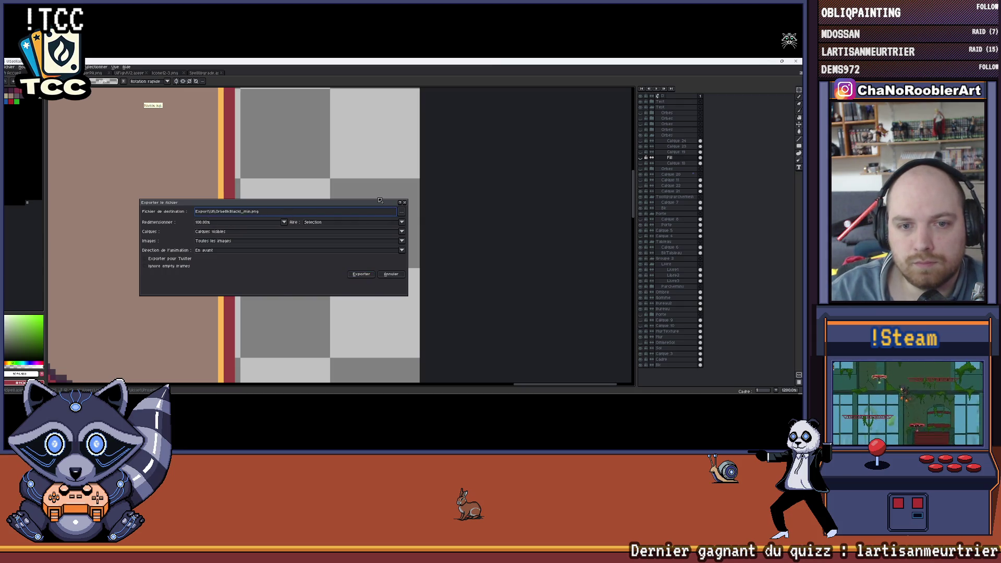
key("BackSpace")
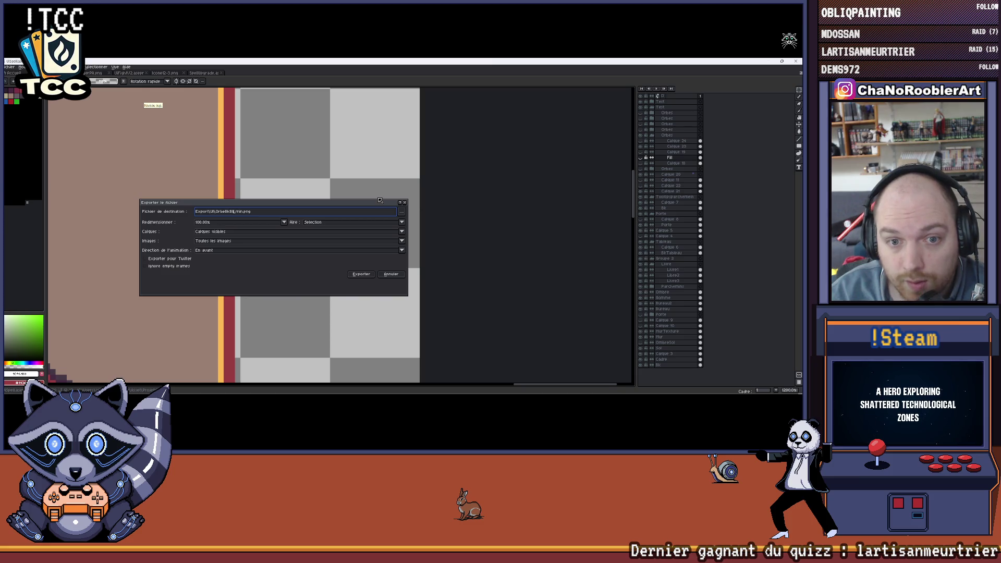
type("ack")
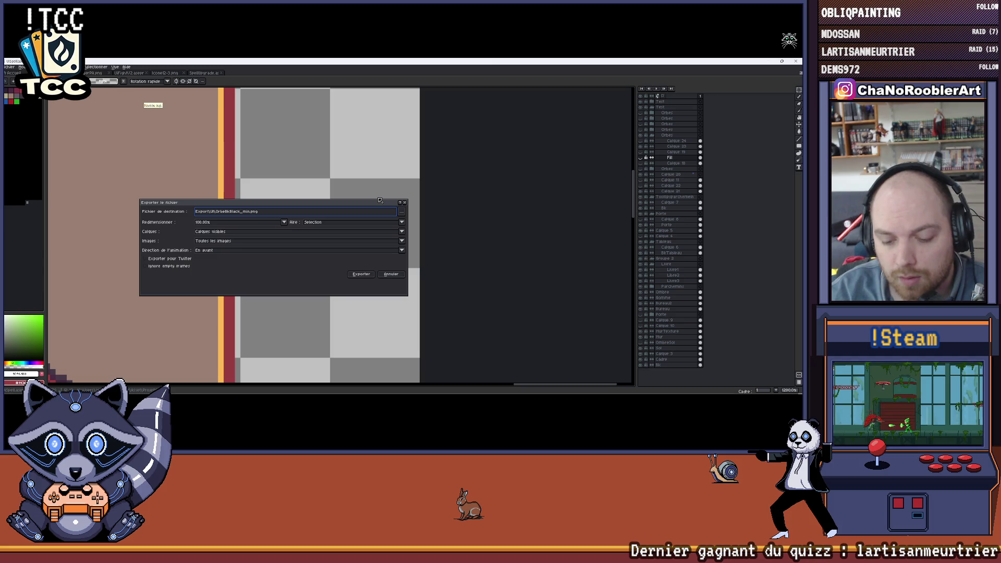
type("Front")
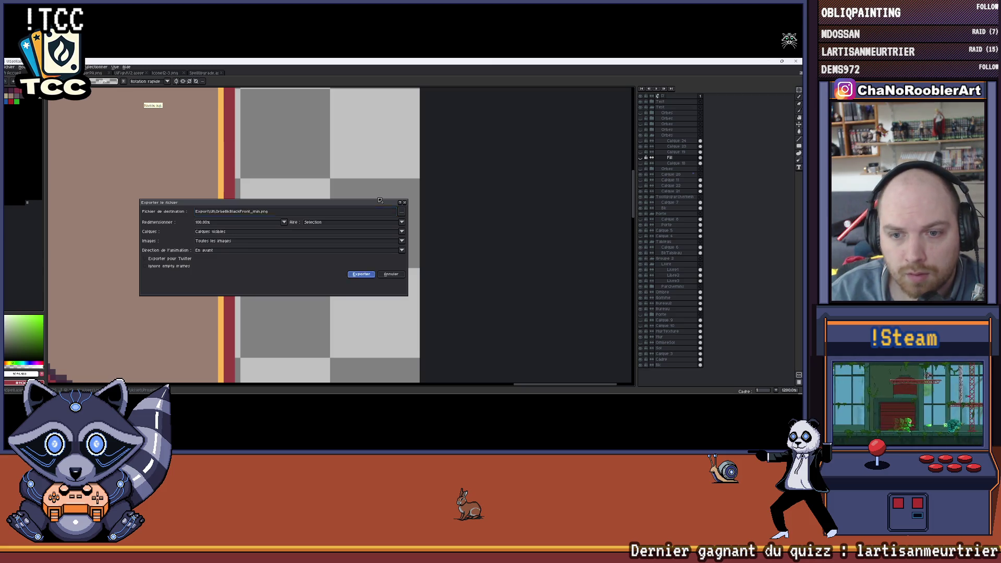
key("Return")
key("ctrl+Tab")
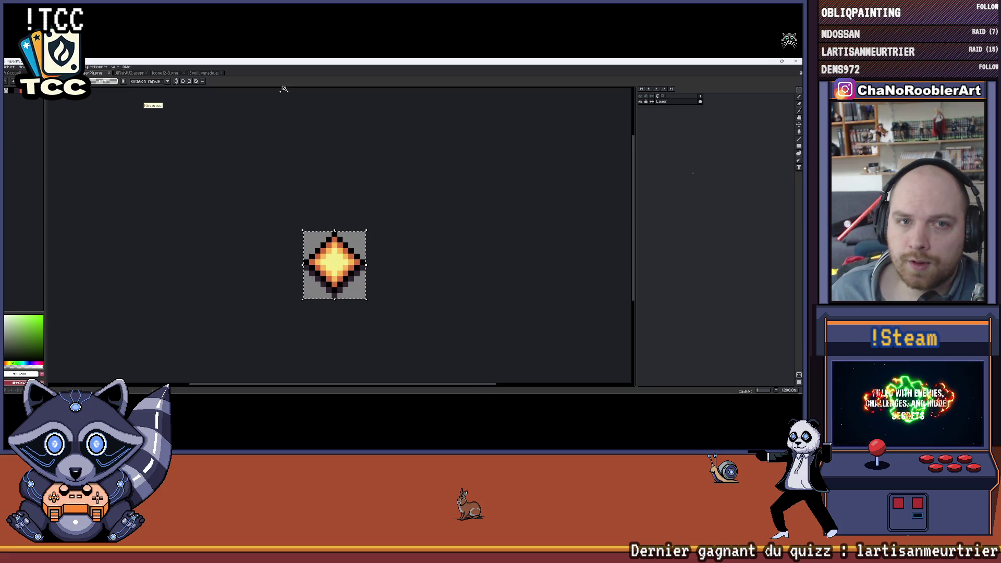
key("ctrl+Tab")
scroll(409, 234, "down", 2)
scroll(458, 234, "down", 2)
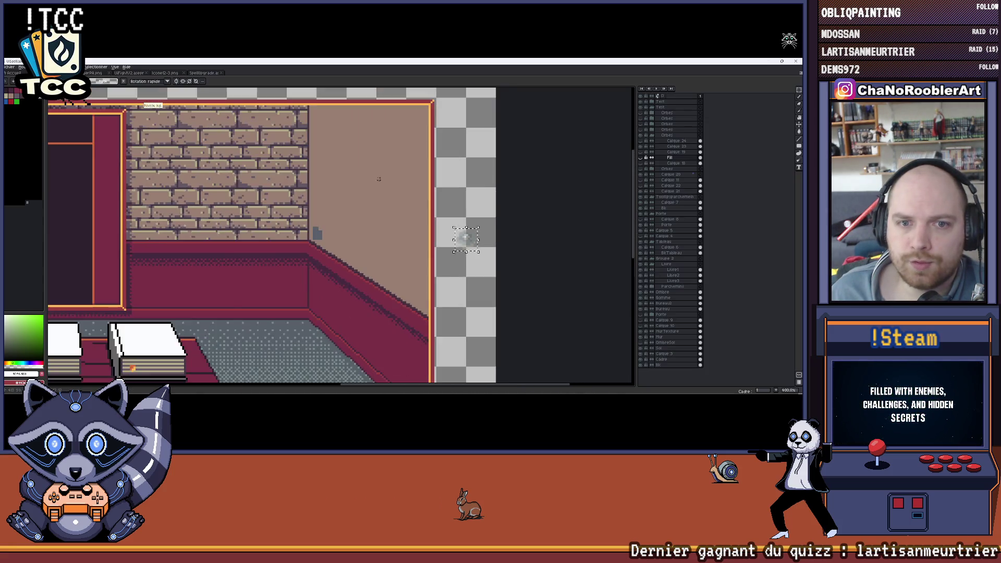
scroll(479, 205, "down", 2)
scroll(479, 206, "up", 2)
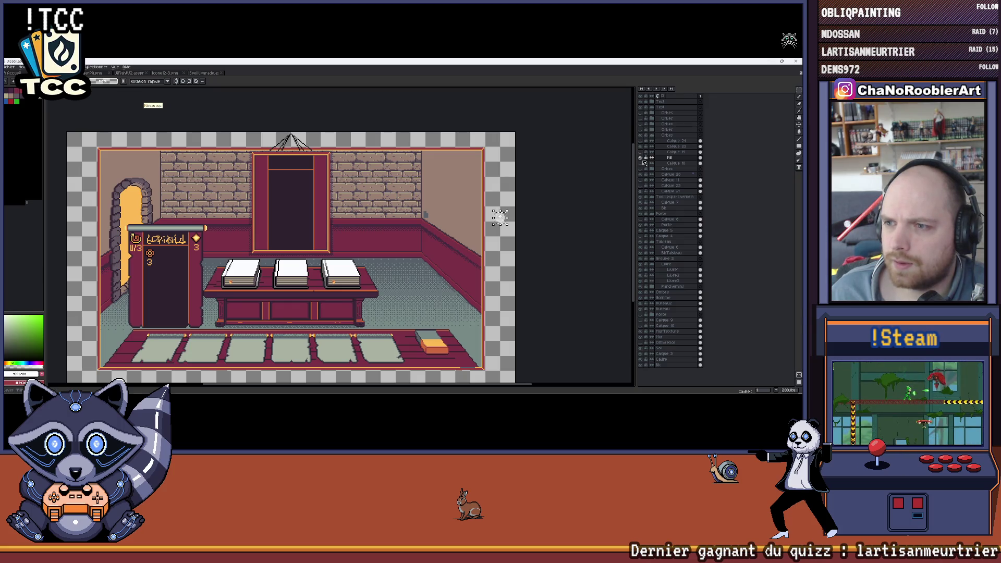
Collapse the Dessus and other layer groups, expand one group, and centre the view on the diamond panel.
left_click(652, 136)
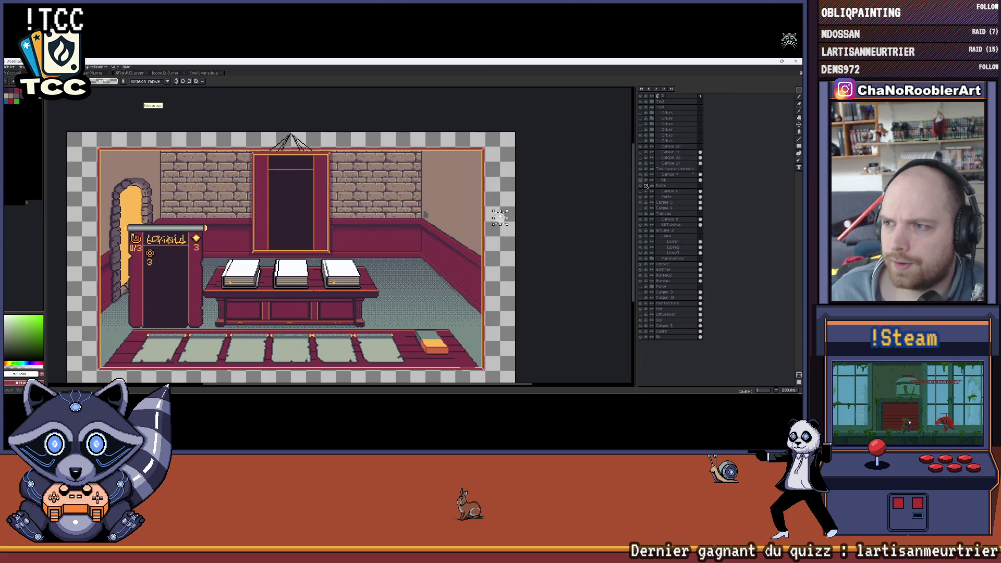
left_click(653, 109)
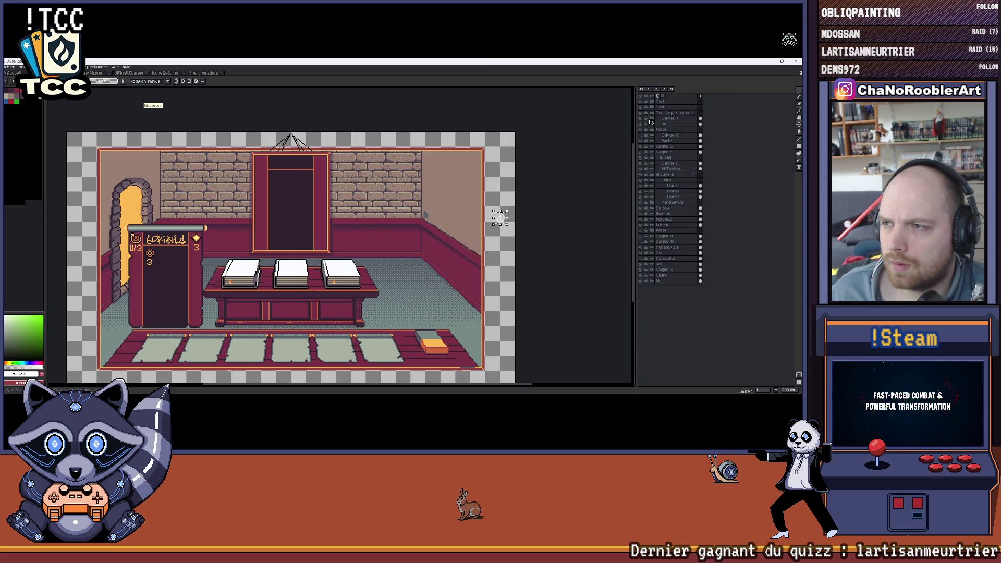
scroll(499, 219, "up", 3)
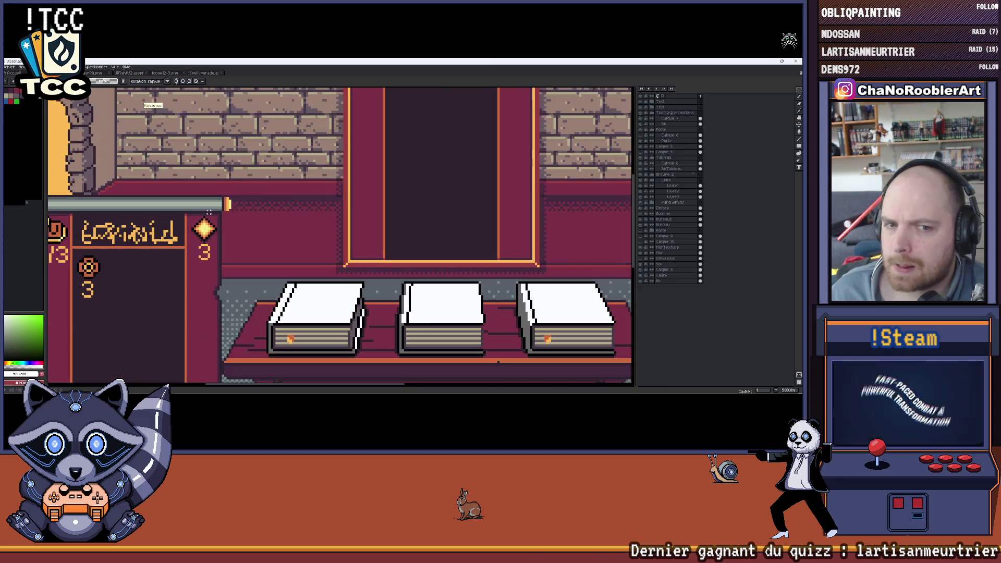
scroll(500, 218, "down", 2)
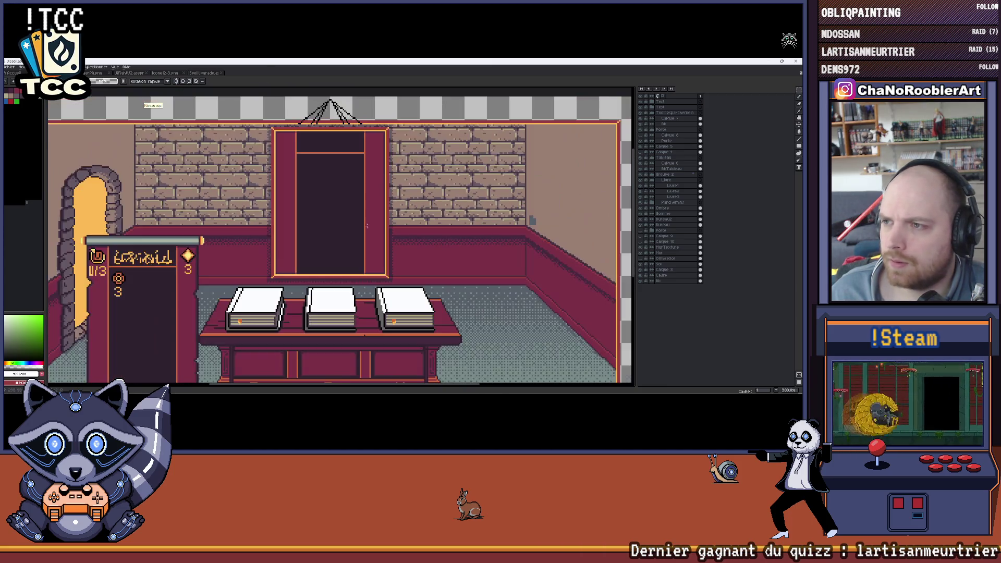
left_click(654, 169)
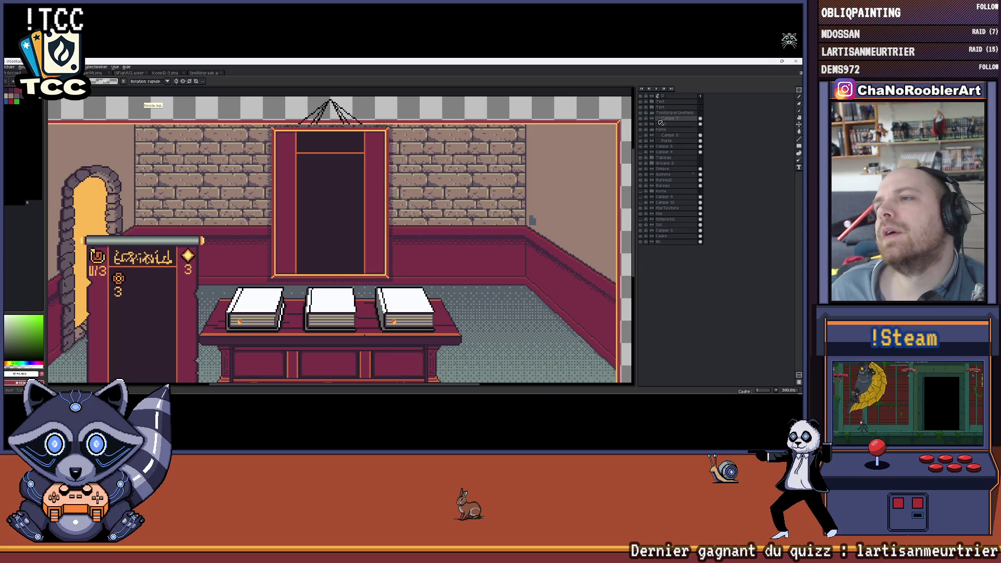
left_click(643, 114)
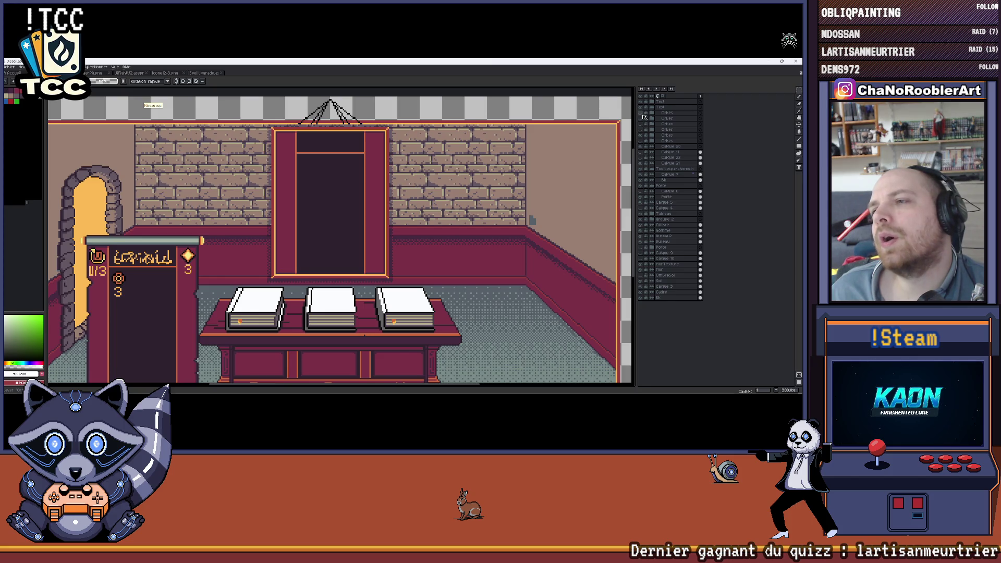
scroll(436, 159, "down", 2)
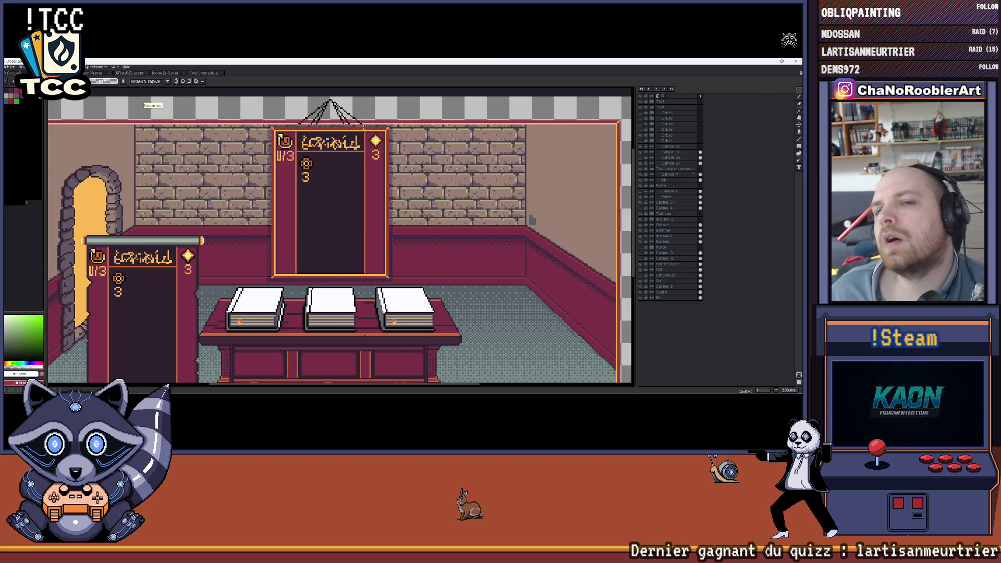
scroll(437, 159, "up", 5)
left_click_drag(437, 159, 445, 164)
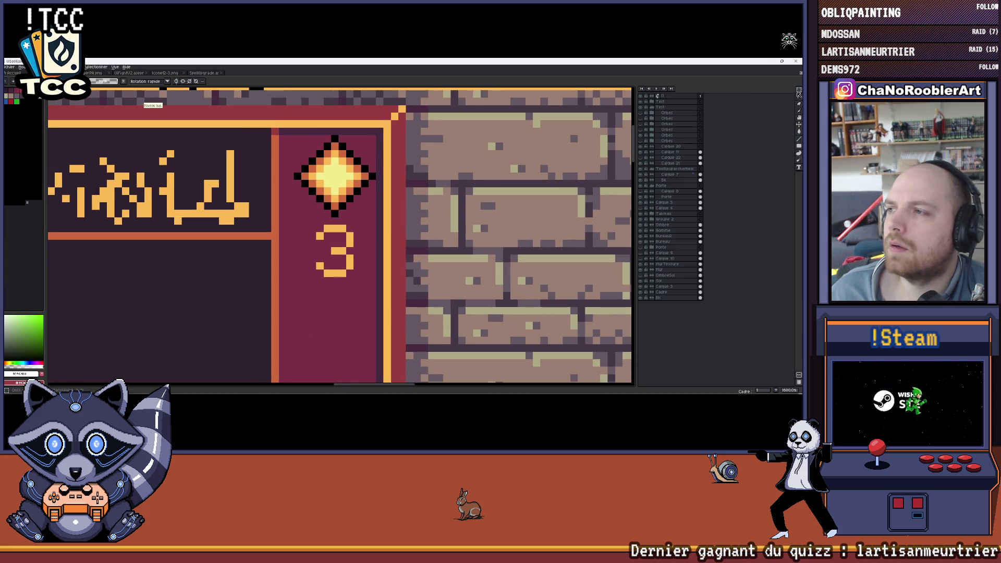
Check the diamond layer's visibility and marquee-select the diamond icon on the sign.
left_click(641, 147)
left_click(641, 153)
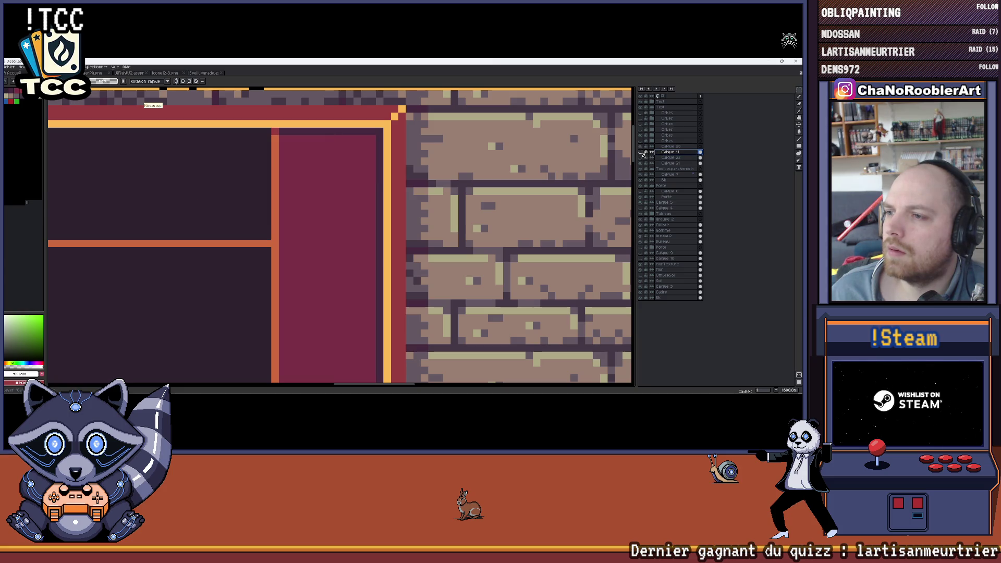
left_click_drag(365, 139, 320, 138)
left_click_drag(251, 138, 333, 216)
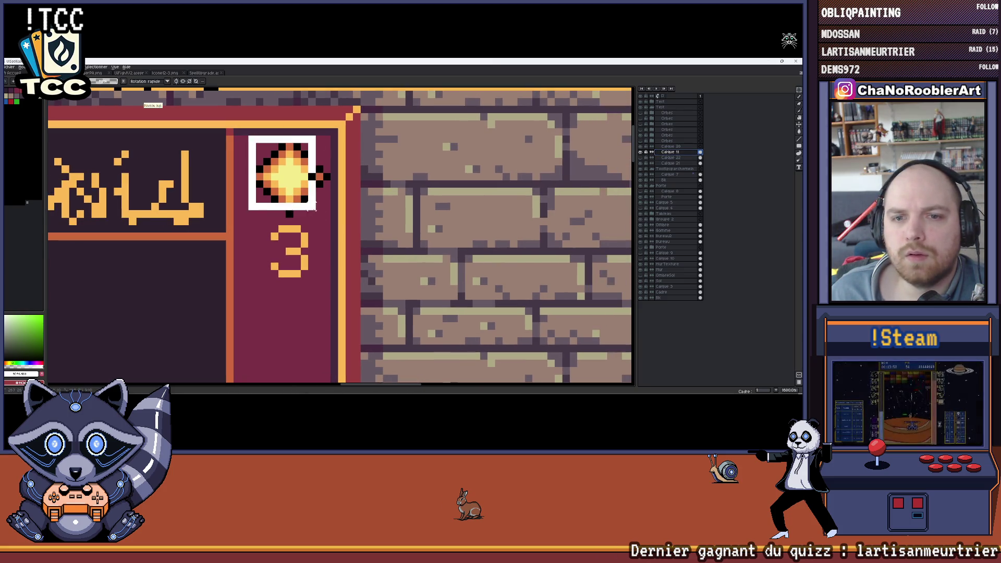
scroll(332, 216, "down", 5)
left_click_drag(428, 193, 310, 188)
scroll(310, 188, "down", 1)
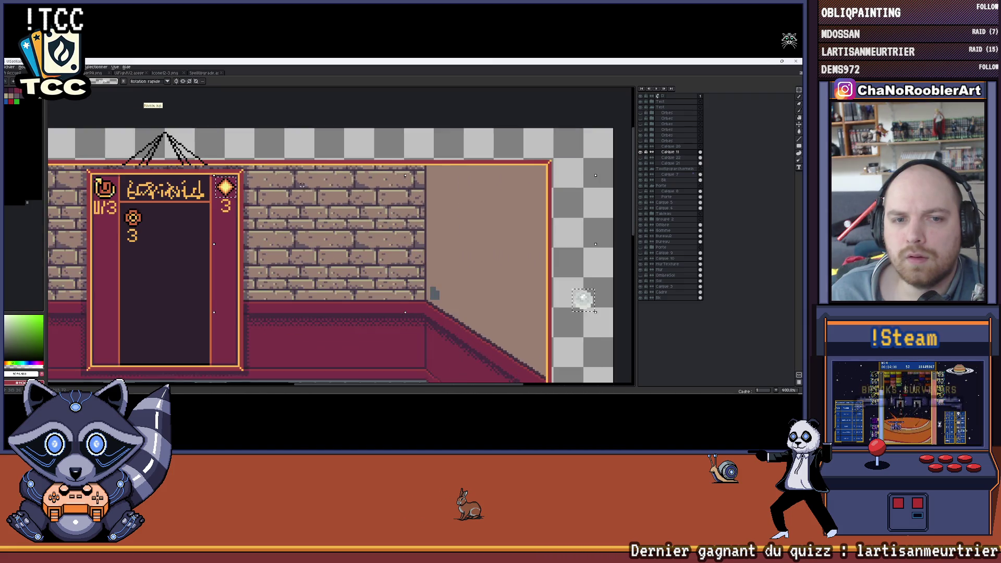
scroll(227, 178, "up", 2)
scroll(227, 178, "up", 1)
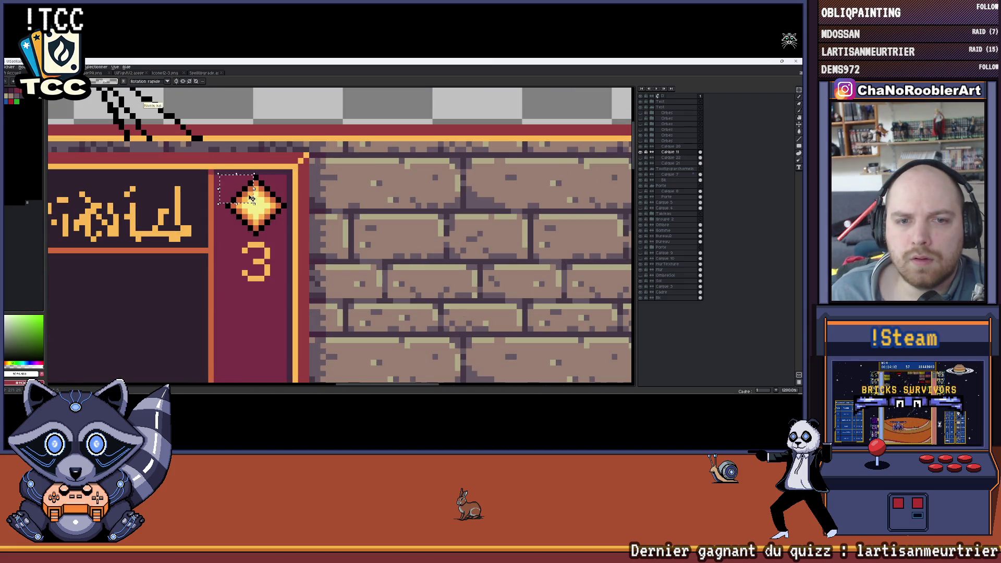
left_click_drag(226, 176, 286, 233)
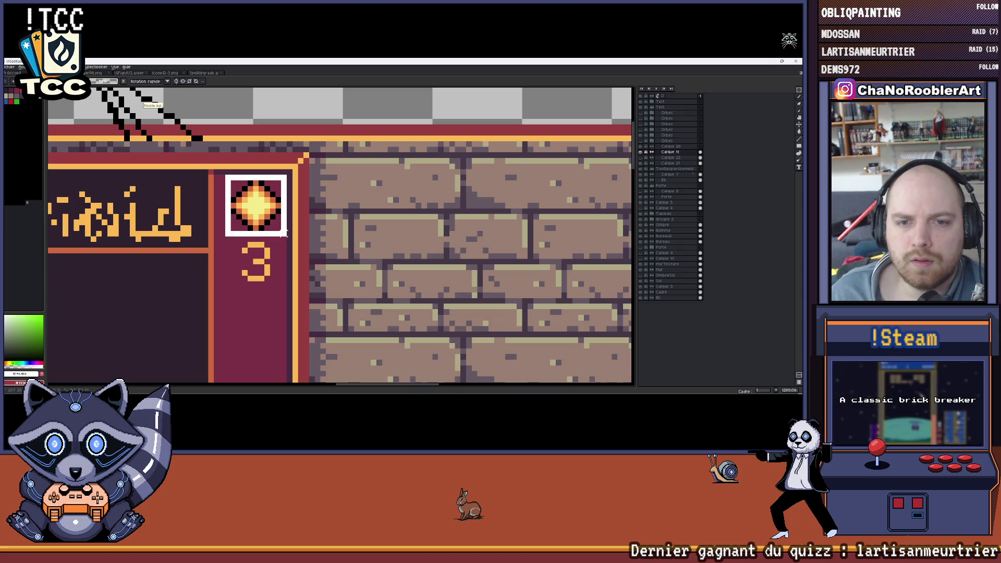
scroll(286, 234, "down", 4)
scroll(391, 258, "up", 2)
scroll(392, 258, "down", 2)
Move the diamond copy onto the transparent area beside the room and reselect it for export.
left_click_drag(228, 164, 499, 266)
scroll(499, 267, "up", 3)
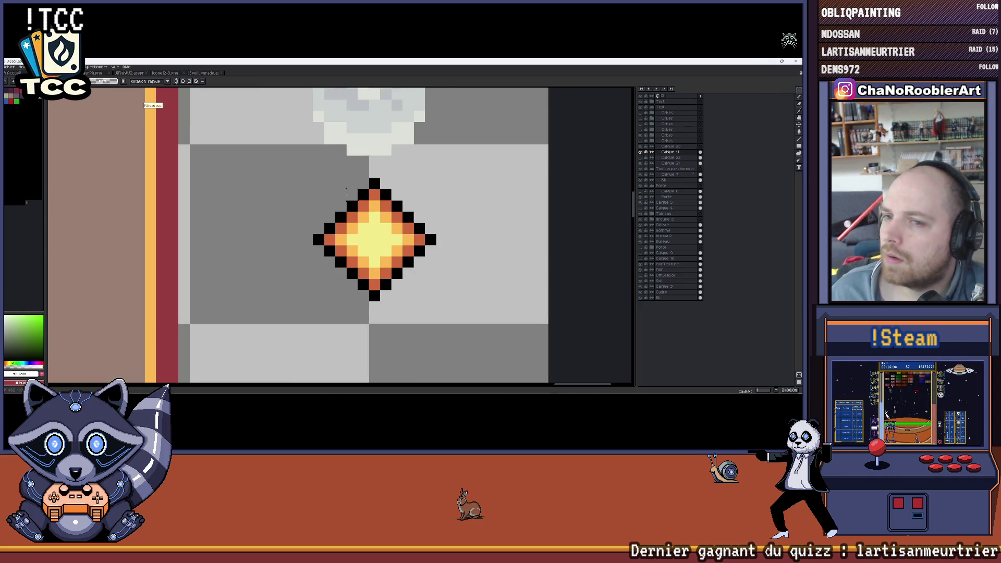
left_click_drag(312, 178, 438, 302)
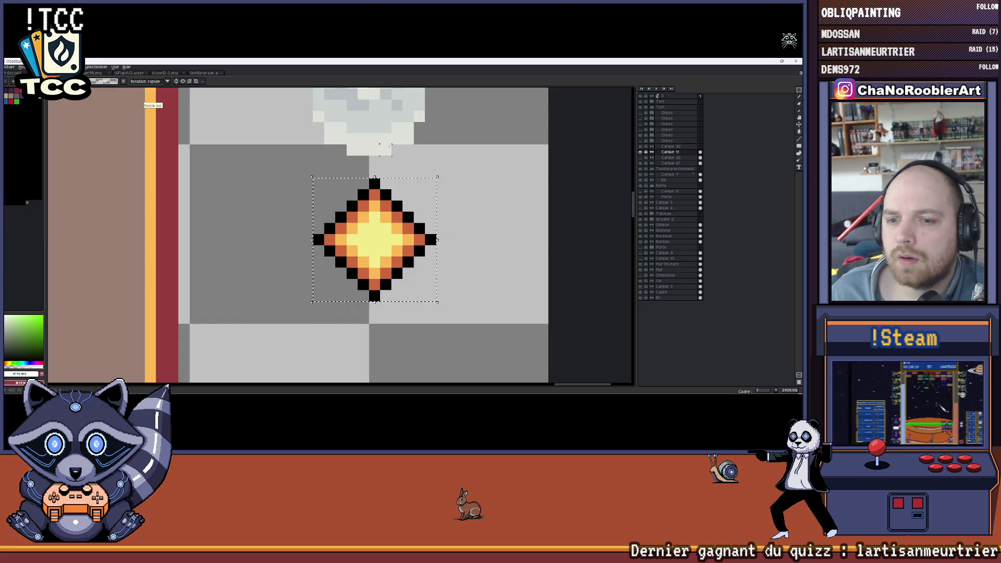
left_click(10, 67)
mouse_move(16, 126)
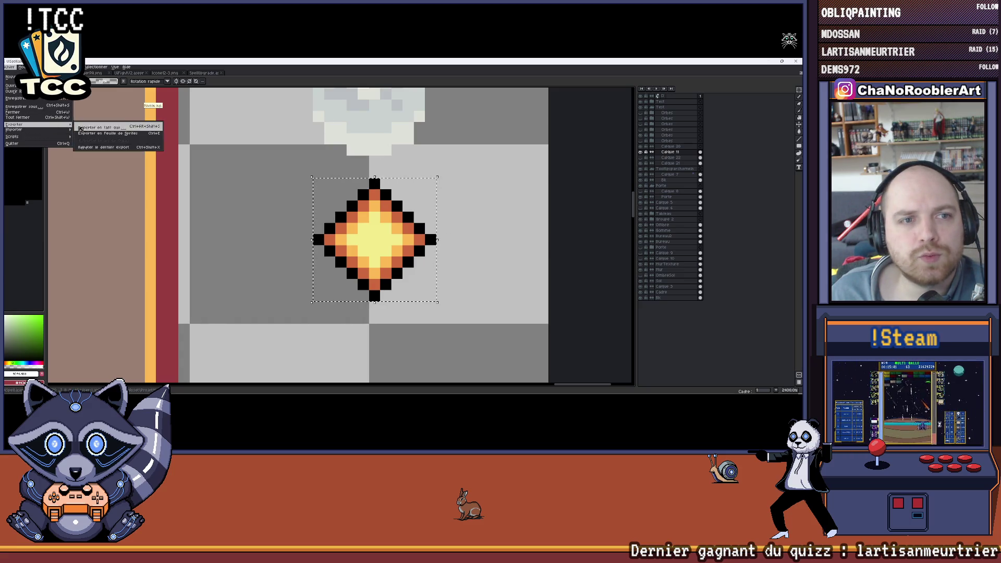
Export the gold diamond gem as a PNG named after an existing image in the UI export folder.
left_click(78, 127)
left_click(403, 211)
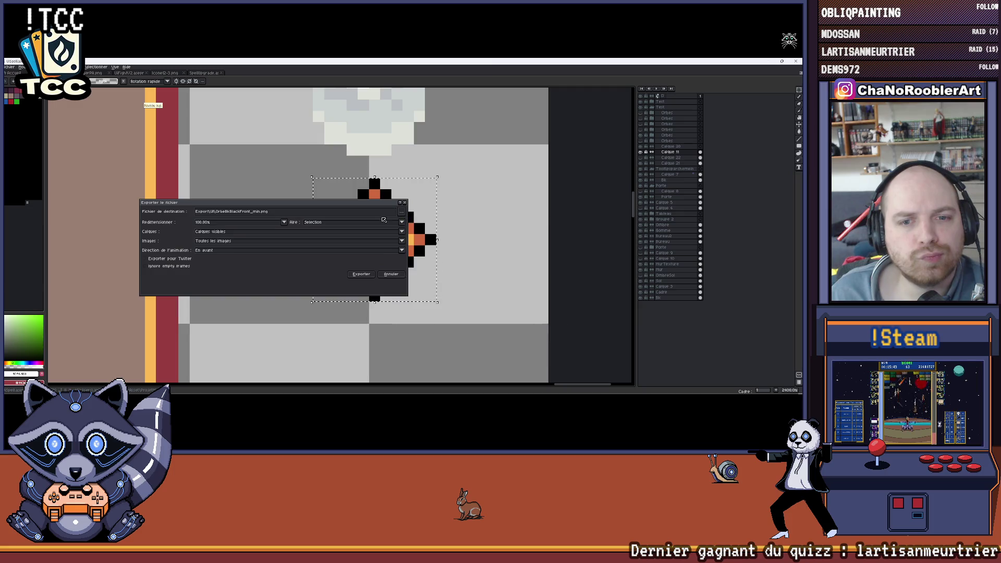
scroll(330, 188, "down", 1)
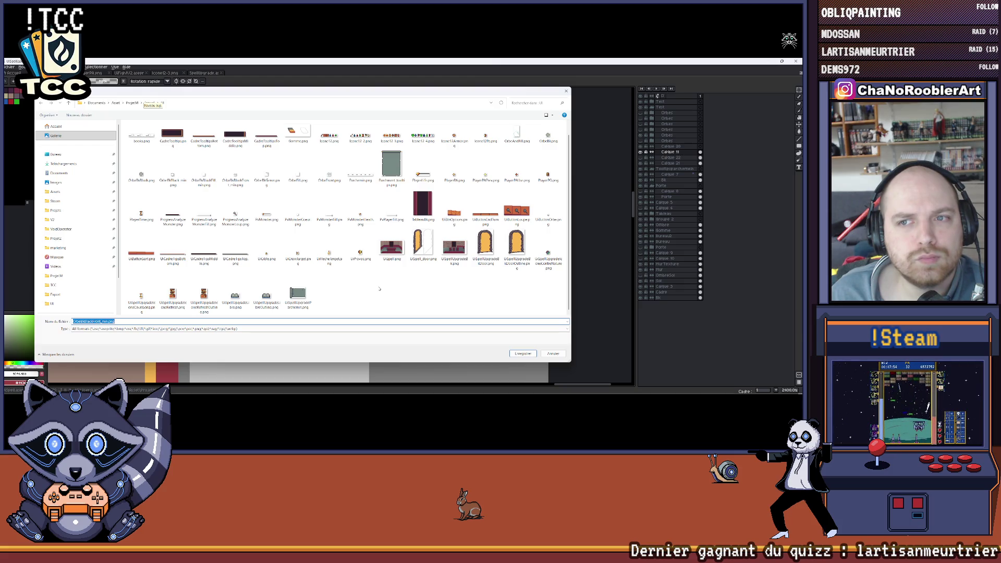
left_click(454, 167)
left_click(204, 301)
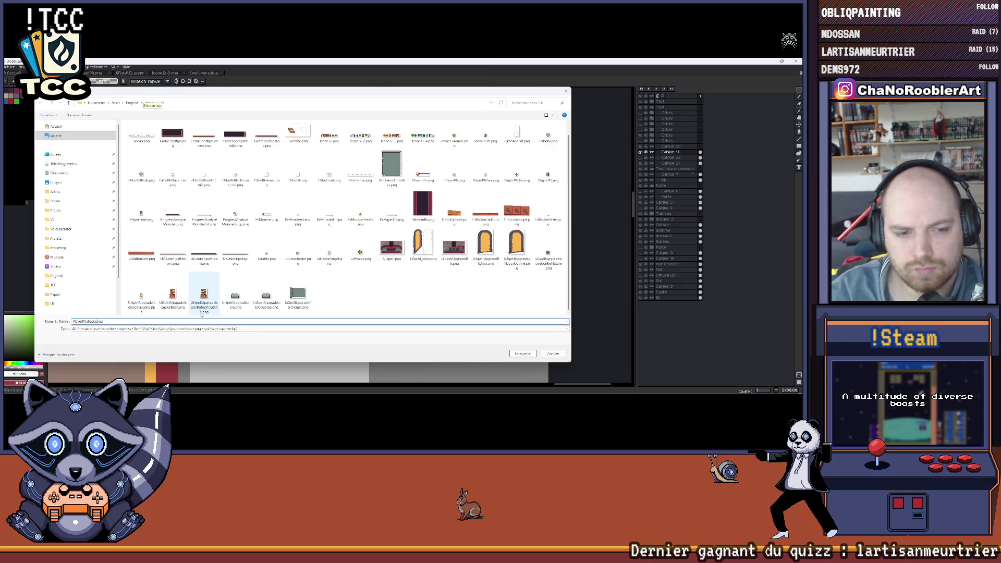
key("Return")
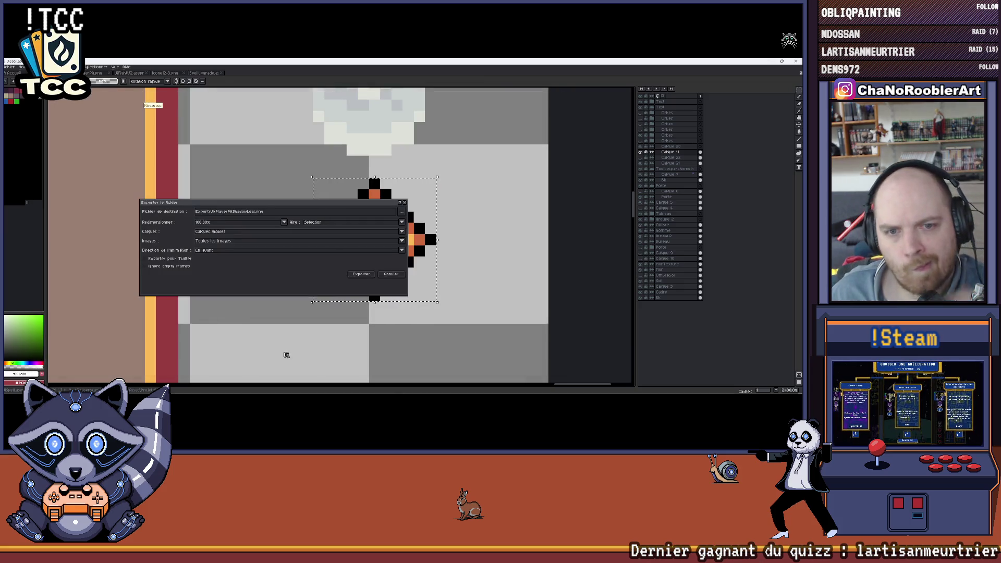
key("Return")
scroll(425, 185, "down", 3)
scroll(311, 188, "down", 2)
scroll(311, 188, "up", 4)
scroll(464, 188, "down", 1)
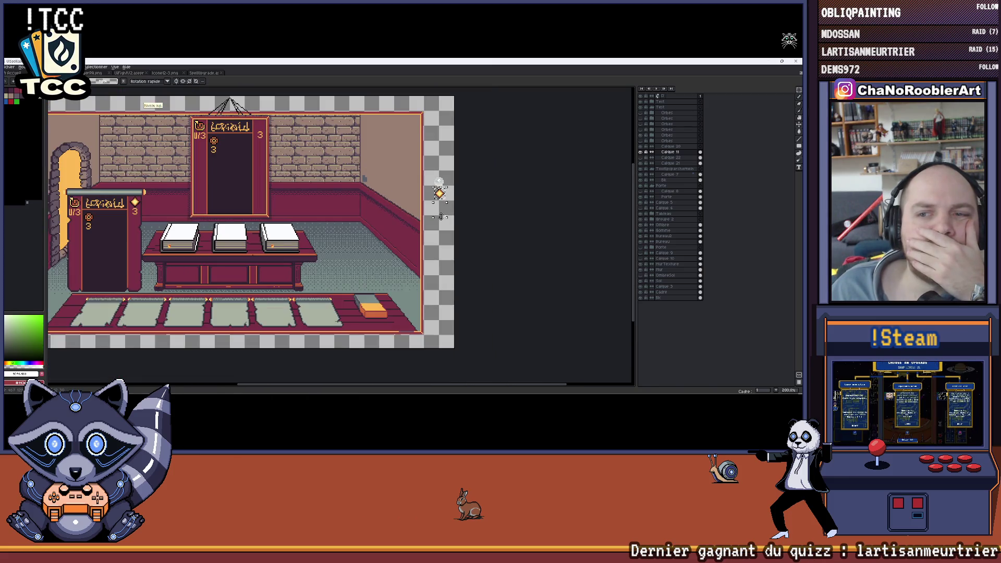
scroll(440, 192, "up", 1)
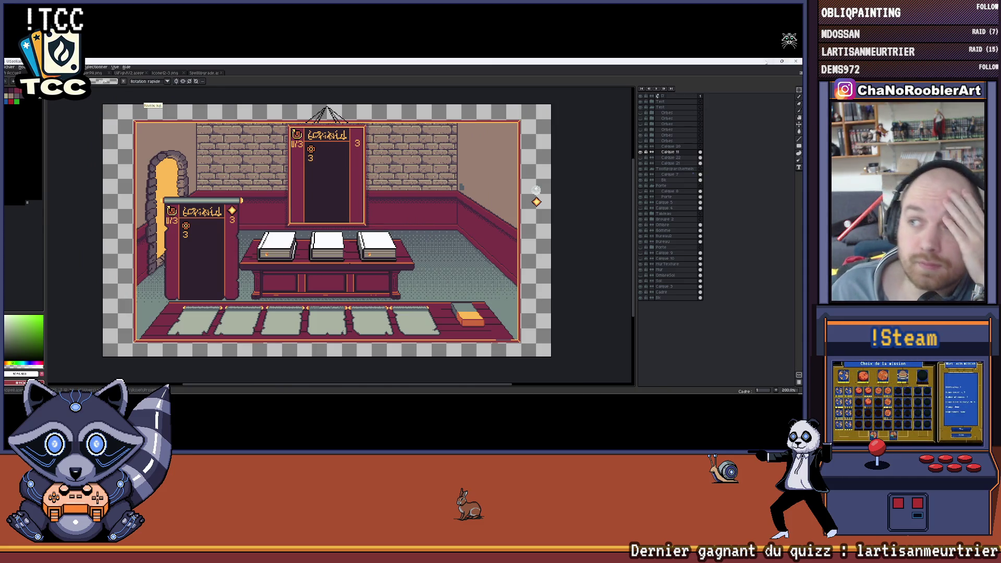
Switch from Aseprite over to the Unity editor.
key("alt+Tab")
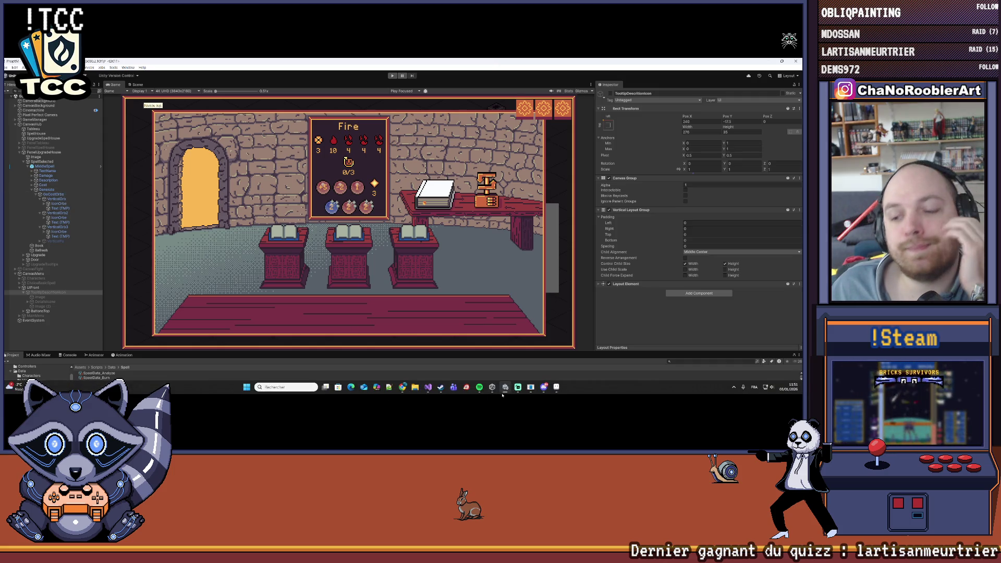
Enlarge the Project window and browse Assets/Import/UI with large sprite thumbnails.
left_click(557, 387)
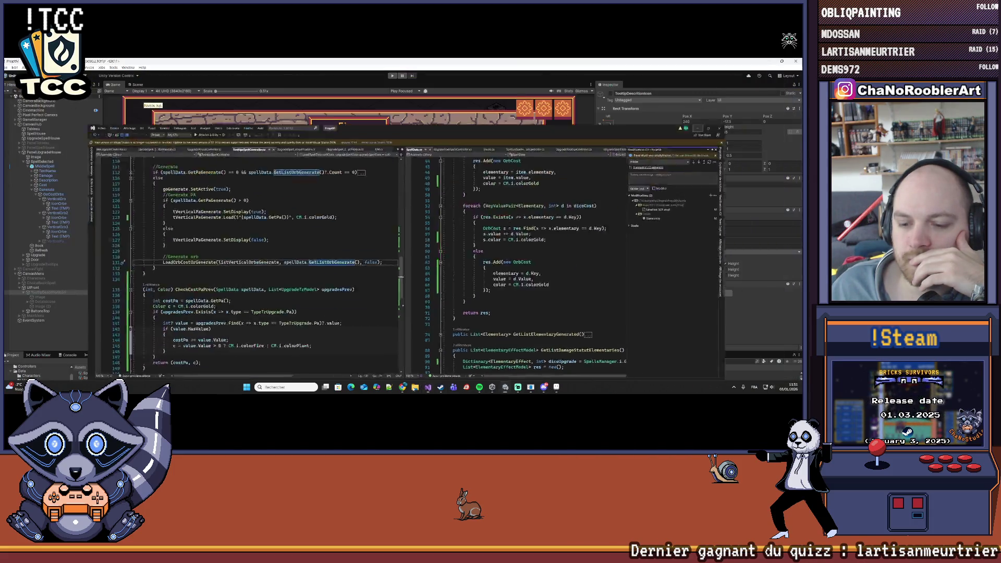
left_click_drag(313, 353, 314, 245)
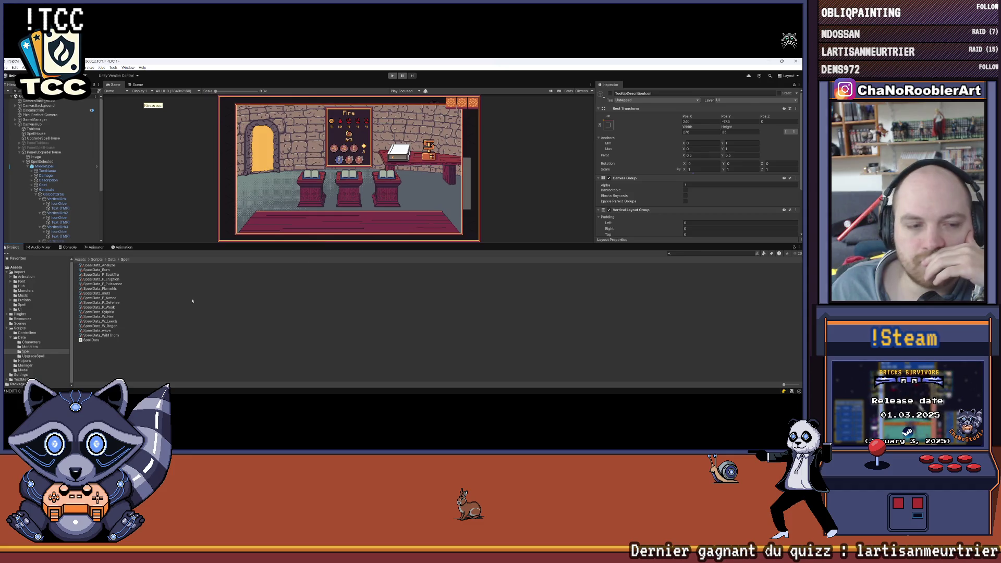
left_click(29, 275)
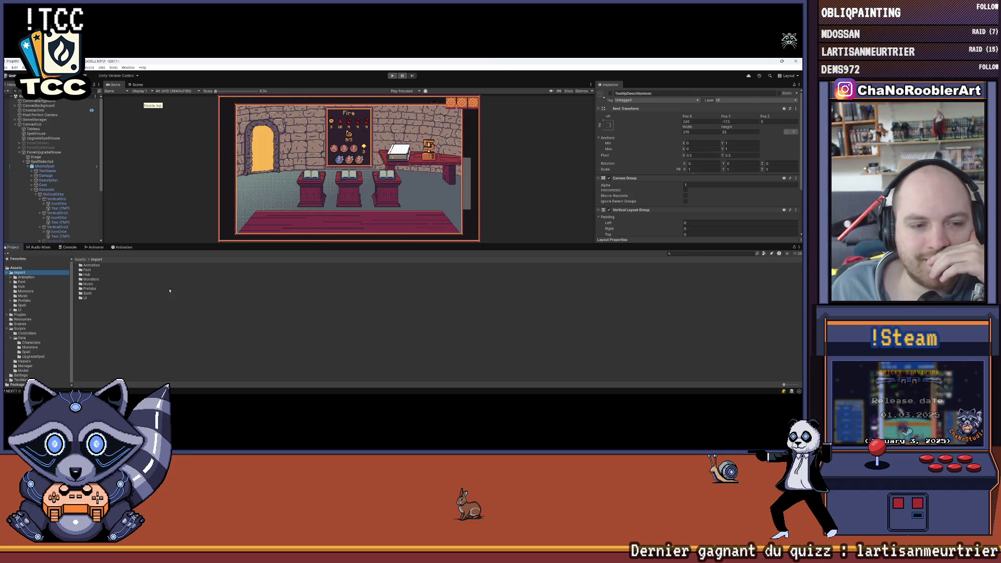
double_click(87, 297)
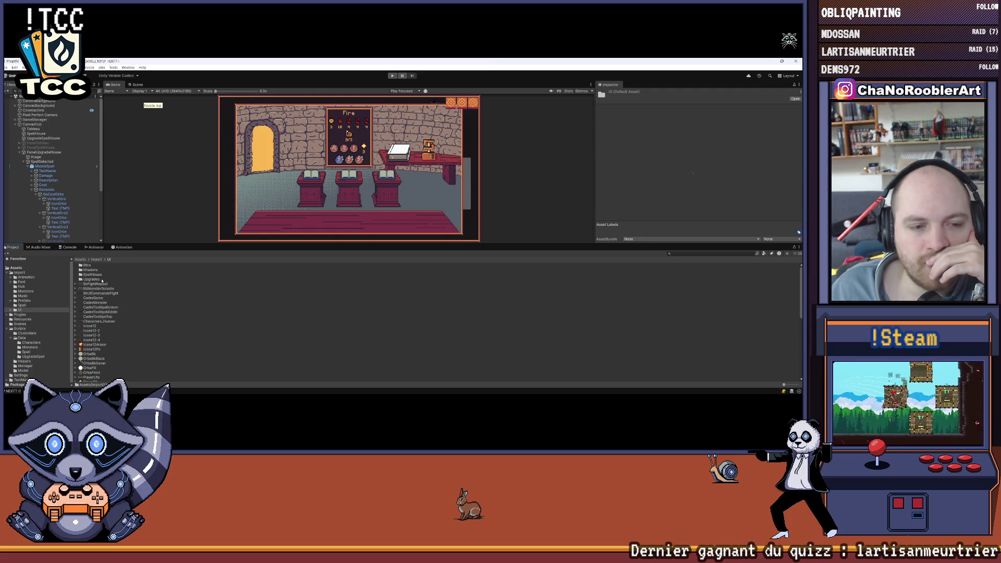
scroll(99, 279, "down", 10)
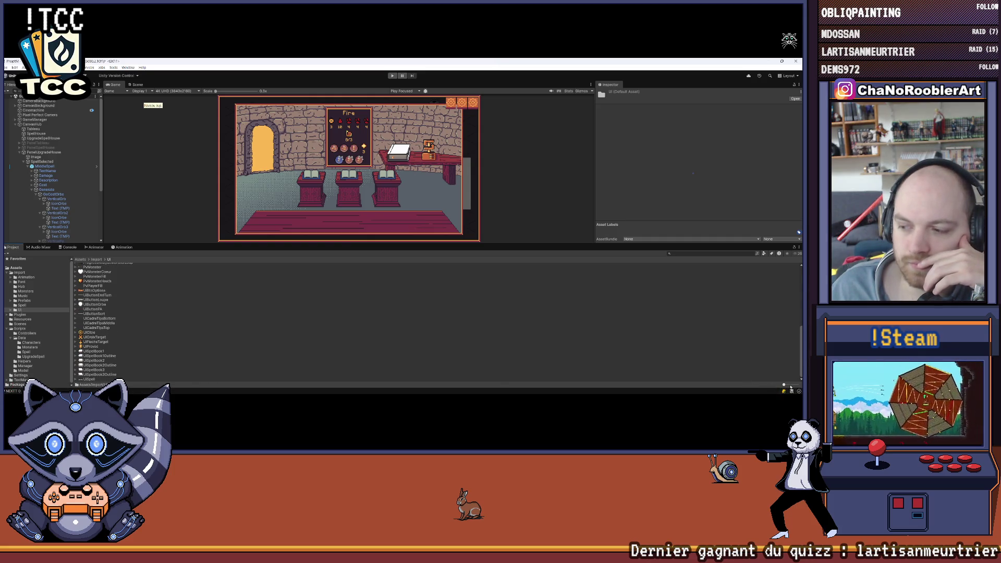
left_click_drag(785, 388, 798, 390)
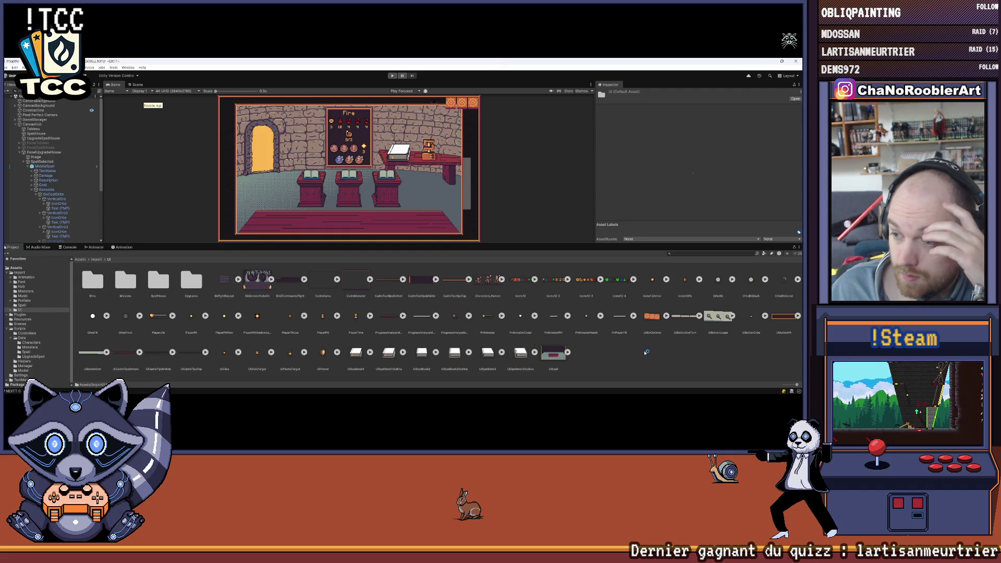
Import PlayerPAShadowLow as a single 2D sprite with point filtering and 4096 max size, applied.
left_click(257, 317)
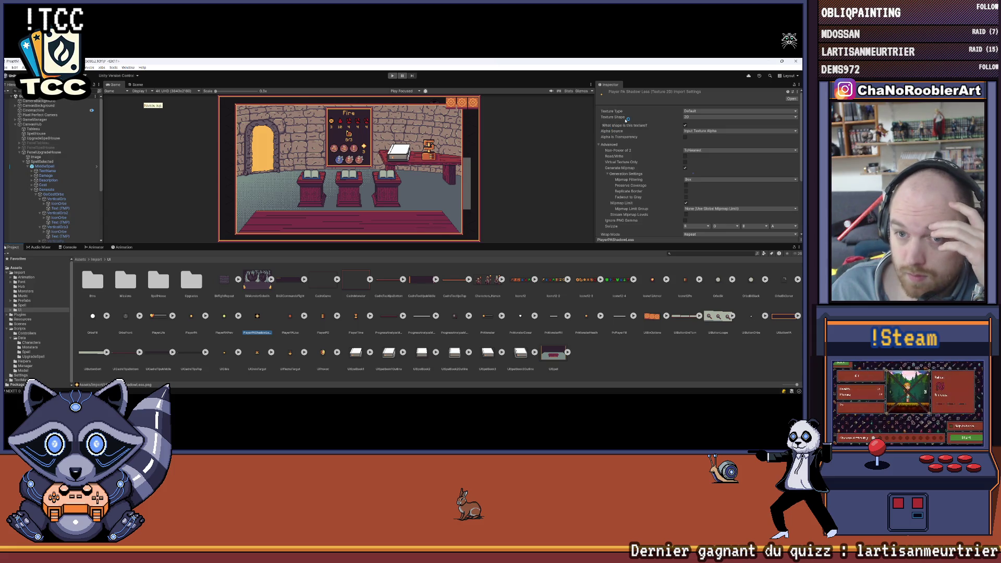
left_click(704, 113)
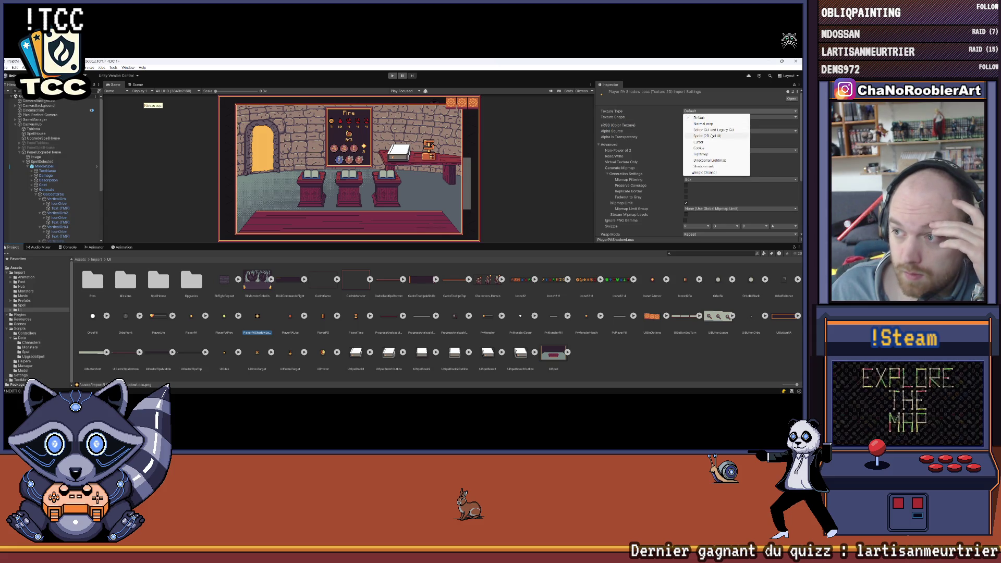
left_click(701, 128)
left_click(700, 126)
left_click(706, 131)
scroll(705, 142, "down", 3)
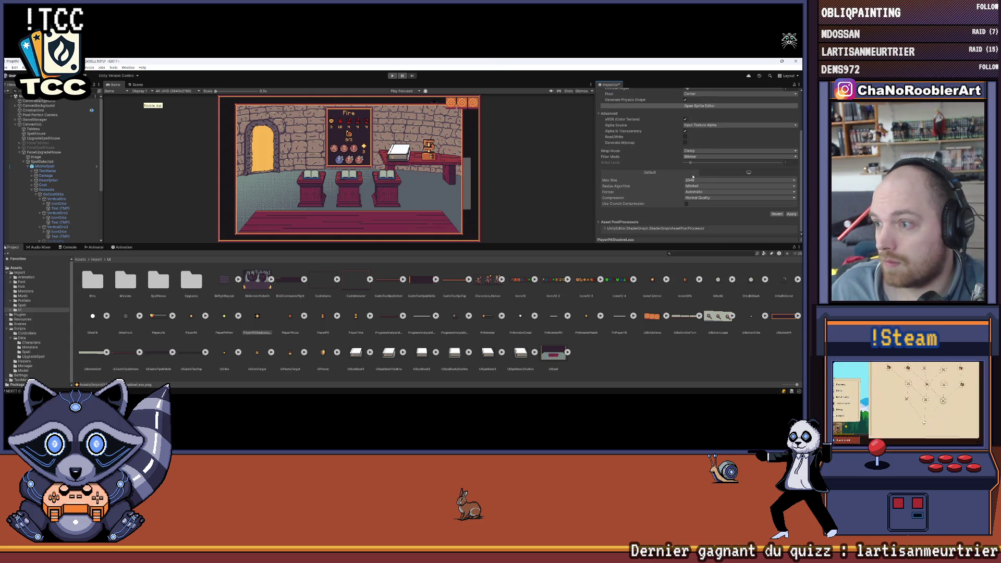
left_click(697, 157)
scroll(695, 181, "up", 1)
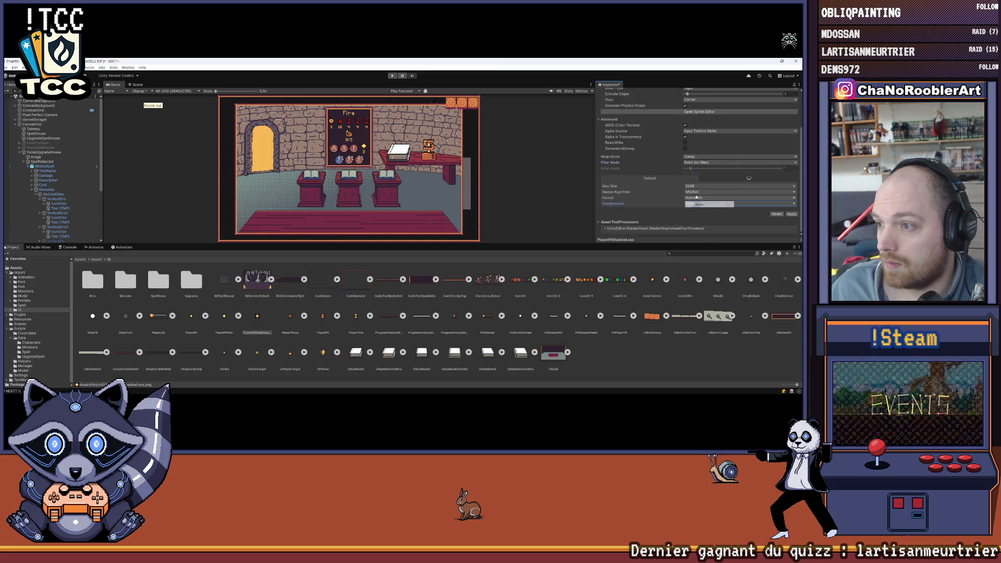
left_click(696, 188)
left_click(696, 233)
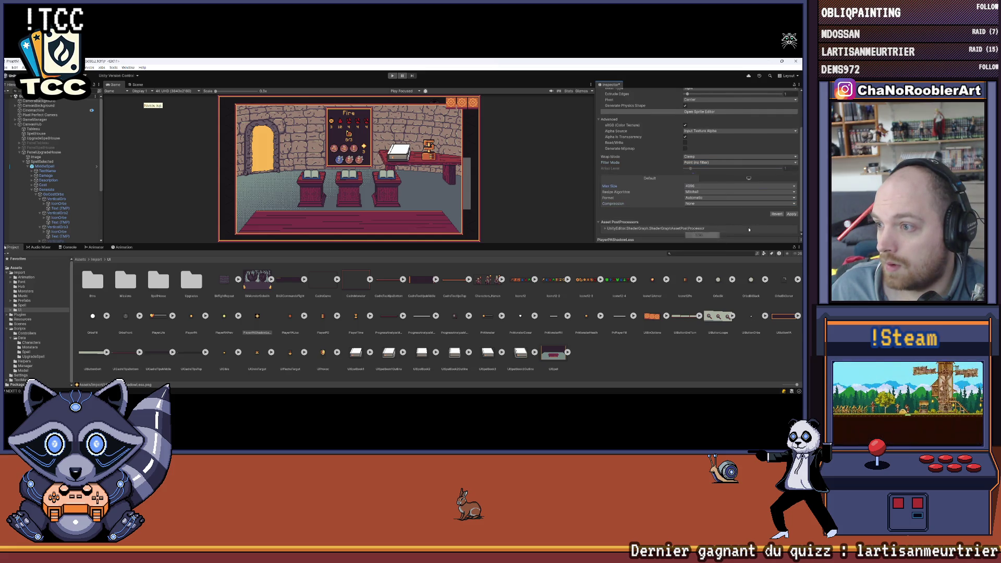
left_click(791, 213)
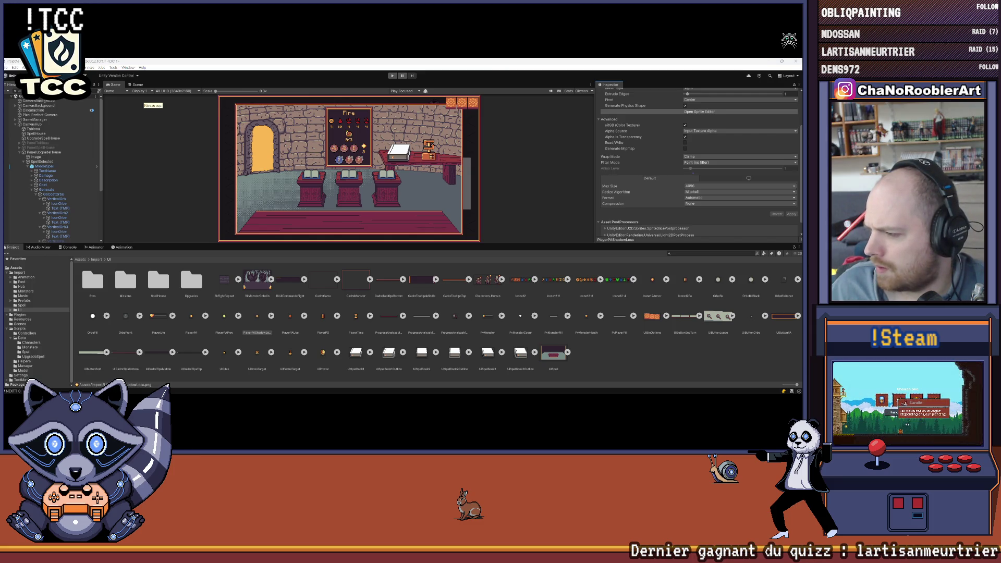
Make the next texture a single sprite with point filtering and no compression, and apply.
left_click_drag(257, 316, 633, 363)
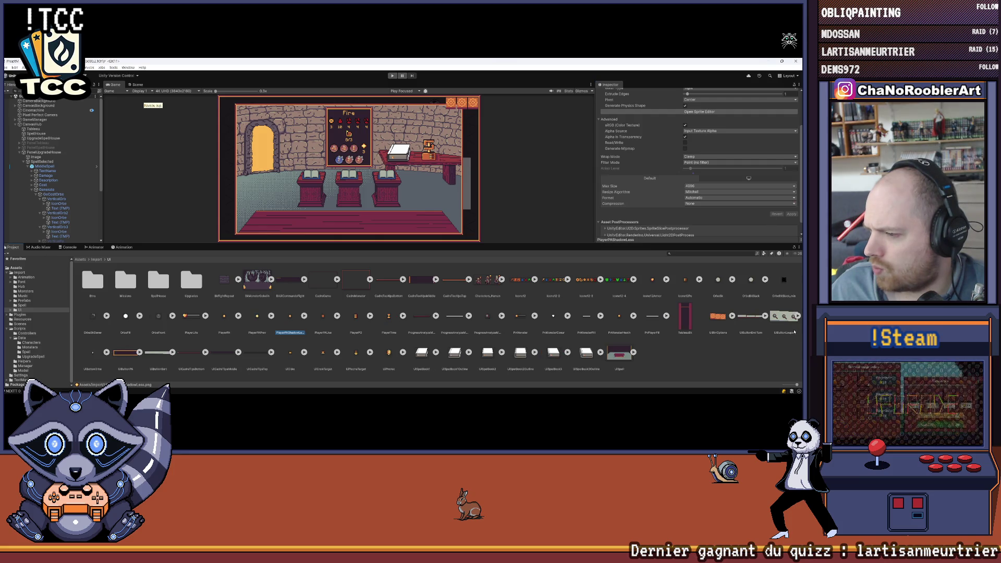
scroll(689, 170, "up", 5)
left_click(704, 110)
left_click(707, 136)
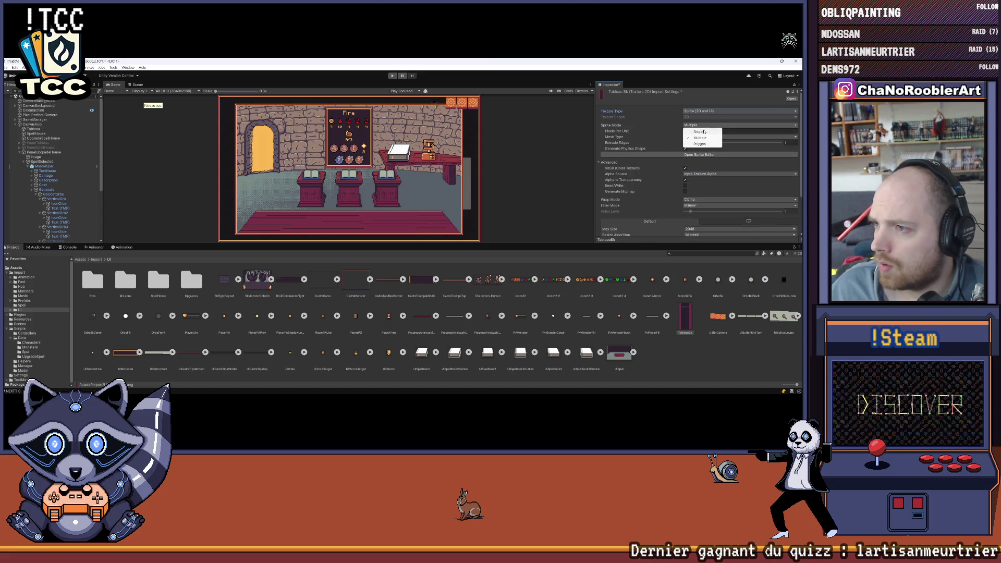
left_click(704, 211)
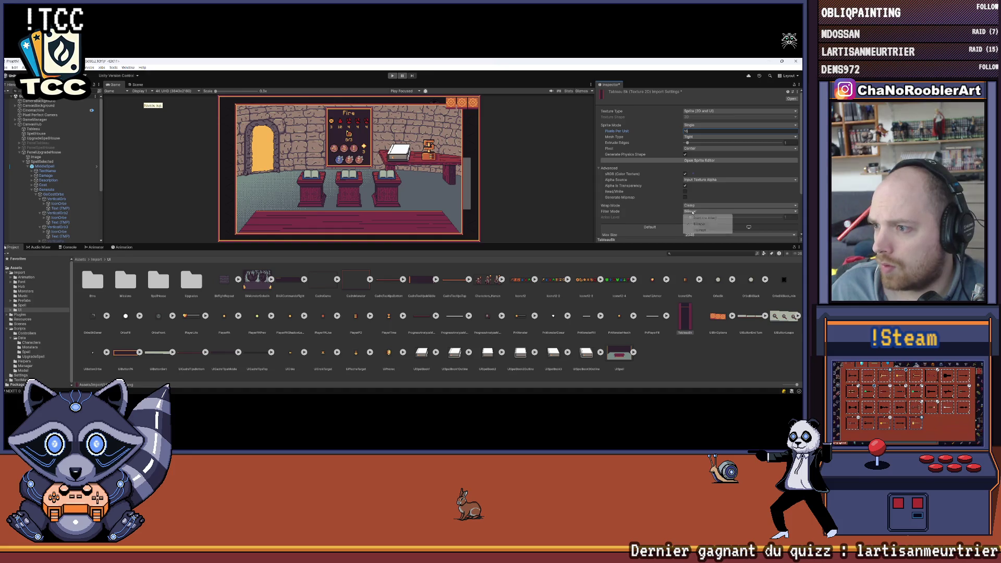
left_click(704, 218)
scroll(697, 187, "down", 2)
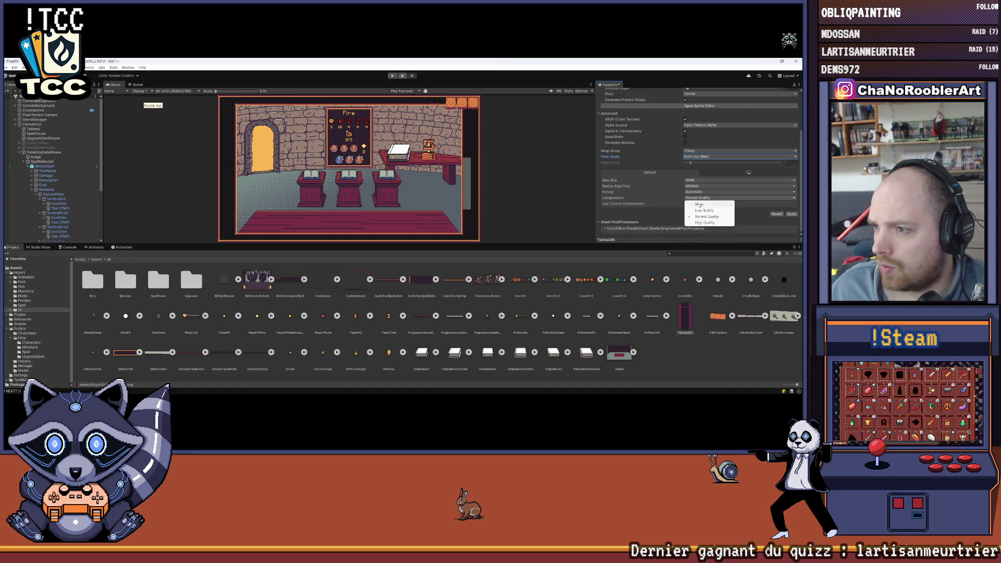
scroll(697, 199, "up", 1)
left_click(699, 186)
left_click(700, 239)
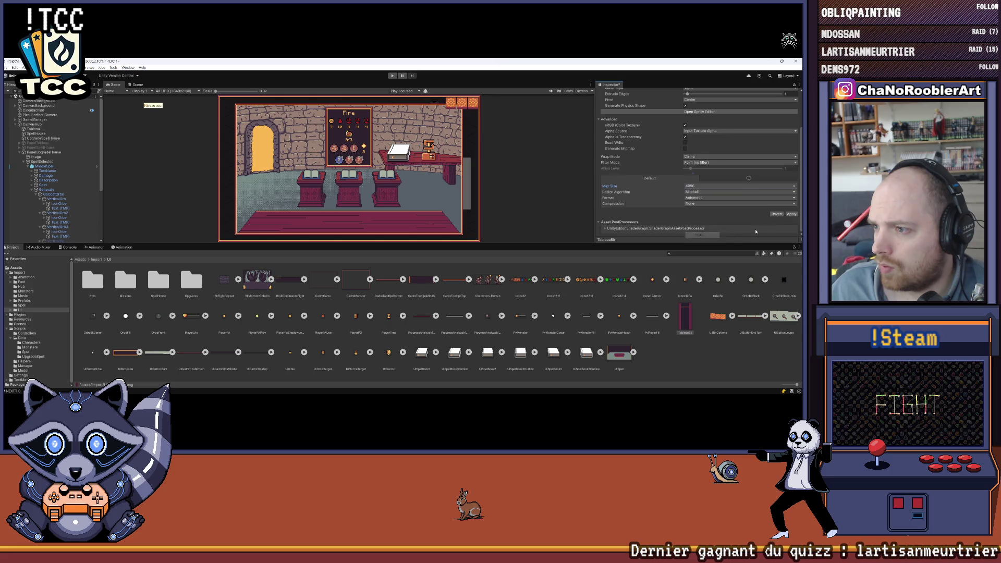
left_click(790, 215)
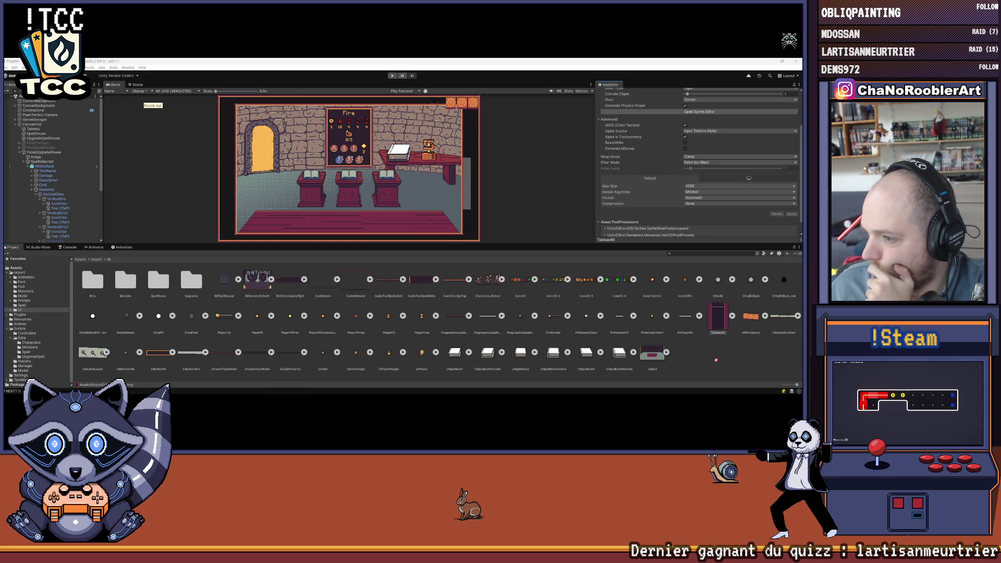
Import the three orb PNGs as 2D sprites with point filtering, 4096 max size and no compression.
left_click(785, 280)
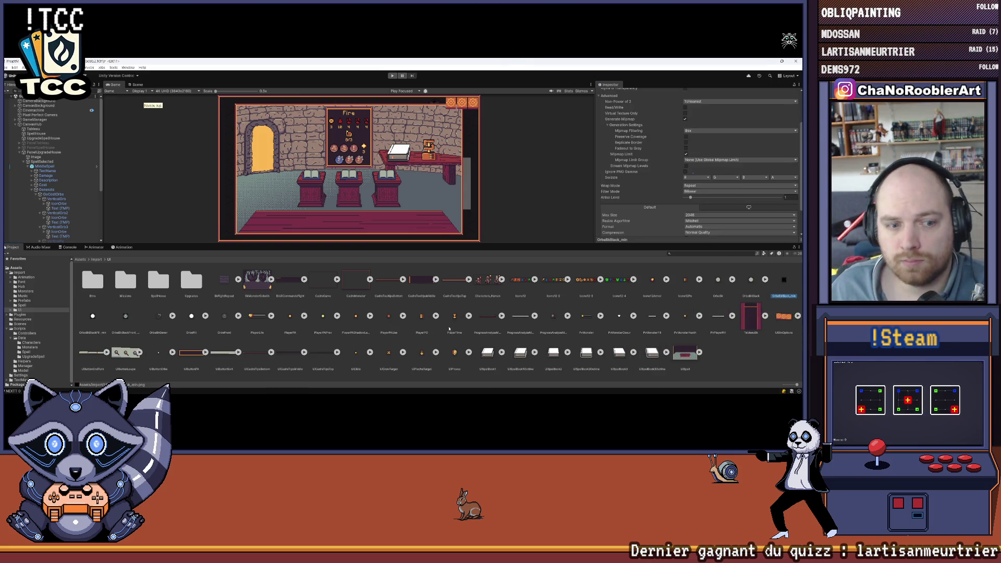
left_click(92, 315, "ctrl")
left_click(126, 316, "ctrl")
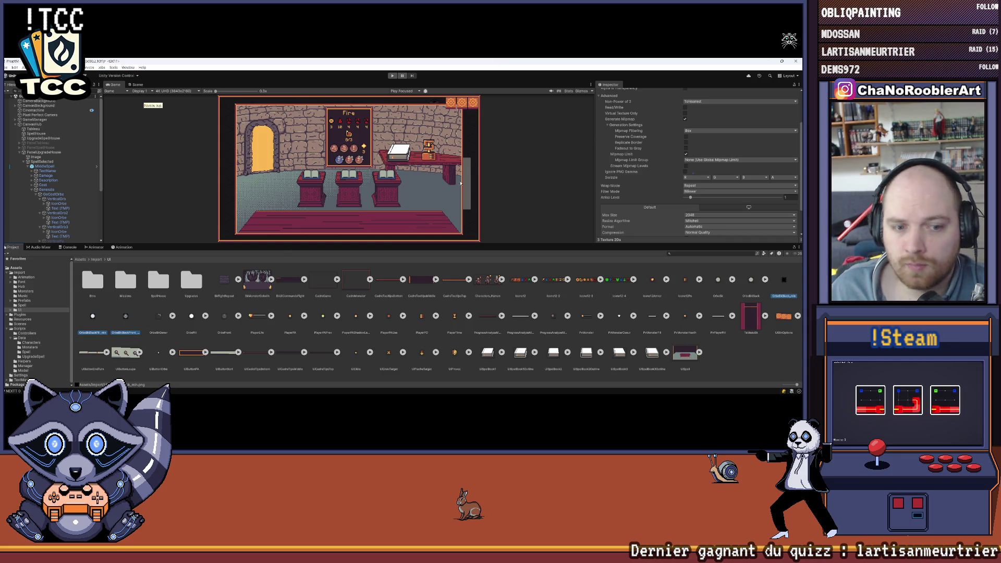
scroll(737, 178, "up", 3)
scroll(737, 178, "down", 5)
left_click(704, 200)
left_click(702, 251)
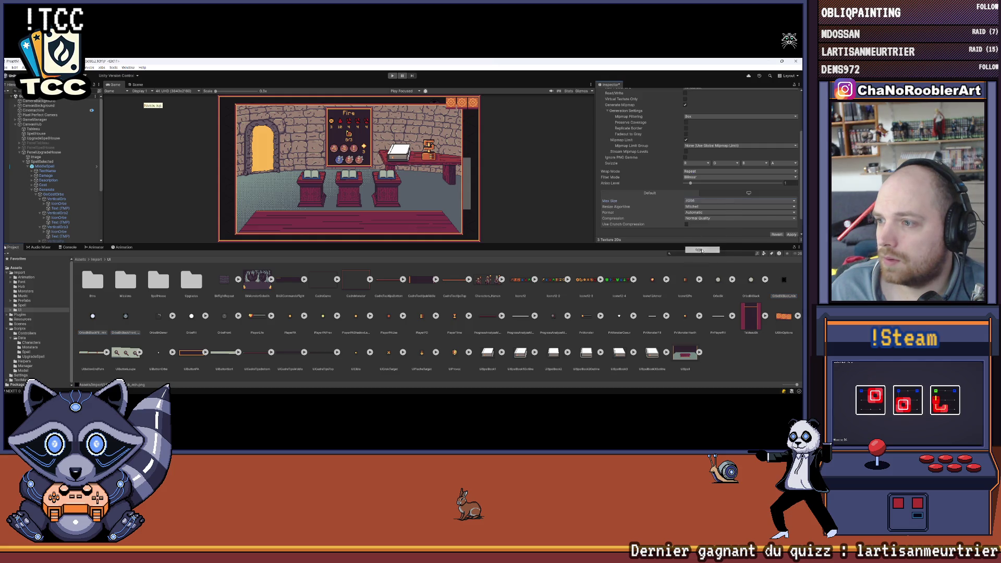
left_click(693, 177)
left_click(692, 218)
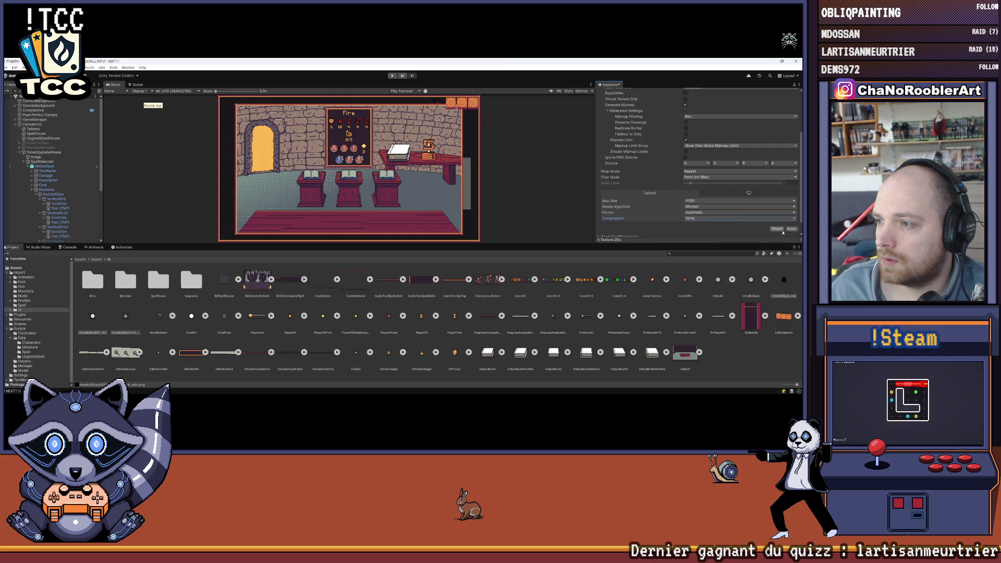
scroll(721, 216, "up", 3)
left_click(696, 112)
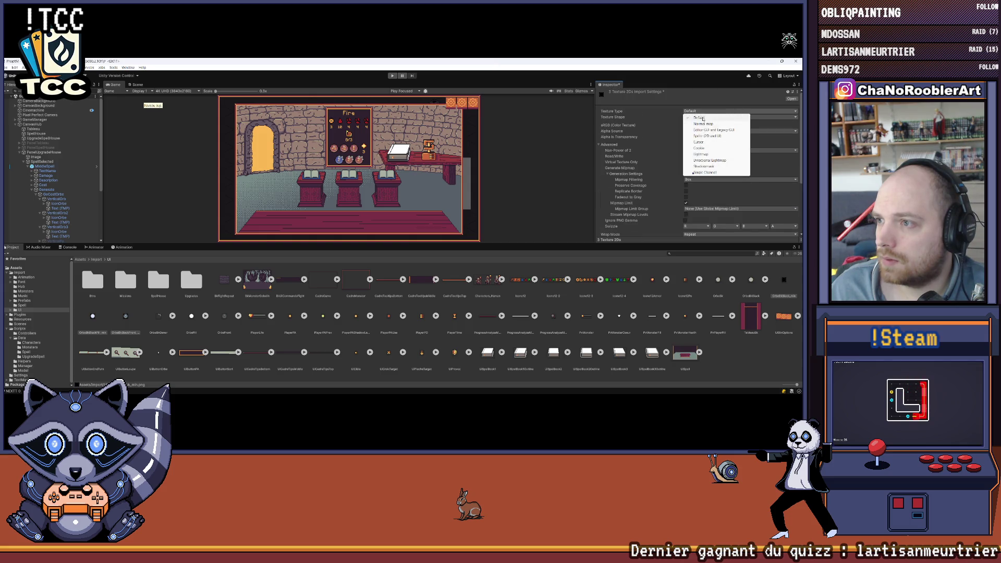
left_click(710, 137)
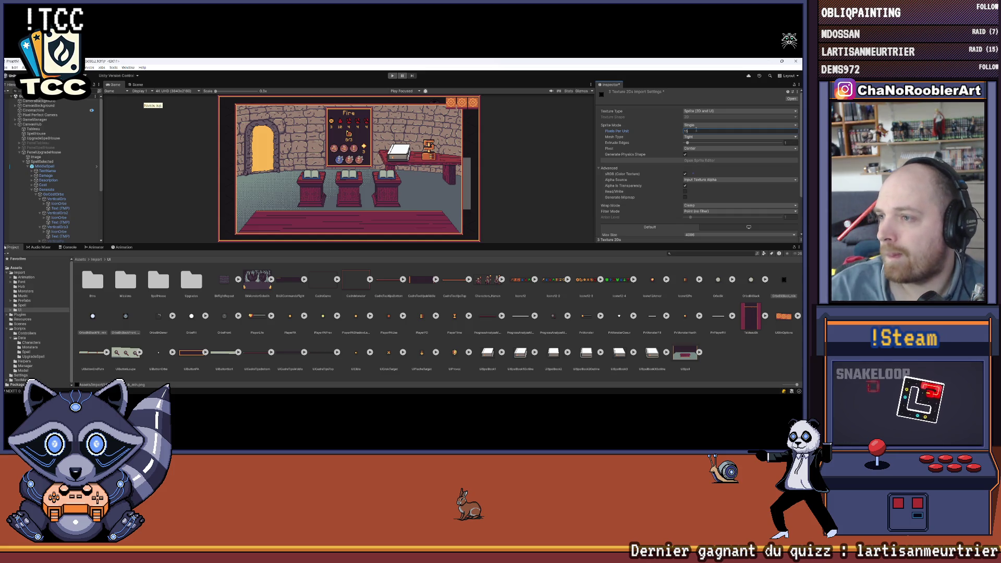
scroll(696, 137, "down", 3)
left_click(792, 215)
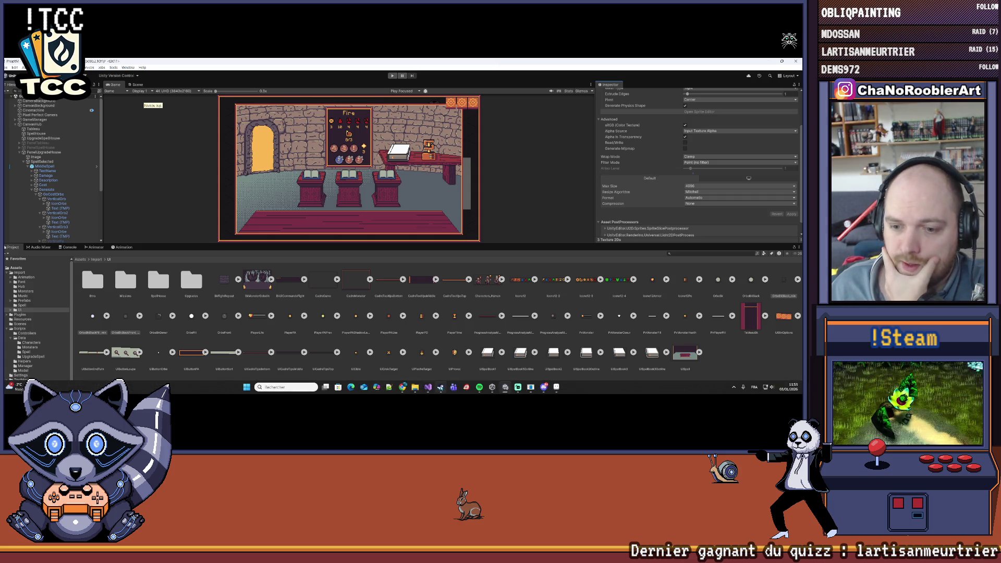
Return to the room scene in Aseprite and check the left card's group and text layer visibility.
left_click(428, 388)
left_click(441, 387)
left_click(531, 387)
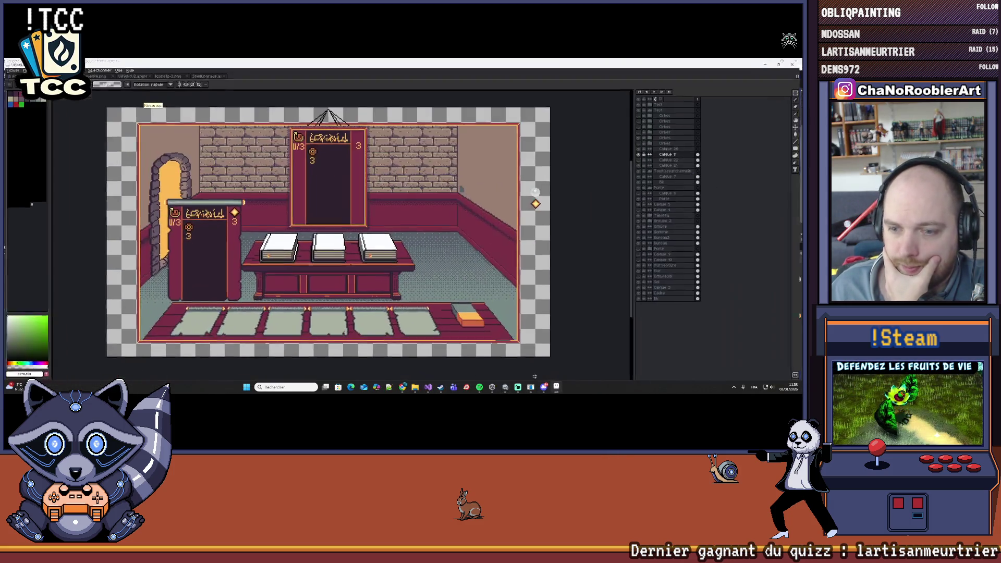
left_click_drag(562, 189, 621, 184)
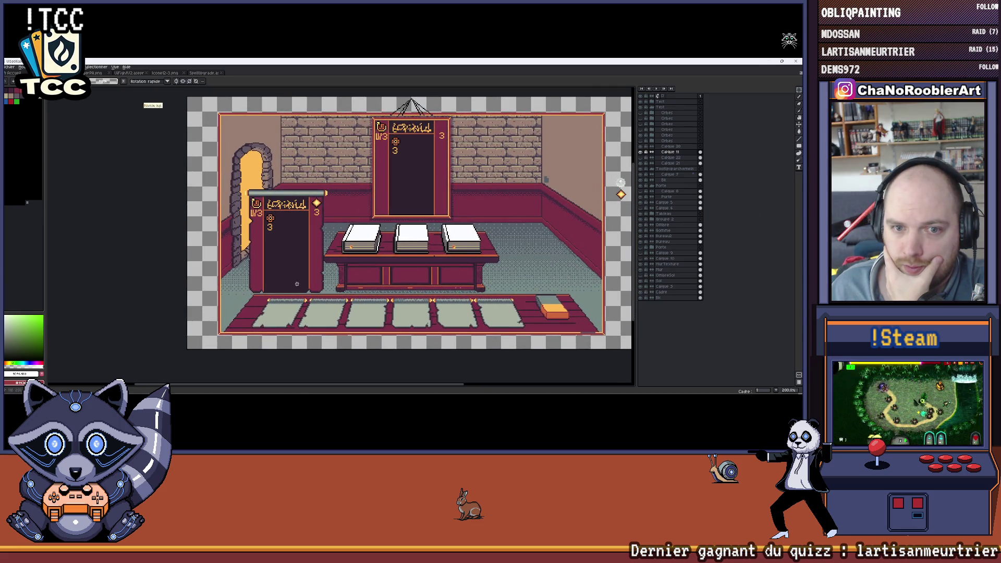
left_click(647, 104)
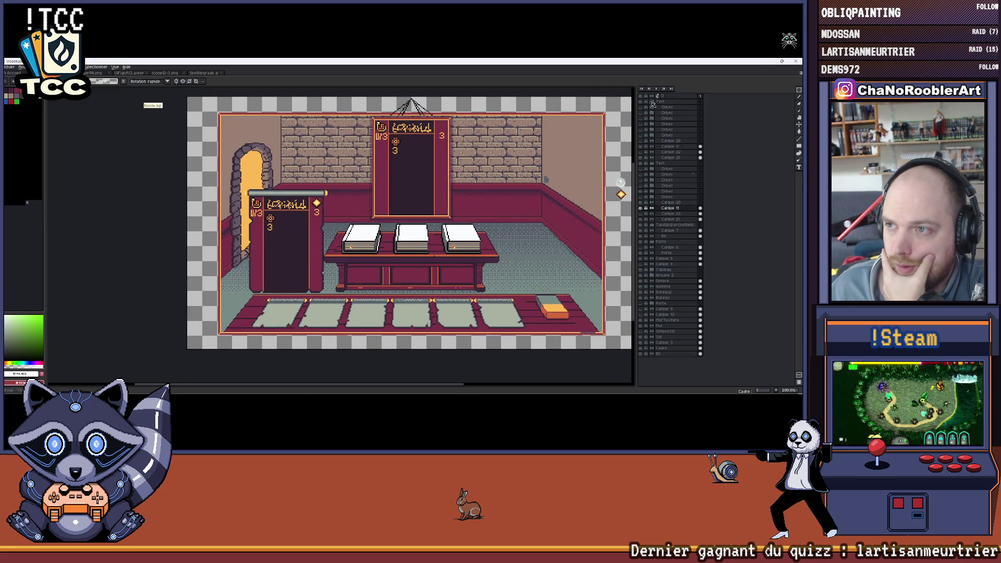
left_click(641, 137)
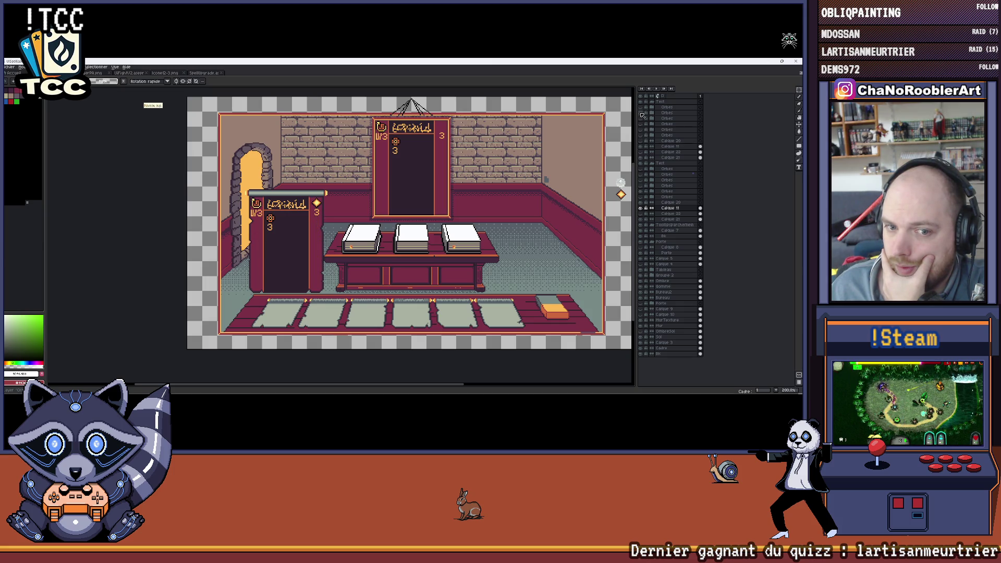
left_click(641, 111)
left_click(642, 109)
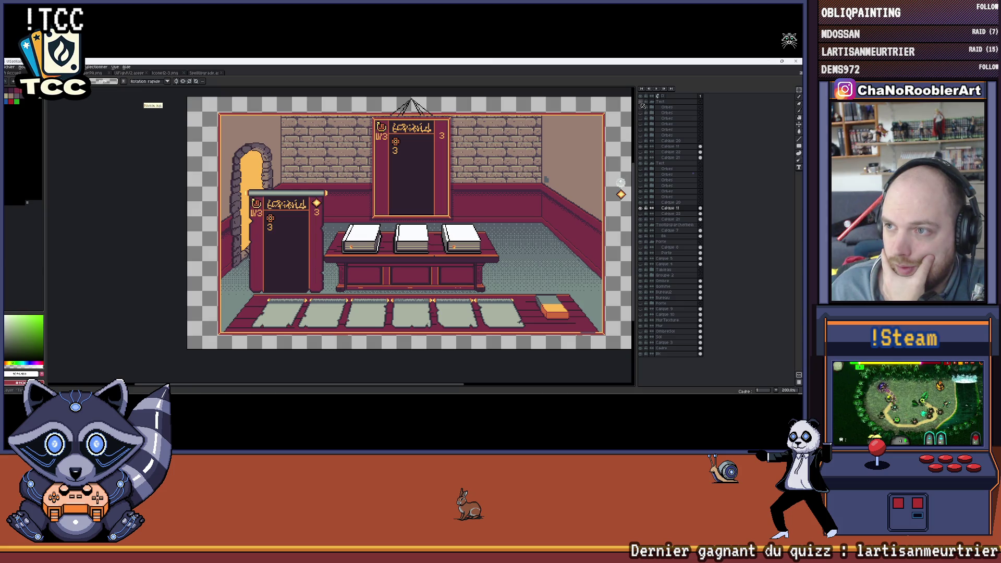
scroll(291, 270, "up", 3)
scroll(291, 270, "up", 2)
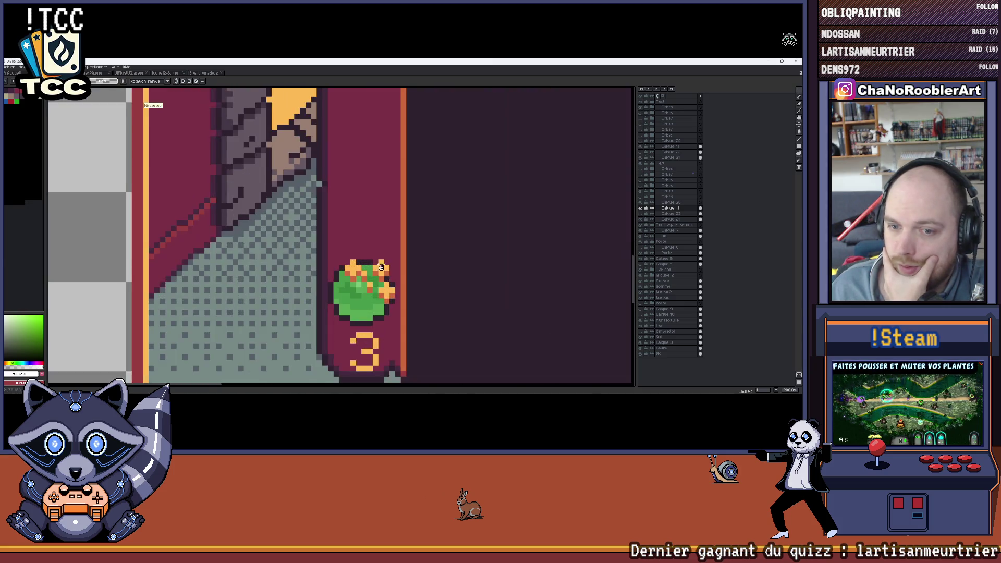
scroll(427, 200, "up", 1)
Marquee-select the green orb and reveal Calque 19, checking the orange shape layer beneath it.
left_click(655, 113)
scroll(334, 227, "up", 1)
scroll(334, 227, "up", 1)
mouse_move(223, 213)
left_mouse_down()
mouse_move(354, 329)
mouse_move(358, 346)
left_mouse_up()
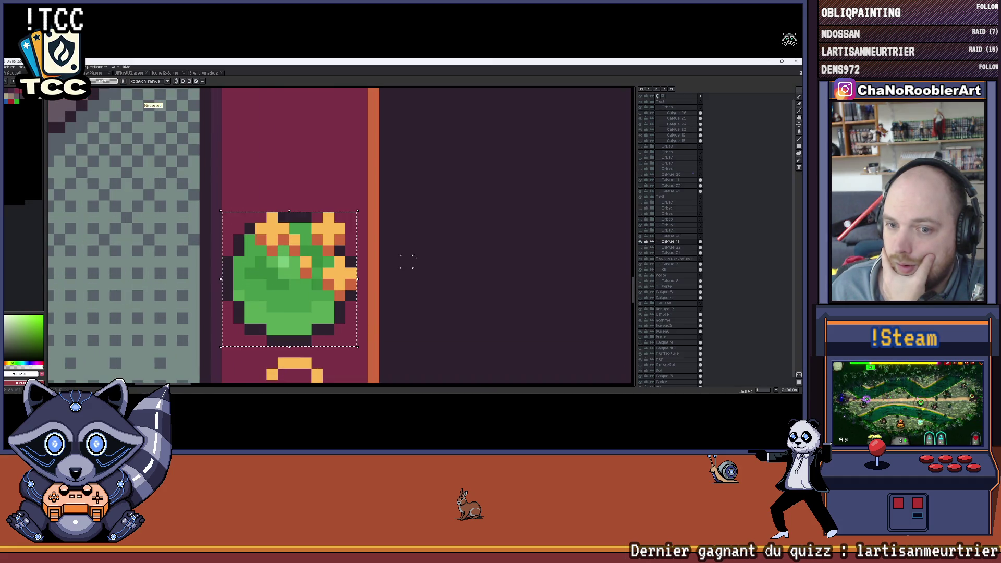
left_click(678, 135)
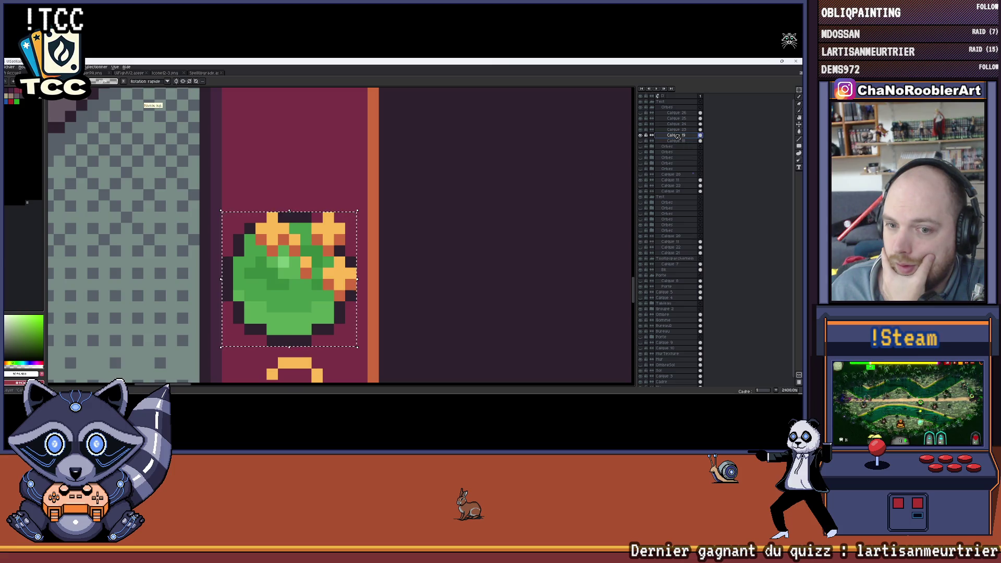
left_click(641, 126)
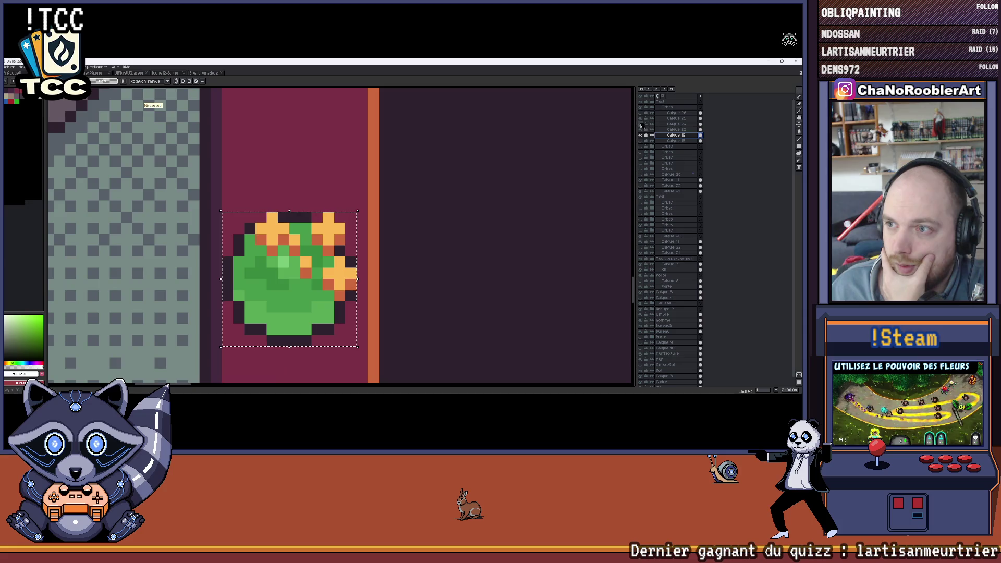
left_click(678, 117)
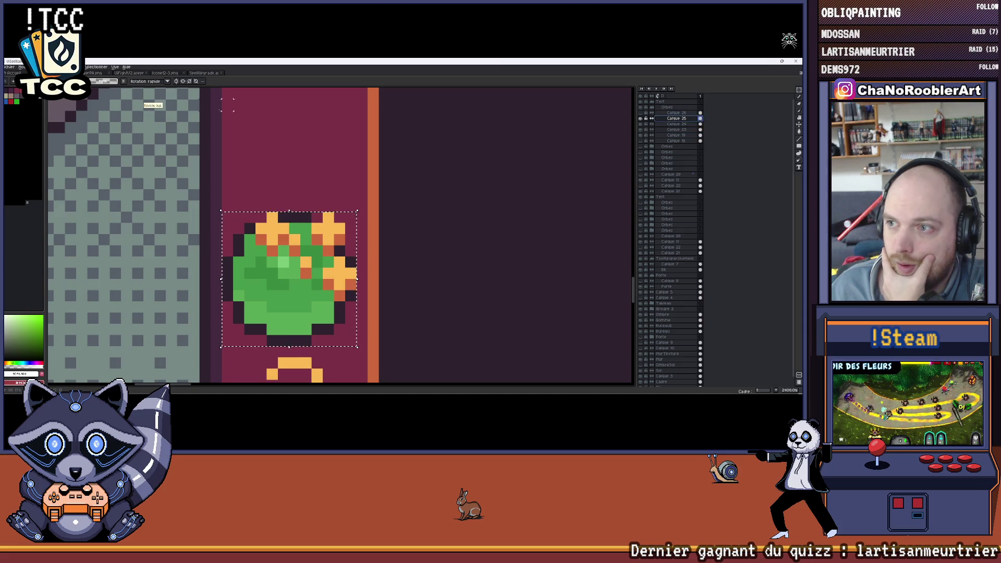
Set the file export to write only the selected orb layers.
left_click(10, 67)
mouse_move(16, 126)
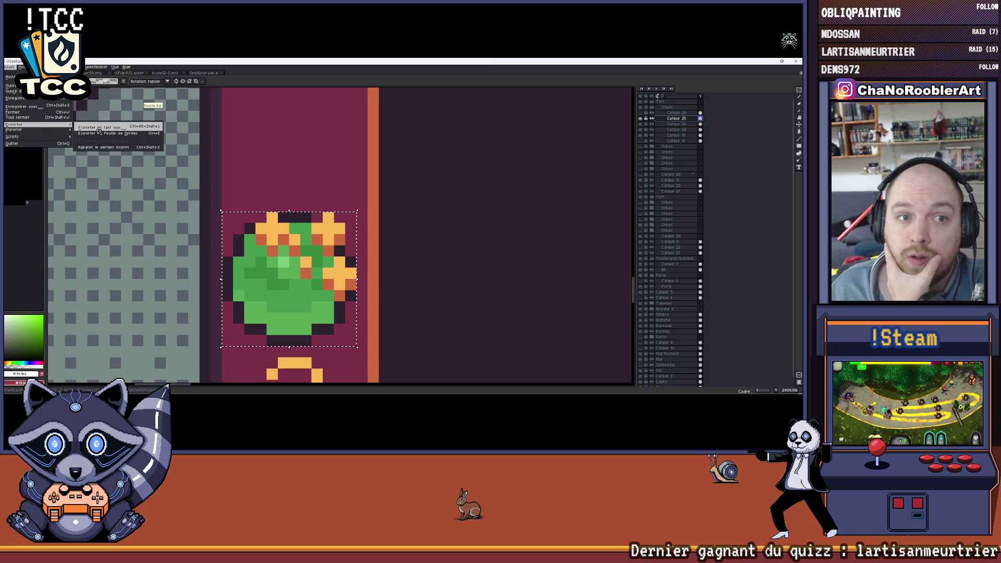
left_click(98, 127)
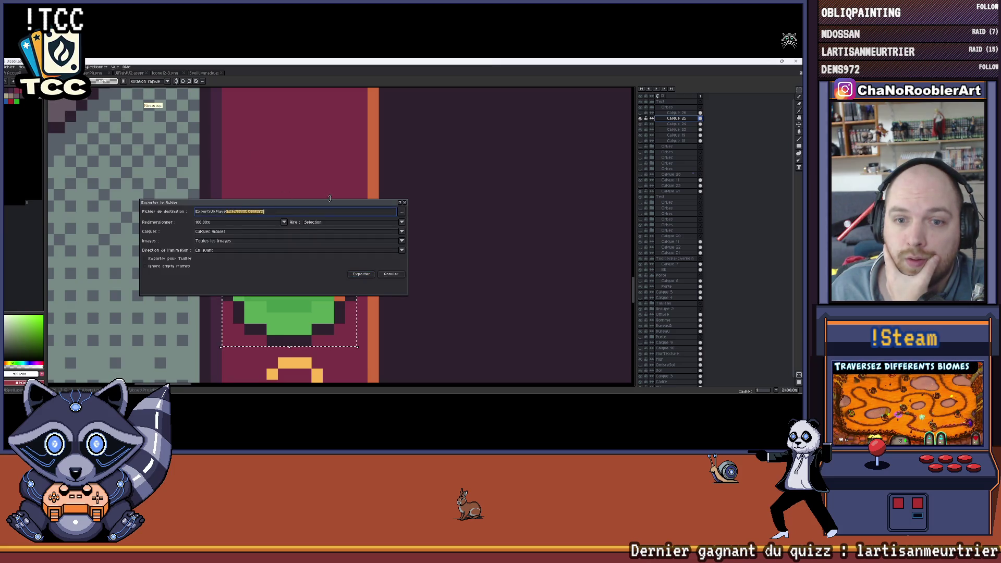
left_click(223, 233)
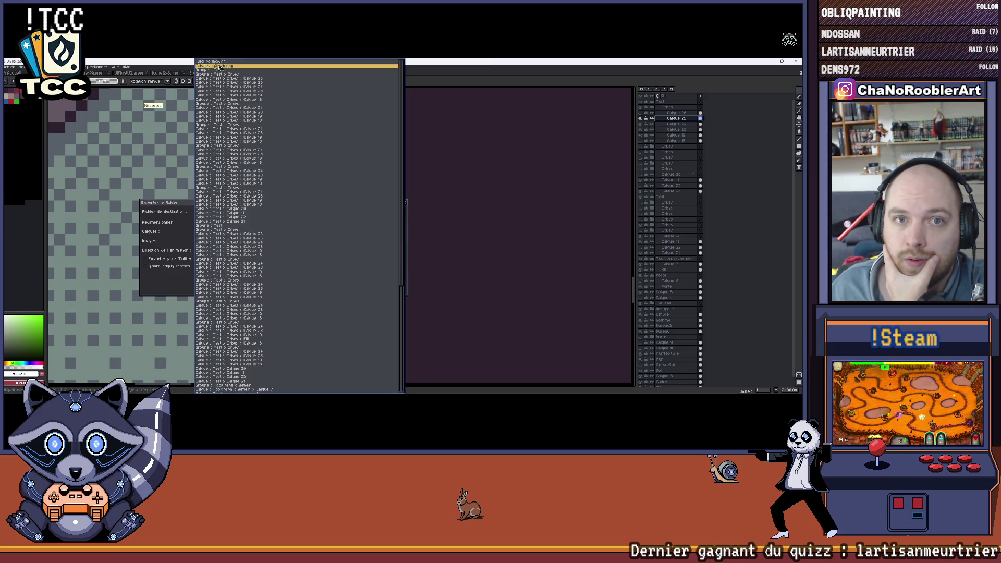
left_click(222, 75)
left_click(253, 213)
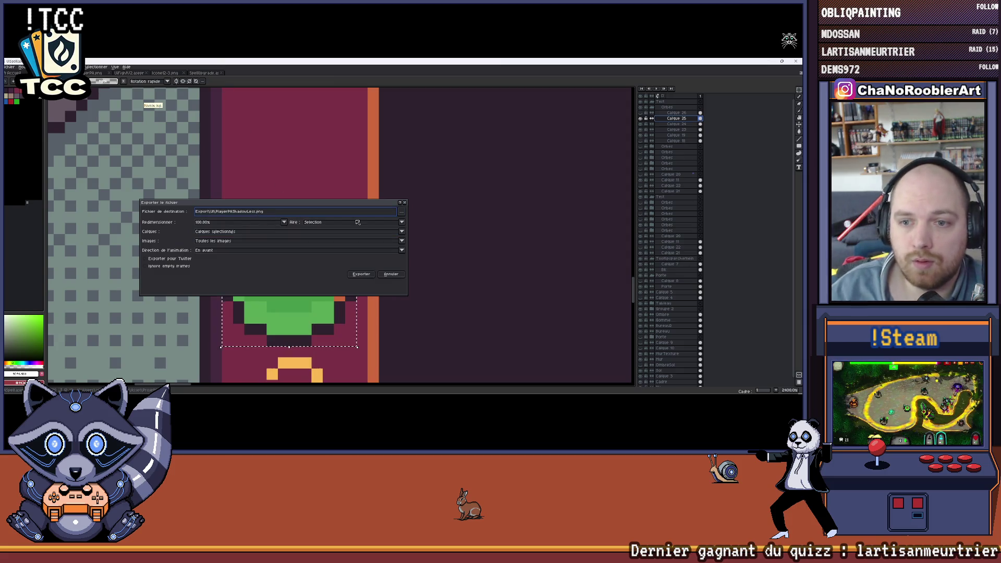
Name the PNG after a neighbouring shadow mask file, edit it, and export the orb image.
left_click(402, 211)
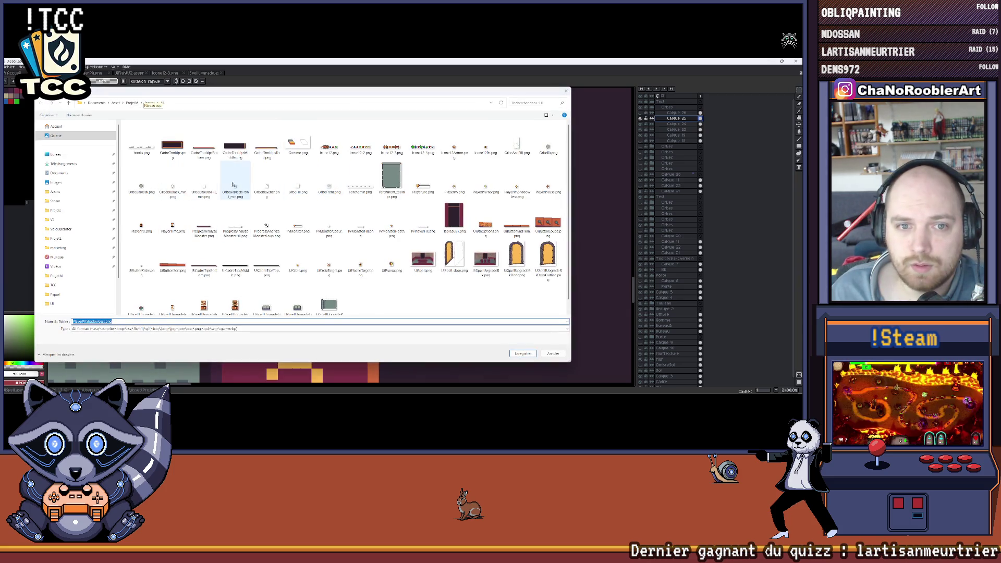
left_click(204, 184)
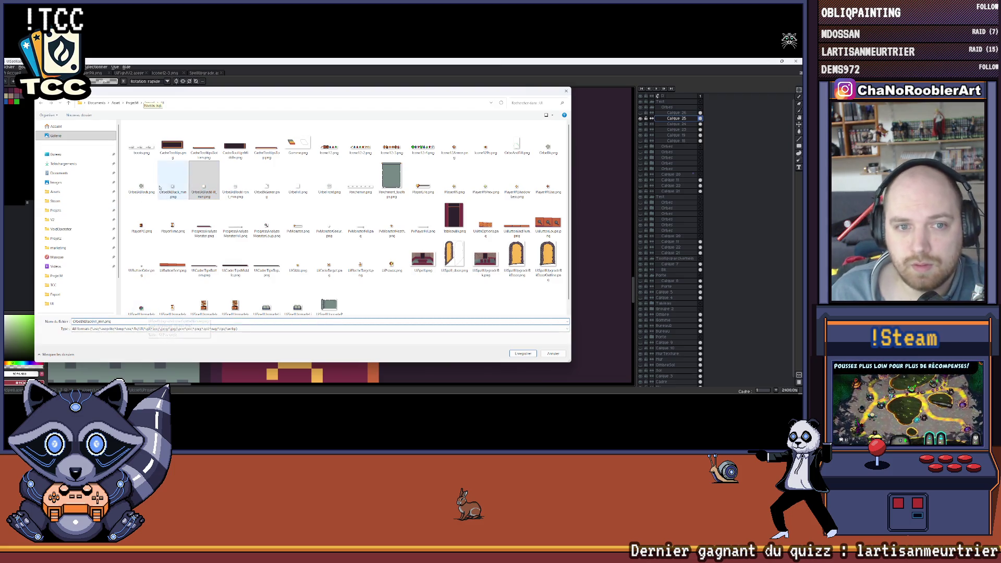
left_click(172, 188)
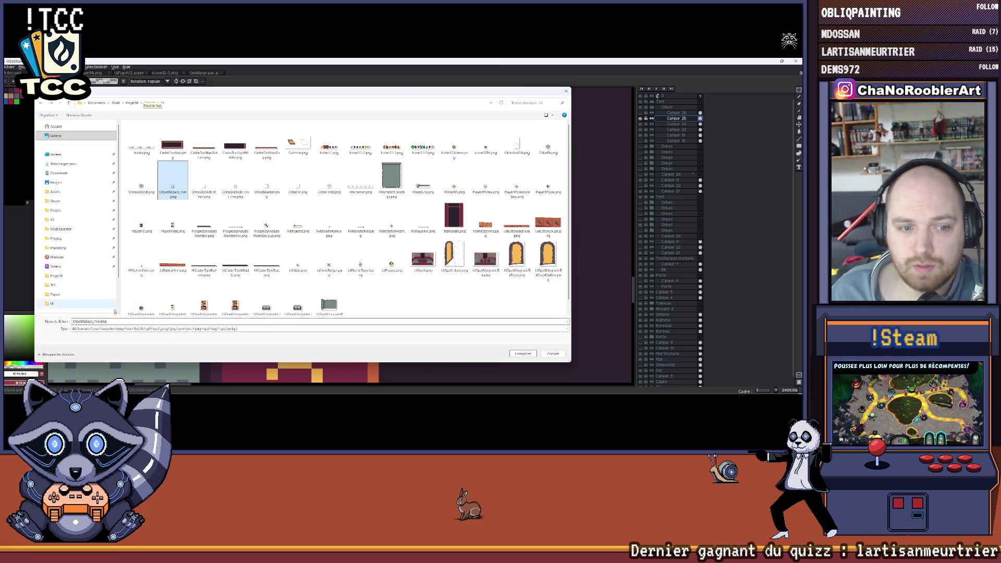
left_click(215, 320)
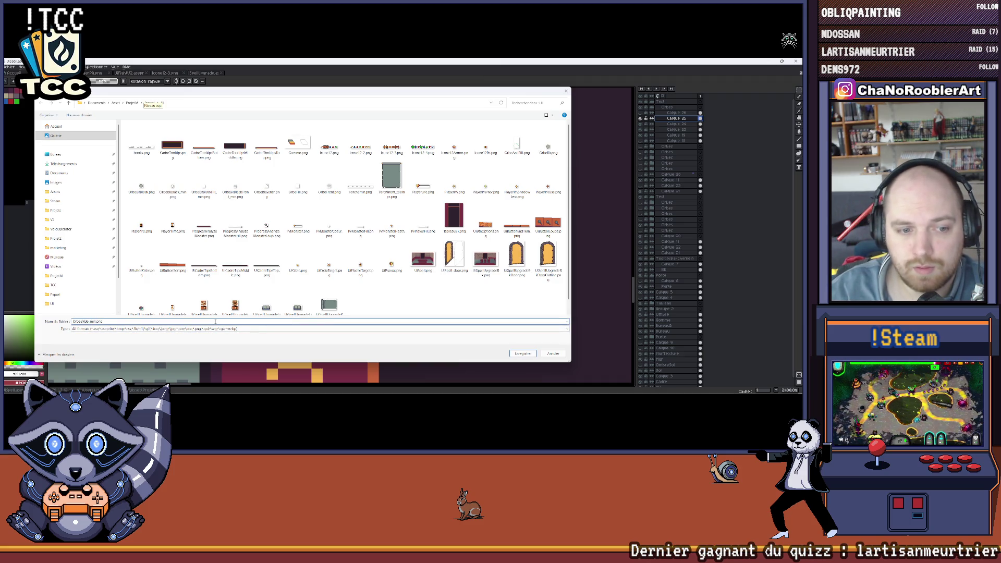
key("Return")
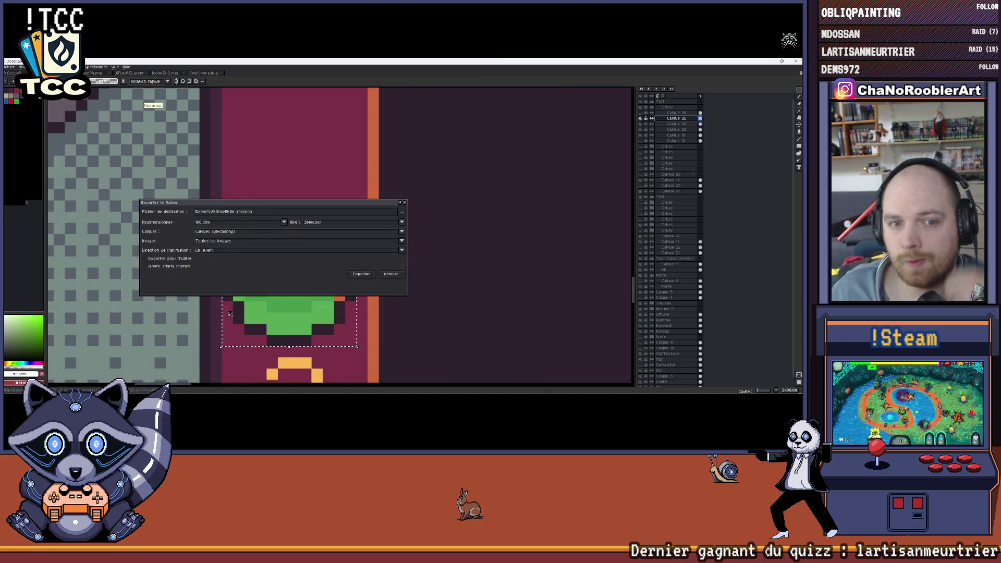
left_click(364, 276)
scroll(384, 273, "down", 3)
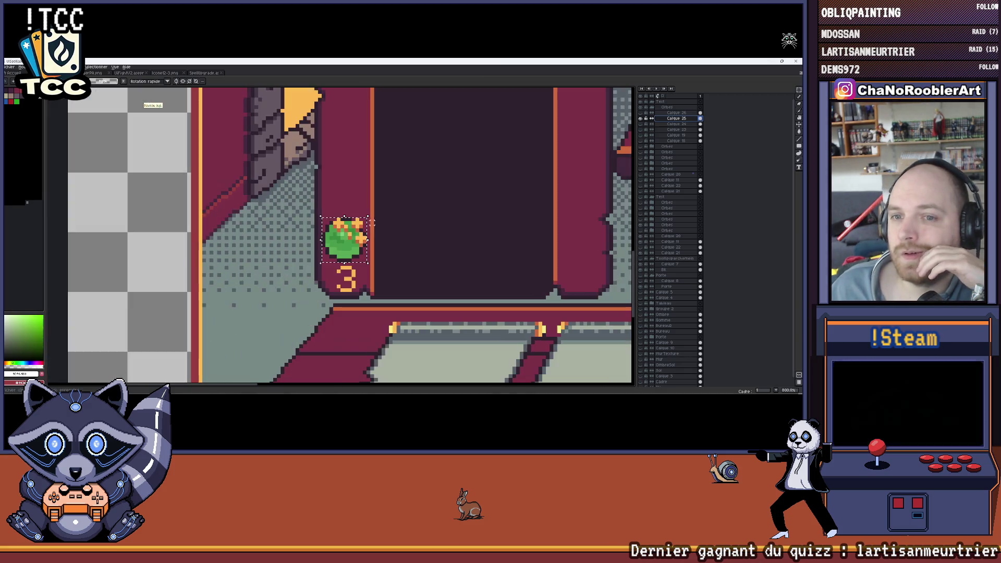
Switch to Unity and enlarge the Project asset panel.
key("alt+Tab")
left_click_drag(494, 246, 495, 206)
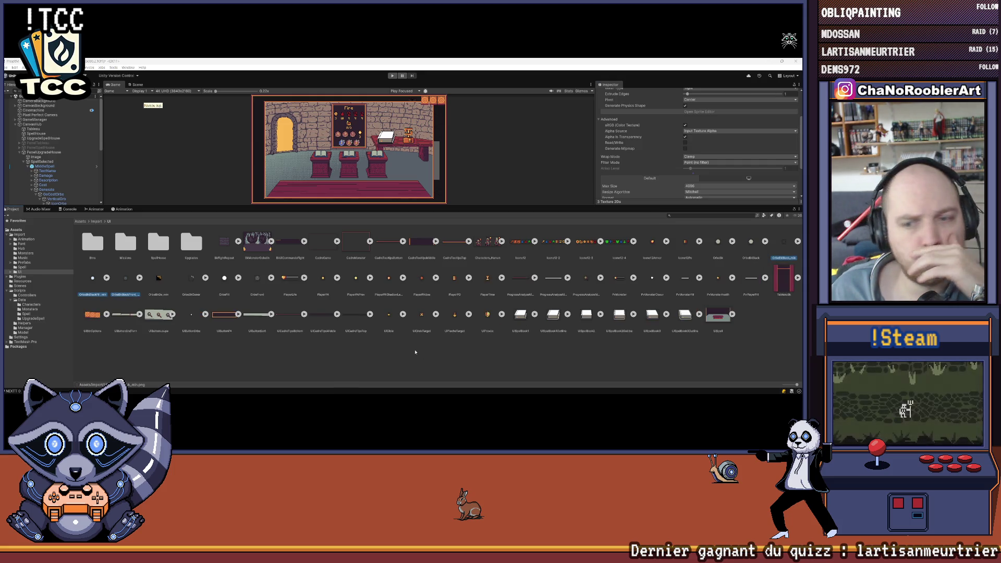
Import the new orb texture as a clamped 2D sprite with point filtering, 4096 size, no compression.
left_click(139, 344)
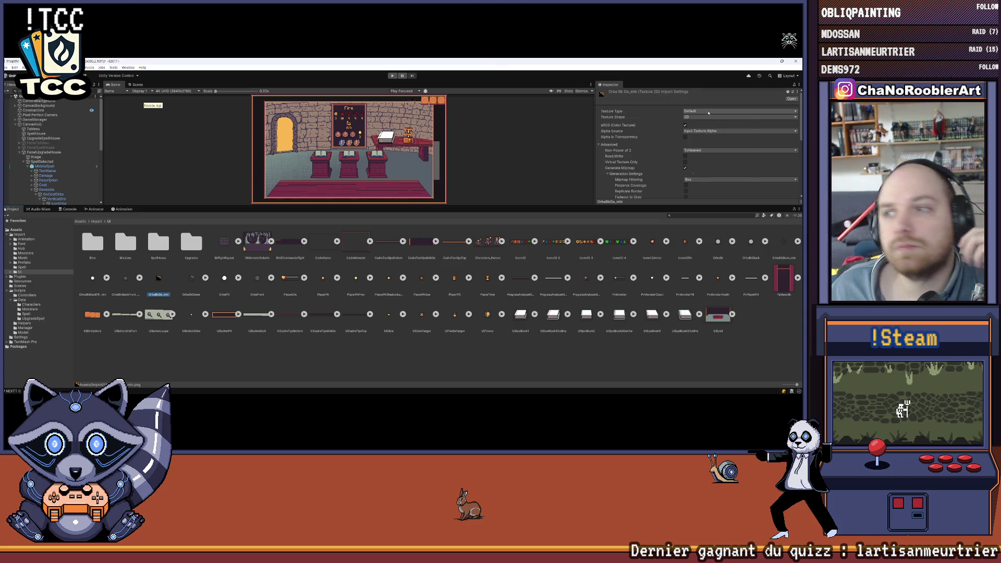
left_click(708, 111)
left_click(706, 137)
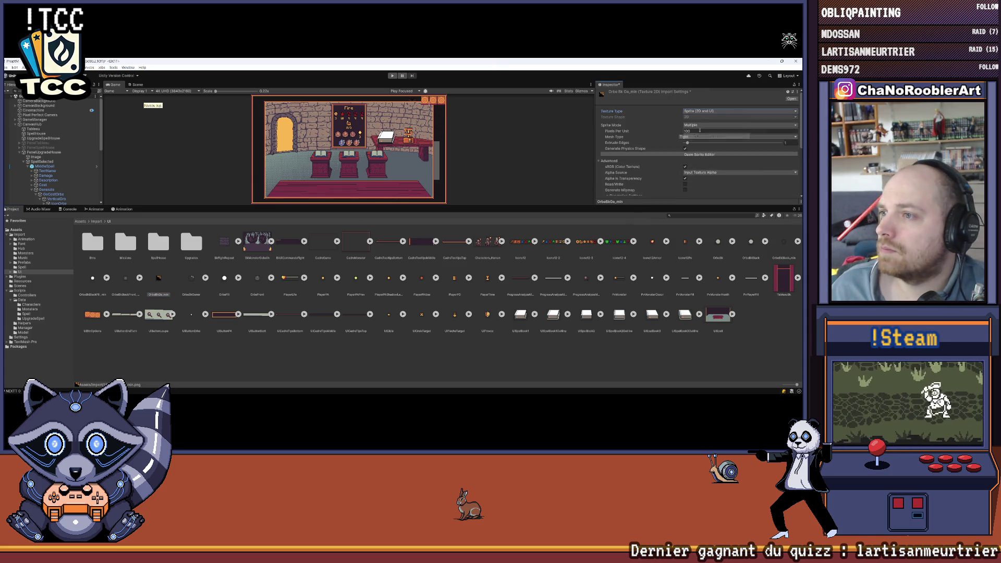
left_click(698, 133)
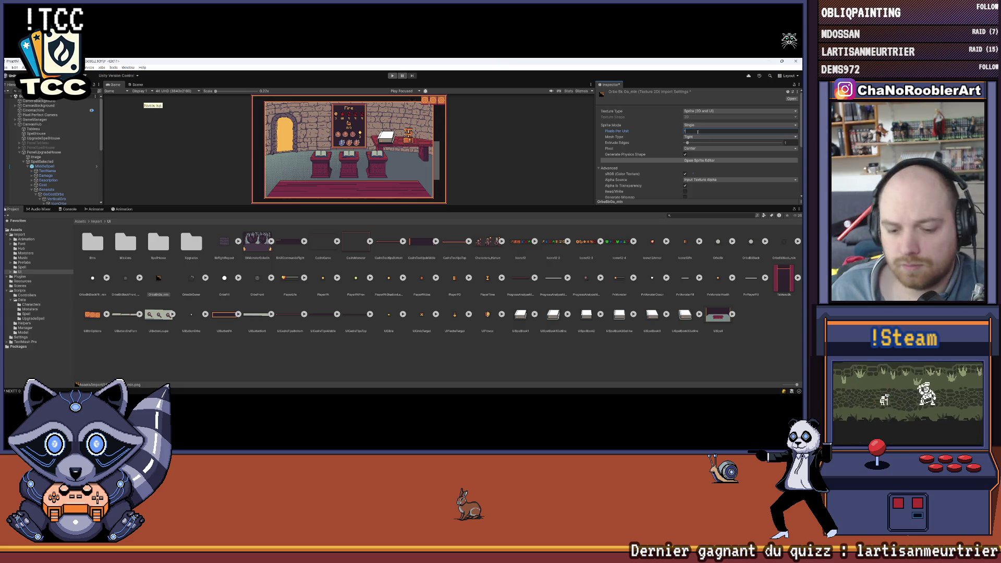
scroll(696, 174, "down", 3)
left_click(695, 174)
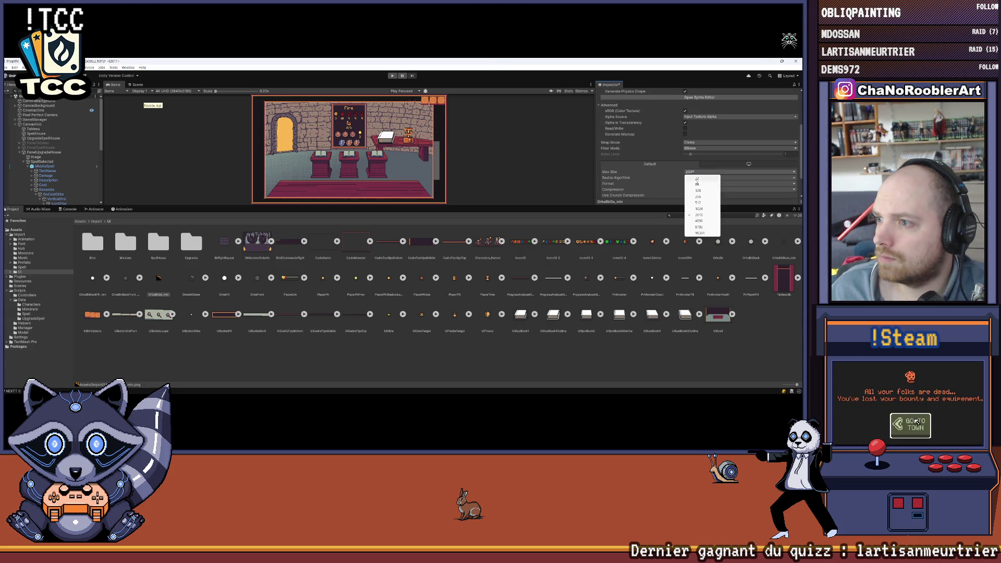
left_click(701, 220)
left_click(699, 190)
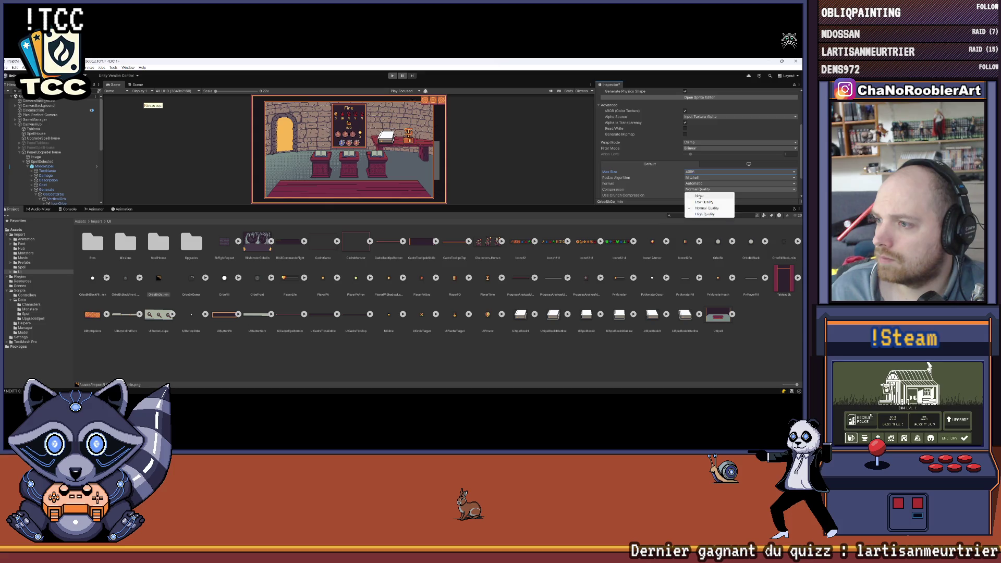
left_click(708, 143)
left_click(696, 173)
scroll(700, 169, "up", 1)
left_click(700, 164)
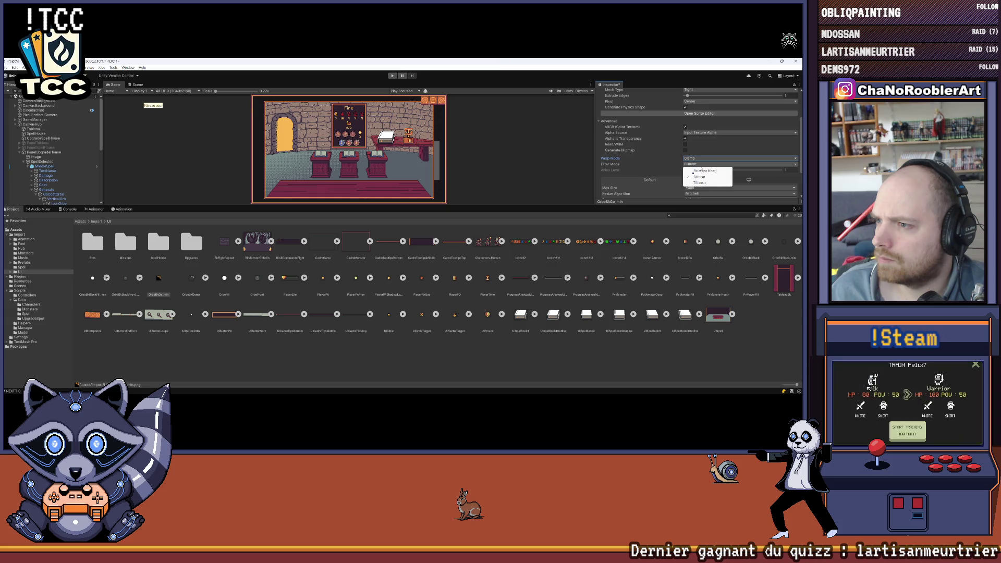
scroll(704, 172, "down", 2)
scroll(751, 176, "down", 1)
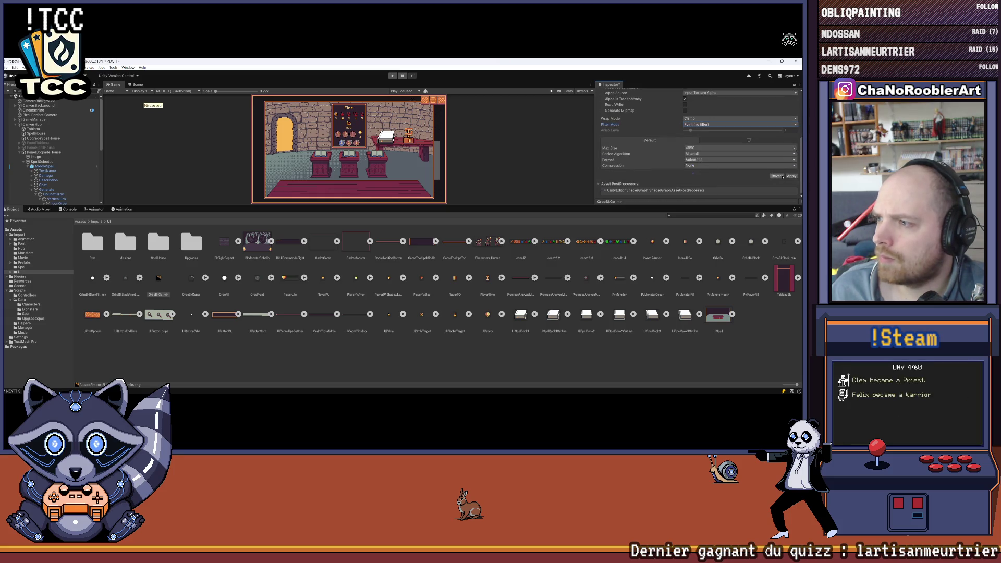
left_click(792, 177)
scroll(744, 148, "up", 5)
Make the next texture a single unfiltered, uncompressed 2D sprite at maximum size, and apply.
left_click(711, 112)
left_click(716, 139)
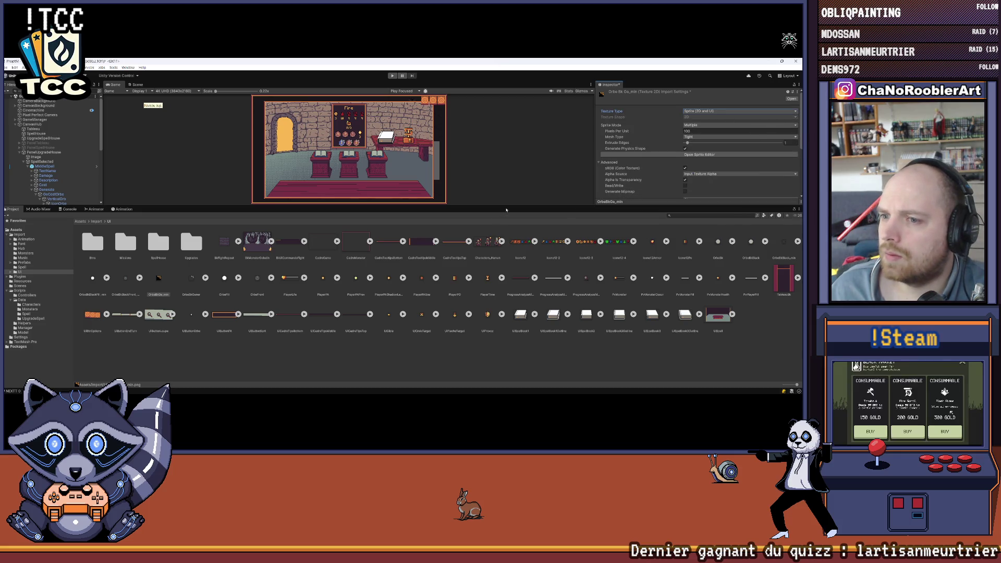
left_click_drag(507, 211, 506, 313)
left_click(708, 126)
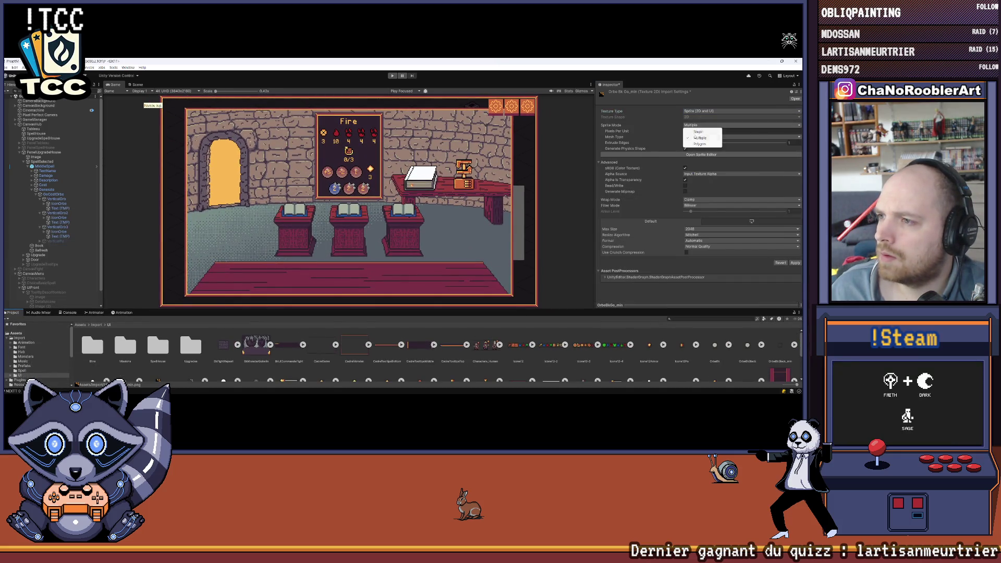
left_click(698, 134)
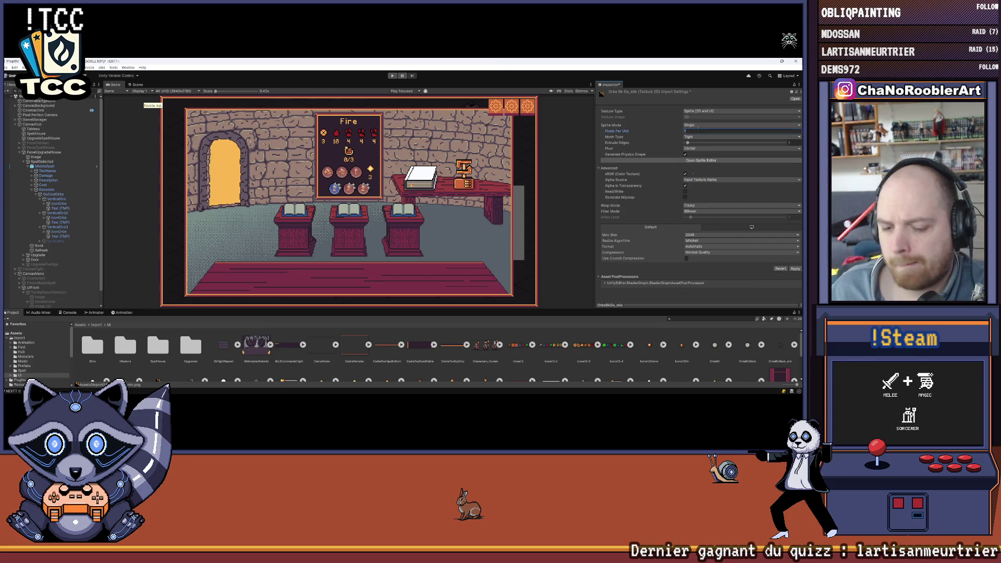
left_click(707, 212)
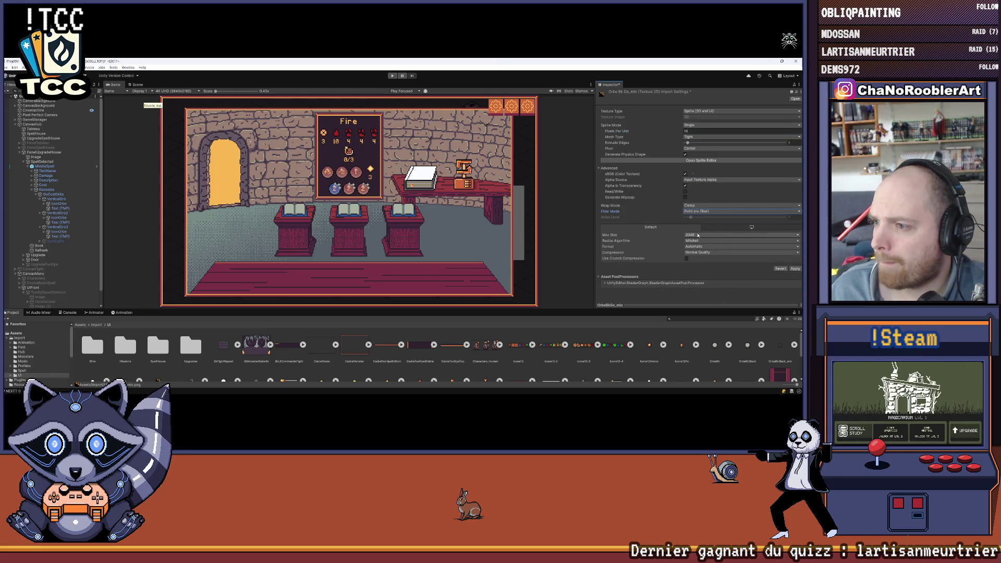
left_click(708, 236)
left_click(699, 279)
left_click(708, 252)
left_click(697, 259)
left_click(794, 264)
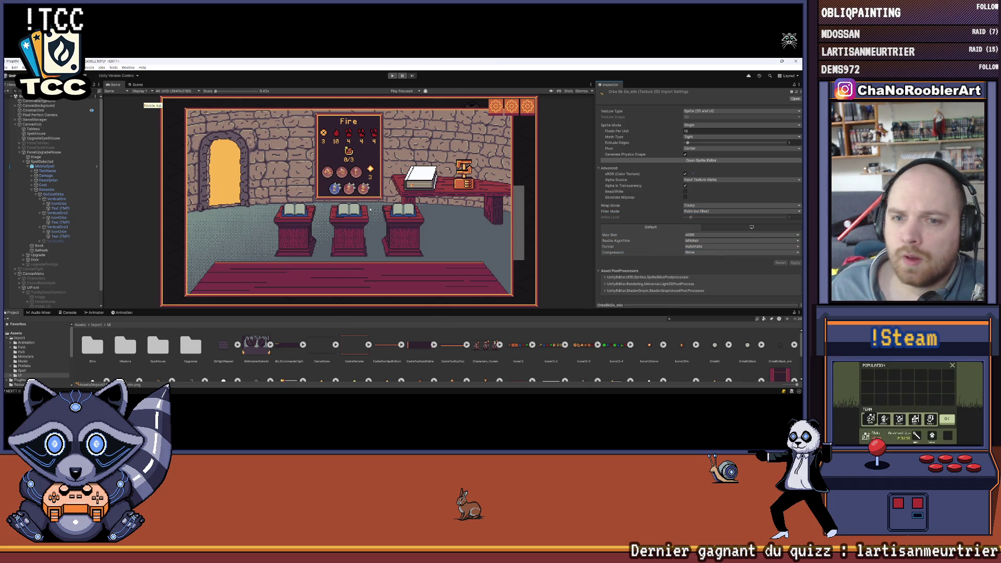
scroll(586, 139, "up", 2)
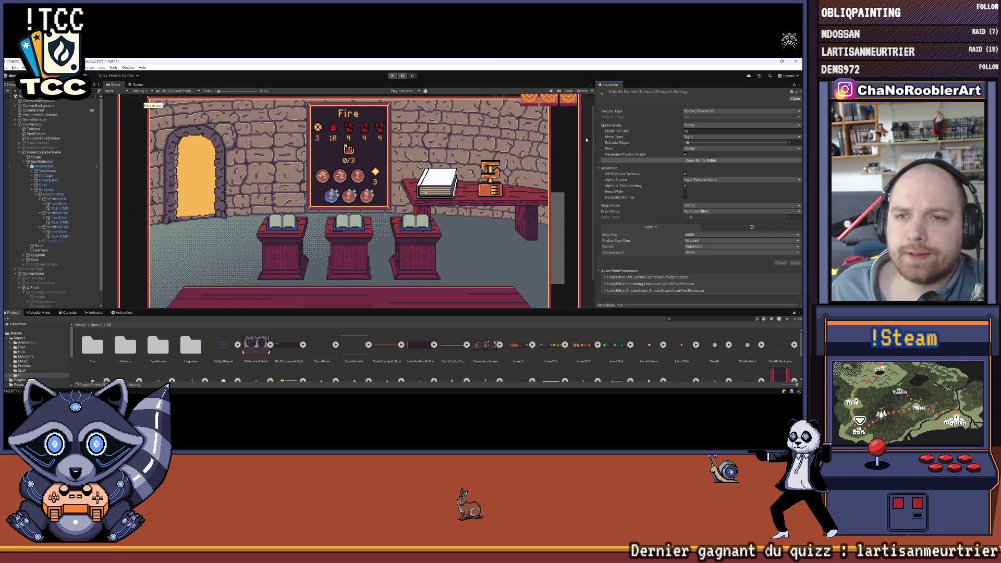
Widen the game view and select the MiddleSpell object in the hierarchy.
left_click_drag(595, 139, 631, 141)
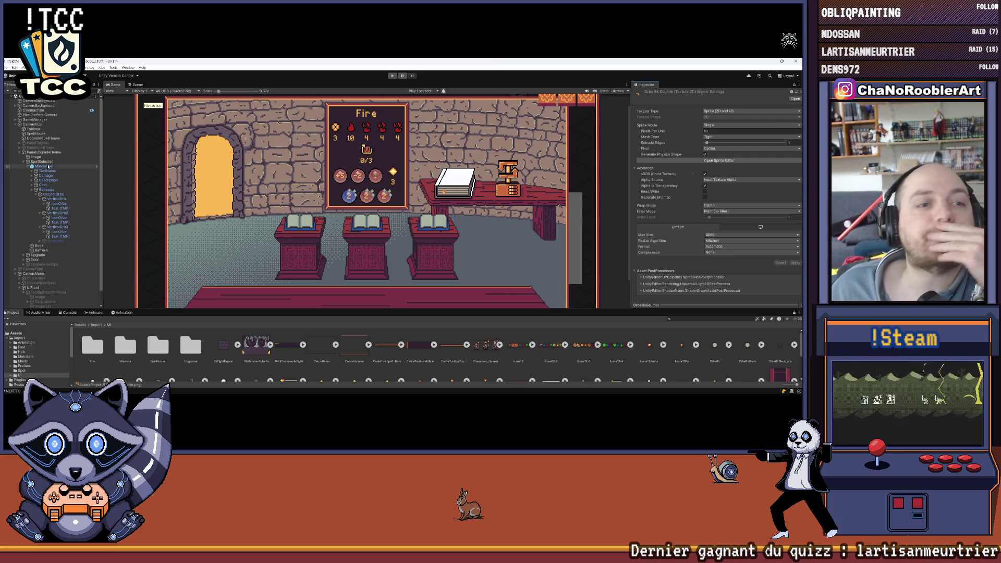
left_click(49, 166)
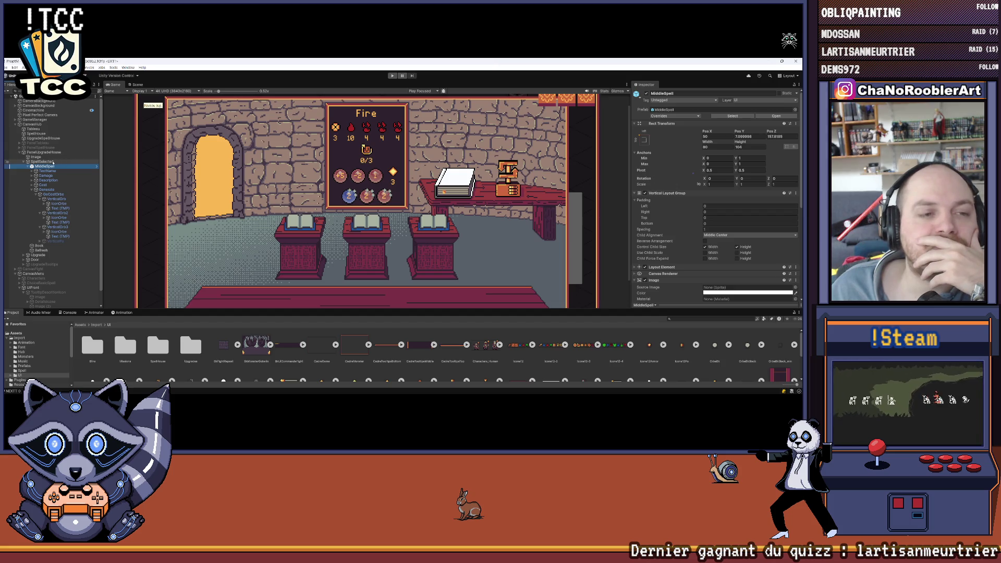
Add a UI Image under MiddleSpell and move it to be its first child.
key("Left")
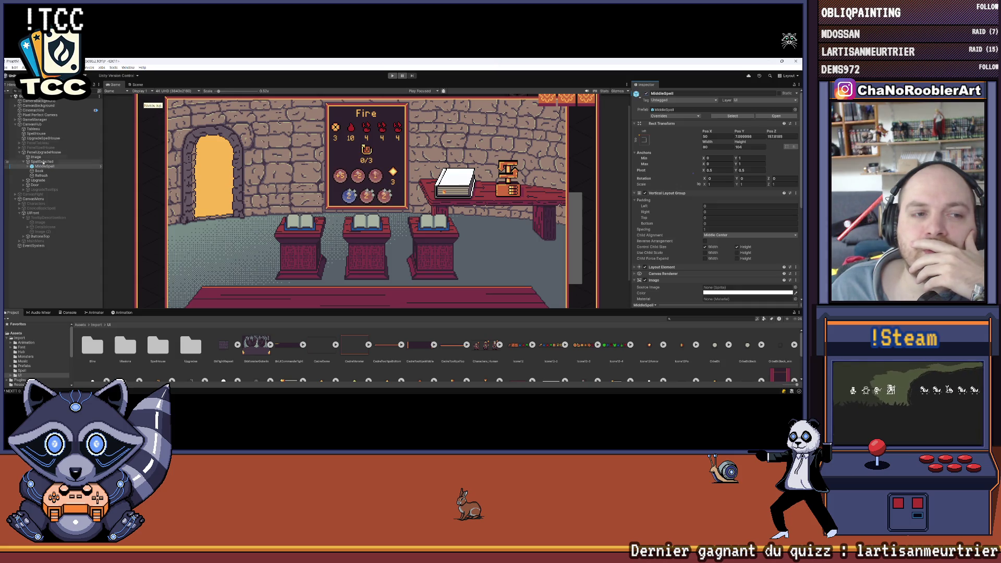
key("Right")
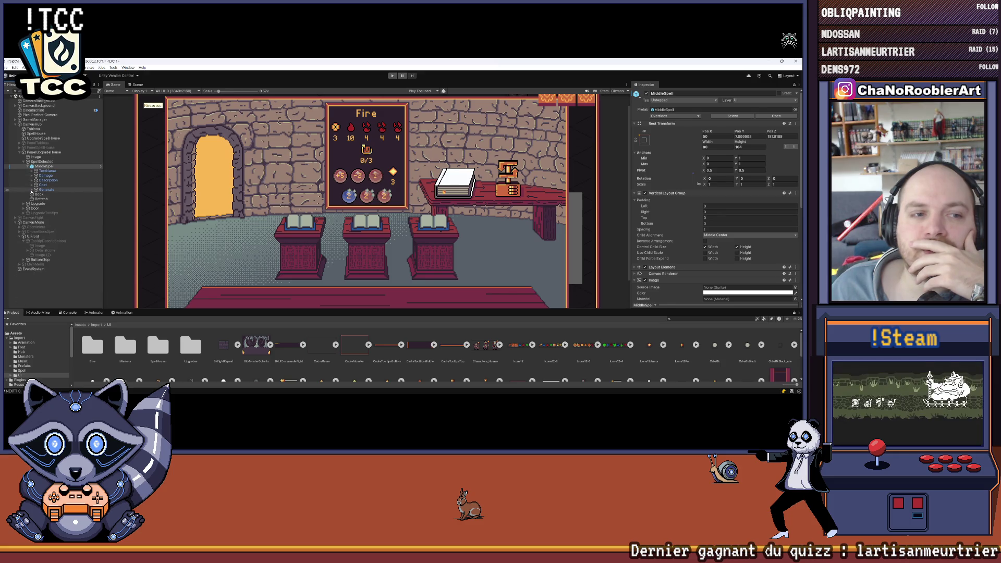
key("Down")
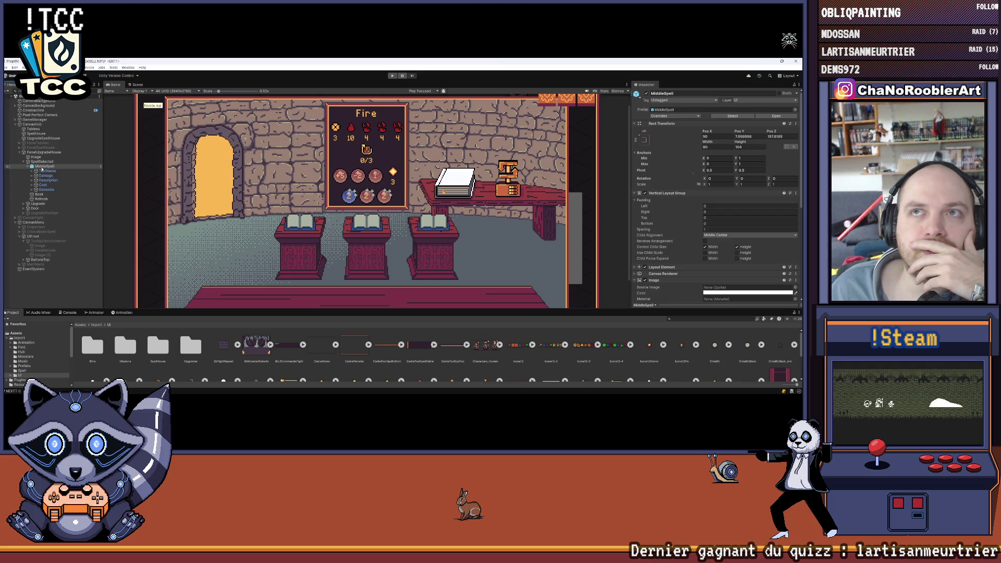
right_click(42, 168)
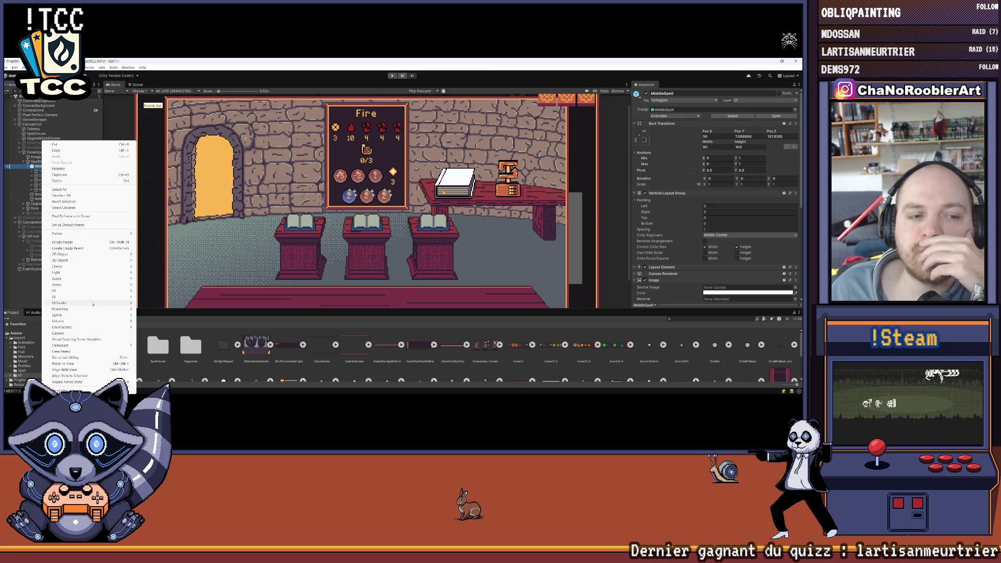
mouse_move(57, 291)
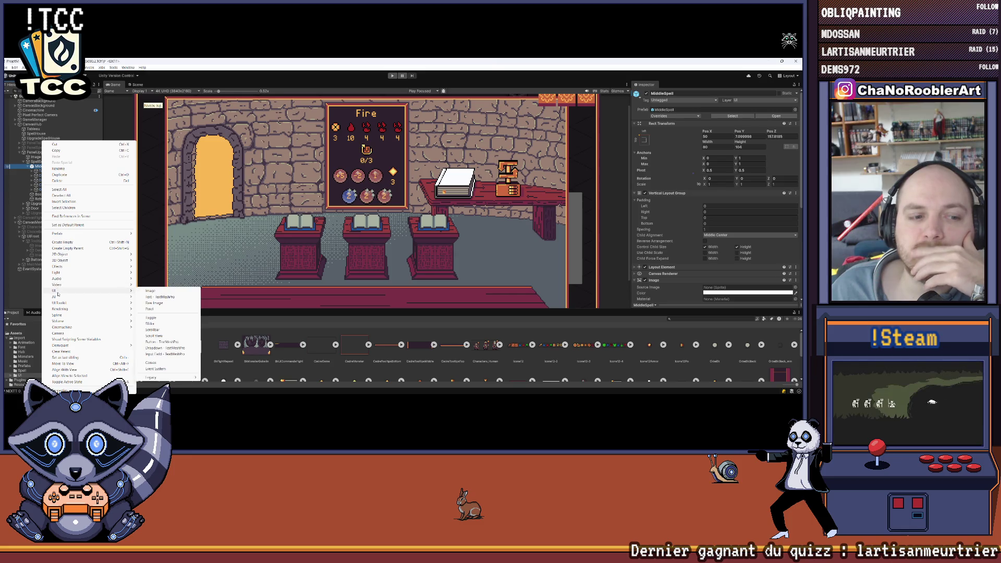
left_click(150, 290)
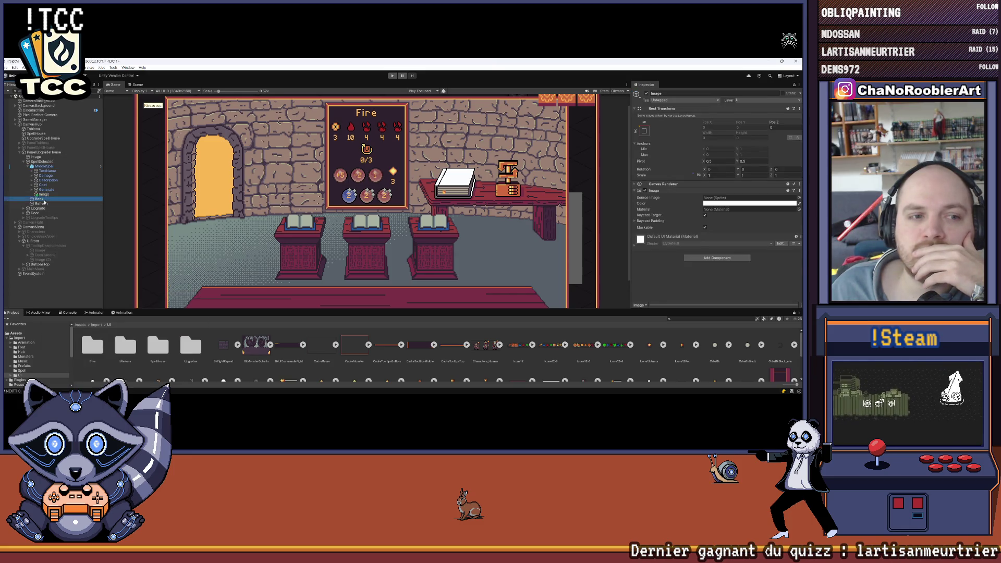
left_click_drag(56, 181, 51, 171)
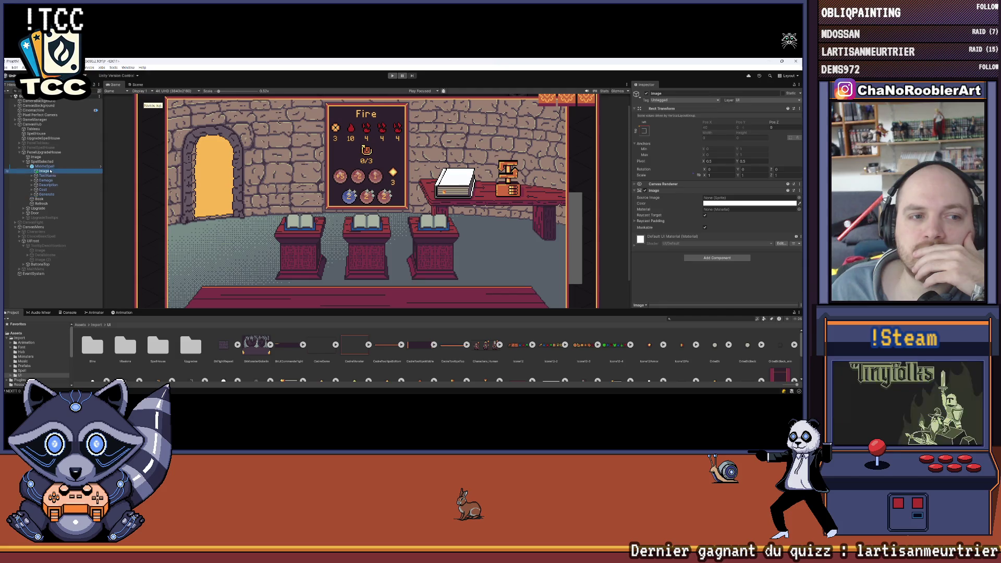
right_click(47, 172)
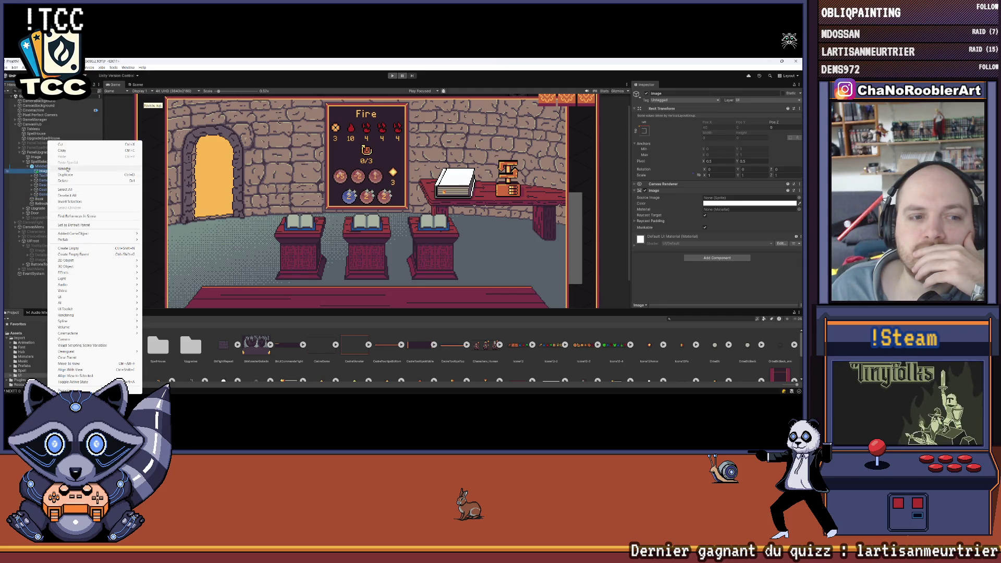
key("Escape")
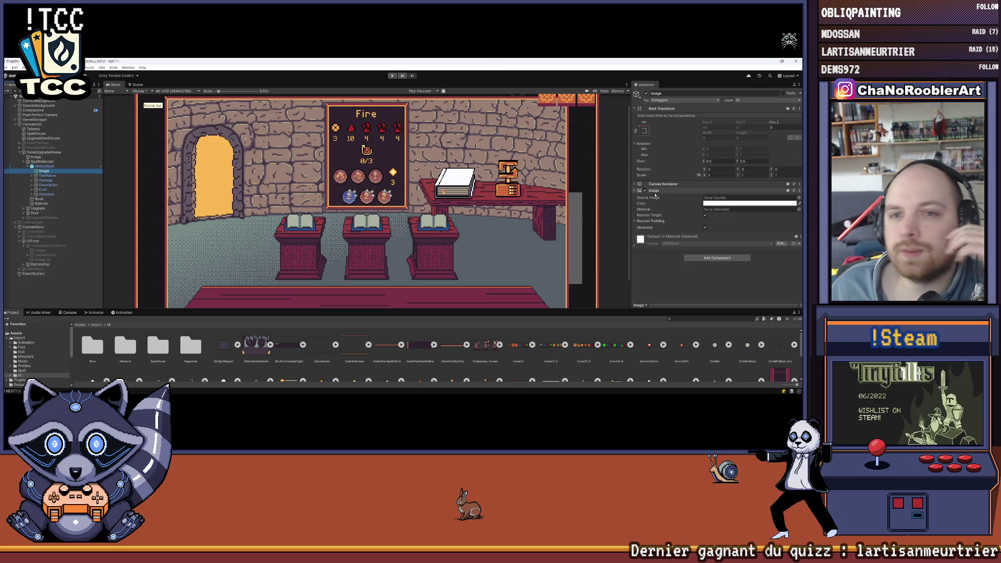
Give the image a Layout Element that ignores the parent's automatic layout.
left_click(45, 166)
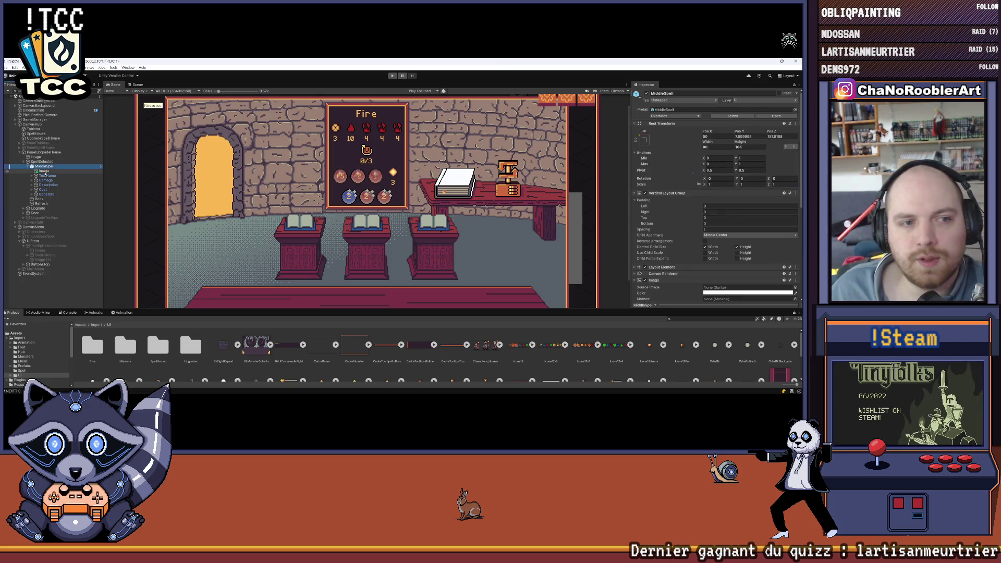
left_click(45, 172)
left_click(710, 258)
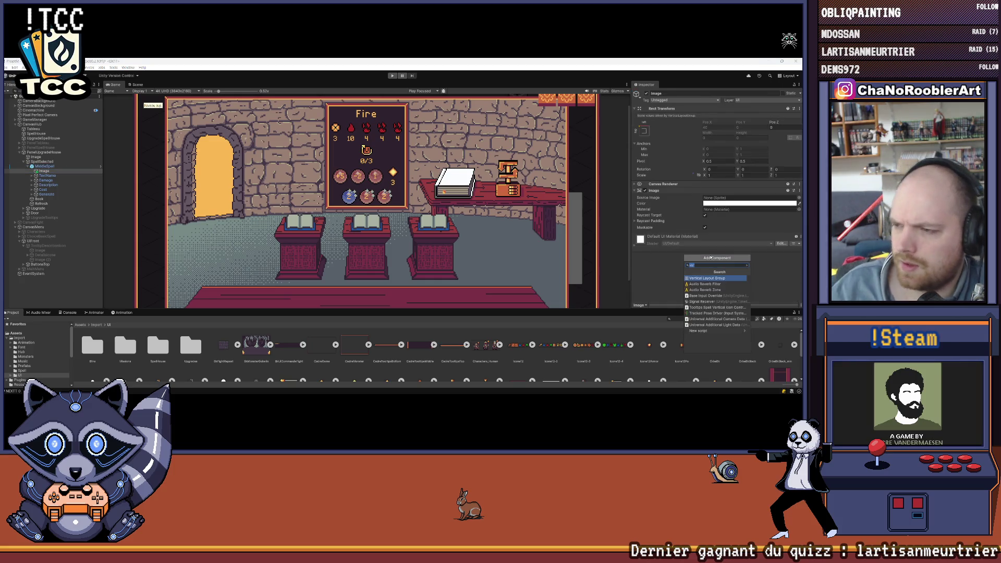
type("la")
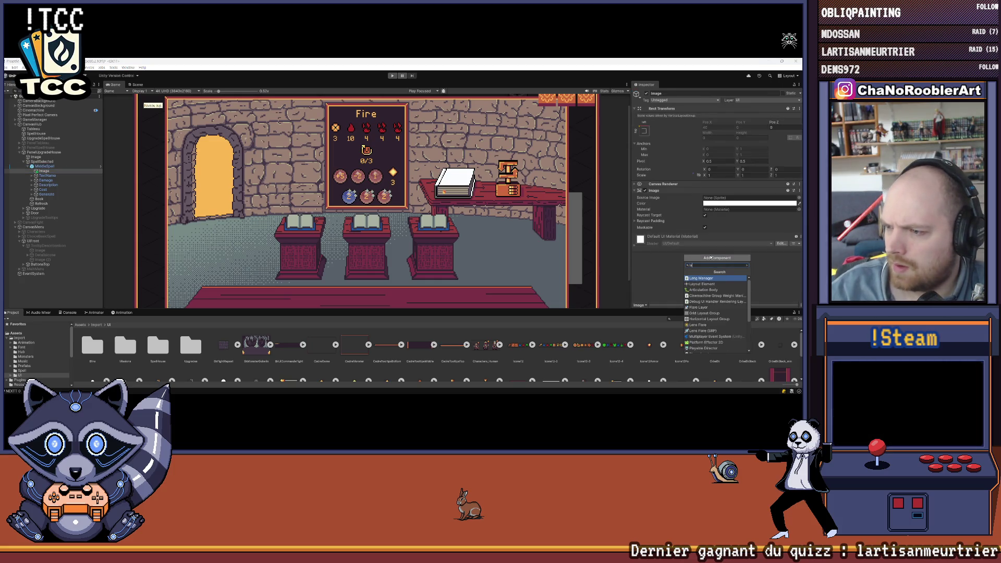
key("Return")
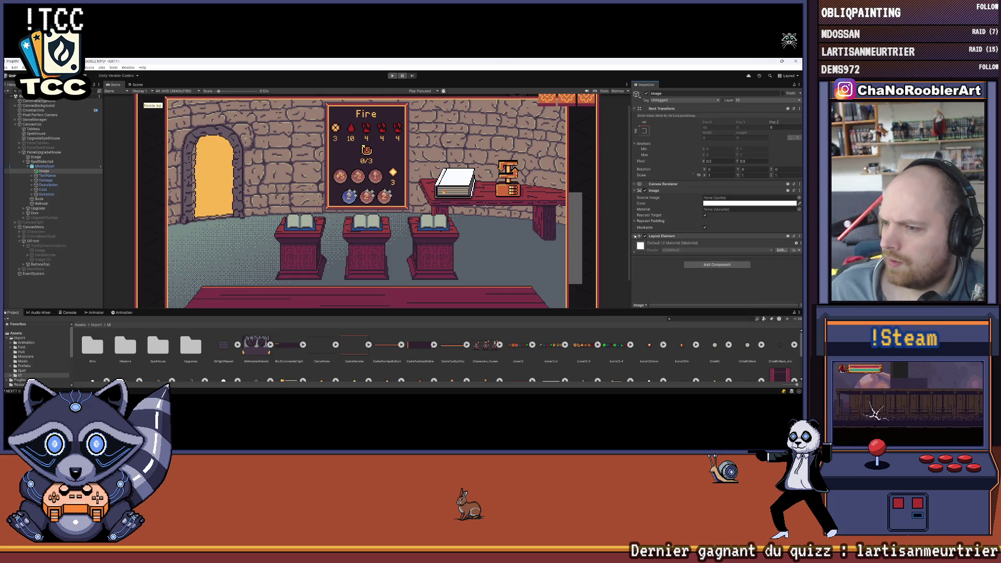
left_click(706, 246)
left_click(634, 231)
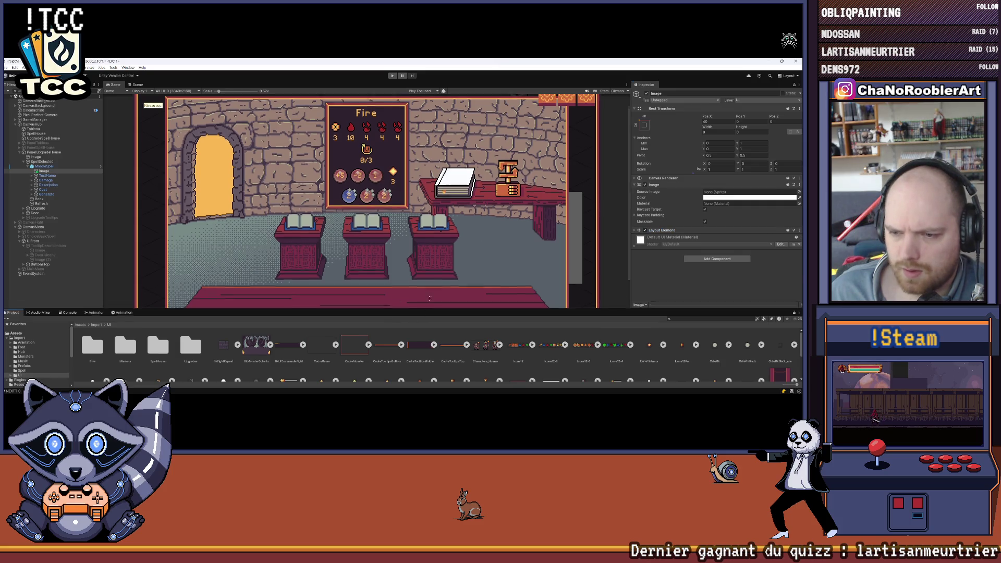
Anchor the image to its parent's centre and edit its Pos Y to 0.
left_click_drag(426, 315, 433, 243)
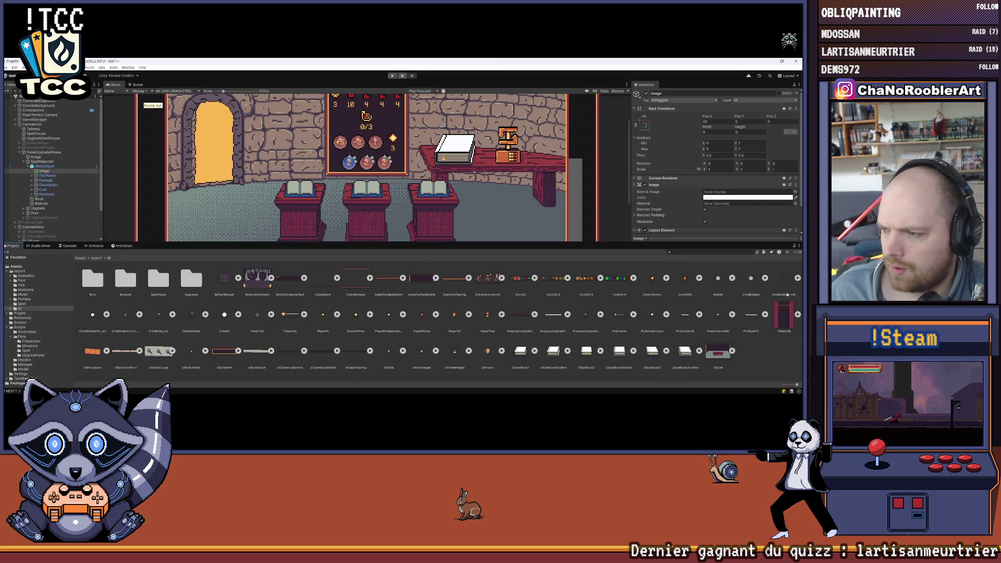
left_click_drag(782, 314, 730, 189)
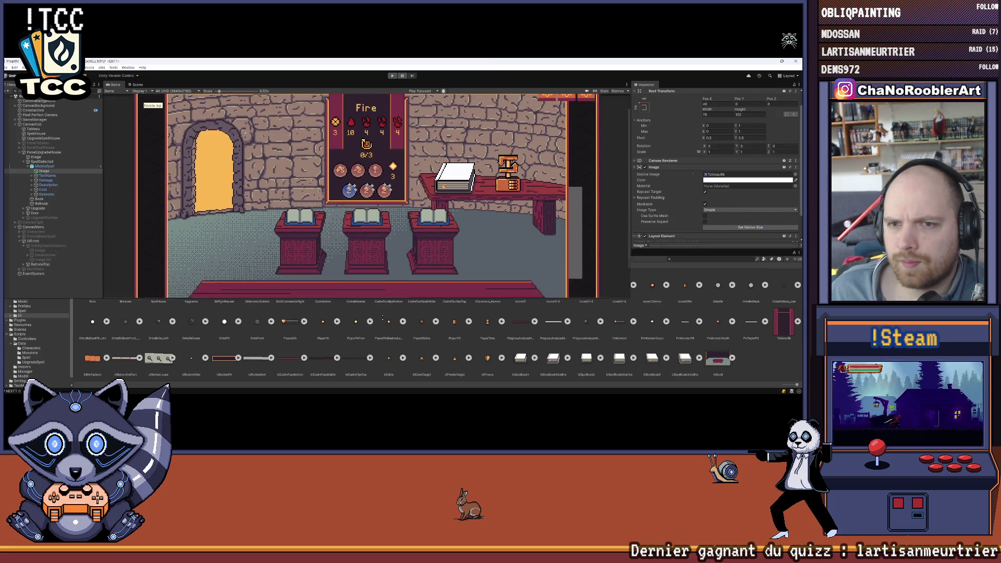
left_click_drag(392, 246, 407, 323)
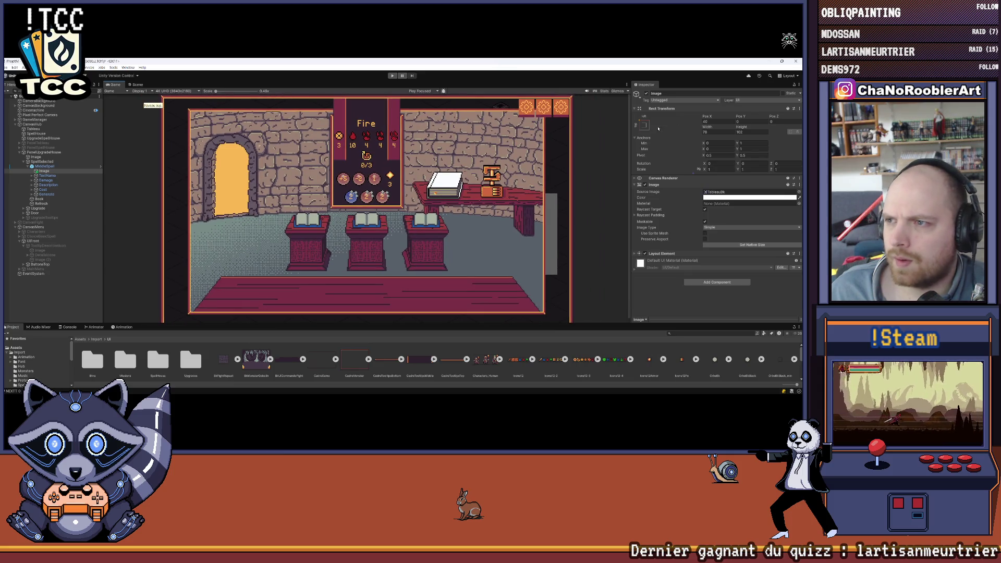
left_click(688, 175)
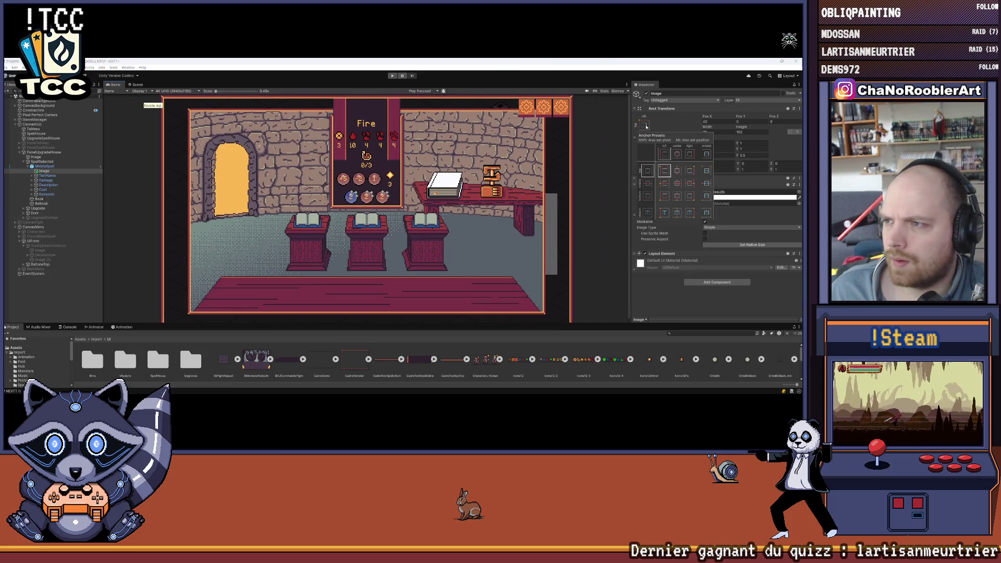
double_click(750, 121)
type("0")
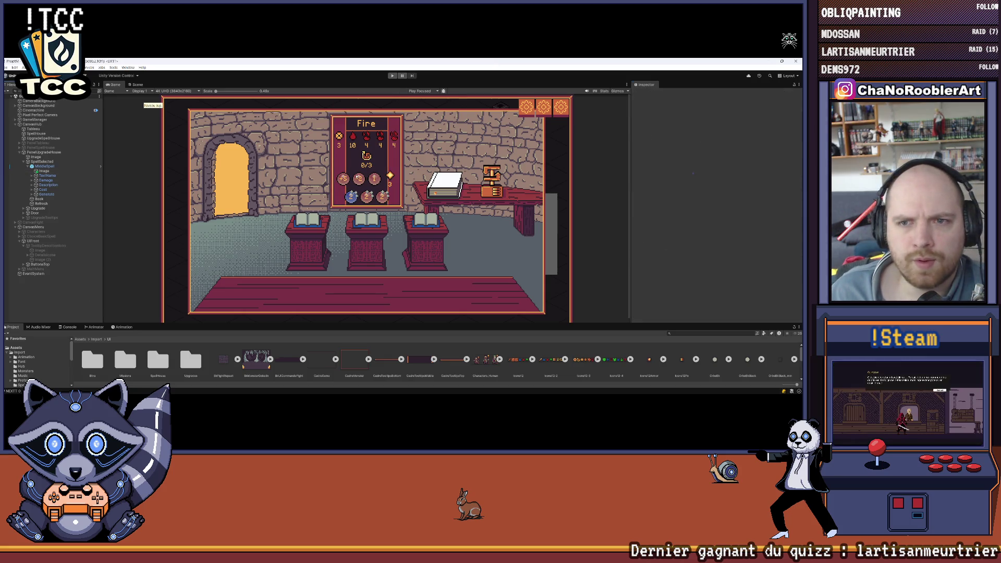
scroll(390, 136, "up", 2)
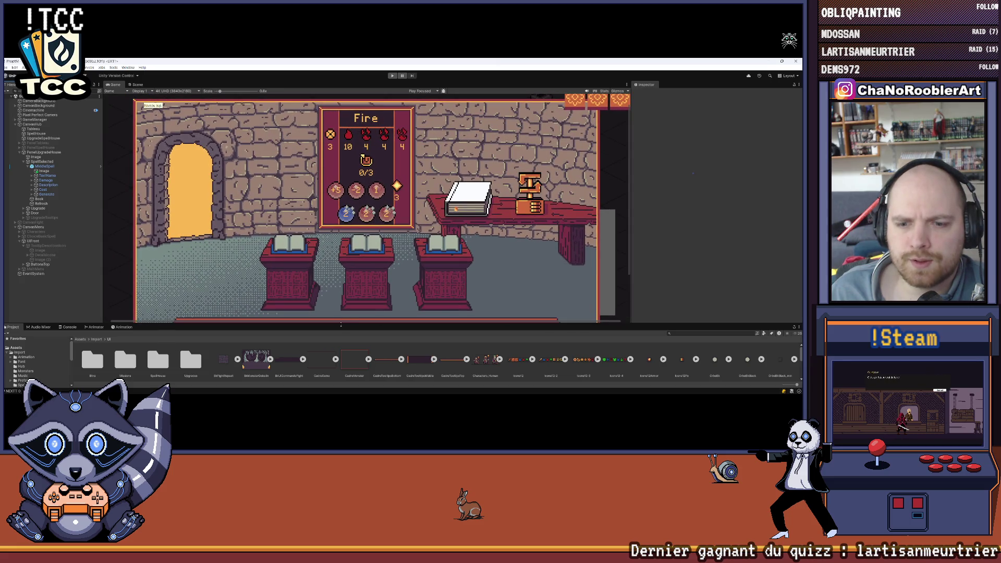
left_click_drag(341, 323, 341, 343)
scroll(356, 147, "up", 1)
scroll(357, 147, "up", 1)
scroll(357, 148, "up", 1)
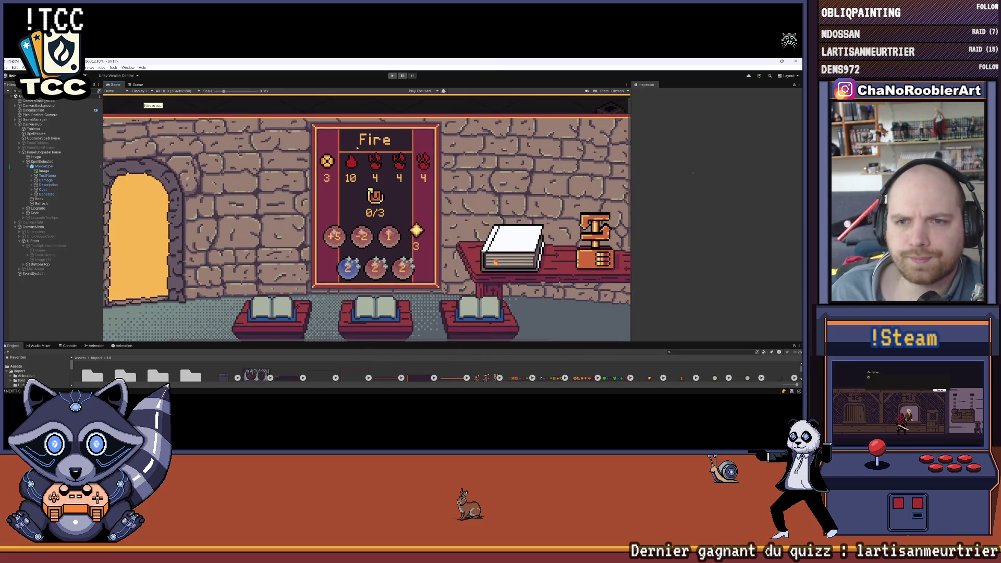
scroll(358, 147, "down", 1)
scroll(349, 167, "down", 1)
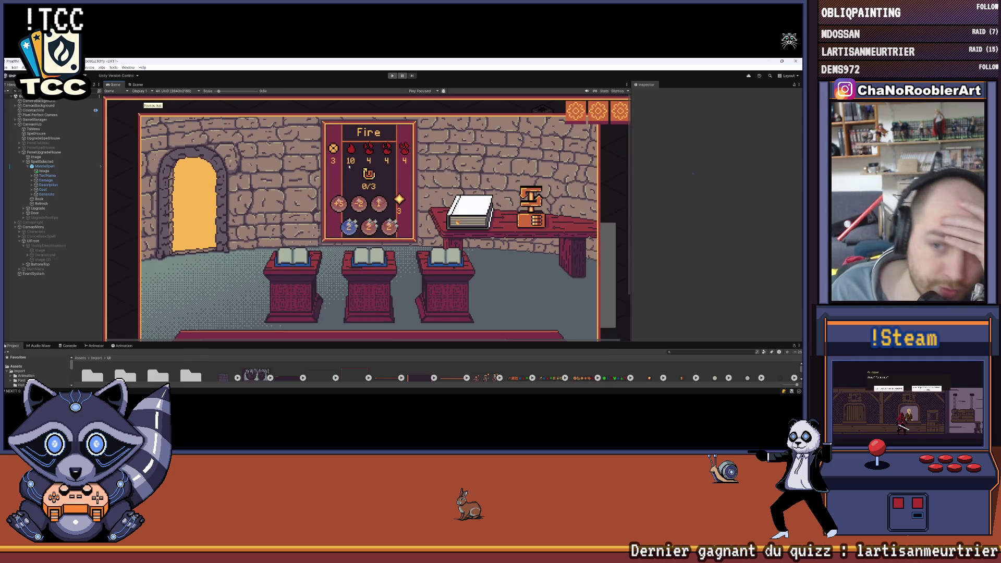
scroll(369, 163, "down", 1)
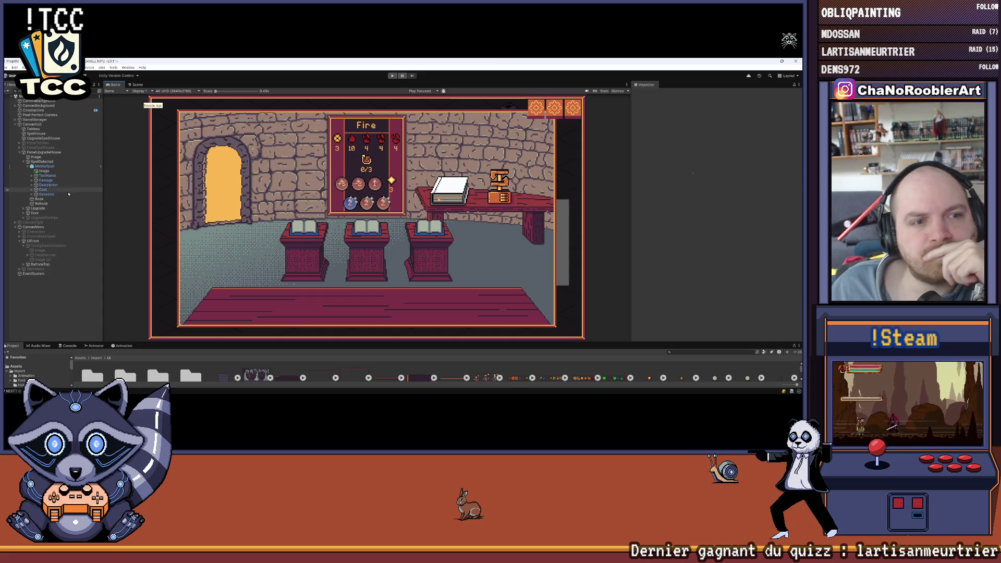
left_click(45, 171)
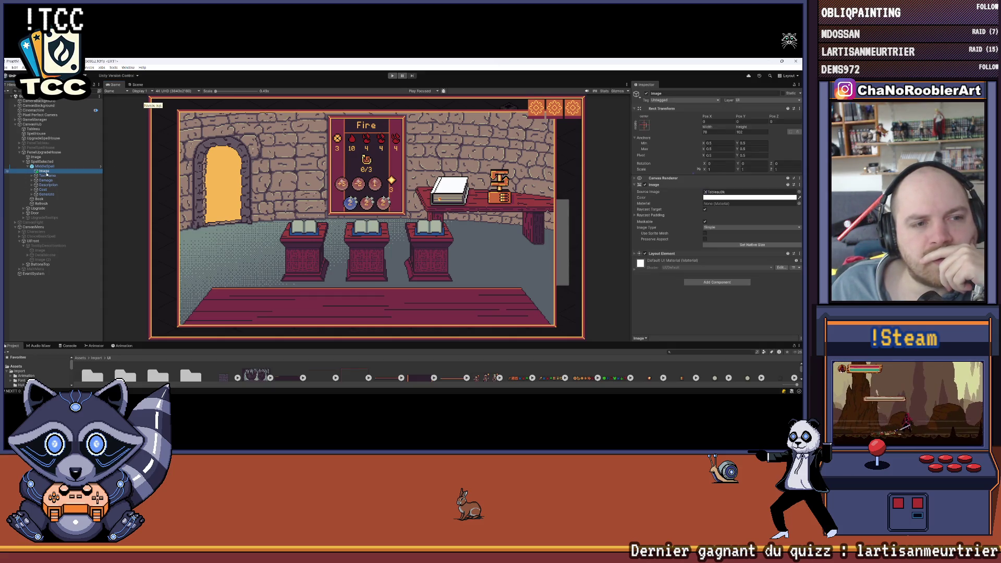
Apply the new image to the MiddleSpell prefab and peek at TextName's text child.
right_click(46, 174)
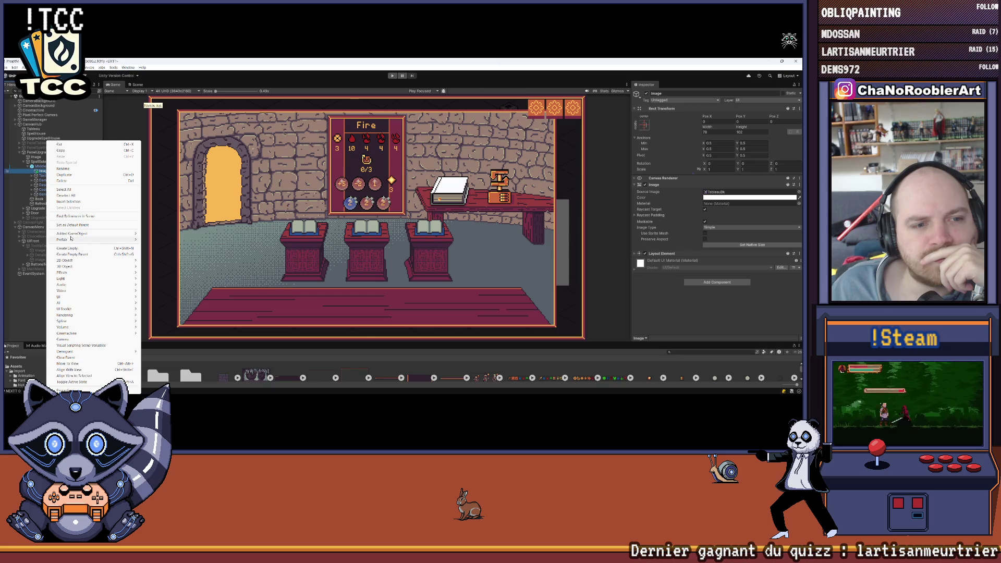
mouse_move(63, 239)
left_click(171, 235)
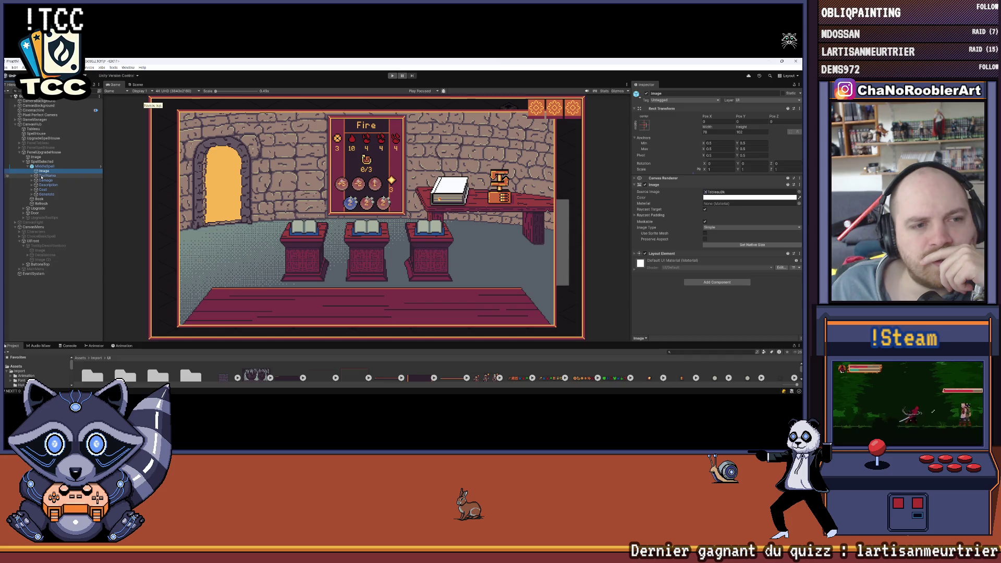
left_click(43, 175)
left_click(31, 176)
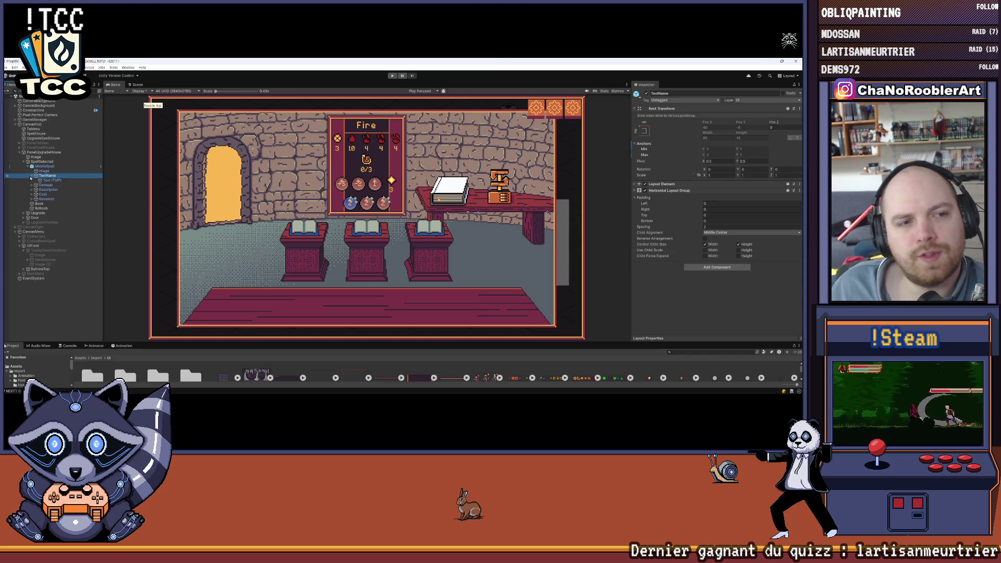
left_click(32, 176)
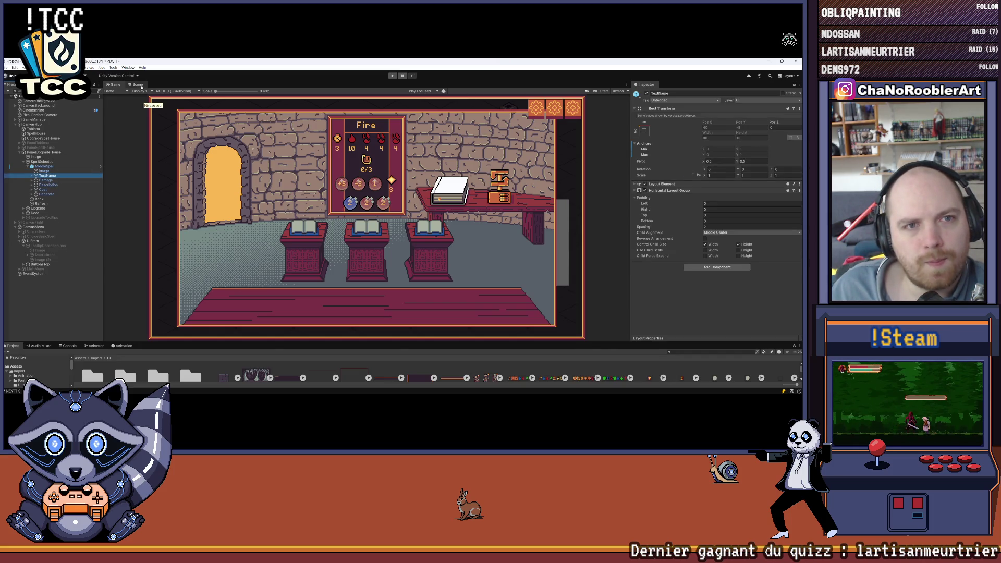
Deactivate the Fire panel's title, number and icon children so only the frame shows in Game view.
left_click(138, 84)
scroll(458, 143, "up", 2)
scroll(457, 142, "up", 2)
scroll(458, 143, "up", 2)
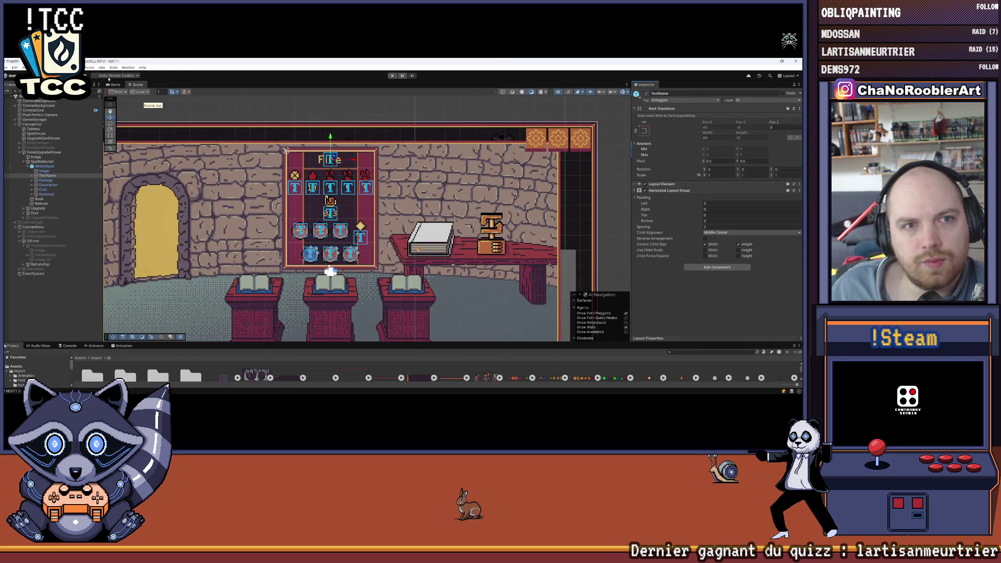
left_click(112, 84)
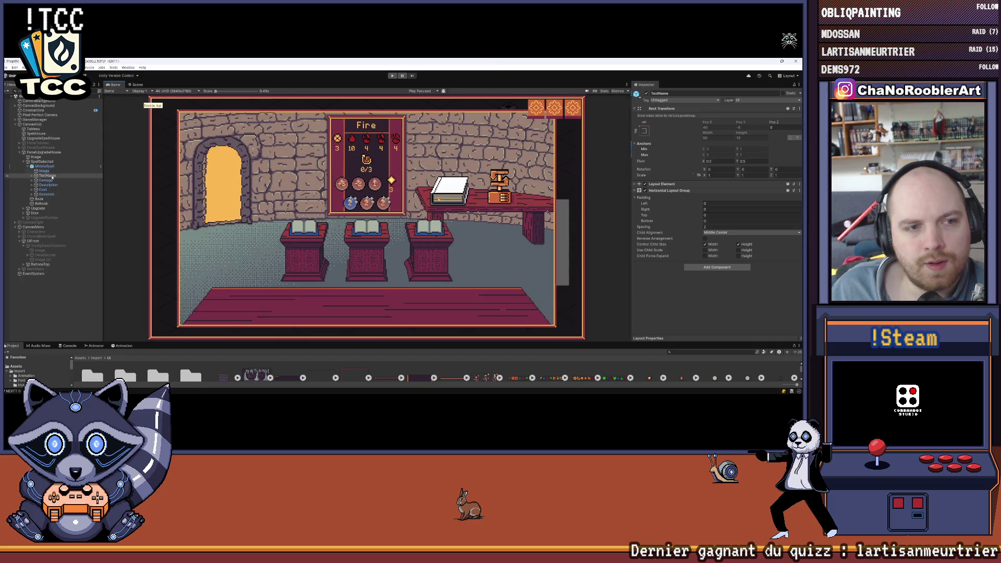
left_click(45, 196, "shift")
left_click(646, 96)
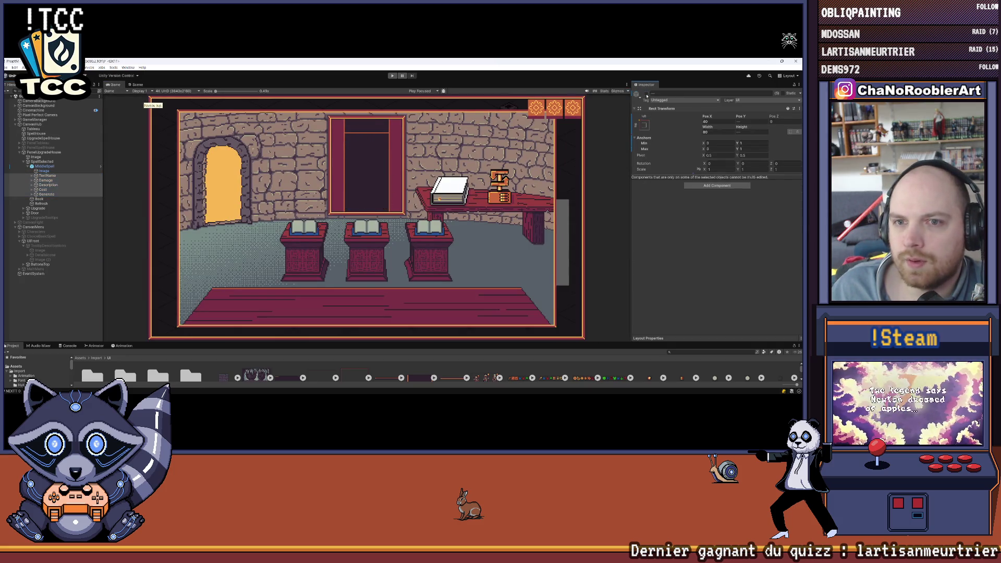
left_click(95, 317)
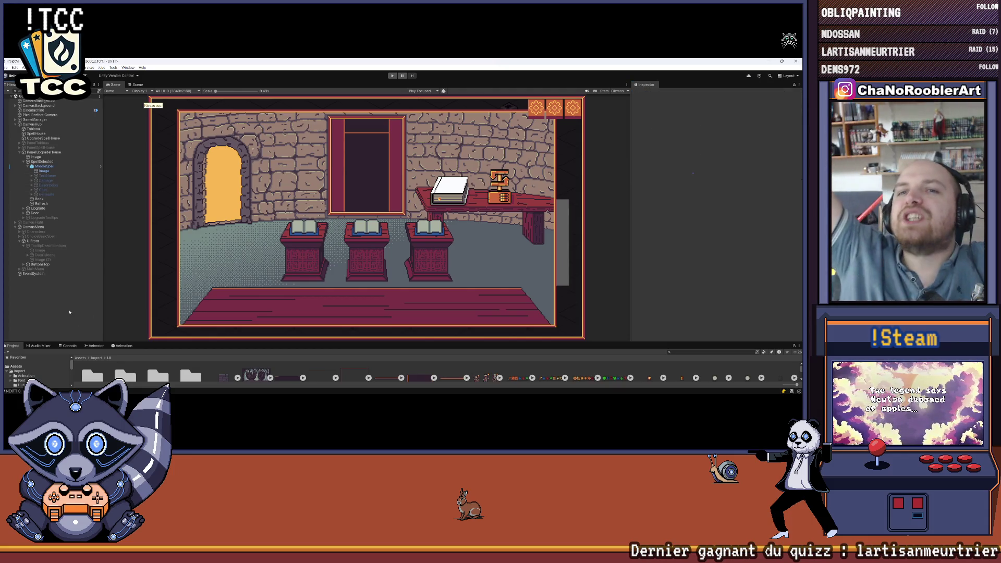
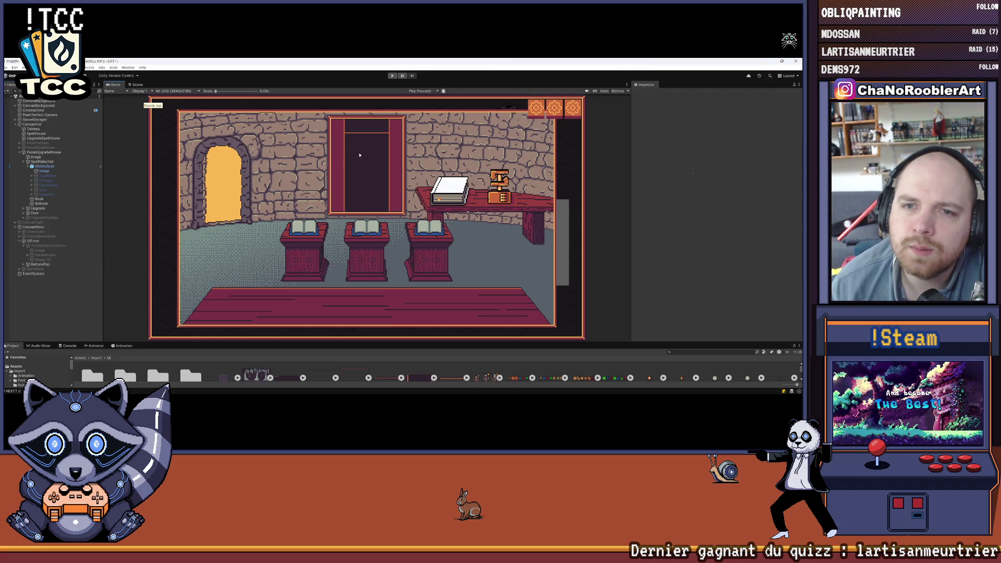
scroll(358, 157, "up", 1)
scroll(314, 147, "up", 1)
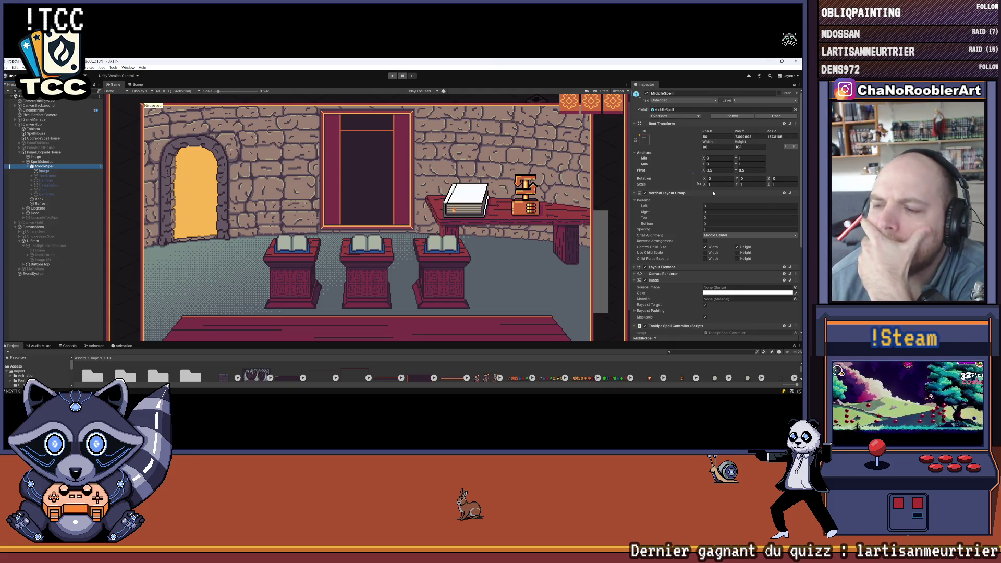
scroll(713, 220, "down", 2)
scroll(713, 220, "down", 1)
scroll(667, 228, "down", 2)
Collapse the Tooltips Spell Controller and Image components on MiddleSpell in the Inspector.
left_click(634, 201)
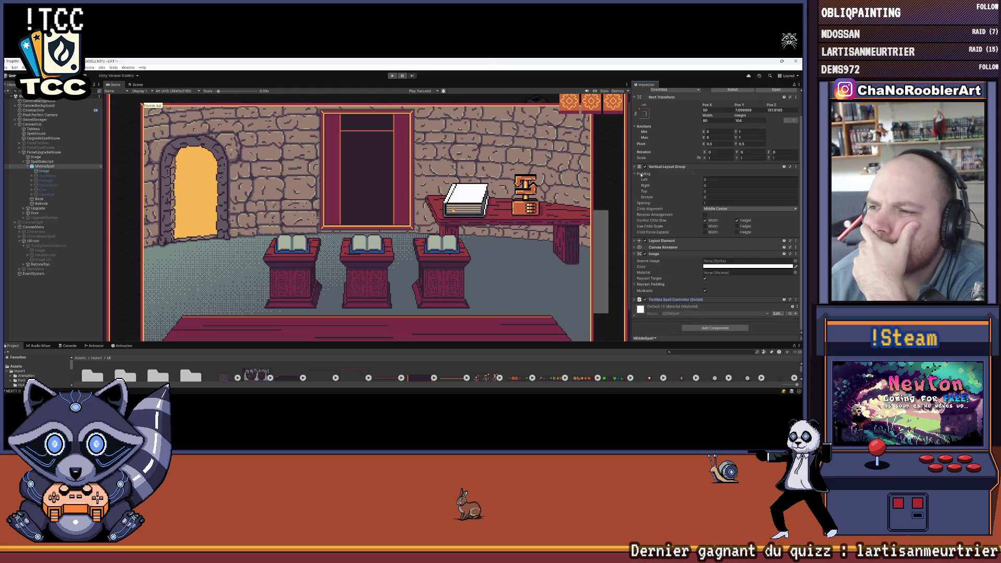
left_click(640, 254)
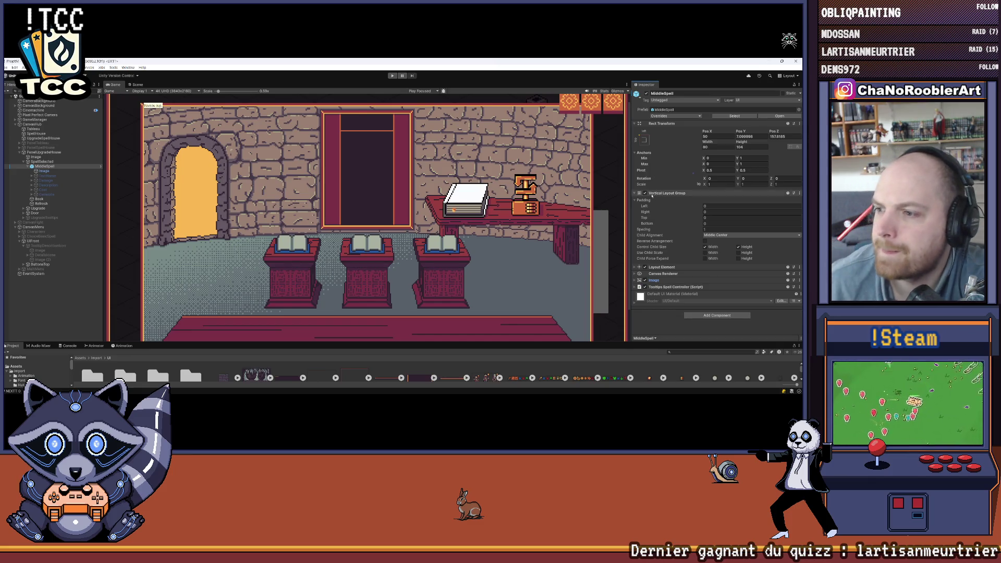
Remove MiddleSpell's Vertical Layout Group and add a Horizontal Layout Group instead.
right_click(663, 194)
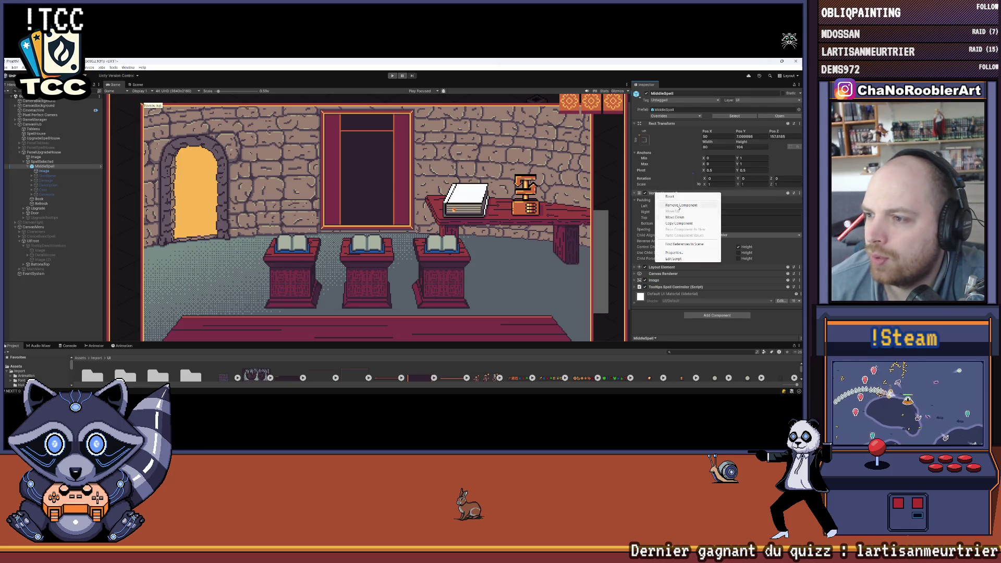
left_click(681, 205)
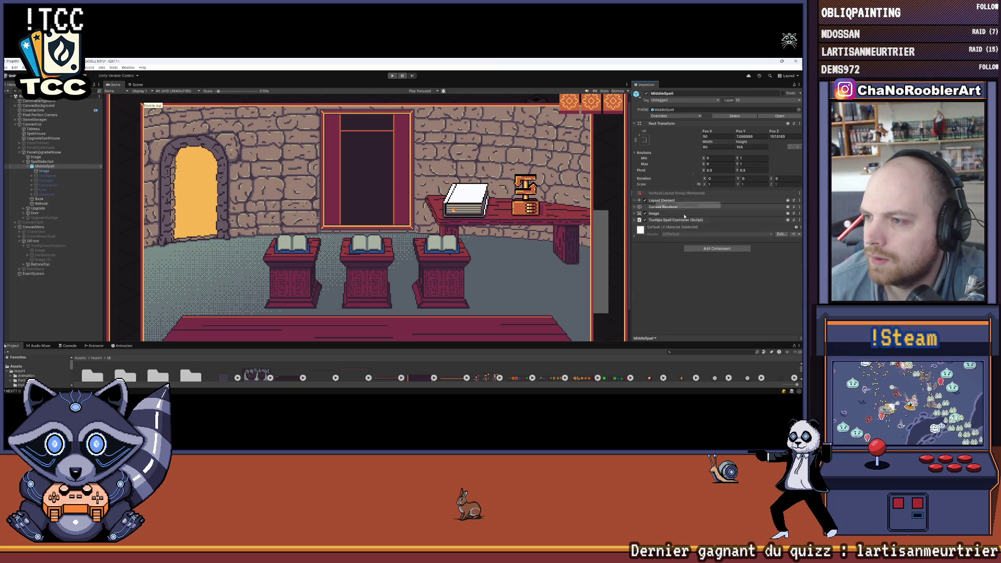
left_click(718, 248)
type("hor")
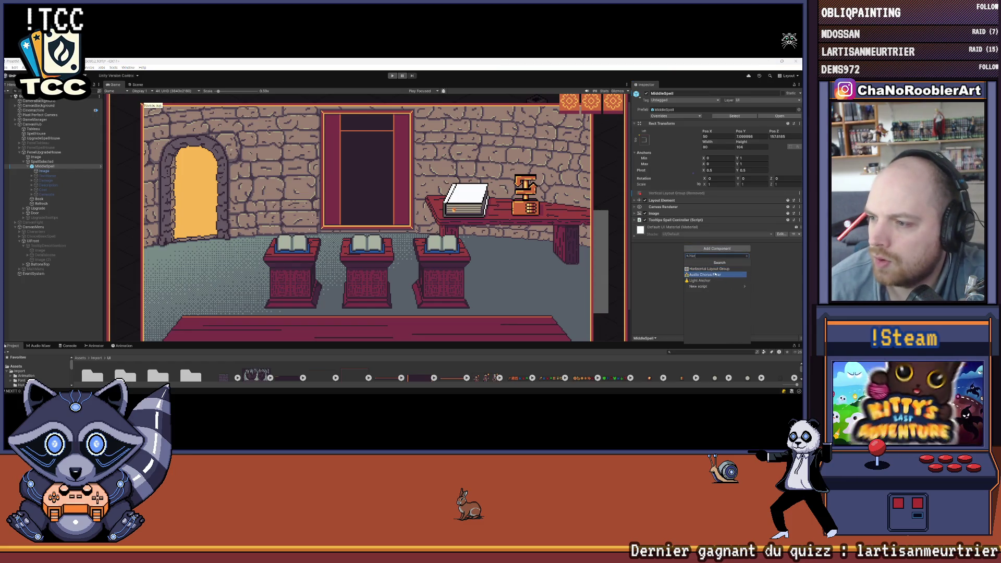
left_click(708, 269)
Set Child Alignment to Middle Center, control child height, and disable force-expand.
left_click(722, 269)
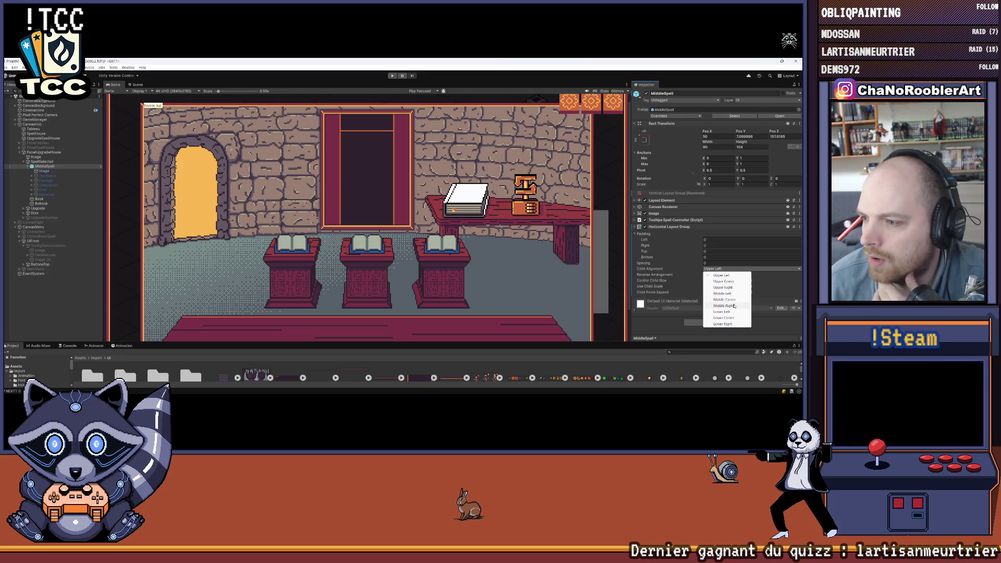
left_click(724, 300)
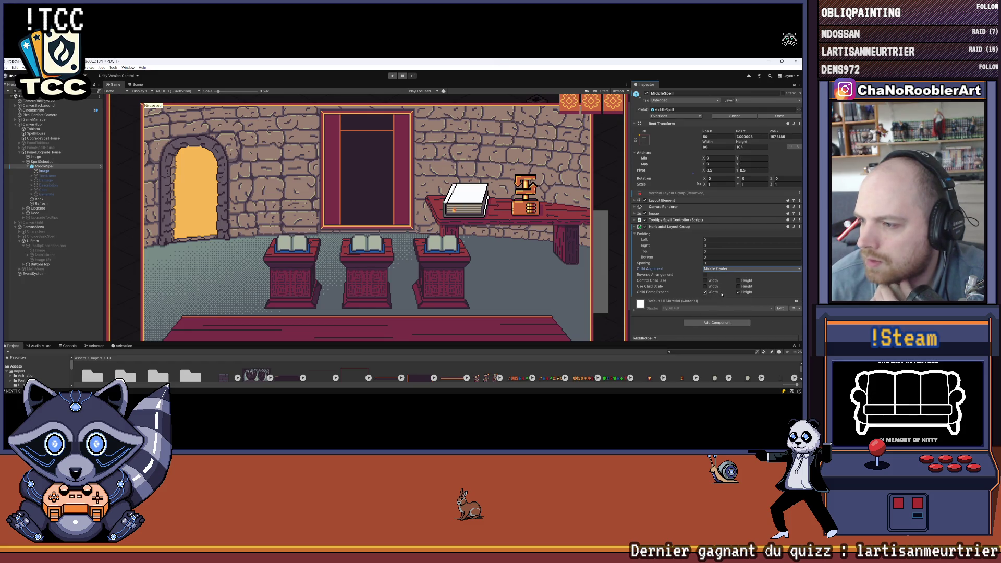
left_click(739, 281)
left_click(706, 292)
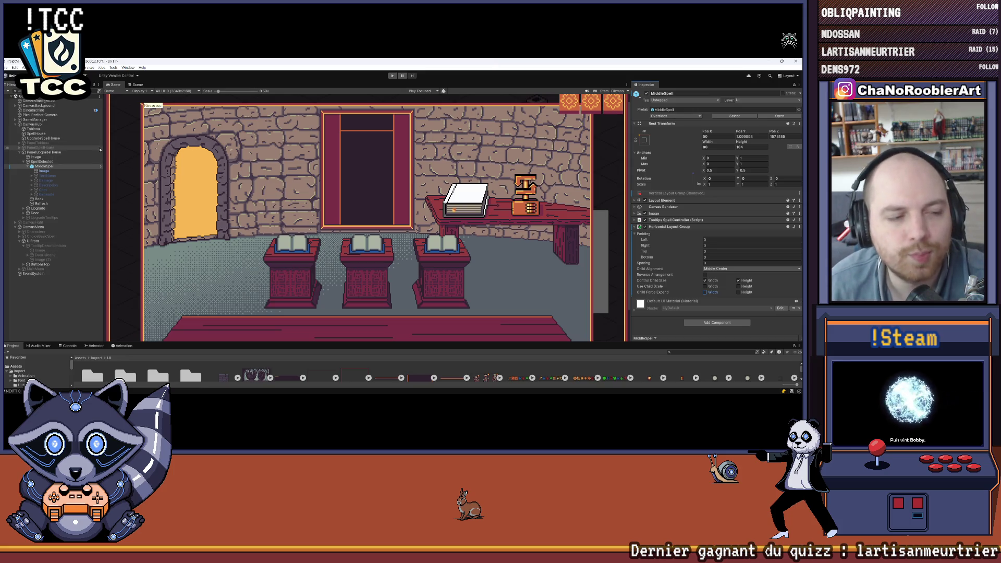
right_click(52, 166)
Create an empty child under MiddleSpell, place it below Image, and name it Left.
left_click(81, 243)
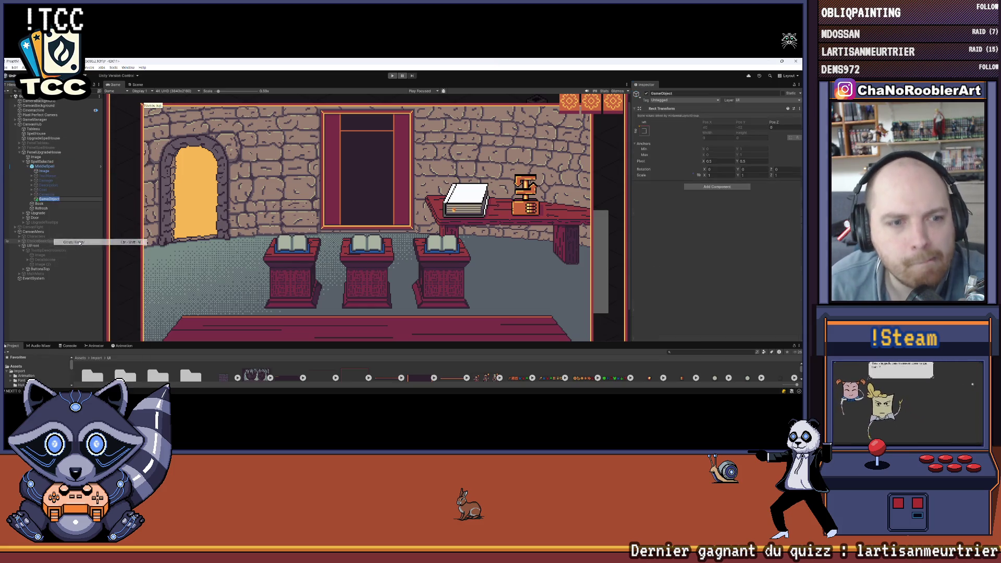
left_click_drag(63, 196, 68, 176)
right_click(61, 177)
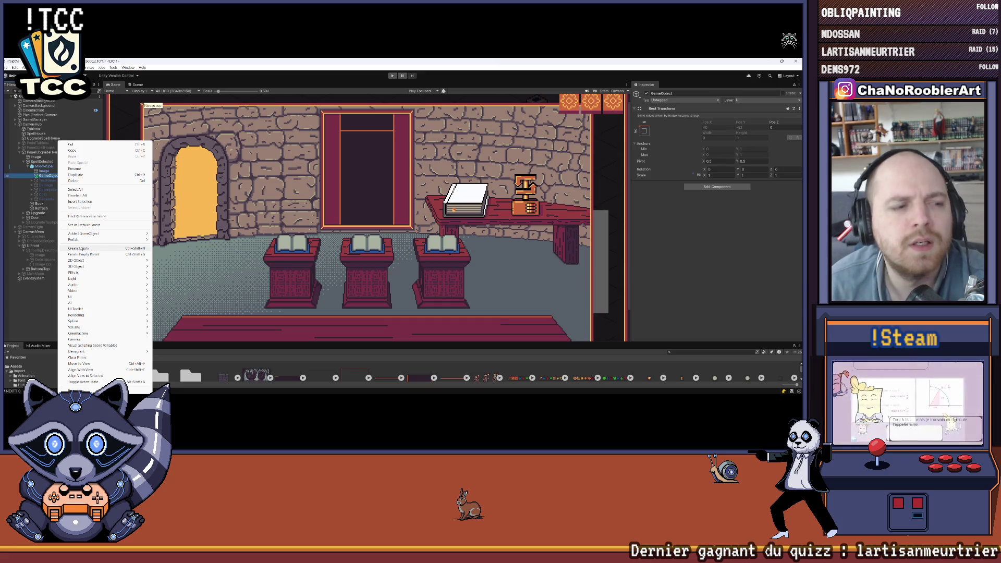
mouse_move(85, 239)
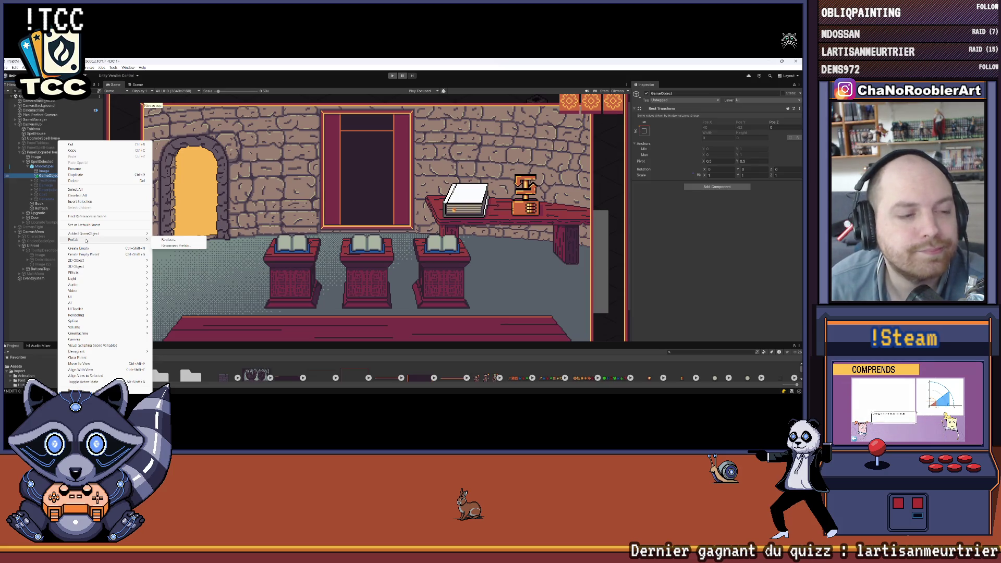
left_click(88, 172)
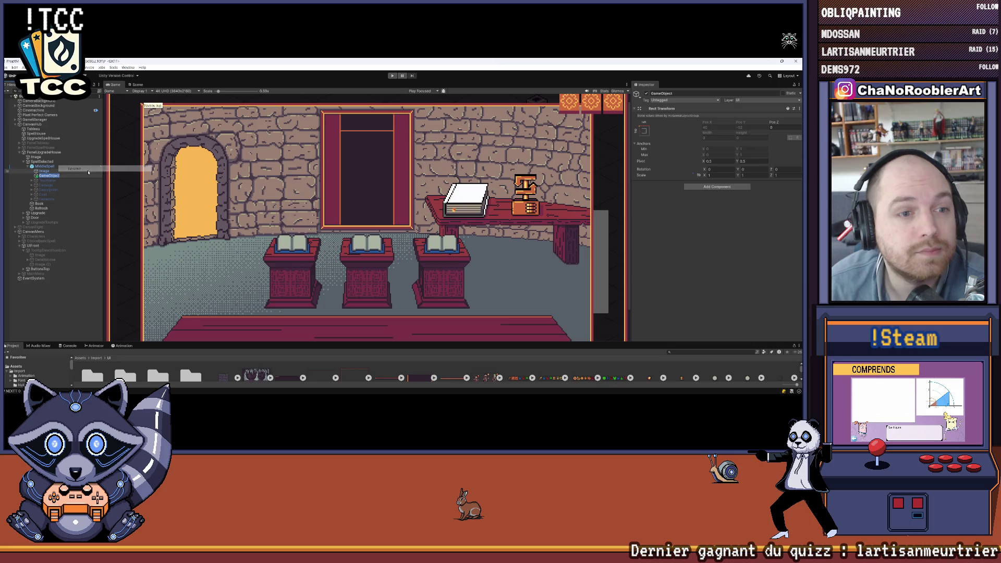
type("Left")
key("Return")
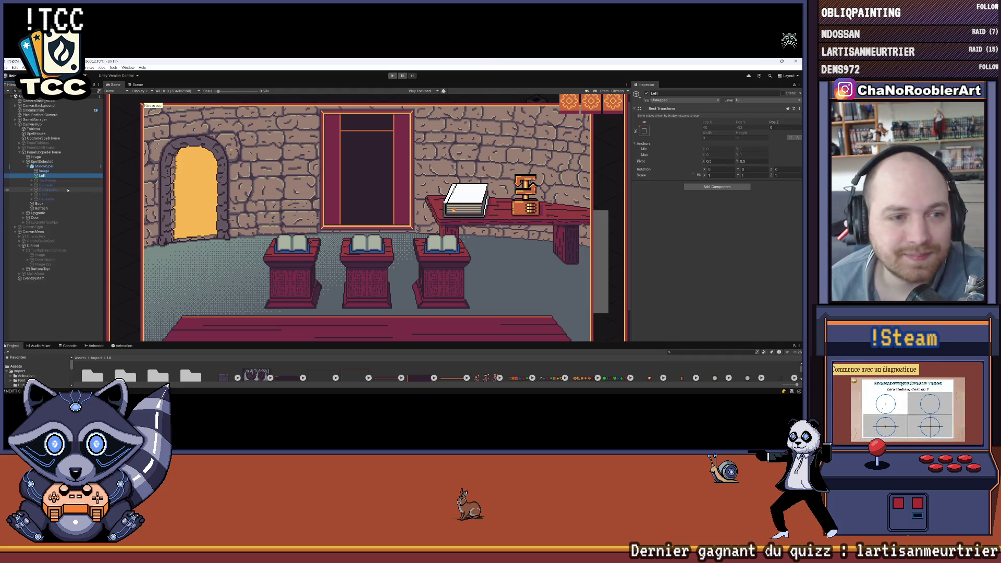
scroll(251, 121, "up", 3)
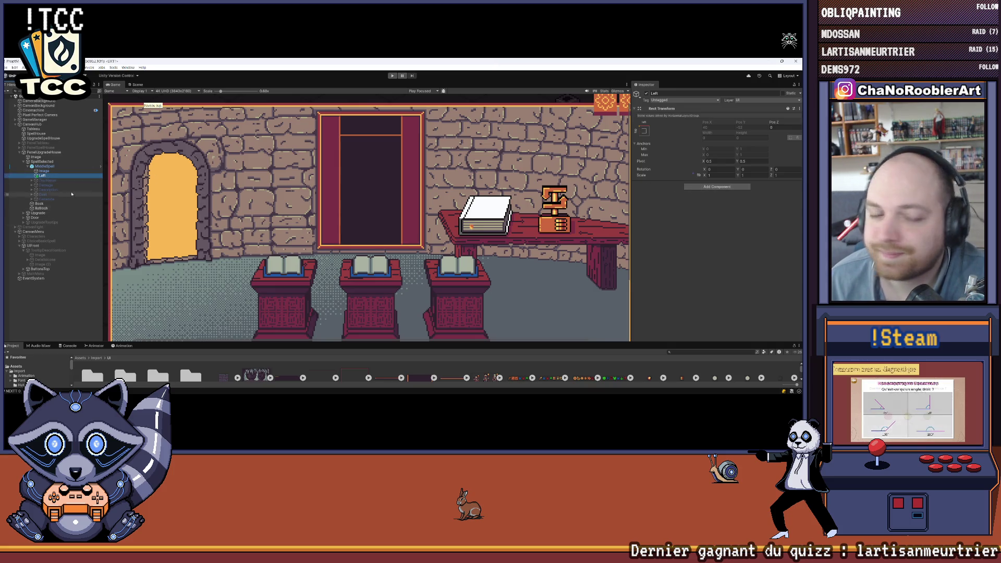
Create a second empty child under MiddleSpell after Left and name it Middle.
right_click(49, 167)
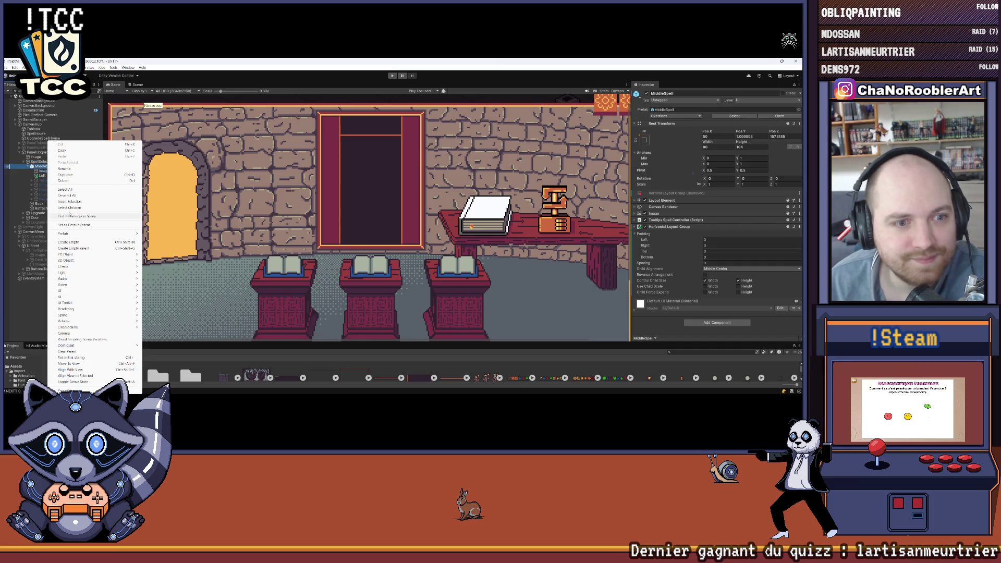
left_click(78, 243)
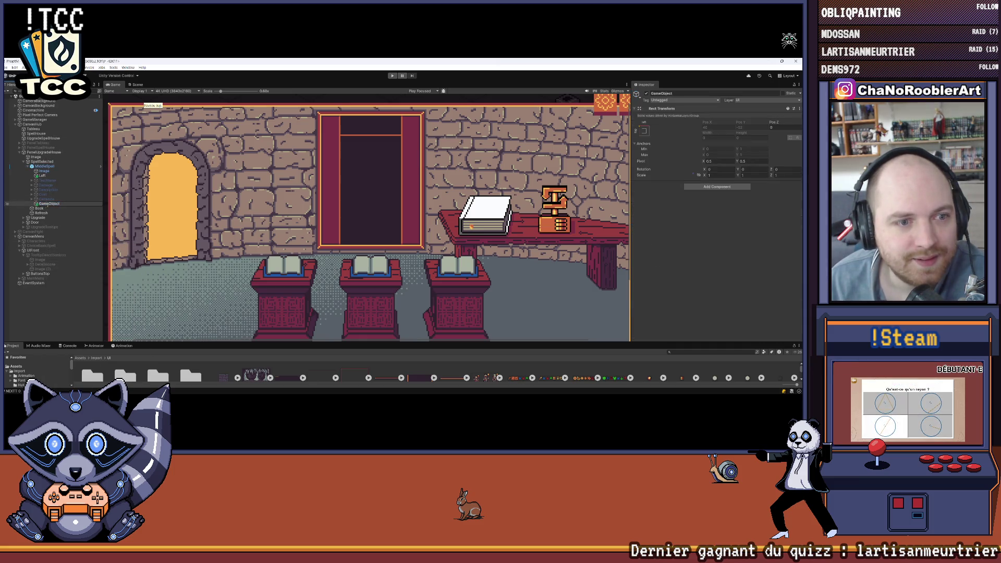
key("Return")
left_click_drag(58, 181, 58, 182)
right_click(58, 182)
left_click(67, 169)
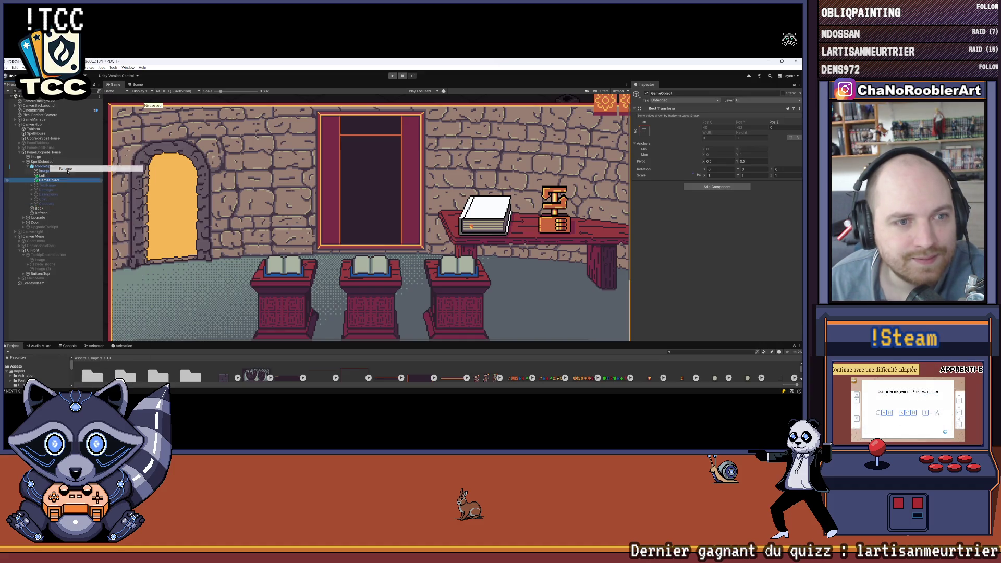
type("Midd")
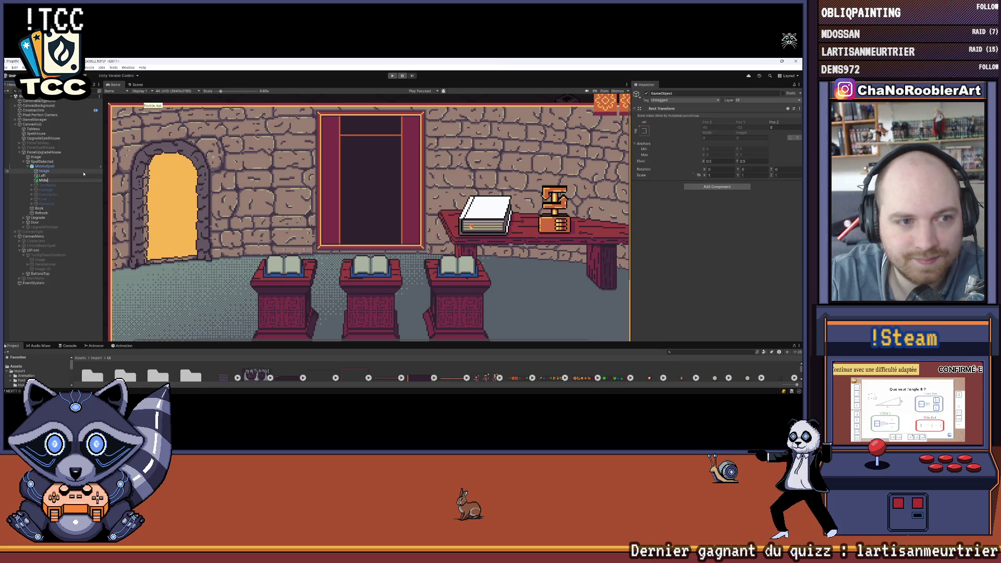
type("le")
key("Return")
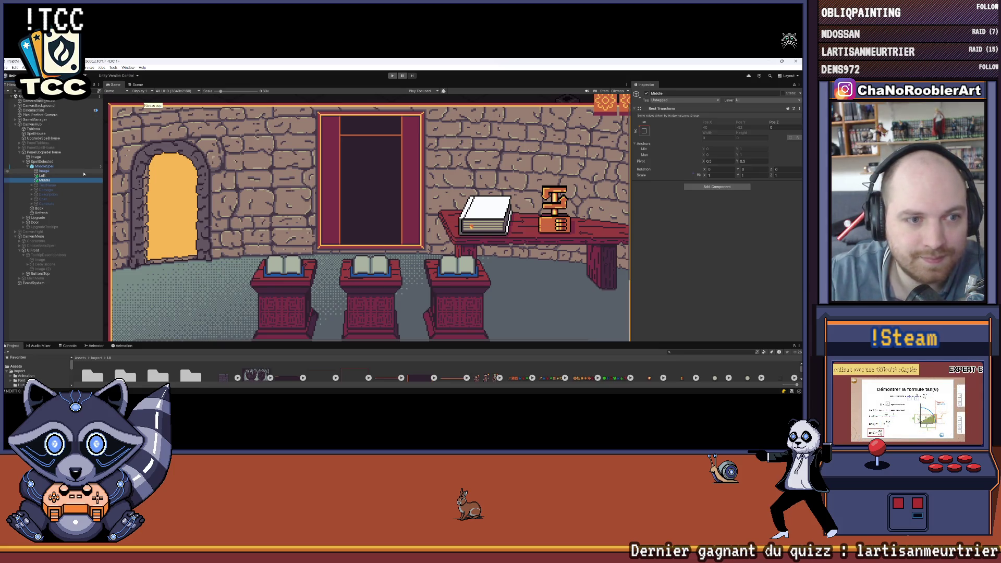
Create a third empty child after Middle, name it Right, and reselect MiddleSpell.
right_click(47, 179)
key("Escape")
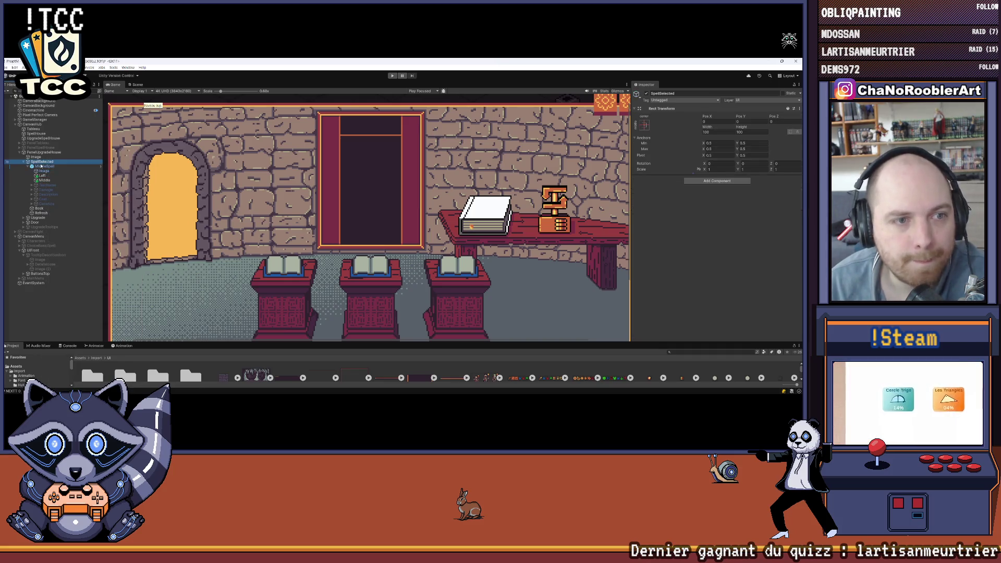
right_click(39, 166)
left_click(78, 242)
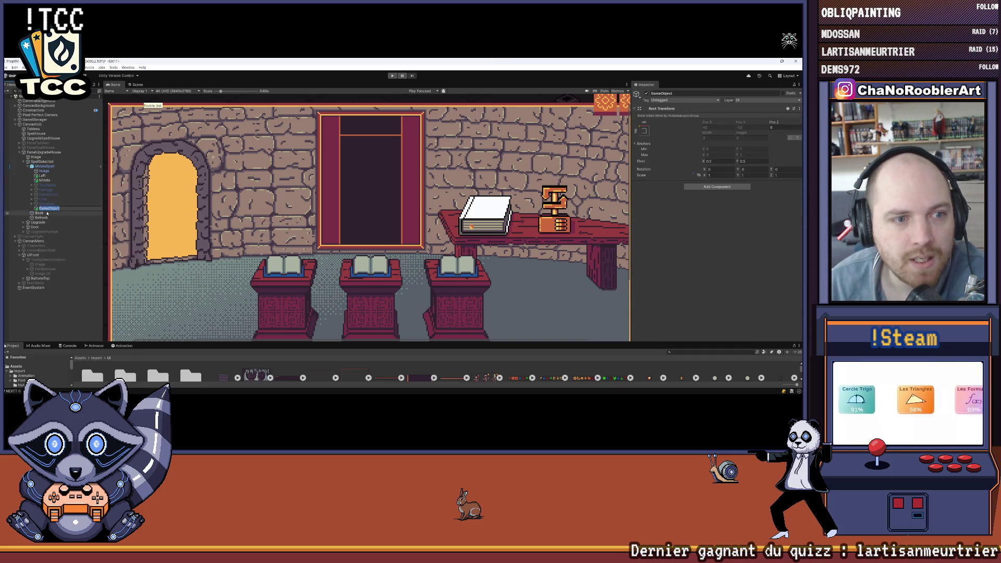
left_click_drag(47, 210, 51, 184)
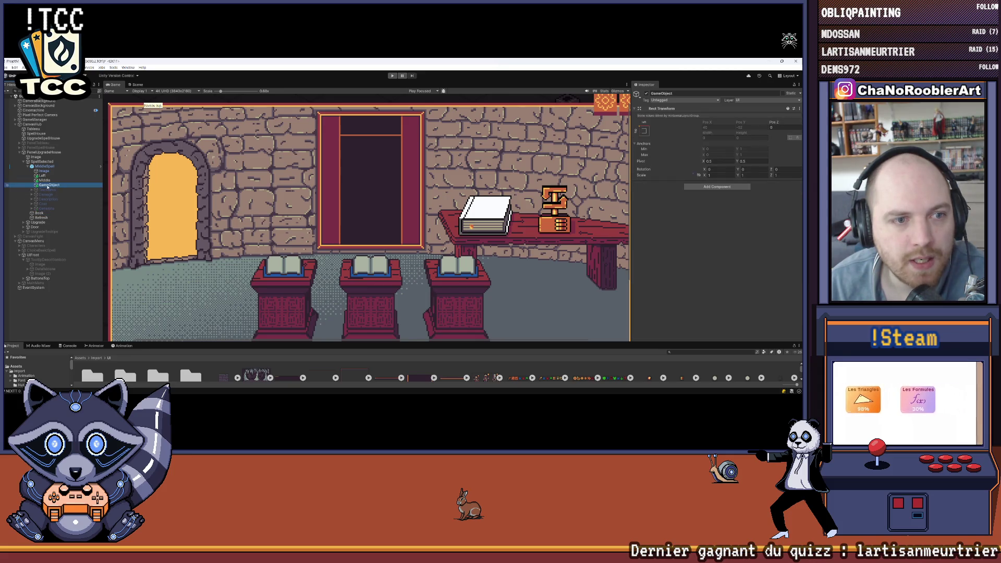
right_click(56, 186)
left_click(63, 169)
type("Right")
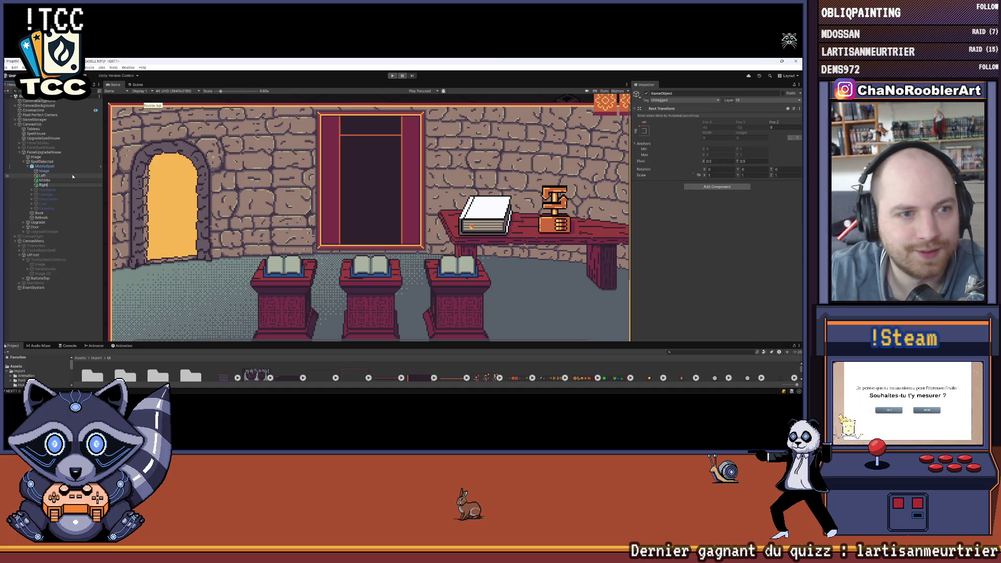
key("Return")
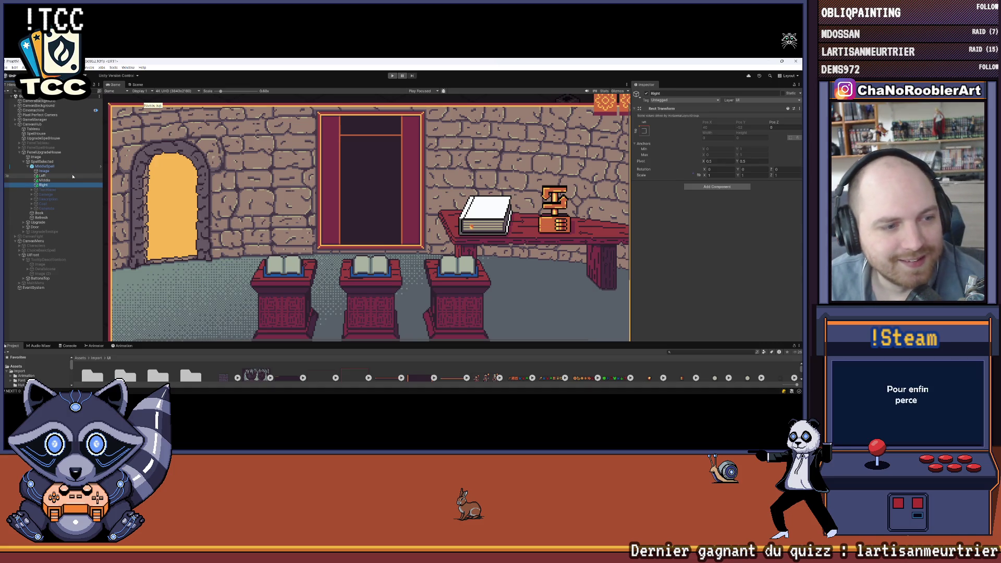
left_click(44, 166)
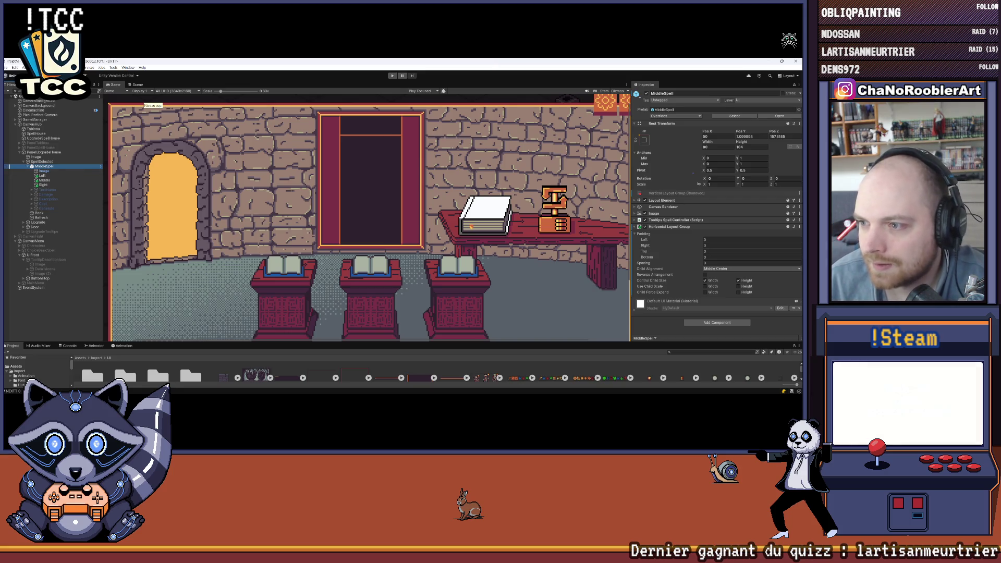
Set MiddleSpell's Rect Transform Pos Y to 7.
left_click(636, 228)
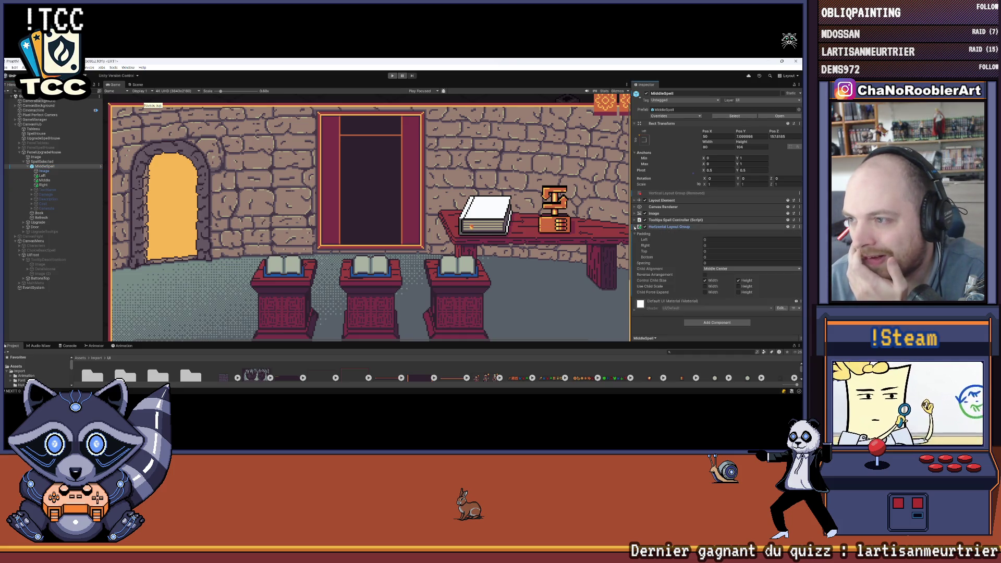
left_click(636, 229)
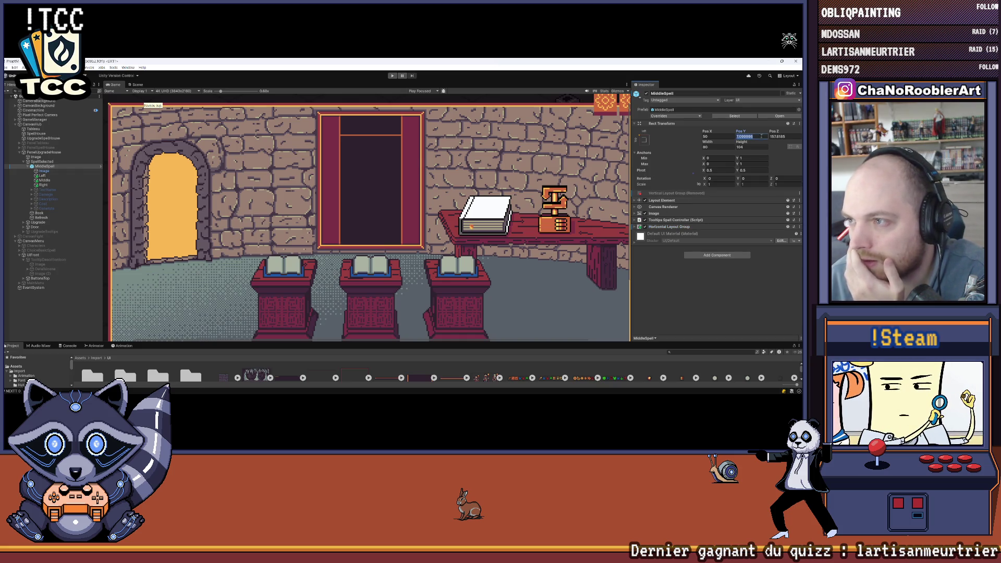
type("5")
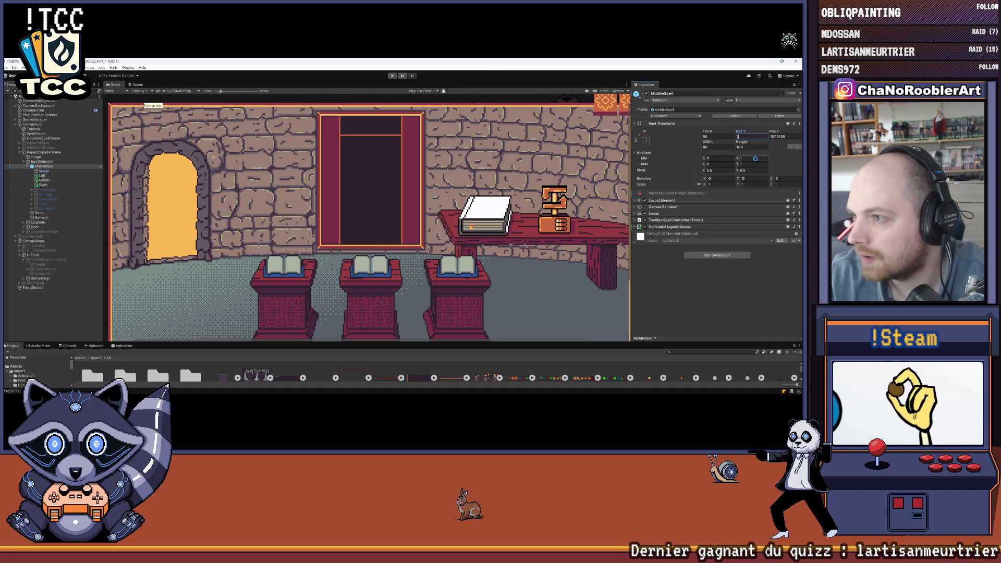
left_click(793, 136)
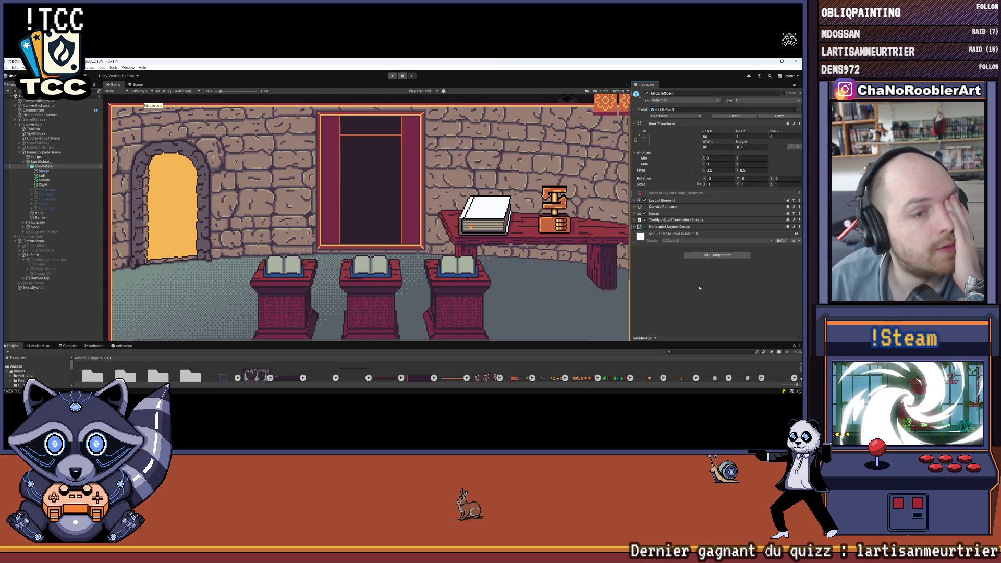
Add a Layout Element to Left with preferred height 100 and preferred width enabled.
left_click(44, 175)
left_click(716, 182)
type("hor")
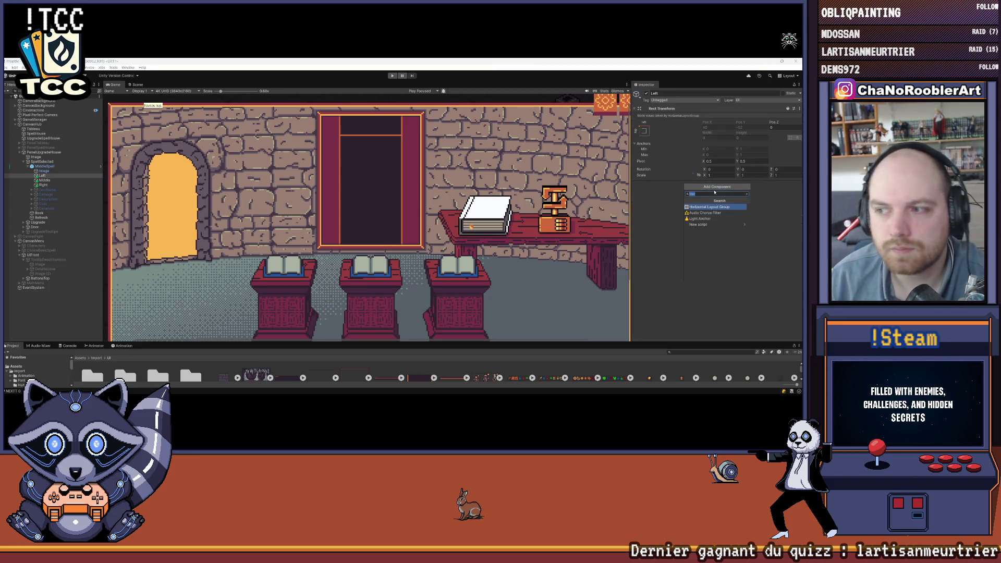
key("BackSpace")
key("BackSpace")
key("BackSpace")
type("layout")
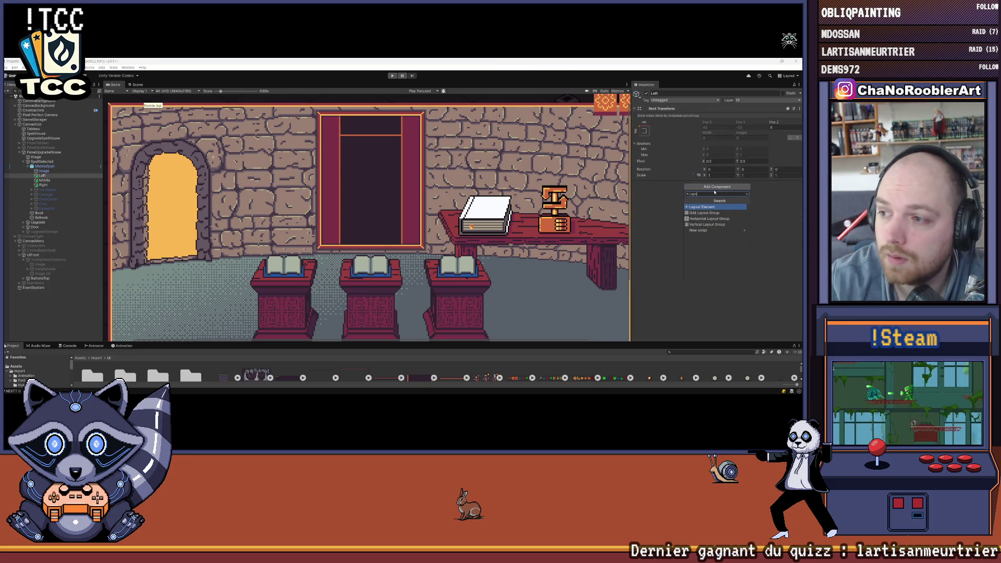
key("Return")
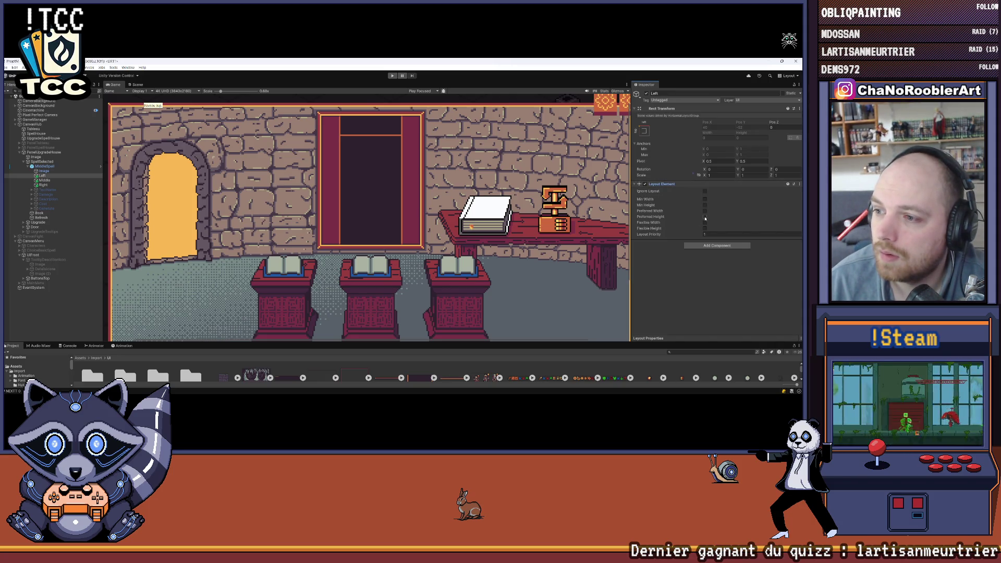
type("100")
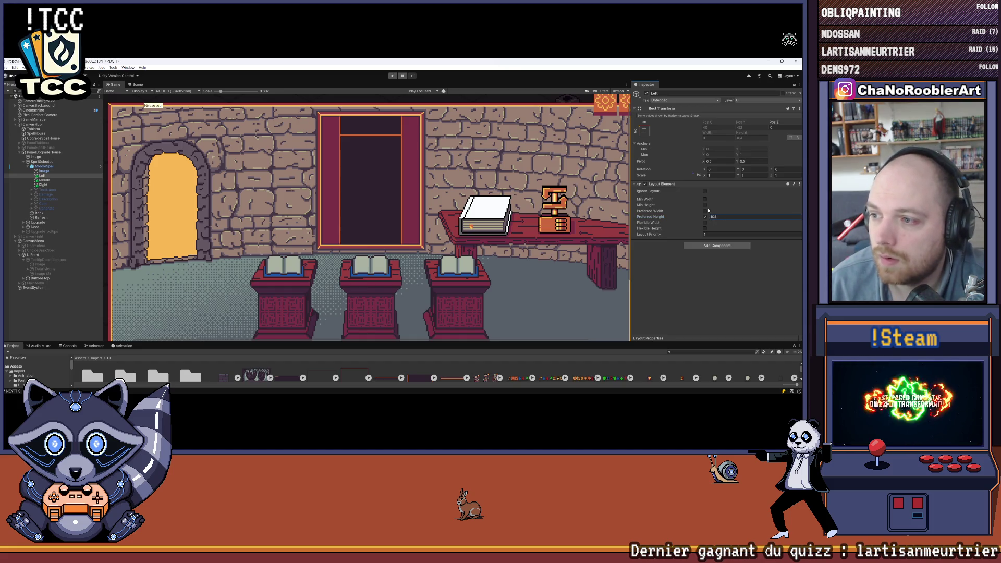
left_click(707, 211)
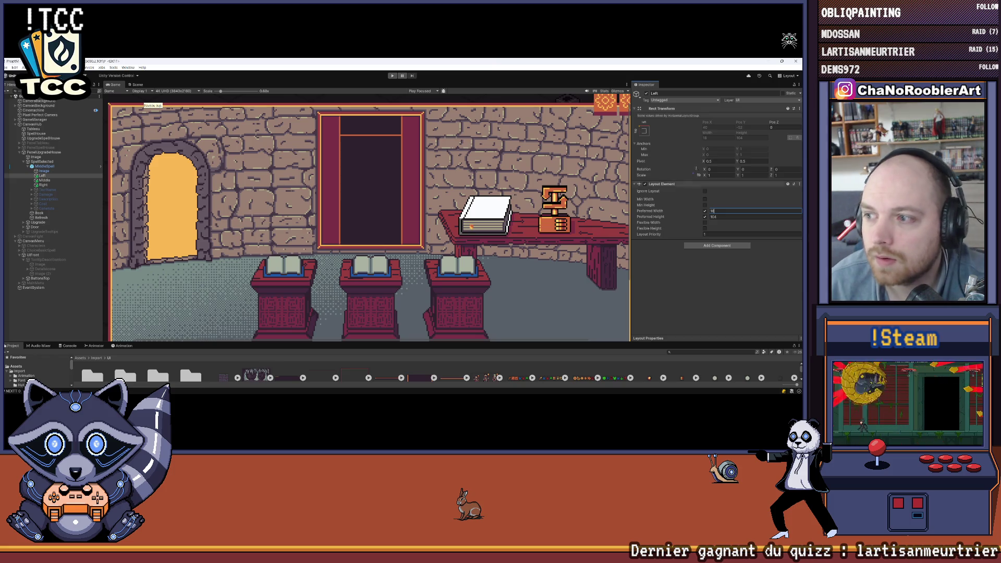
In the Scene view, set MiddleSpell's Horizontal Layout Group Child Alignment to Middle Left.
left_click(137, 85)
scroll(212, 171, "up", 1)
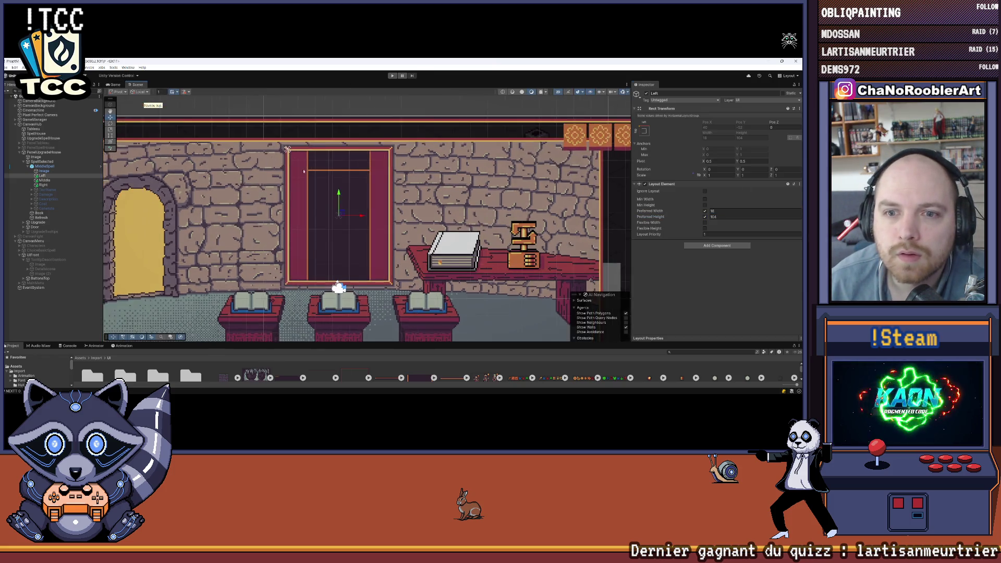
scroll(211, 171, "up", 1)
scroll(211, 171, "up", 1)
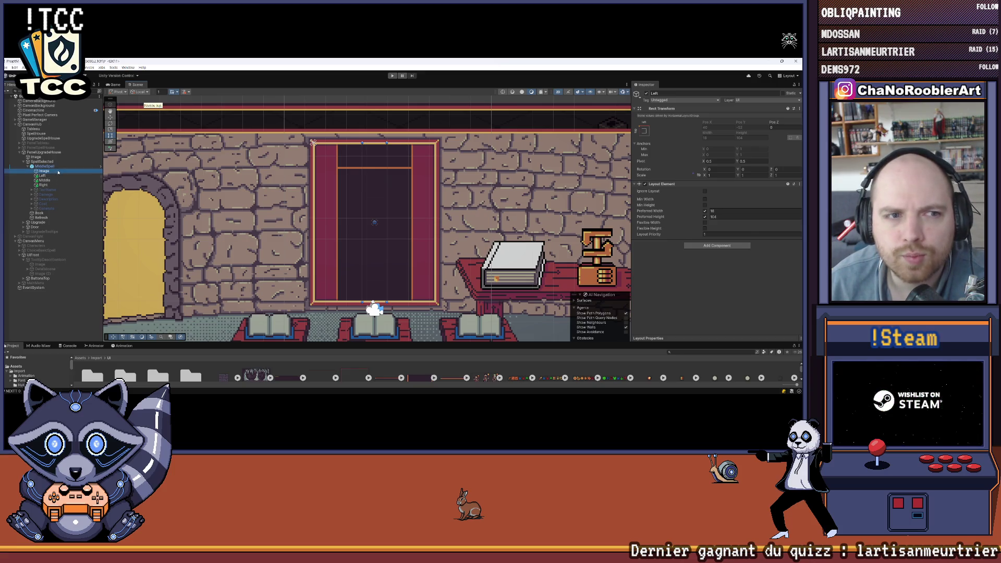
left_click(60, 169)
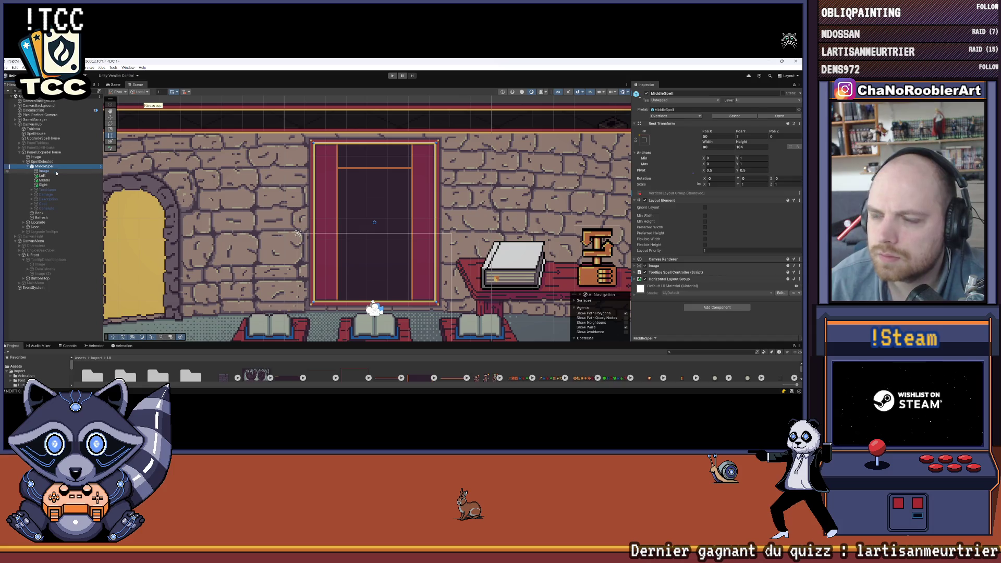
left_click(56, 171)
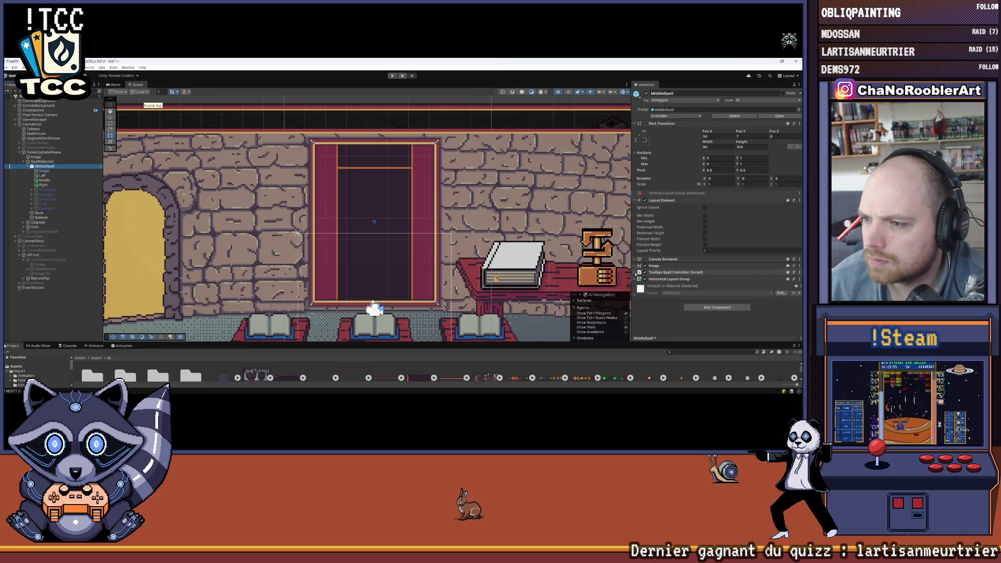
left_click(635, 280)
scroll(730, 302, "down", 2)
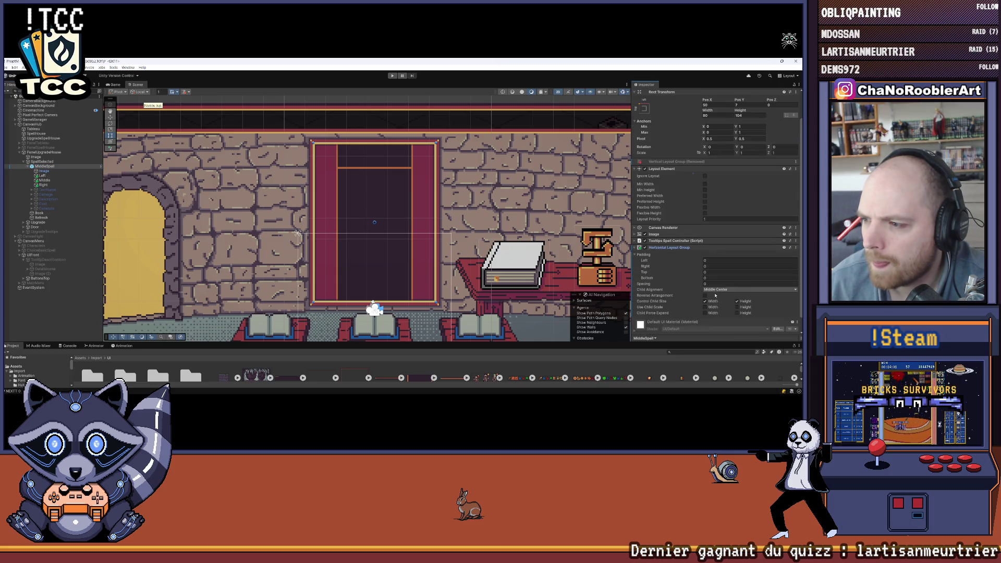
left_click(716, 289)
left_click(723, 314)
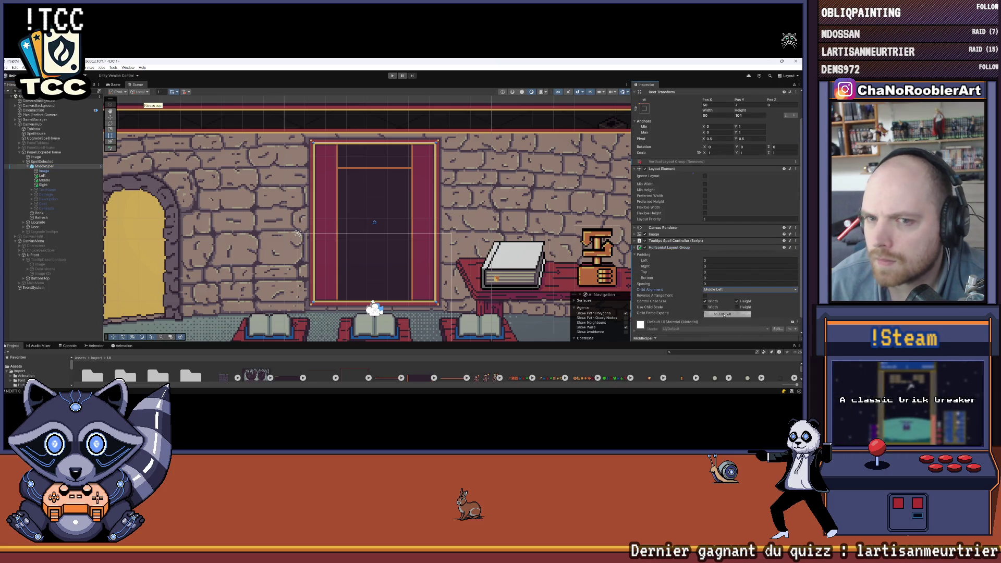
left_click(52, 178)
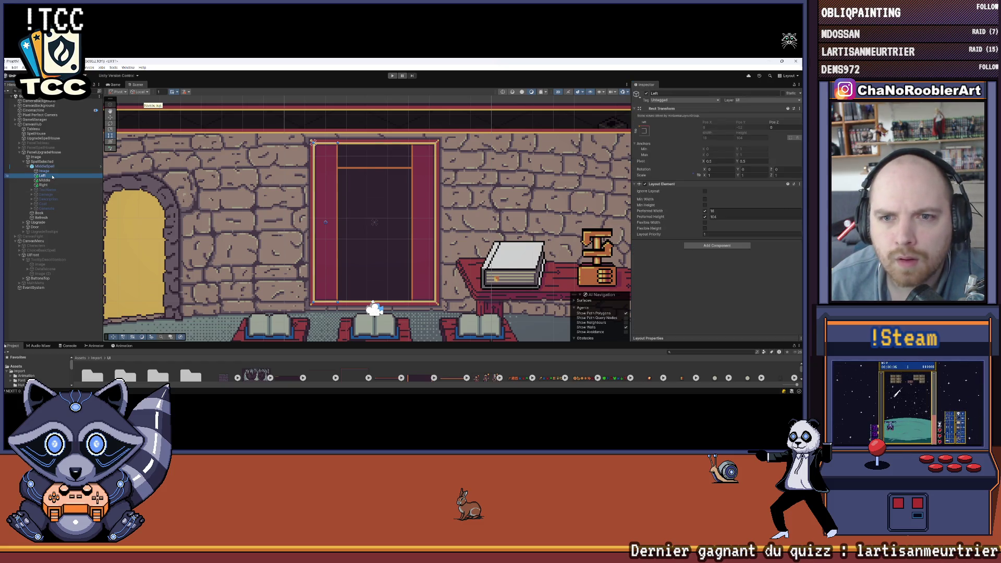
scroll(281, 151, "up", 2)
scroll(297, 154, "up", 2)
scroll(321, 158, "up", 1)
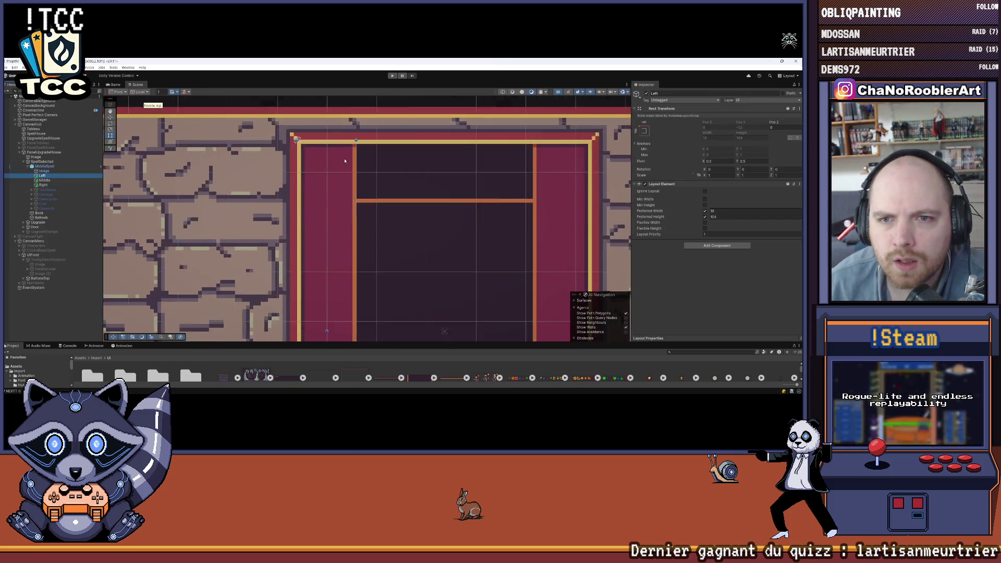
scroll(343, 163, "up", 1)
scroll(344, 164, "down", 2)
scroll(356, 183, "down", 2)
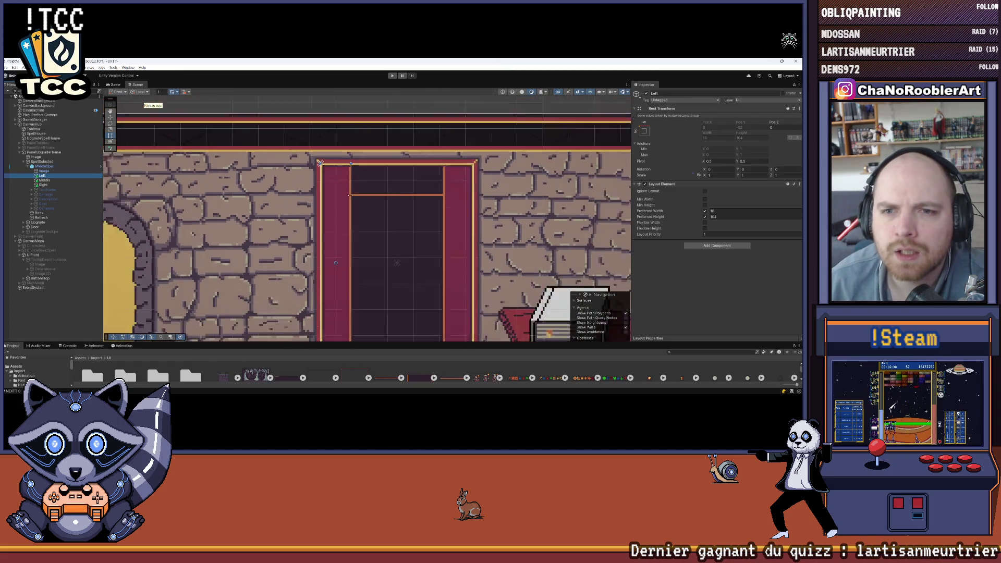
scroll(372, 208, "down", 2)
left_click_drag(379, 219, 329, 177)
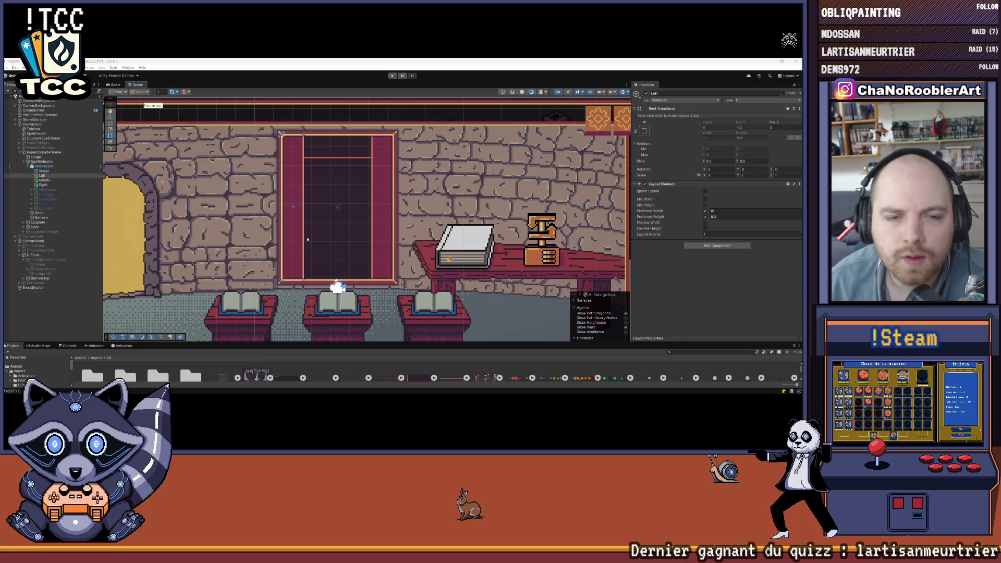
scroll(300, 236, "down", 1)
scroll(301, 235, "up", 2)
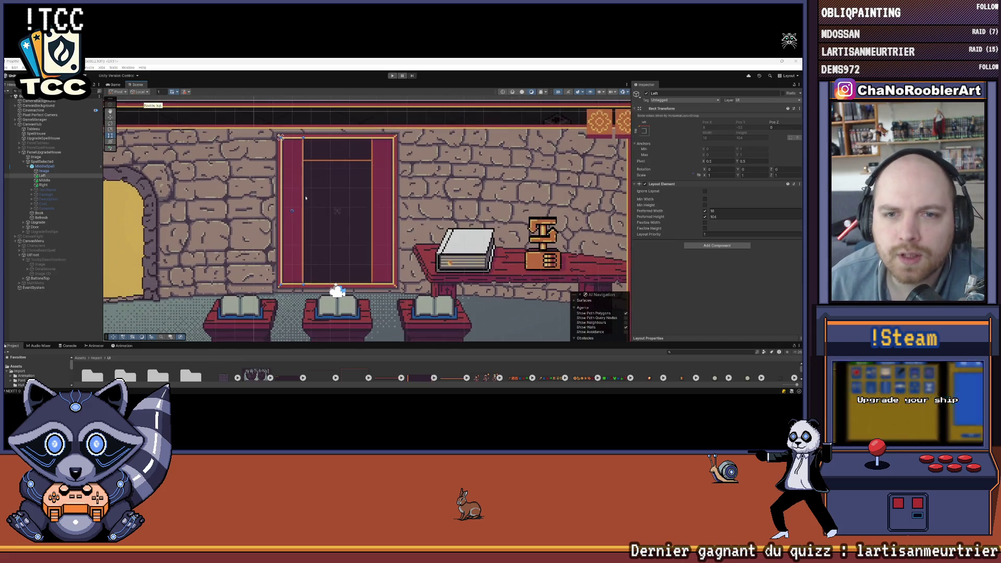
scroll(304, 220, "up", 2)
scroll(307, 204, "up", 1)
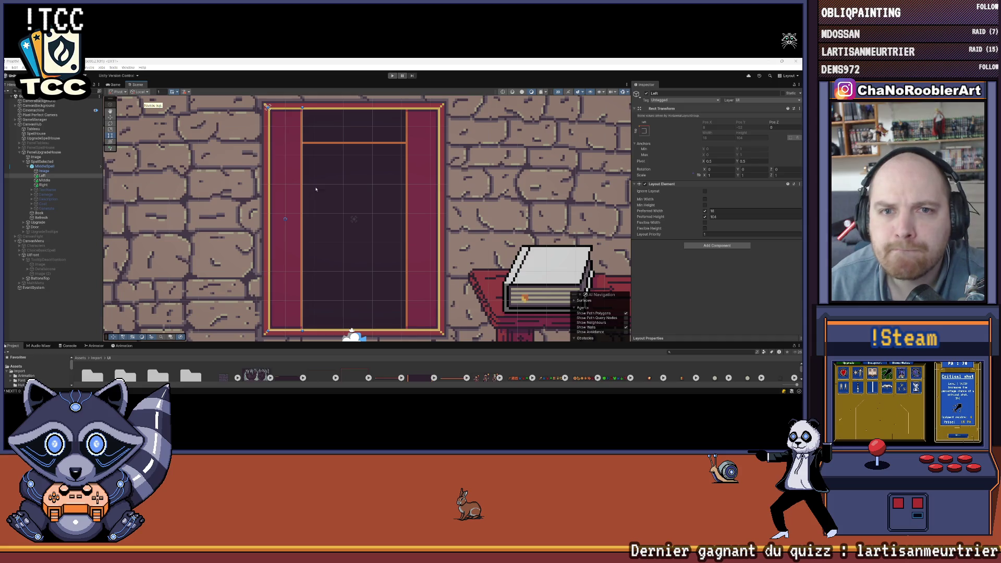
Add a Layout Element to Middle with a preferred height of 100.
left_click(86, 179)
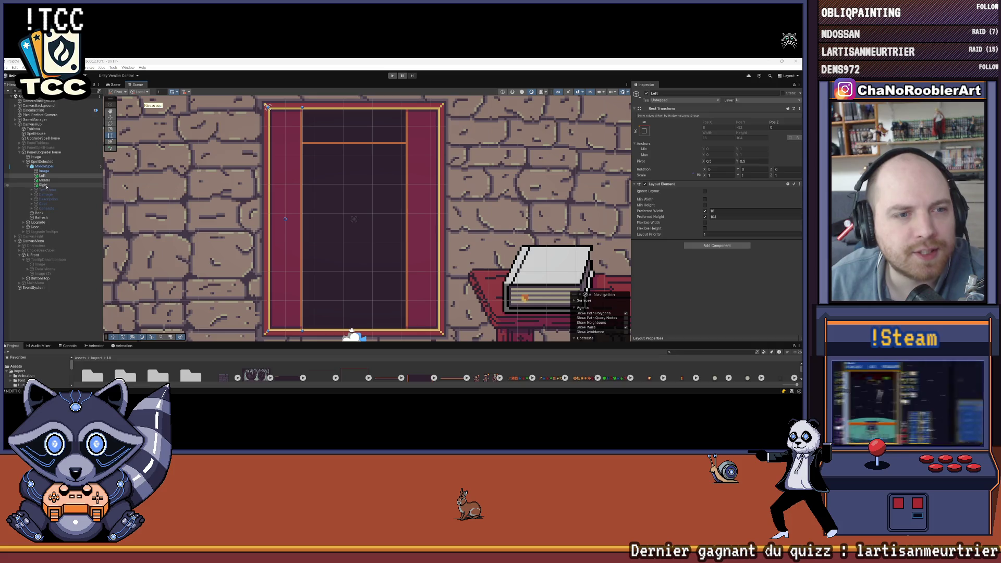
left_click(54, 181)
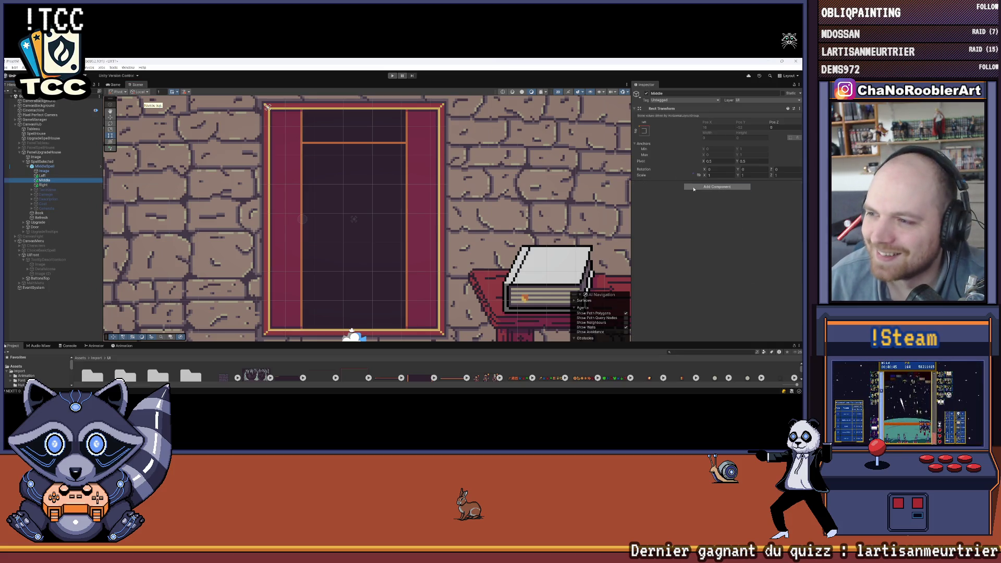
left_click(718, 186)
left_click(698, 207)
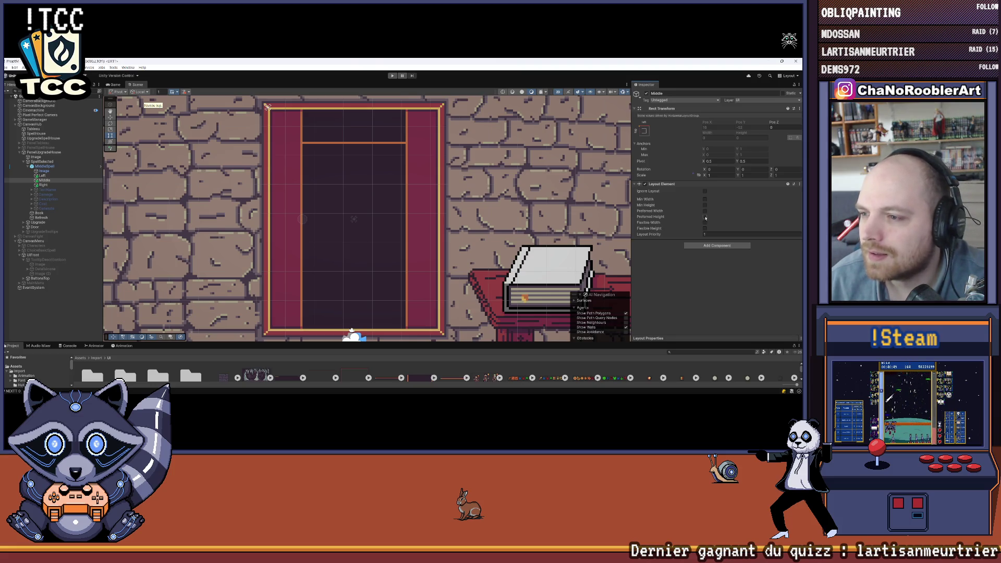
left_click(705, 216)
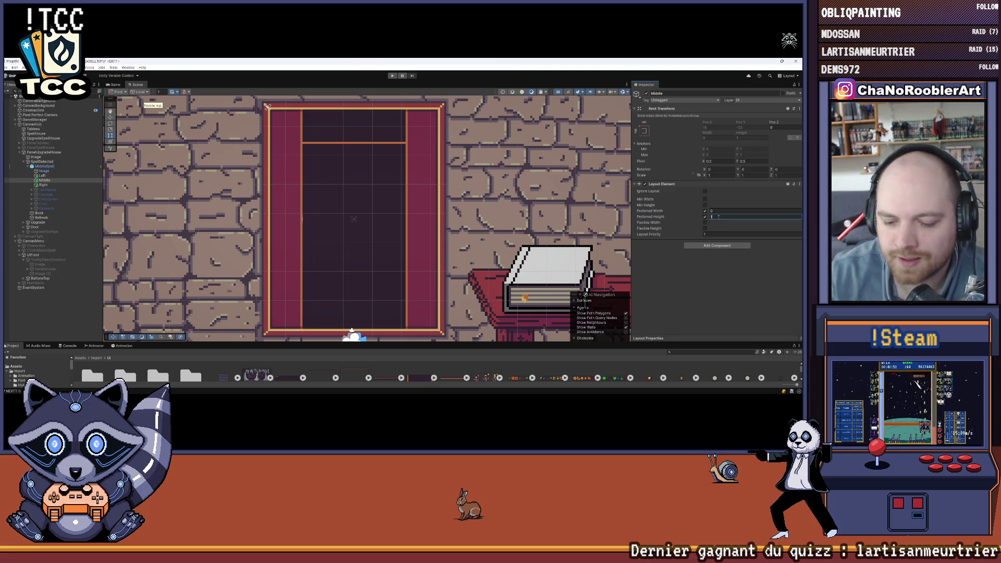
type("100")
key("Tab")
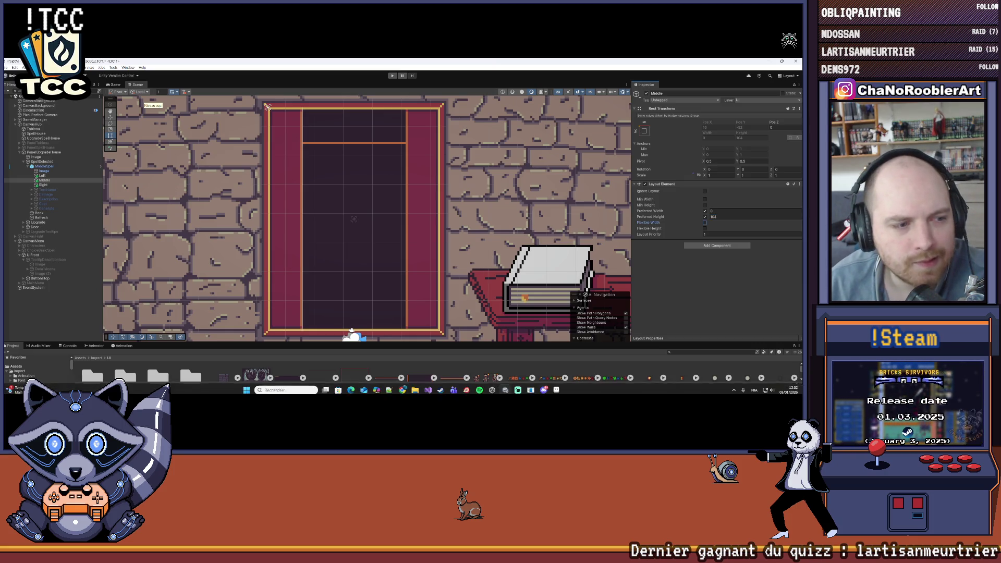
Compute 80 − 32 = 48 in Windows Calculator, close it, and return to the Left child.
left_click(286, 388)
type("ca")
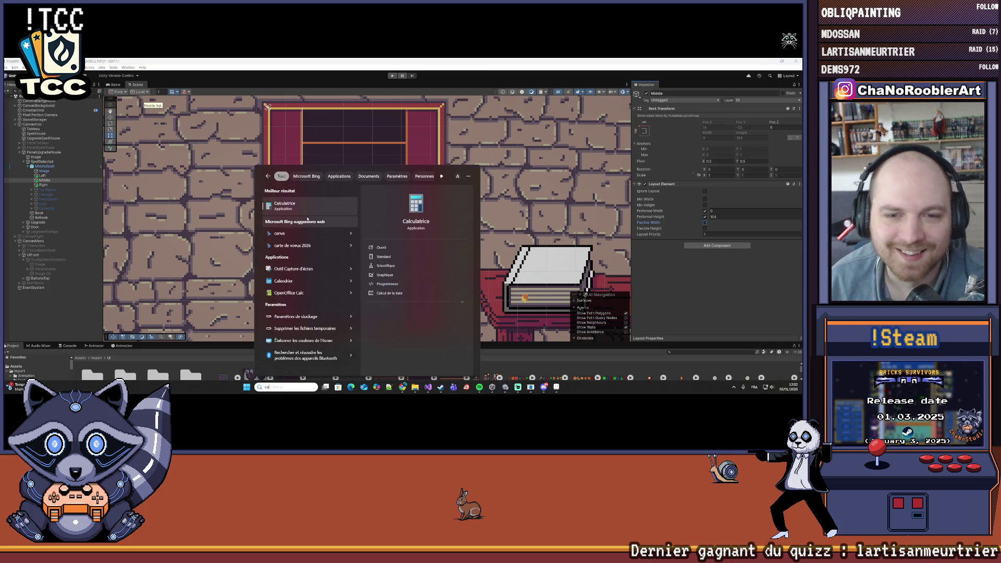
left_click(318, 152)
type("80")
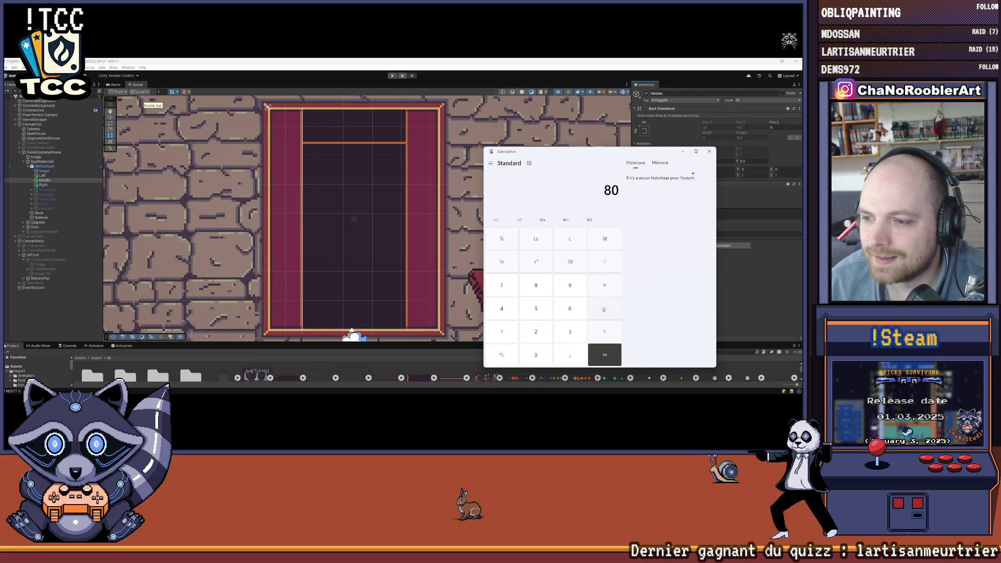
type("32")
key("Return")
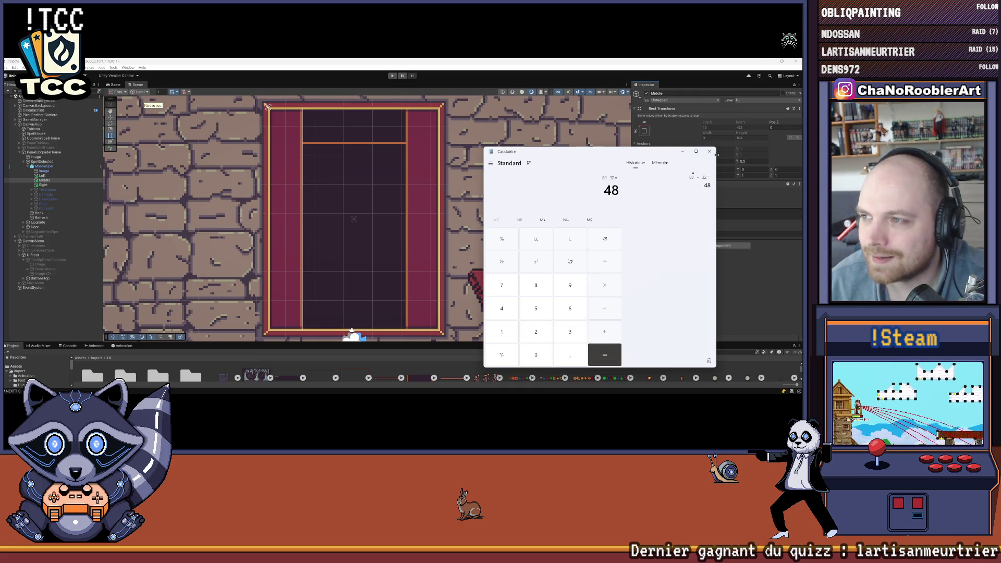
left_click(709, 151)
type("48")
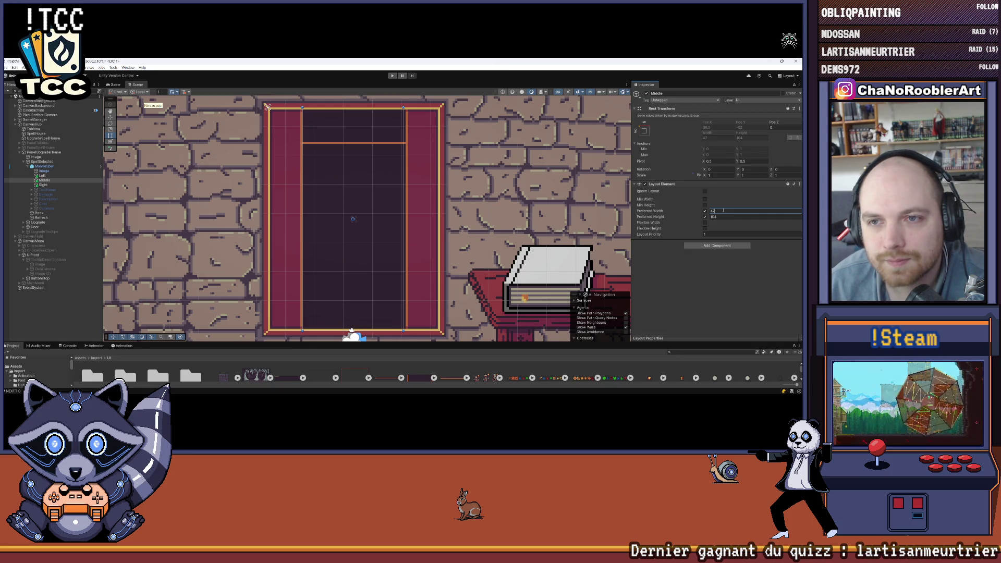
left_click(52, 177)
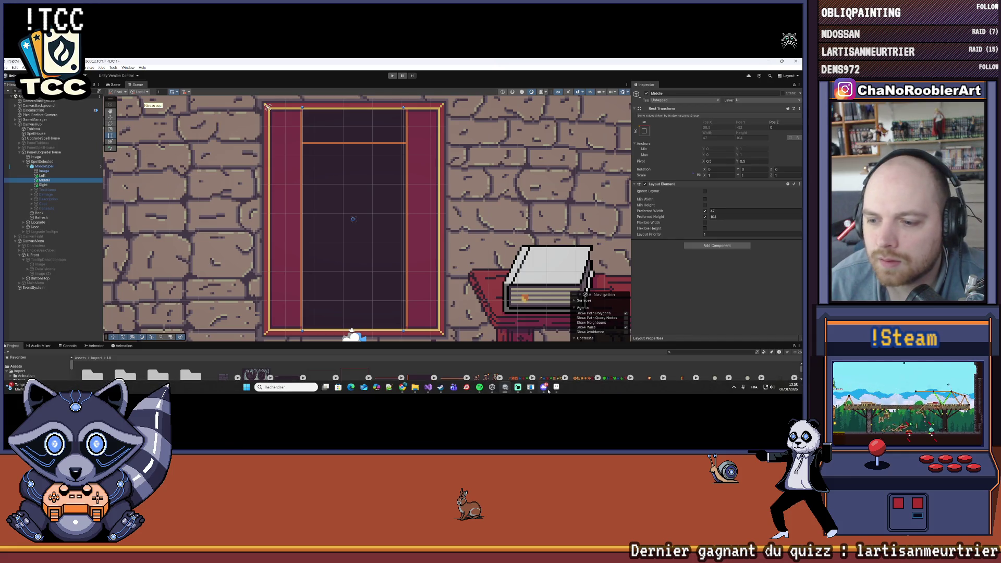
After checking the pixel-art mockup, set the Layout Element's preferred width to 48.
left_click(554, 388)
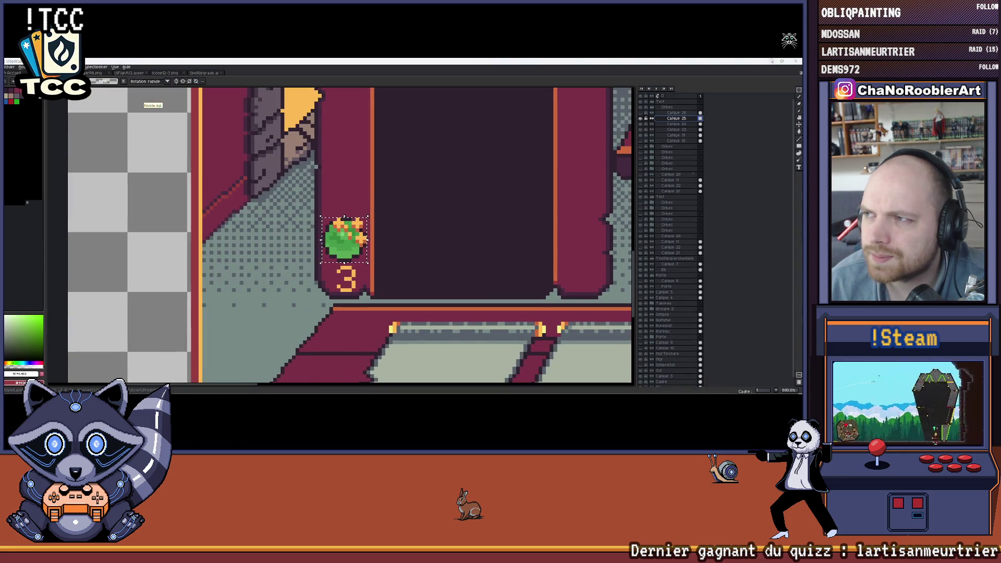
left_click(544, 387)
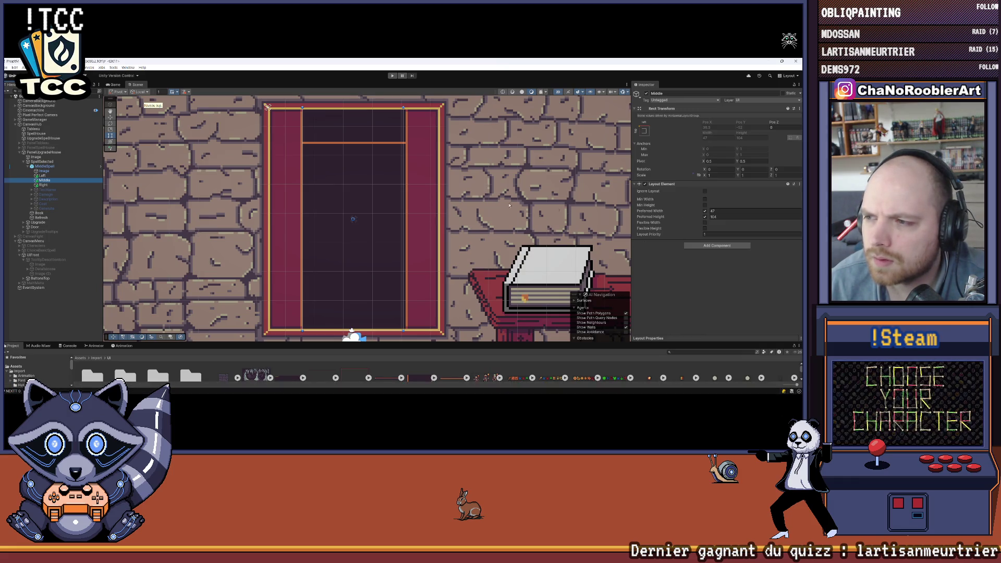
left_click(715, 212)
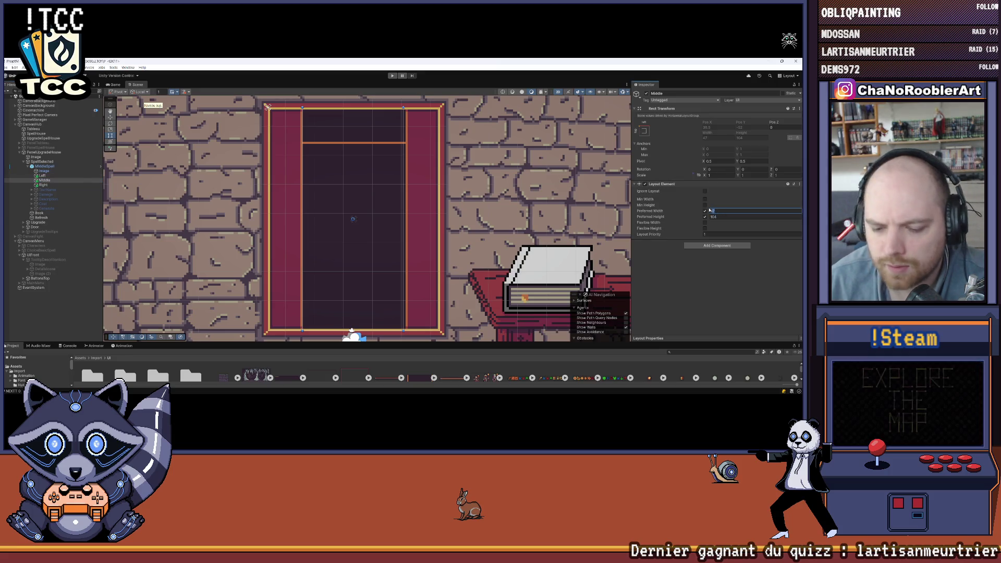
type("48")
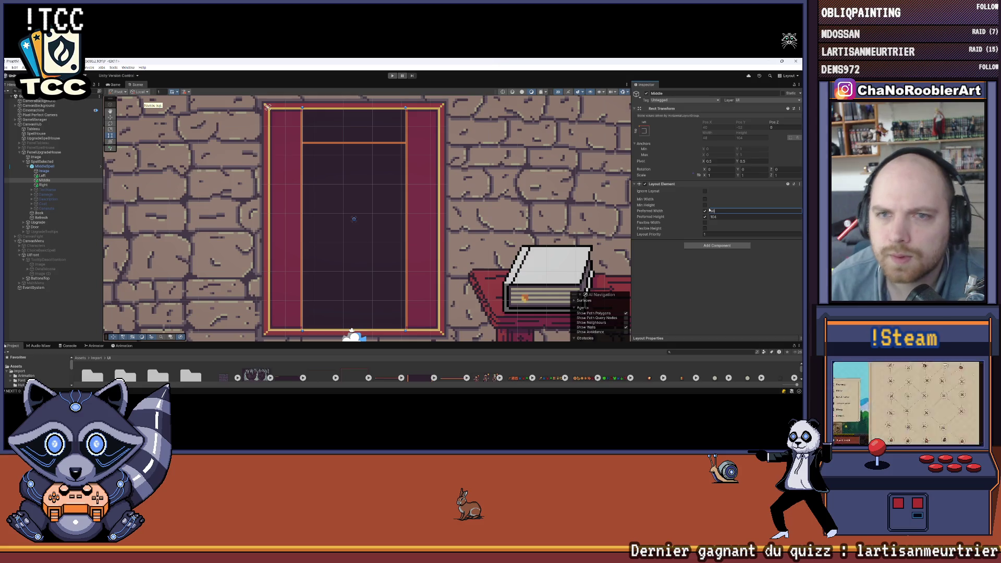
key("Return")
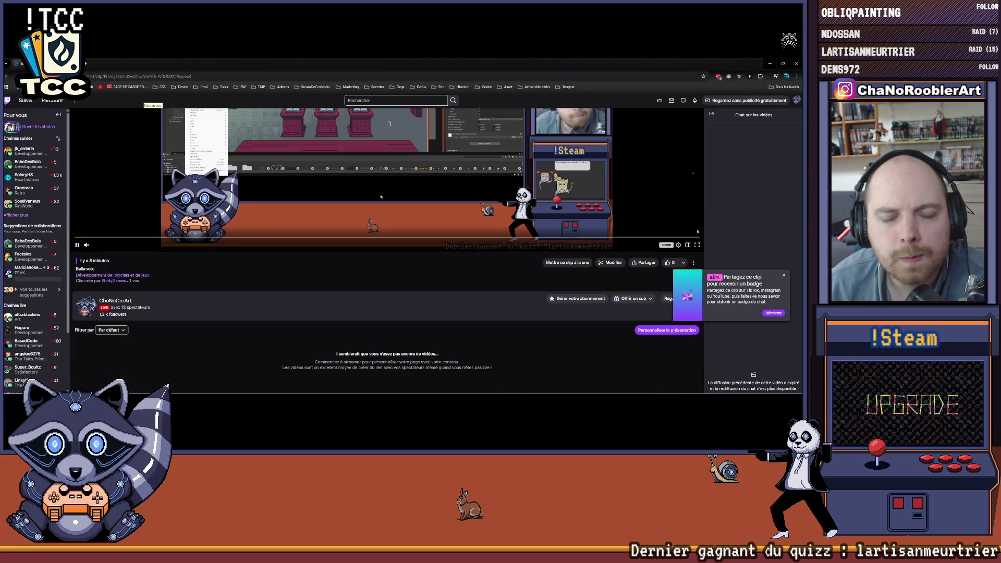
scroll(310, 327, "up", 3)
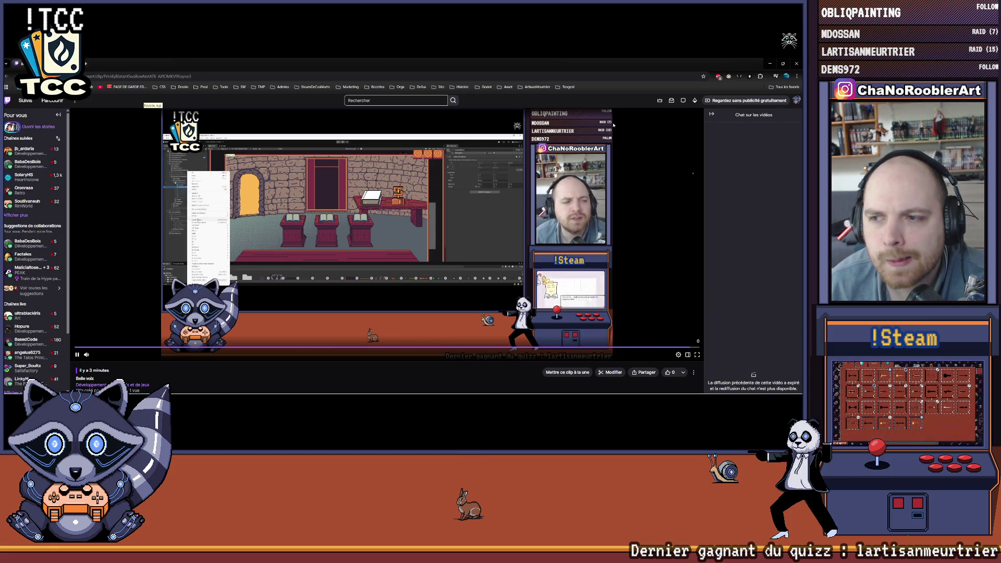
Switch back from the Twitch clip to the Unity editor.
key("alt+Tab")
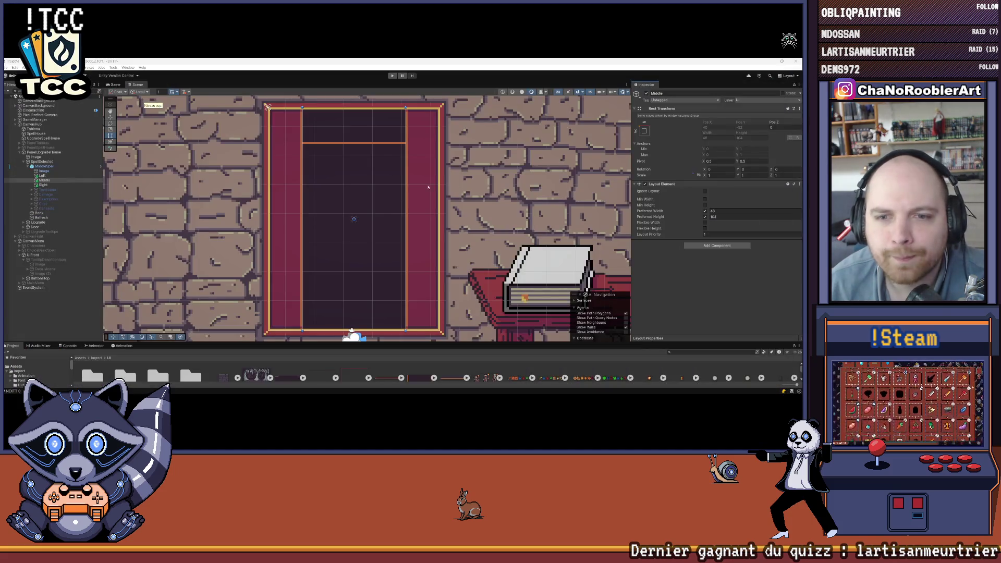
scroll(436, 186, "down", 2)
scroll(437, 186, "down", 2)
scroll(437, 185, "down", 1)
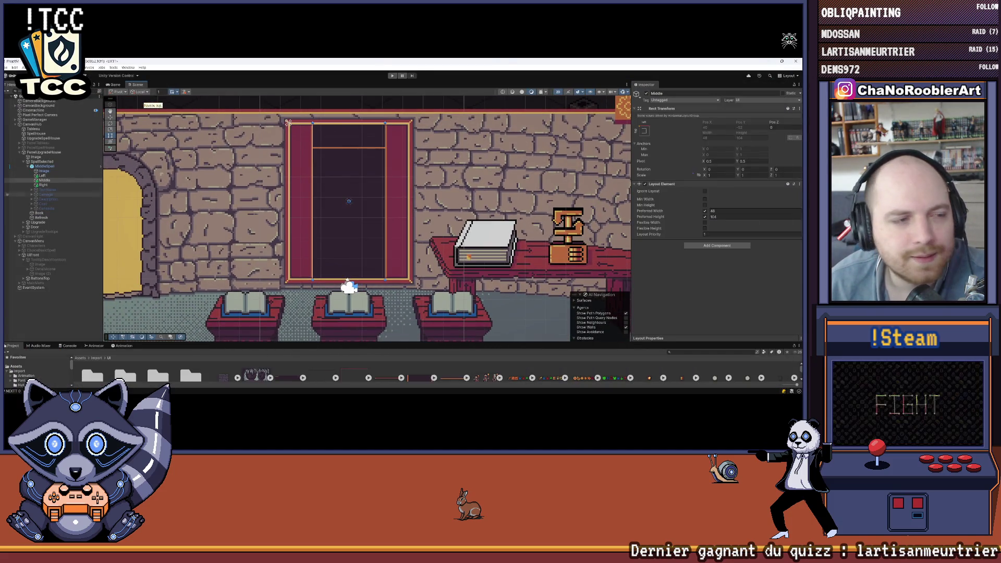
mouse_move(479, 388)
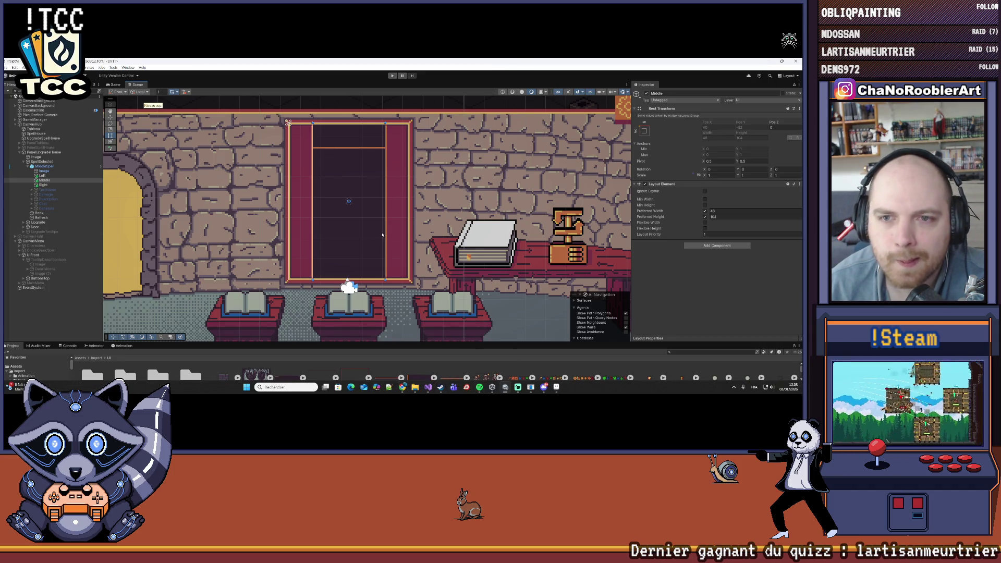
scroll(162, 212, "up", 1)
scroll(162, 212, "up", 1)
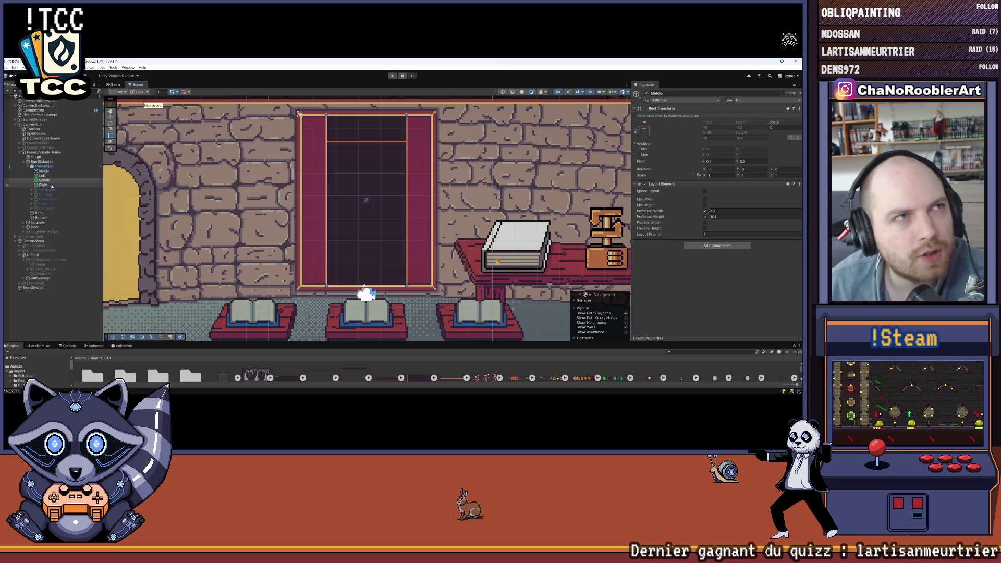
Add a Layout Element to the Right child with preferred height 104 and preferred width 16.
left_click(47, 186)
left_click(719, 188)
left_click(700, 209)
left_click(705, 217)
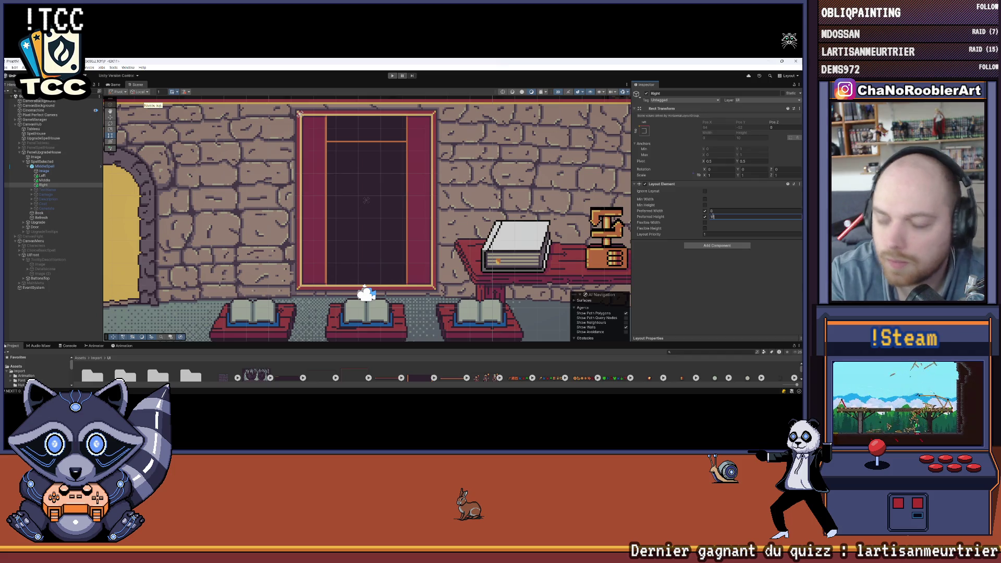
type("4")
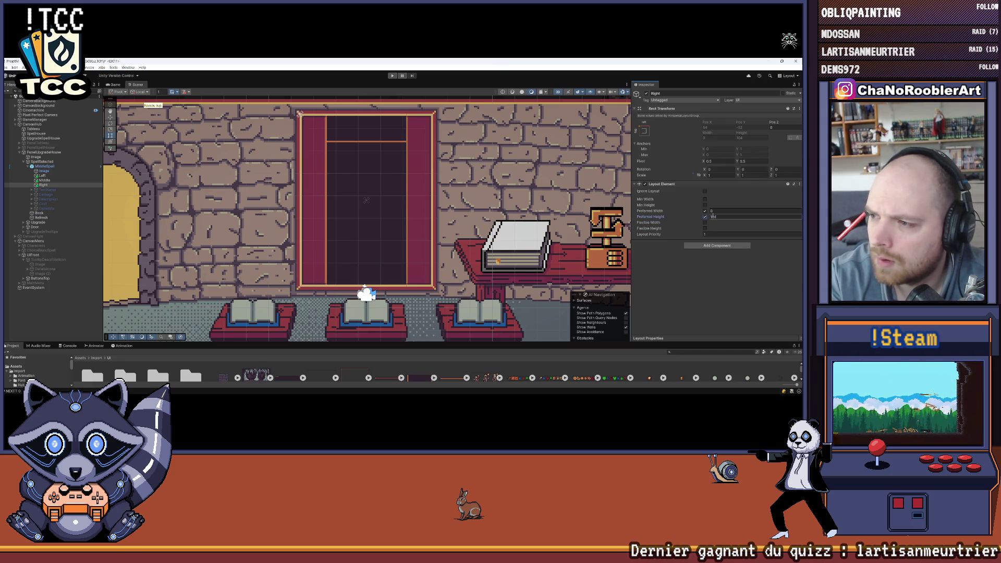
left_click(712, 210)
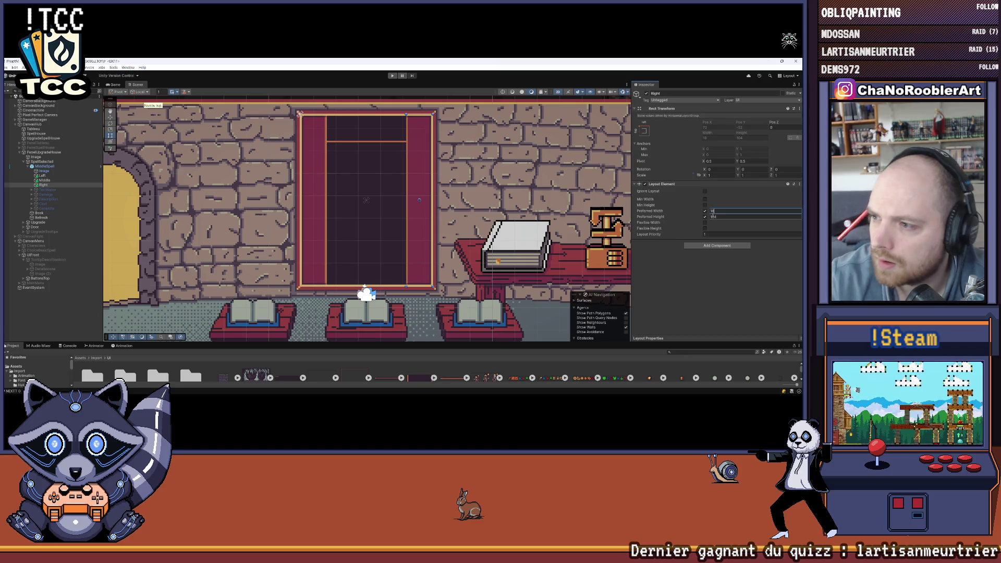
type("6")
key("Return")
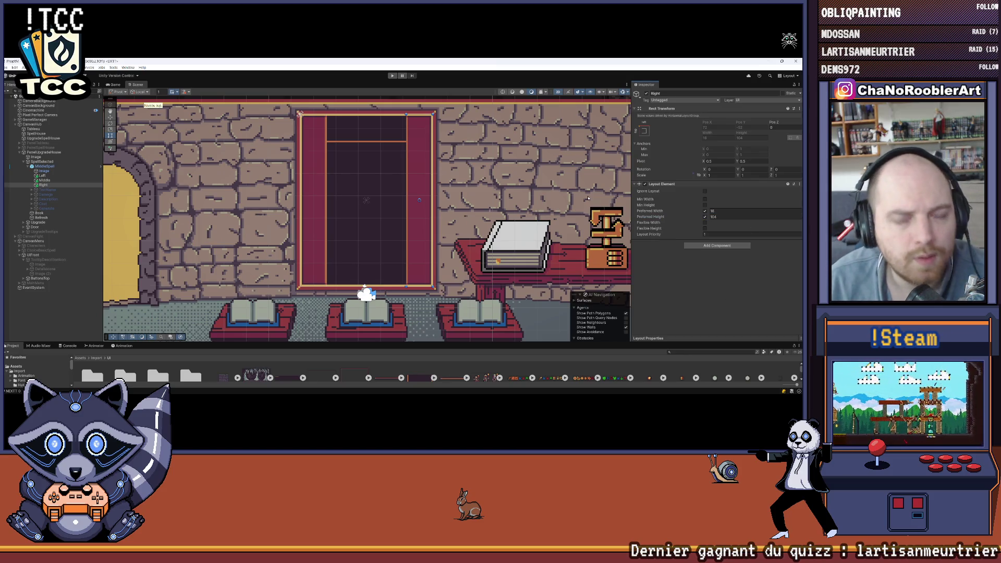
left_click(58, 180)
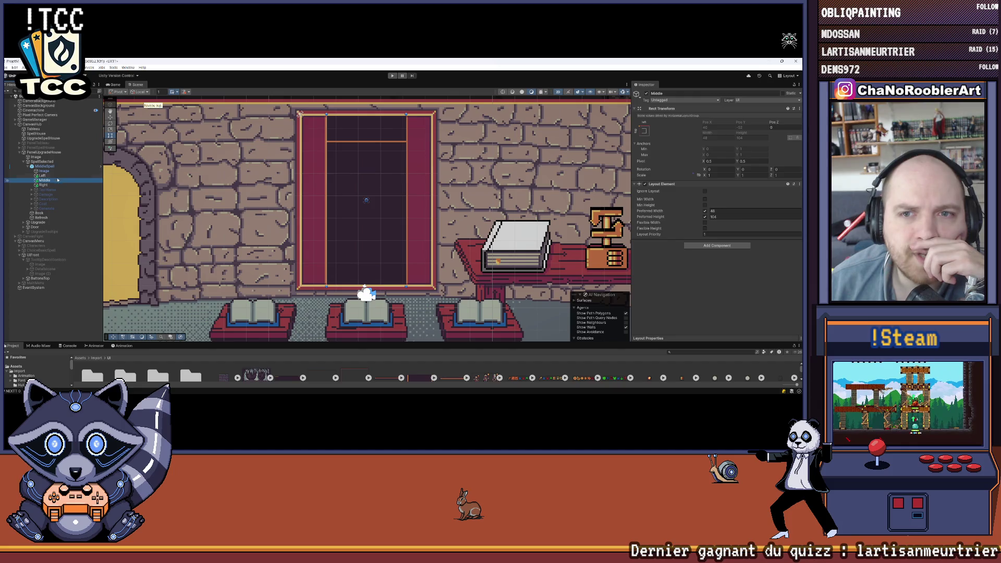
left_click(44, 176)
left_click(45, 185)
left_click(86, 298)
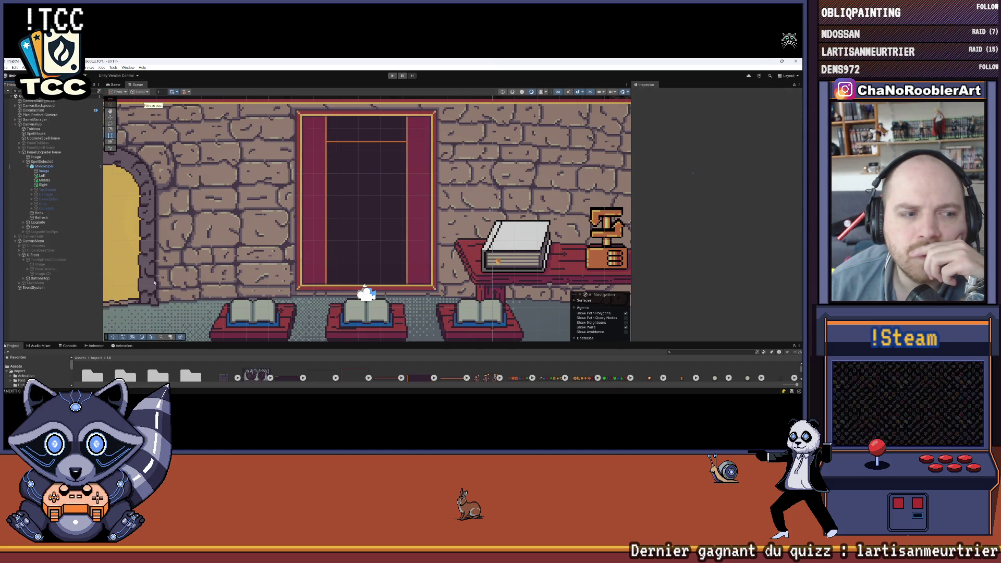
scroll(367, 139, "up", 2)
scroll(367, 140, "up", 2)
scroll(368, 140, "up", 2)
left_click_drag(367, 140, 328, 138)
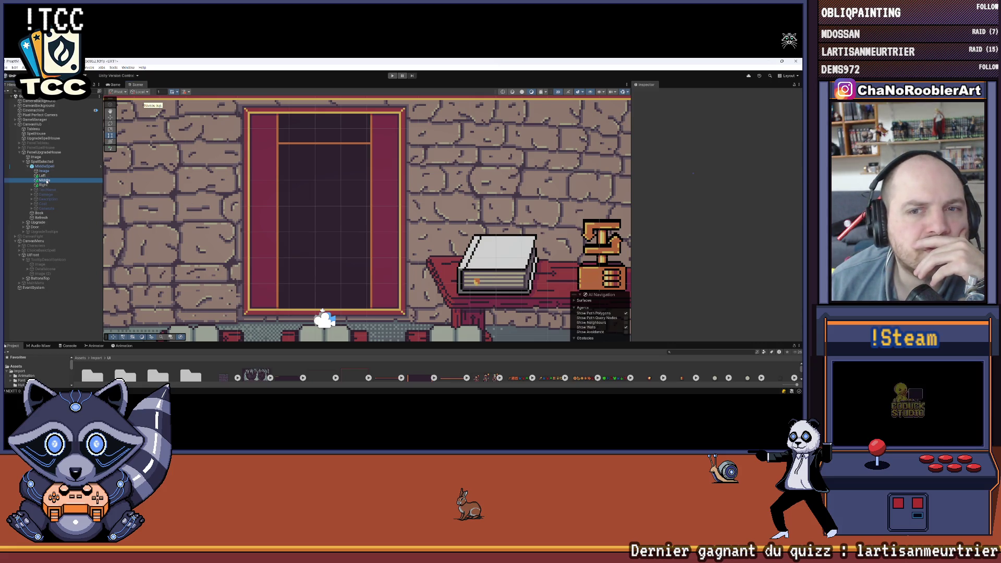
left_click(44, 180)
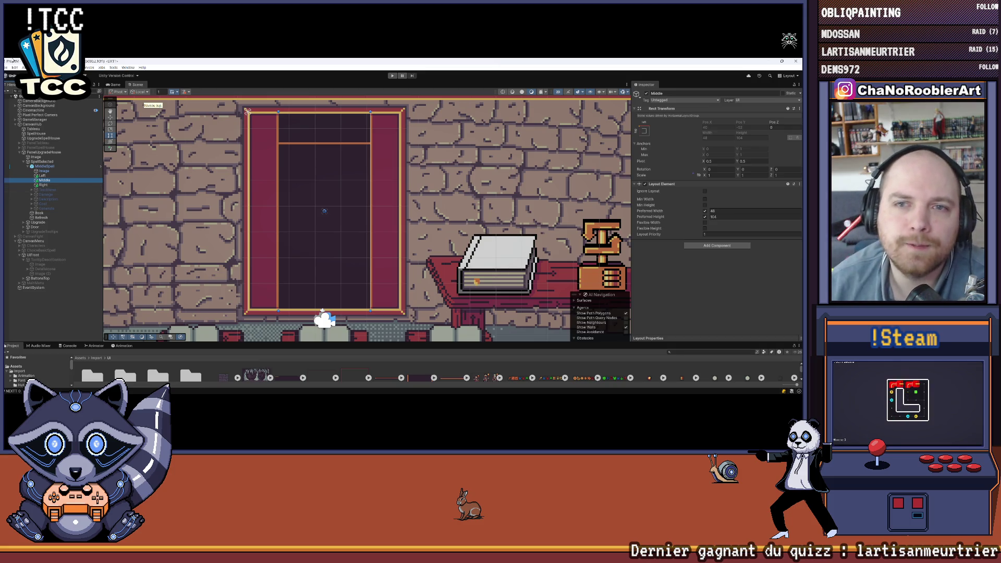
scroll(289, 101, "up", 1)
scroll(287, 109, "up", 5)
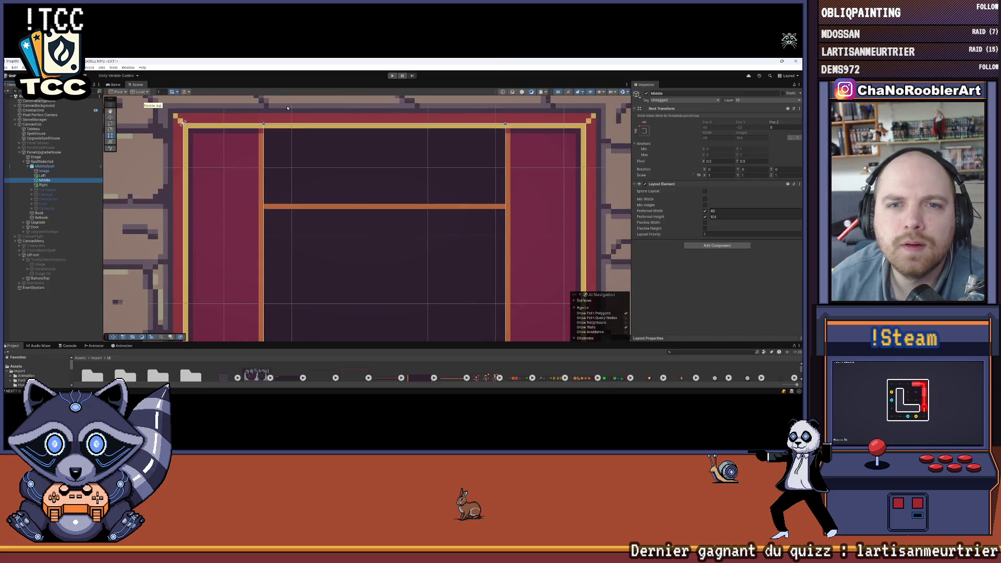
scroll(285, 138, "down", 2)
scroll(286, 138, "down", 3)
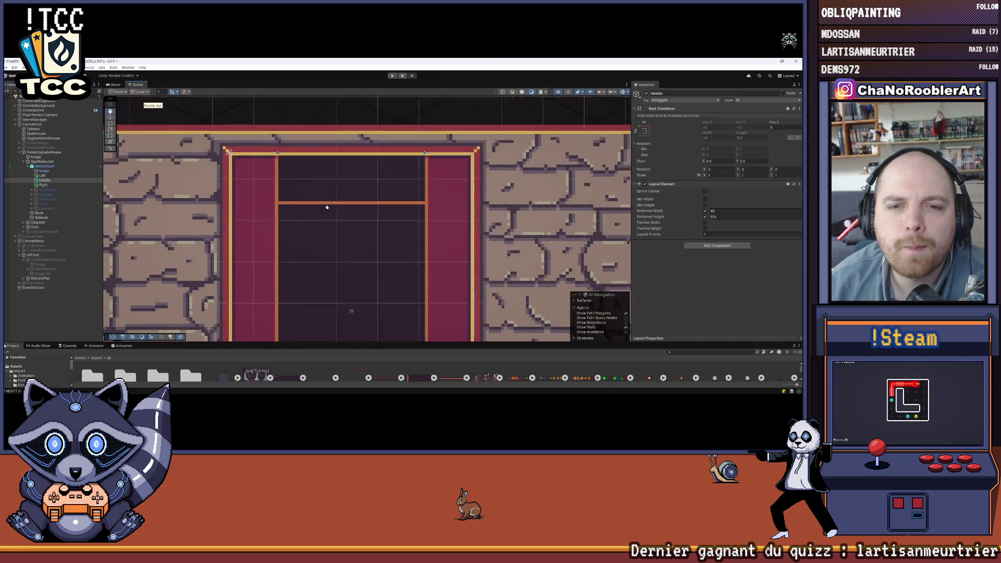
scroll(298, 149, "down", 2)
scroll(314, 160, "down", 1)
mouse_move(335, 173)
left_mouse_down()
mouse_move(317, 163)
mouse_move(325, 176)
left_mouse_up()
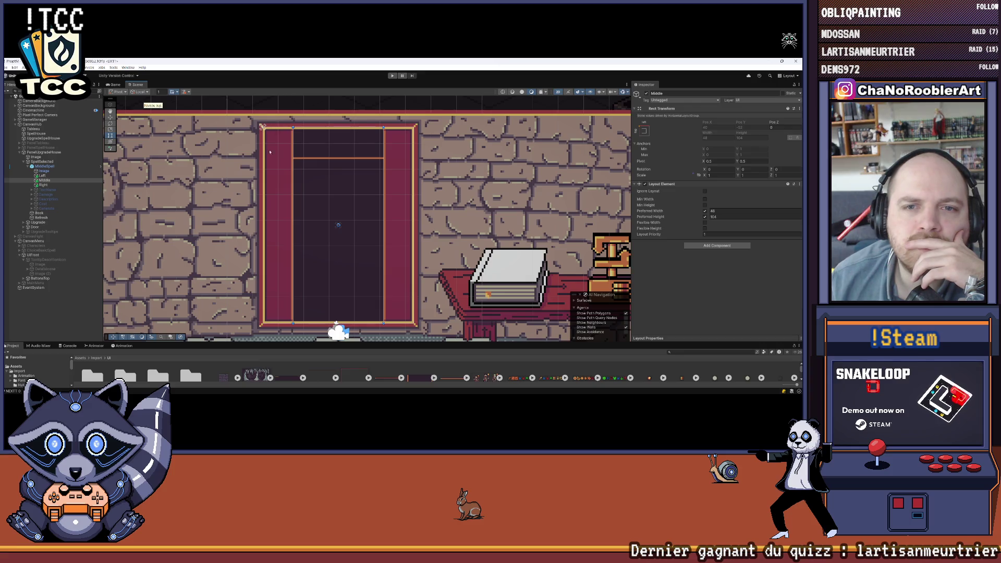
left_click_drag(264, 147, 246, 146)
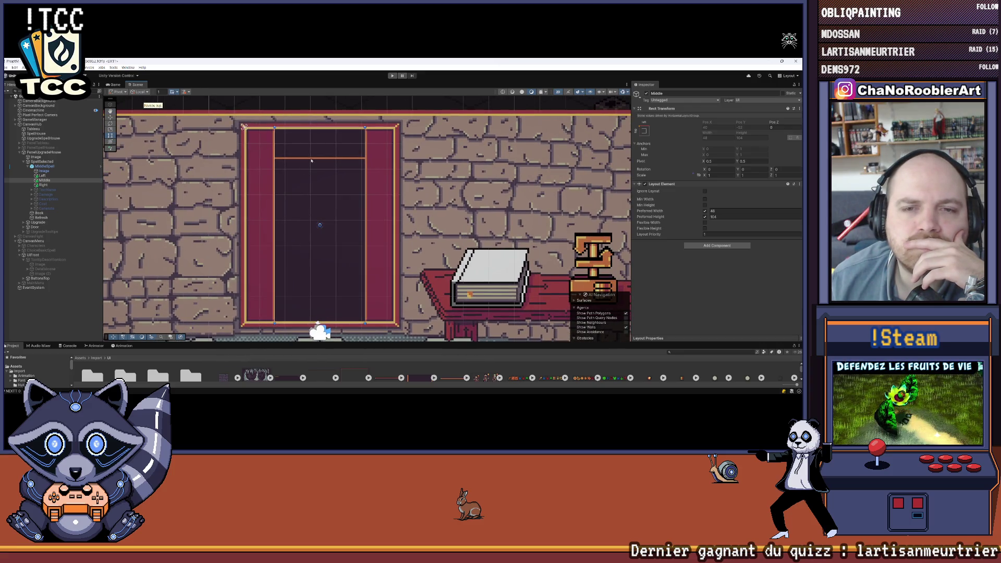
key("Up")
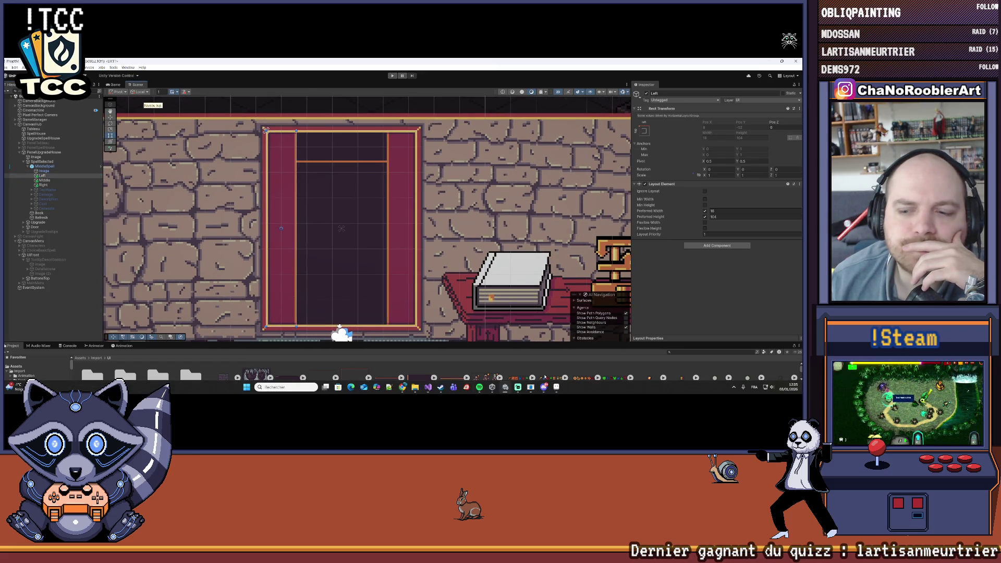
left_click(556, 391)
scroll(331, 210, "down", 2)
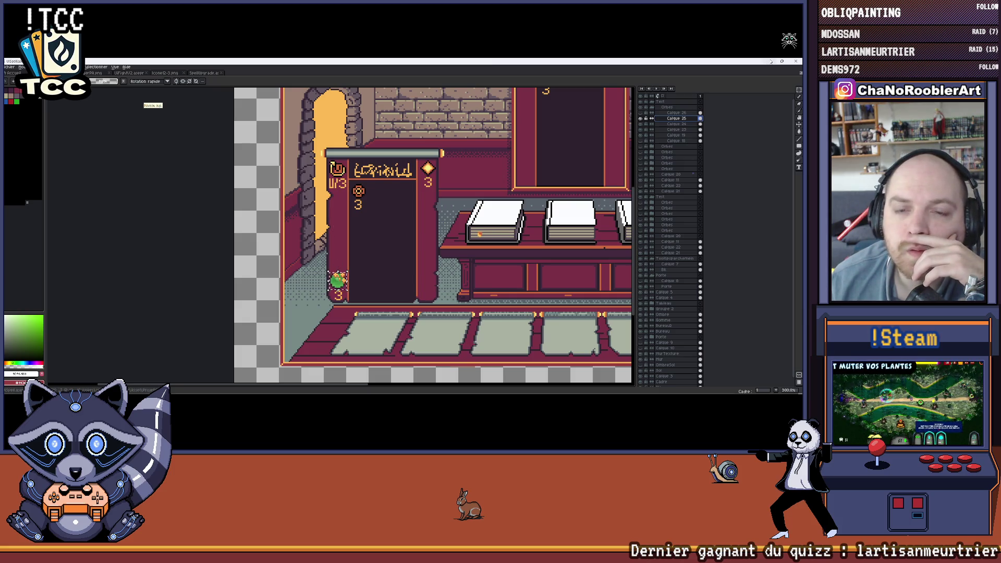
key("alt+Tab")
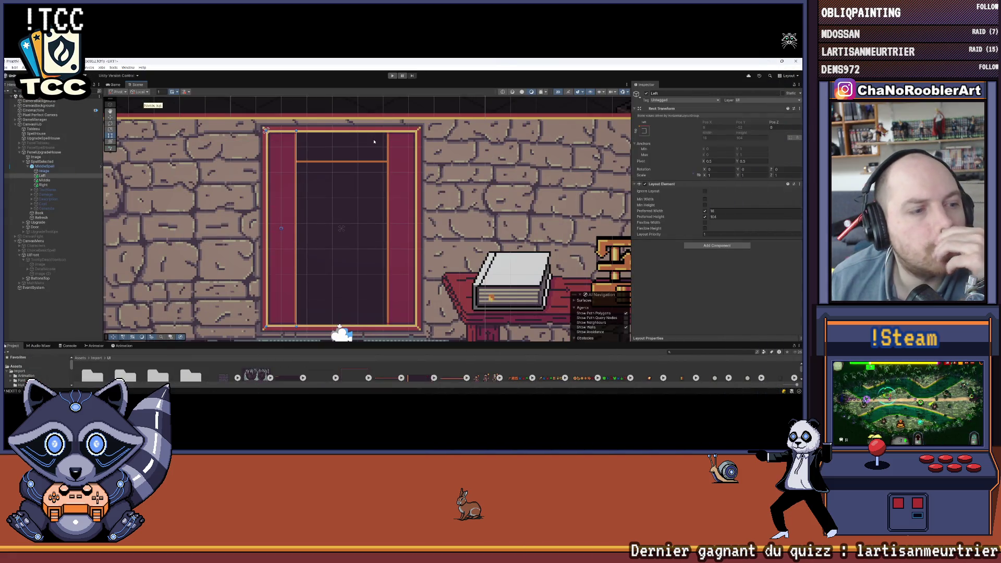